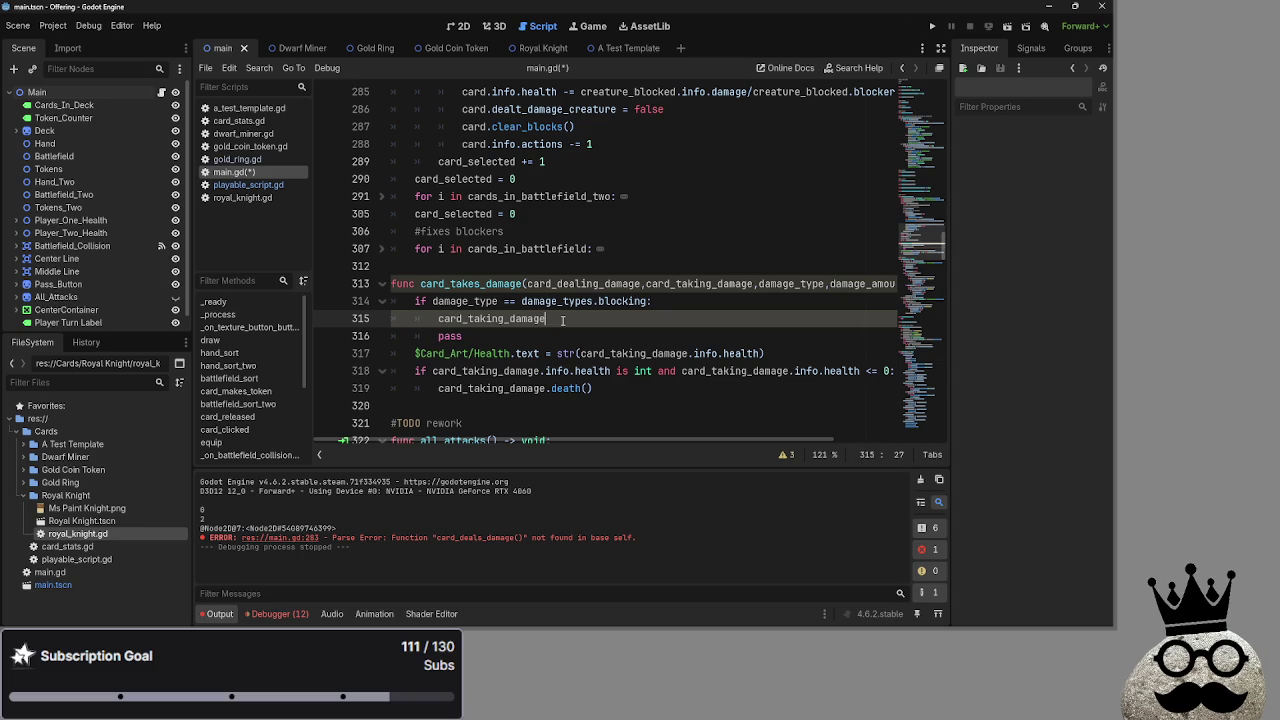
Test-run the project with the edited card_takes_damage, stop it, and show the script warnings and Debugger
click(932, 26)
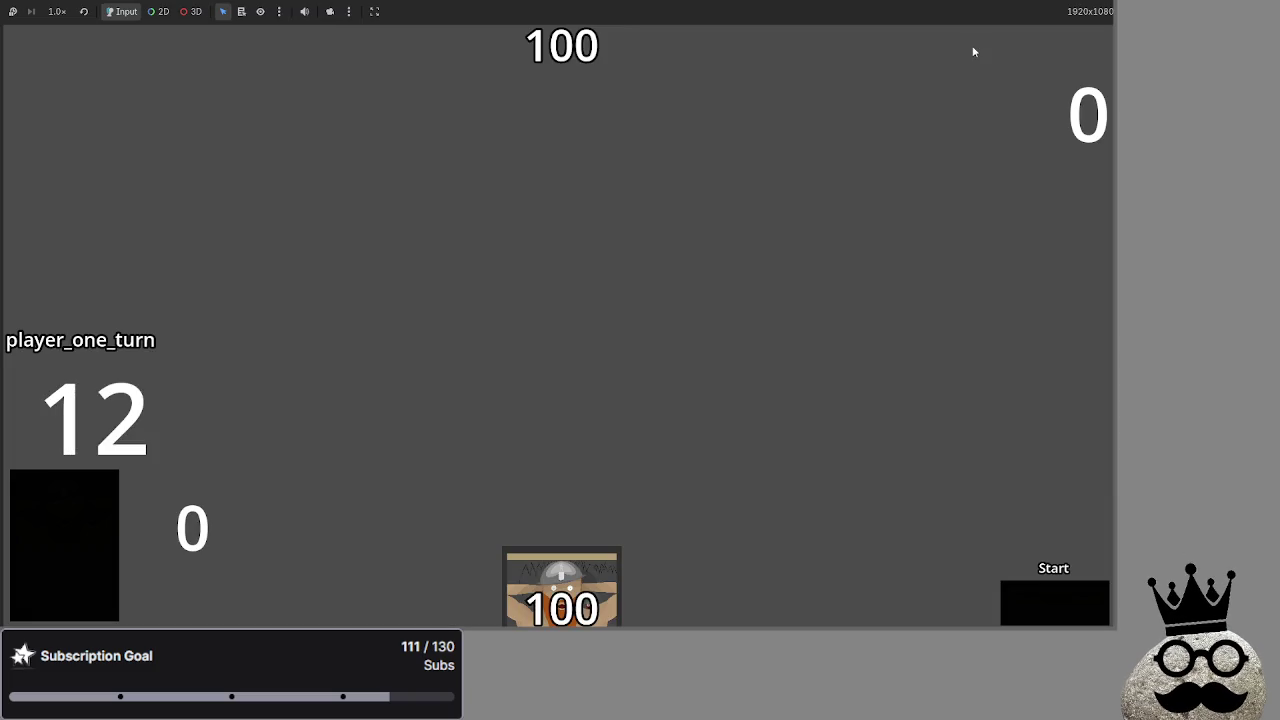
key(F8)
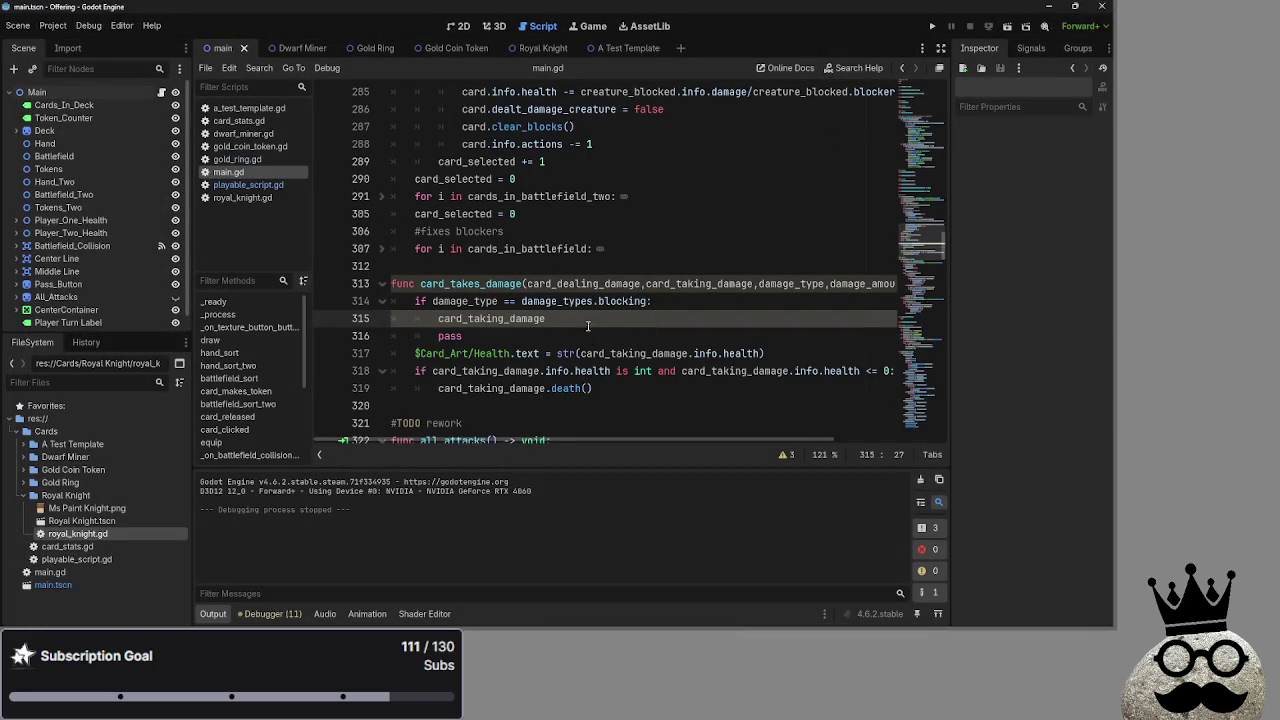
click(580, 337)
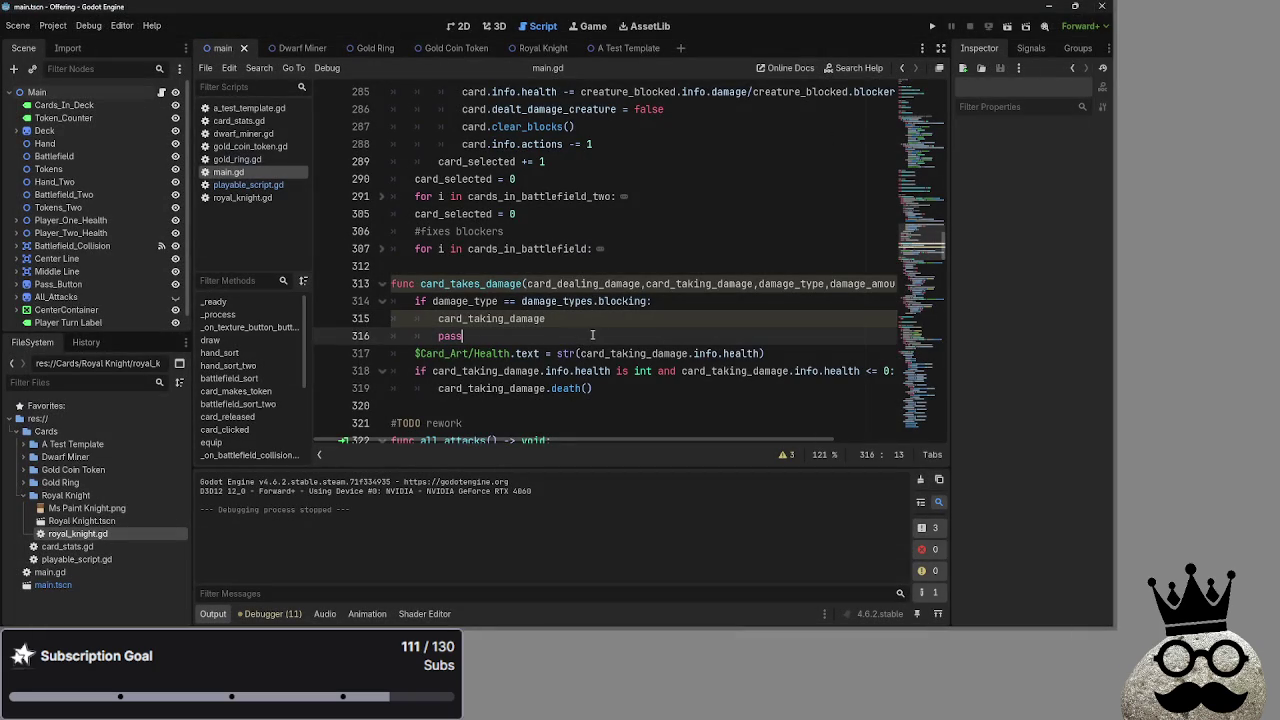
click(791, 456)
click(268, 613)
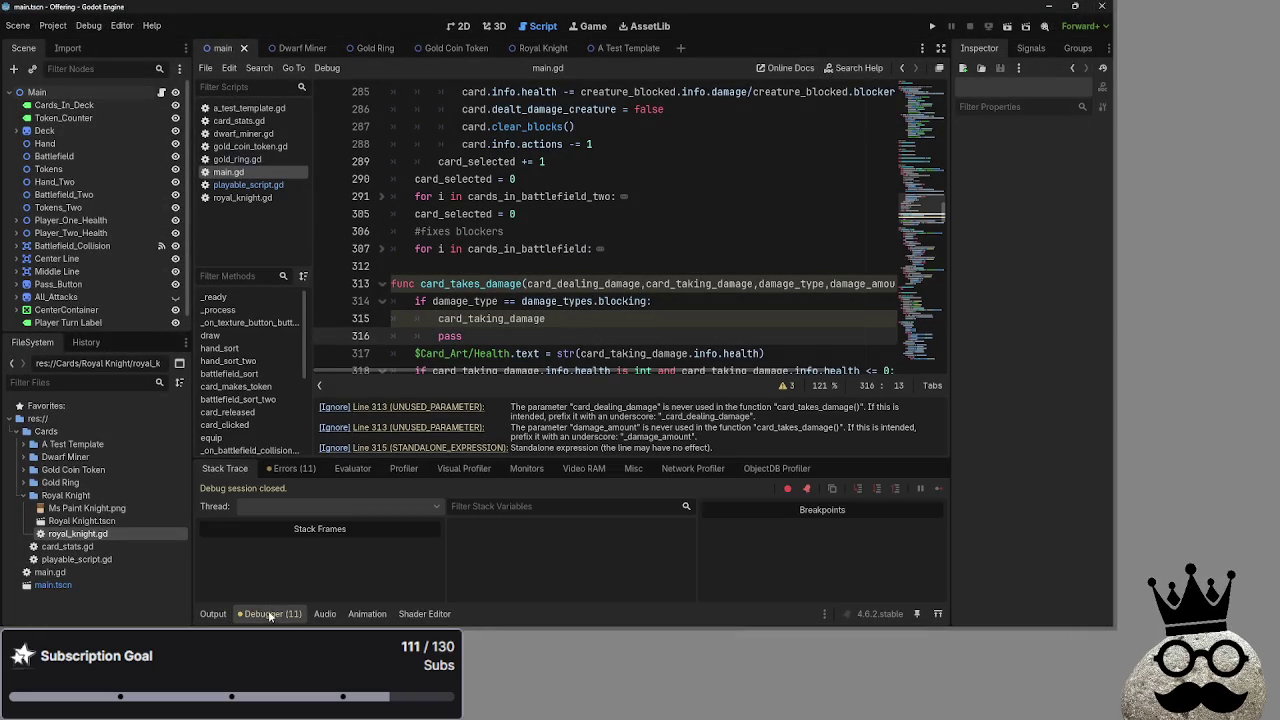
Step through each error listed in the Debugger's Errors tab
click(298, 469)
click(493, 527)
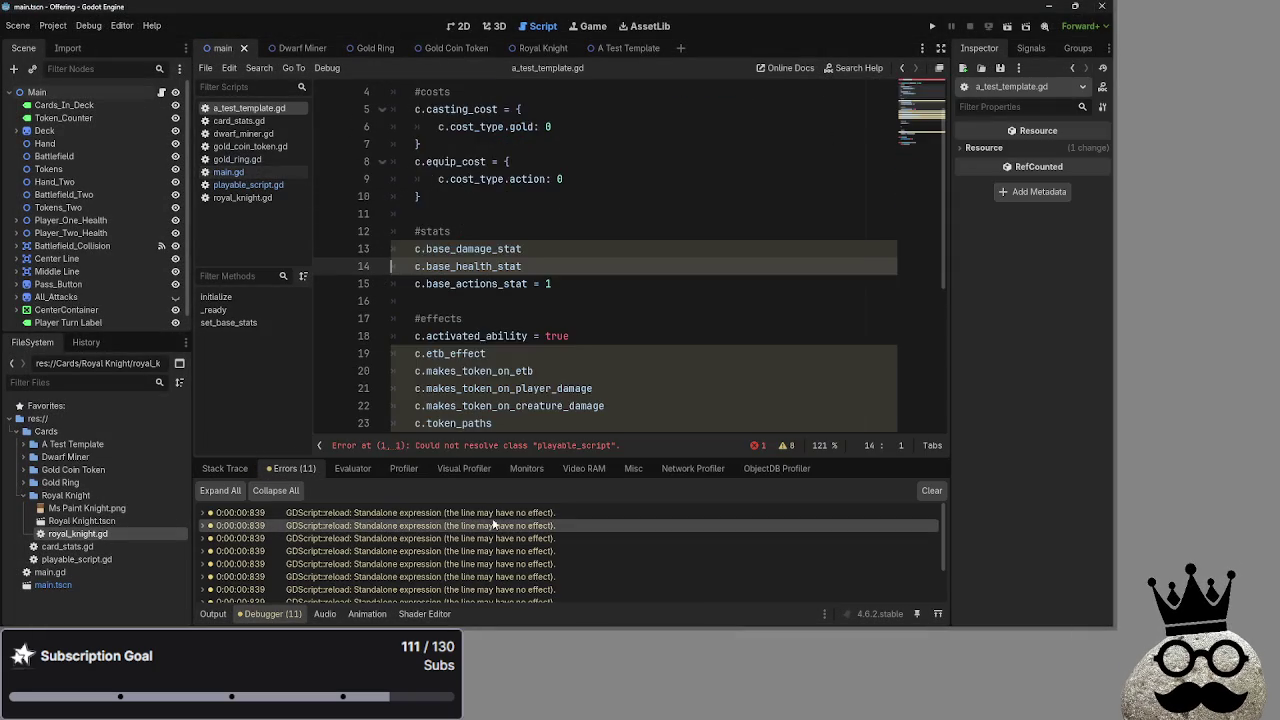
click(491, 538)
click(491, 564)
click(491, 577)
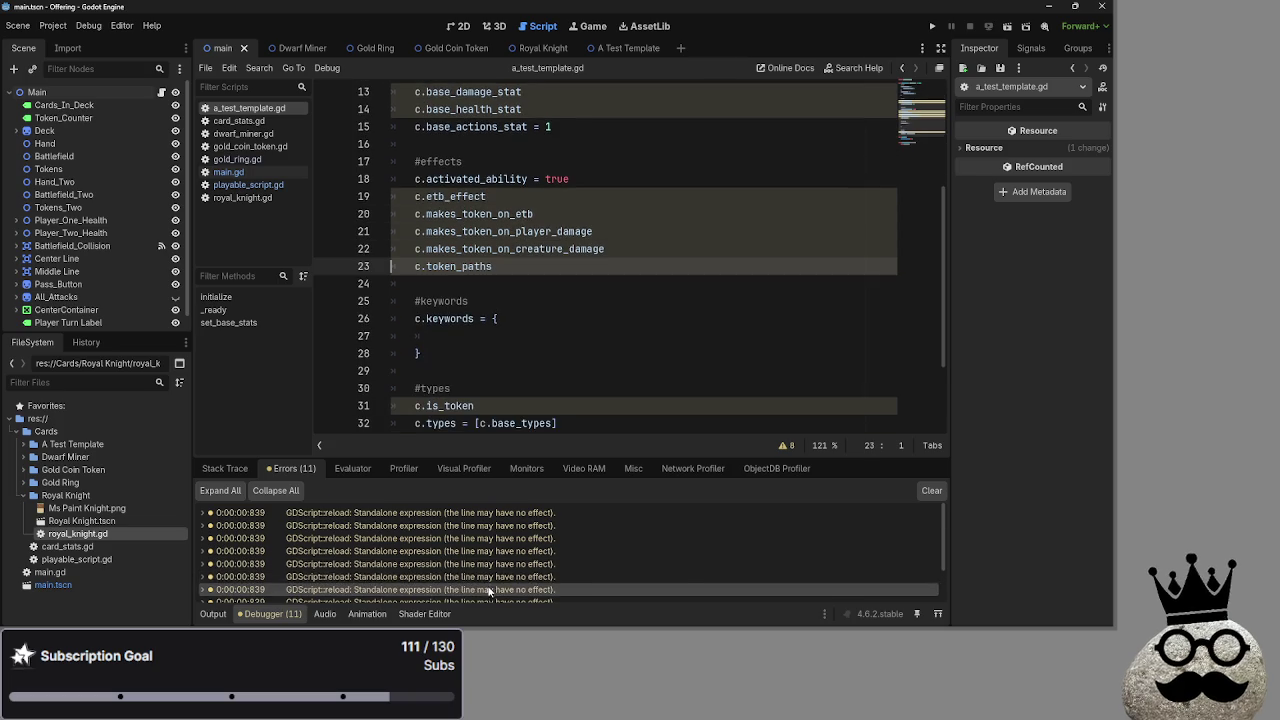
click(490, 583)
click(490, 566)
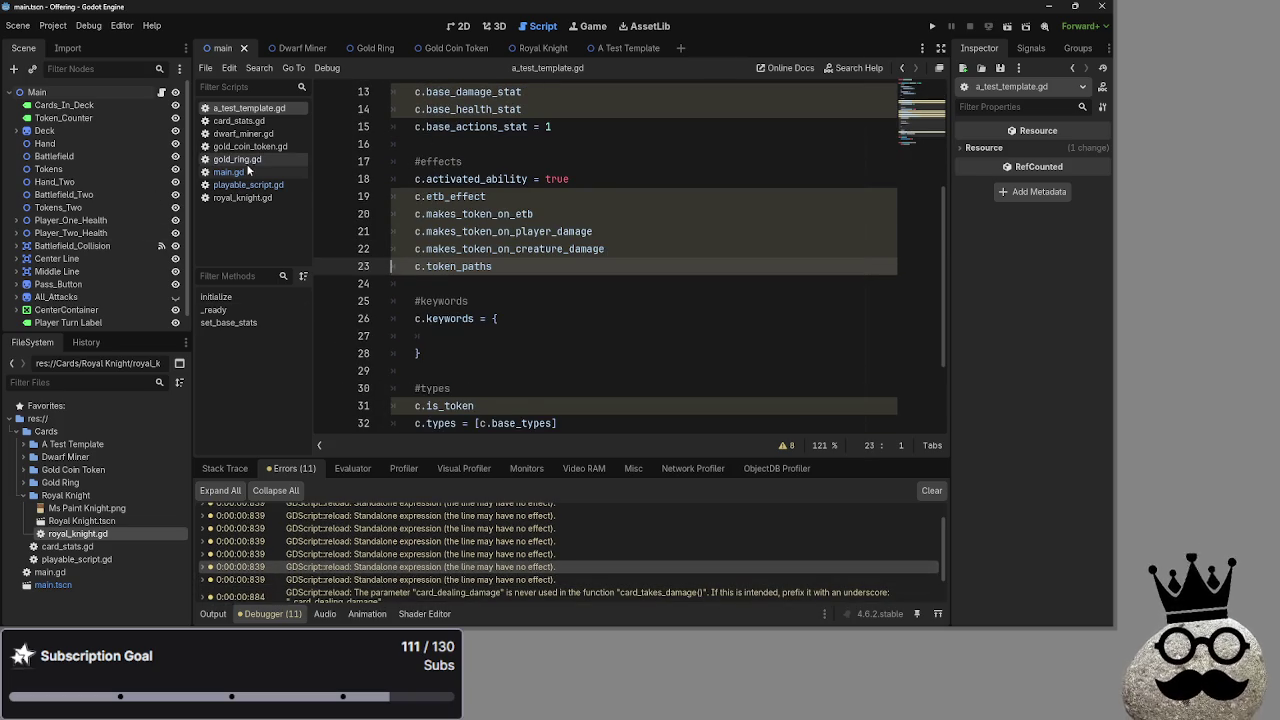
Inspect playable_script.gd with the stack trace view, then return to main.gd
click(245, 184)
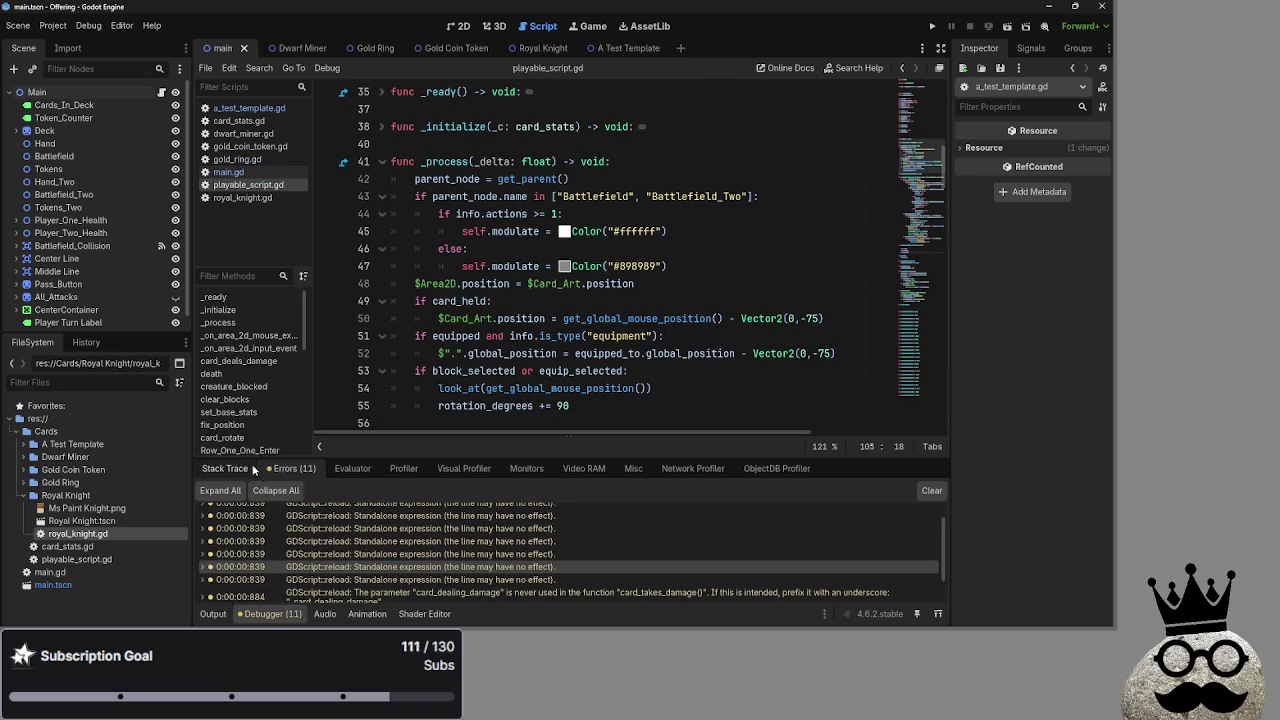
click(225, 468)
scroll(541, 396, down, 3)
click(230, 173)
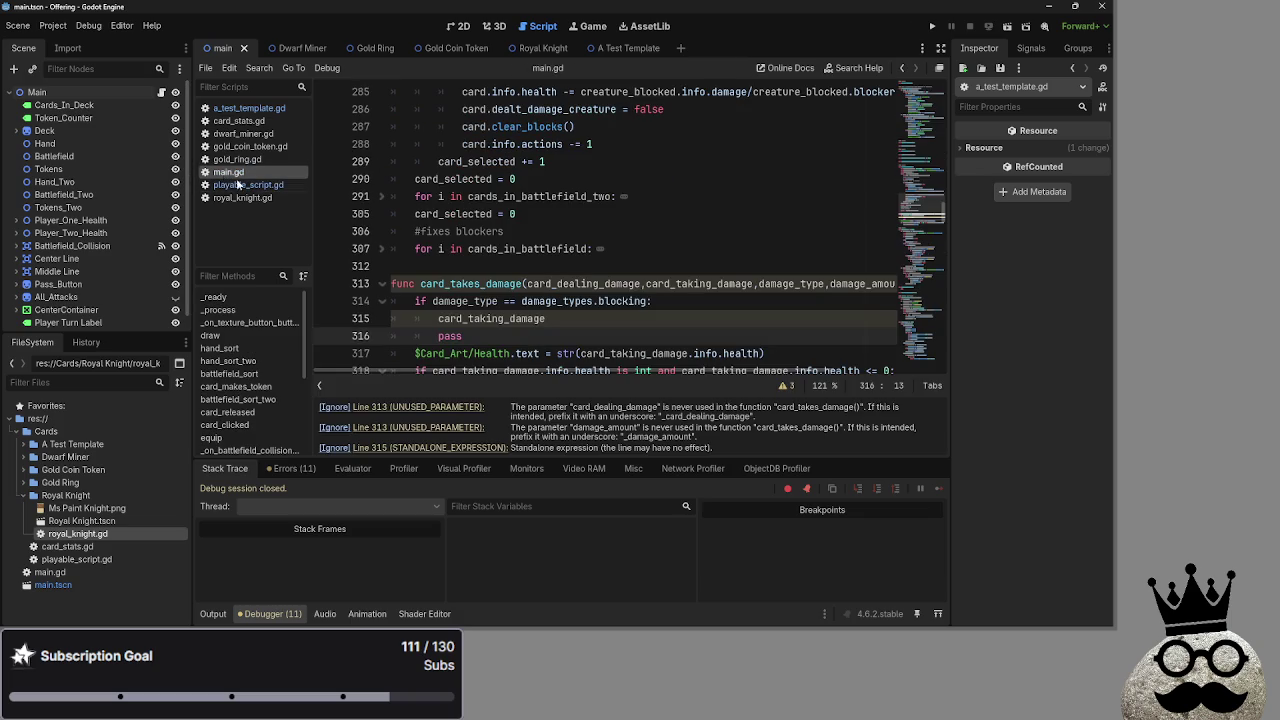
Jump to the warning lines in card_takes_damage and collapse the warnings list
click(552, 310)
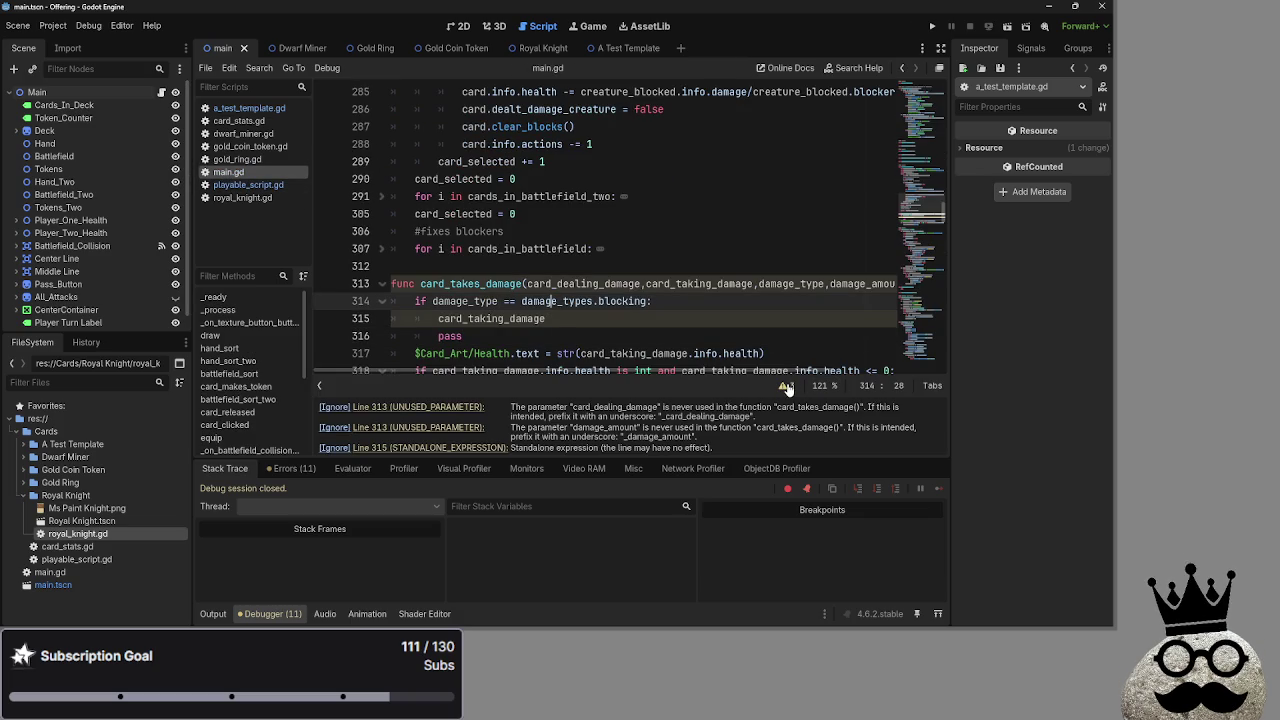
scroll(598, 444, down, 1)
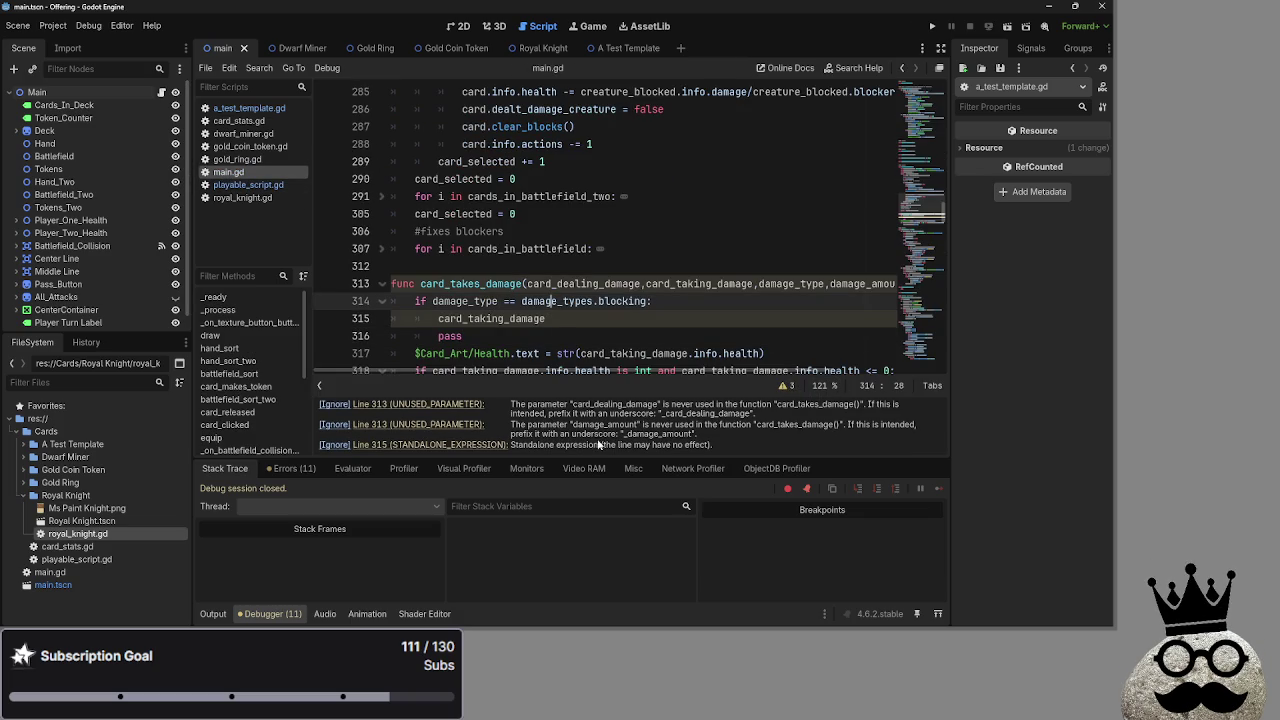
click(470, 447)
click(459, 406)
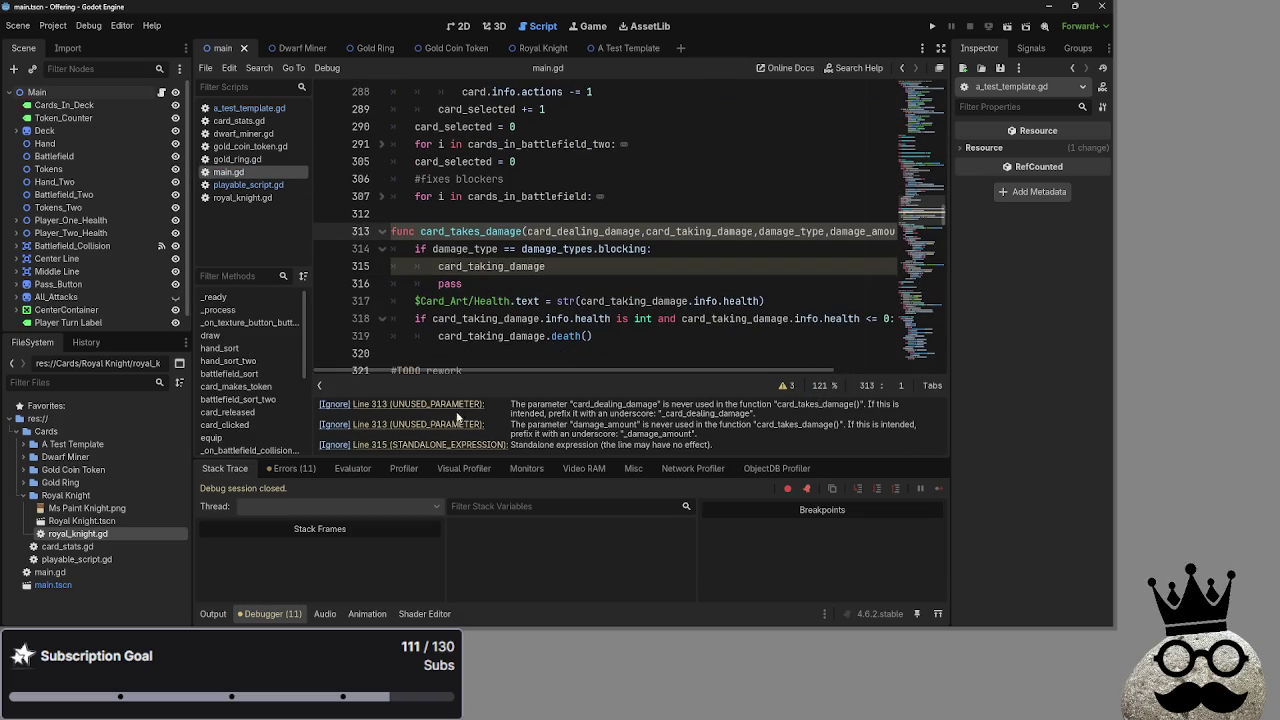
click(789, 385)
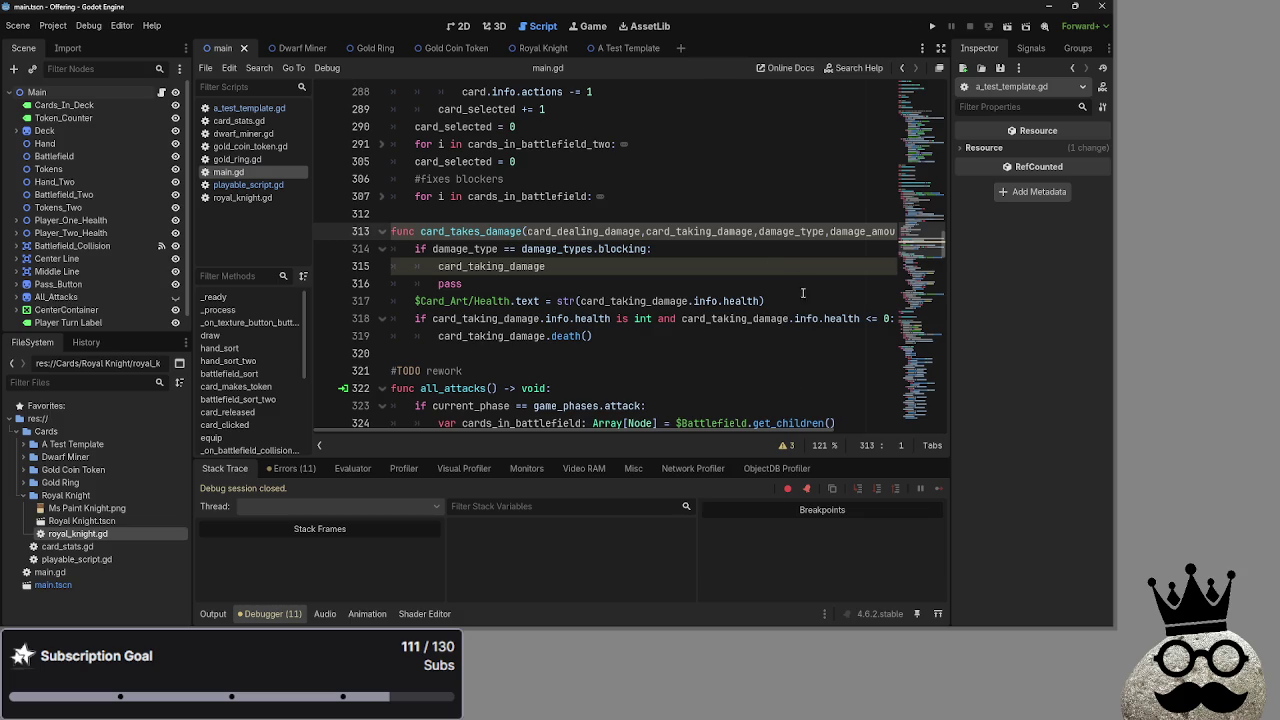
click(748, 249)
scroll(748, 300, up, 2)
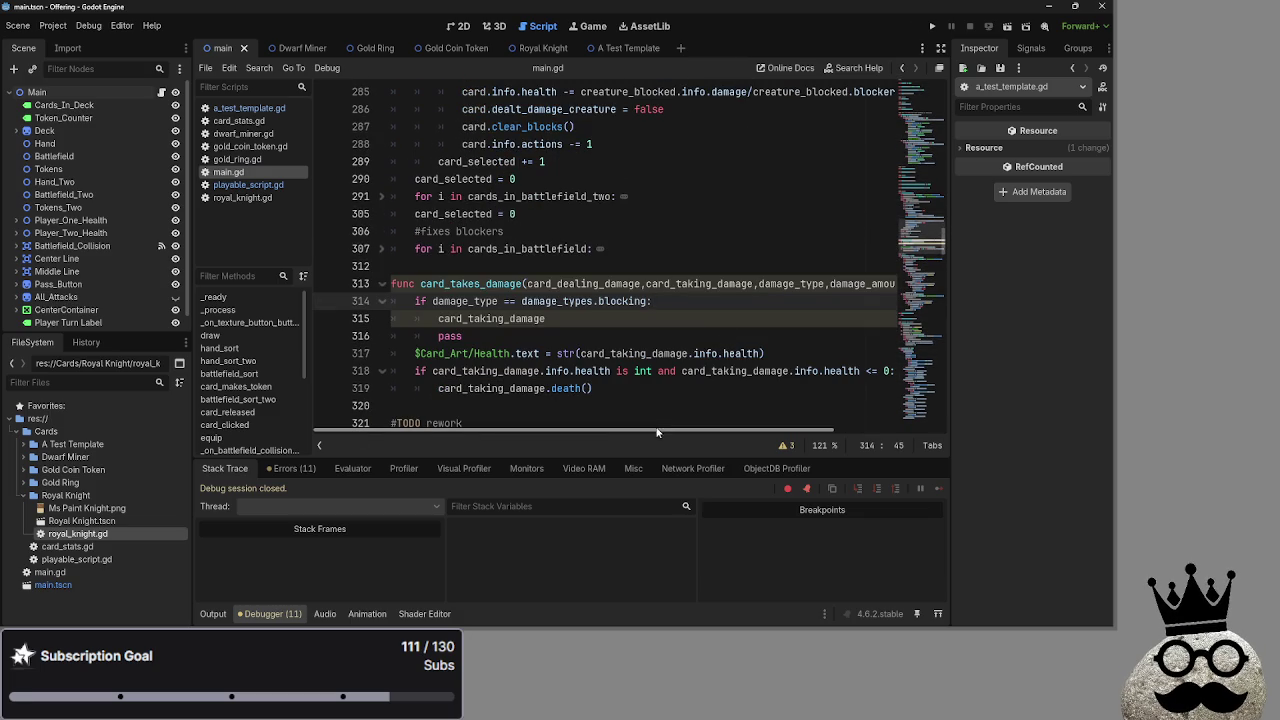
mouse_move(658, 434)
mouse_down()
mouse_move(752, 442)
mouse_move(623, 436)
mouse_up()
Rewrite line 315 as card_taking_damage.info.health - card_dealing_damage/card_taking_damage.blockers
double_click(584, 323)
triple_click(584, 325)
click(592, 319)
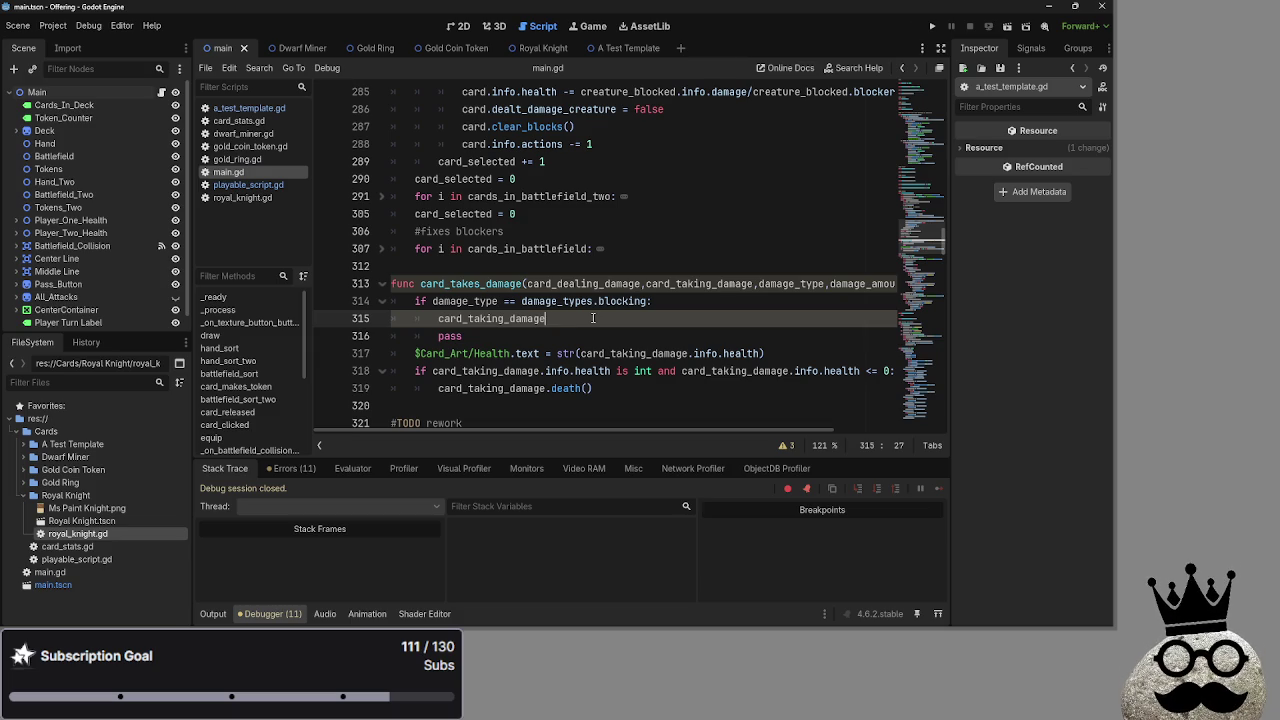
text(-)
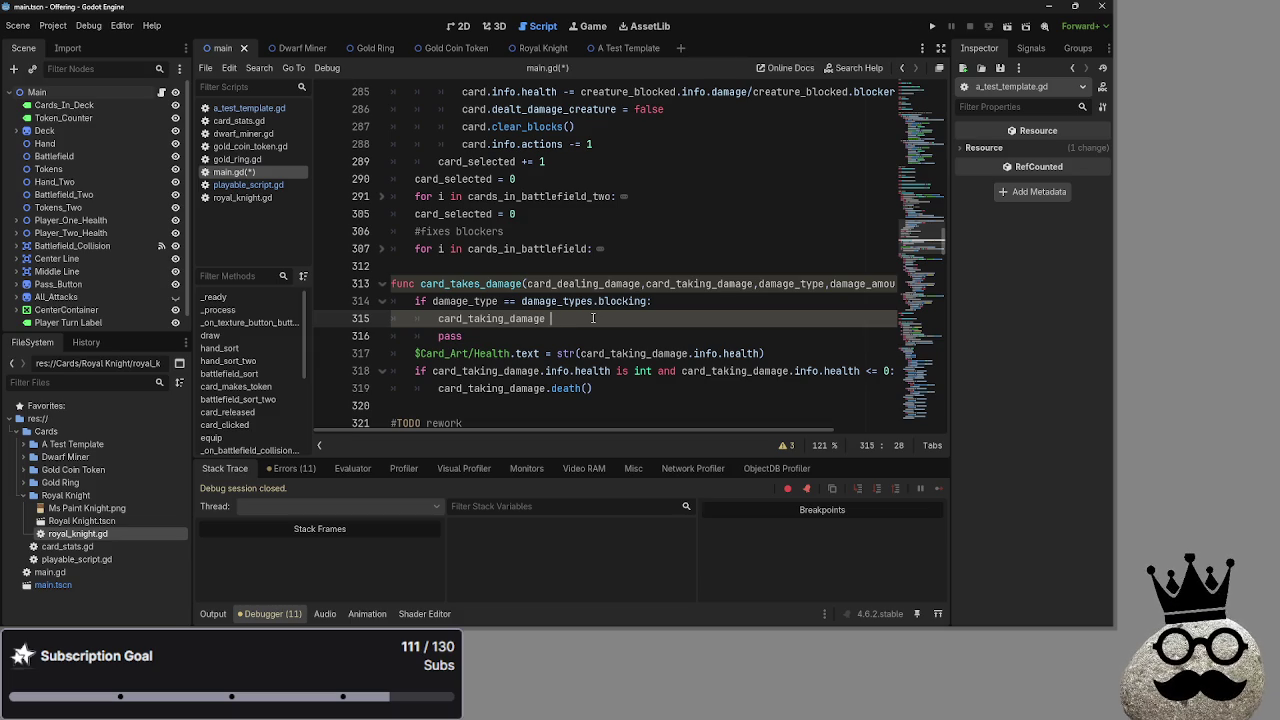
text(.info.health -=)
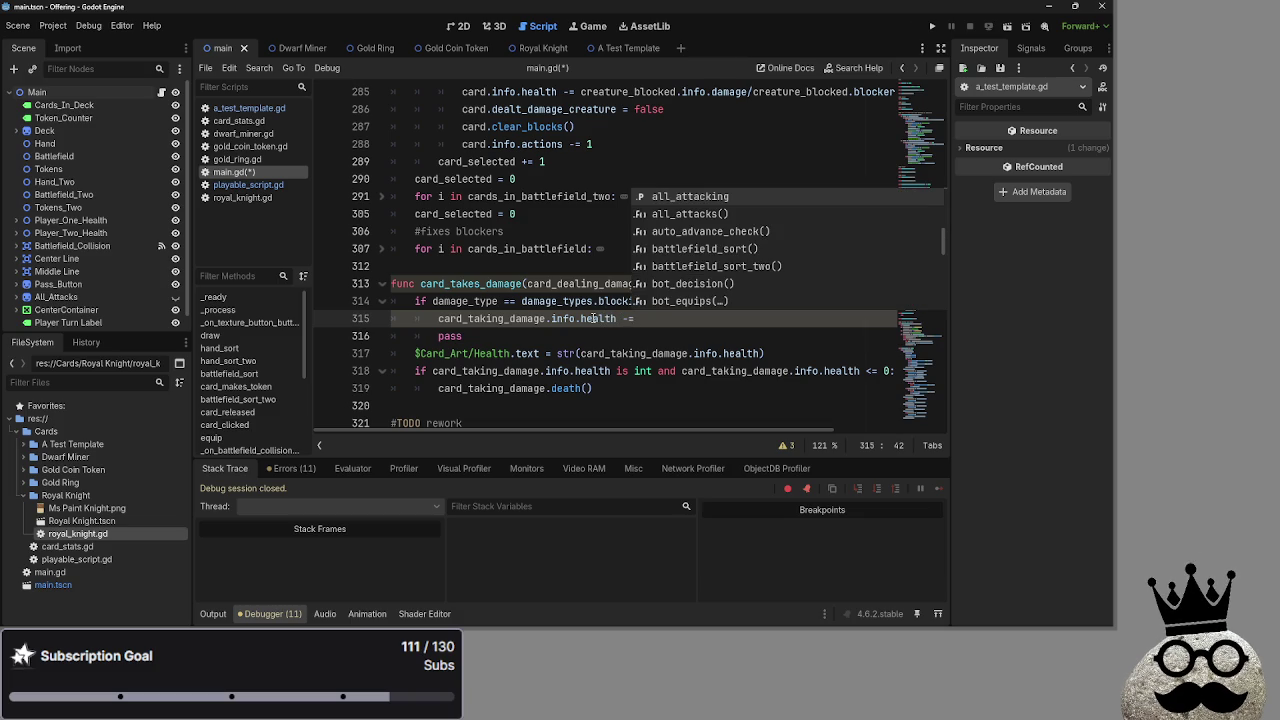
key(BackSpace)
key(BackSpace)
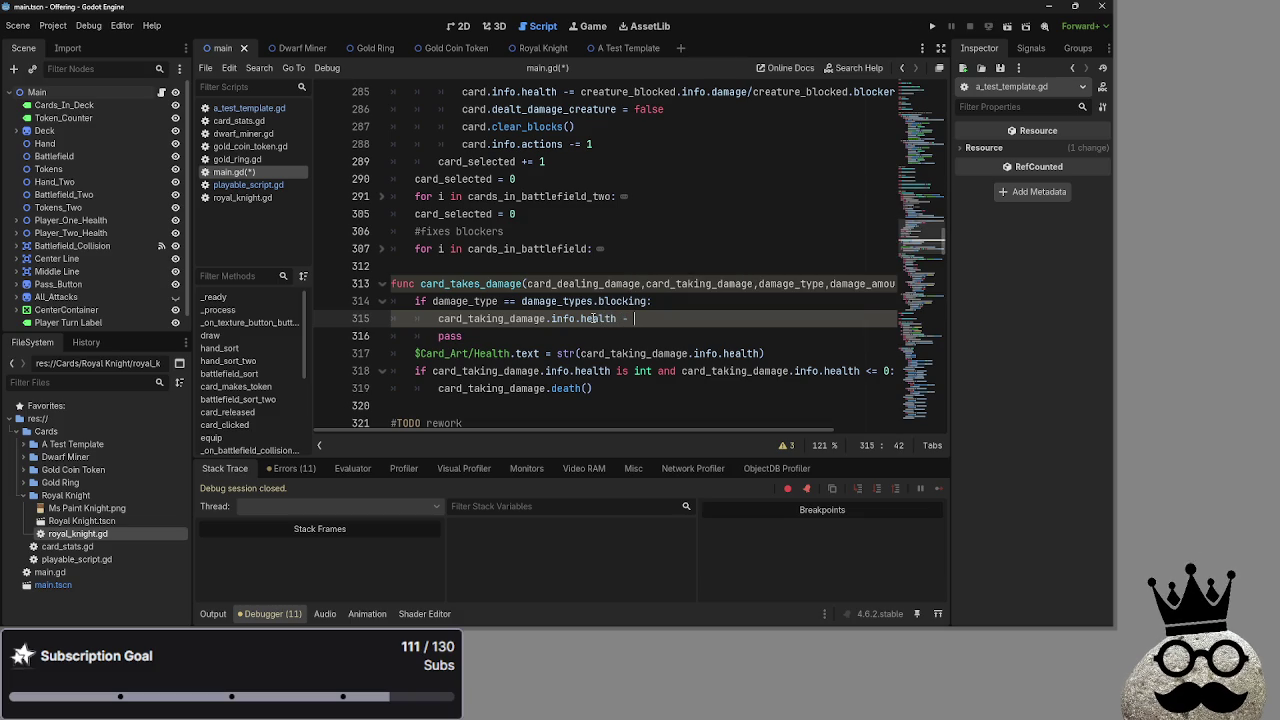
text(card))
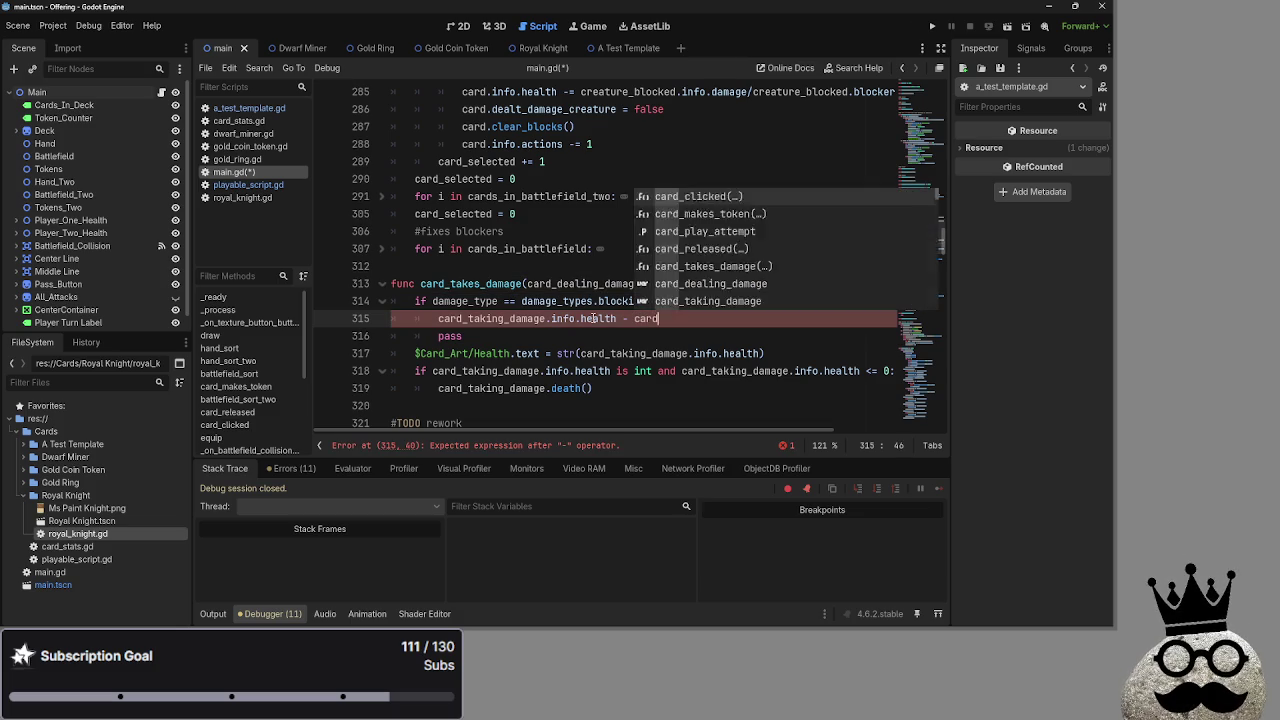
key(BackSpace)
text(_deal)
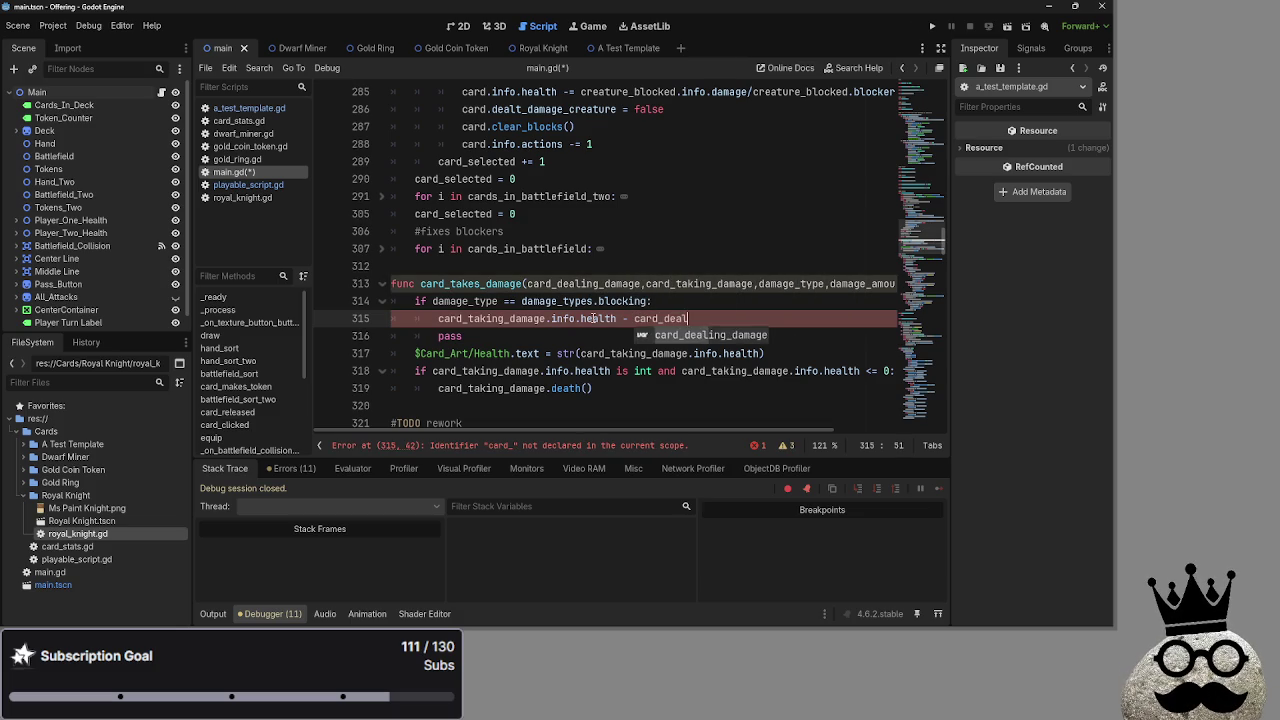
text(ng)
key(Return)
text(/car)
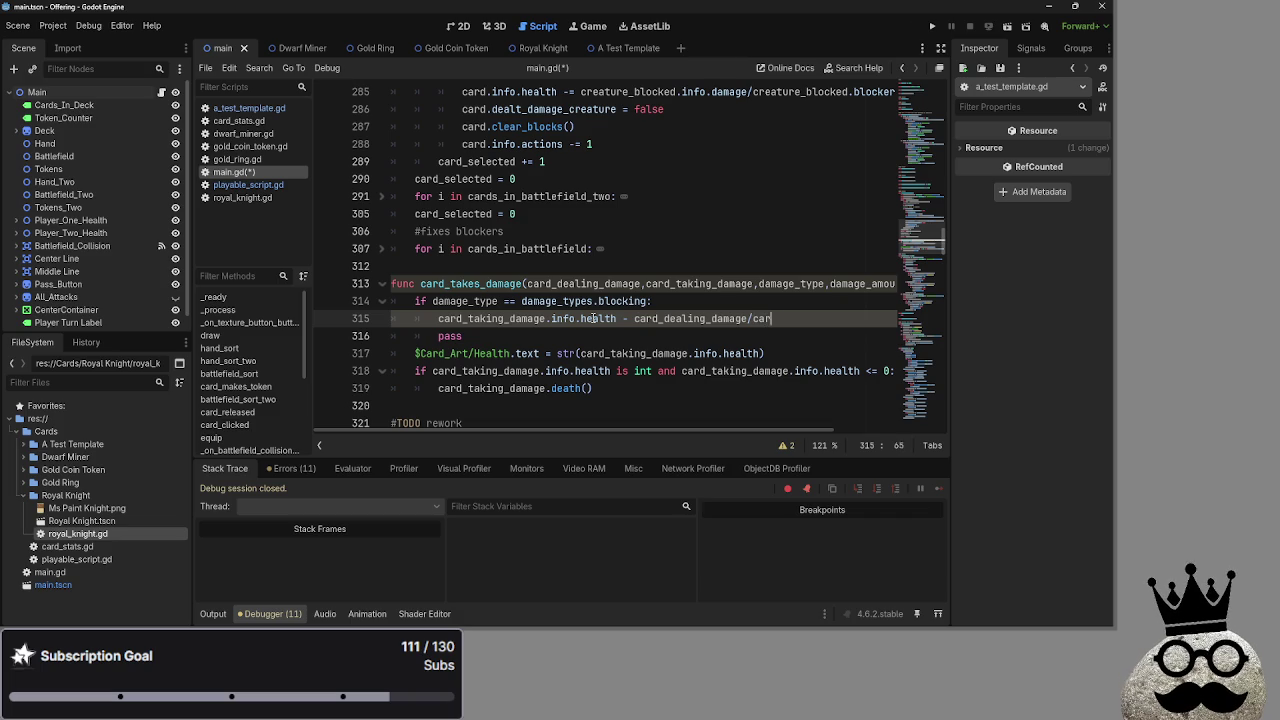
text(d_taking_)
text(damage.bl)
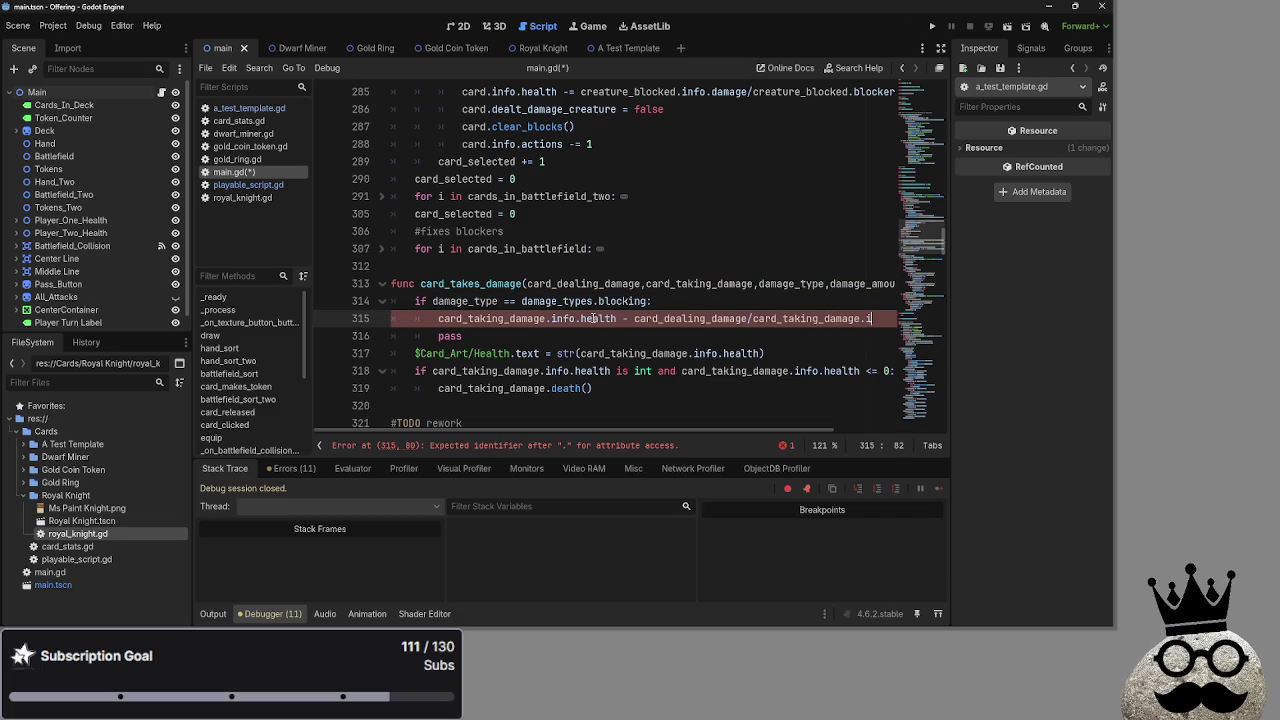
text(ockers)
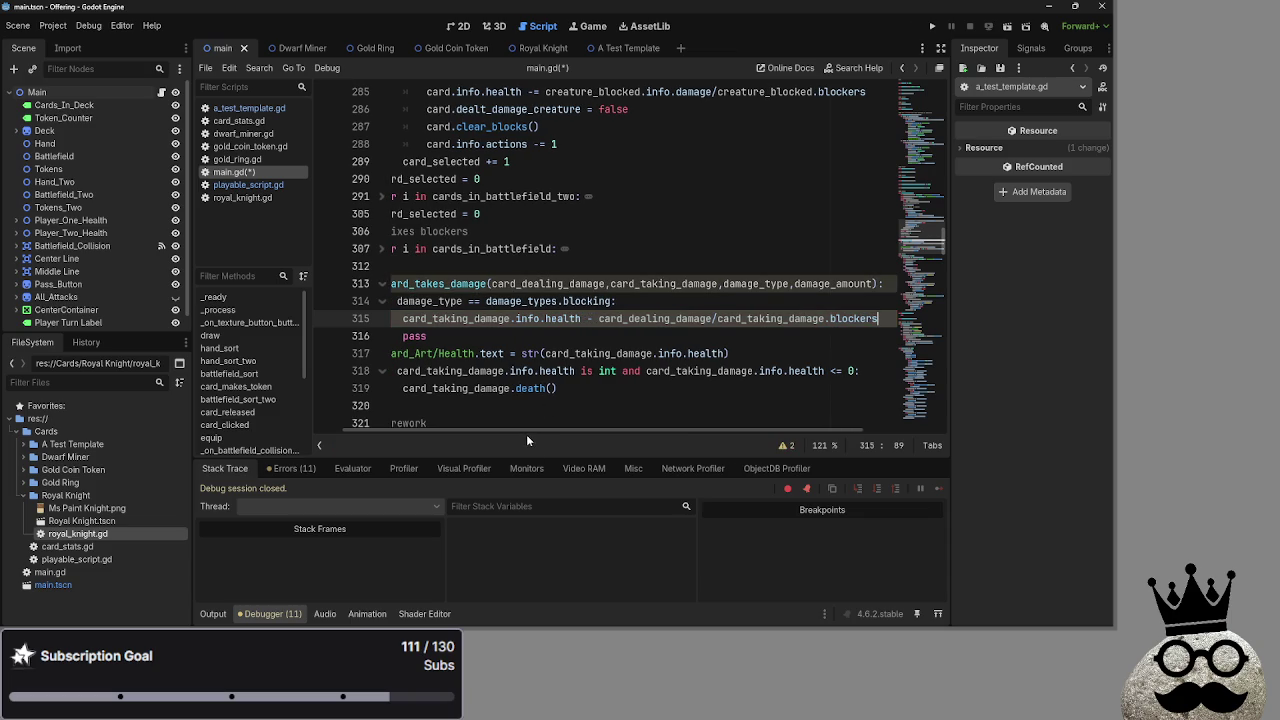
drag(522, 431, 476, 438)
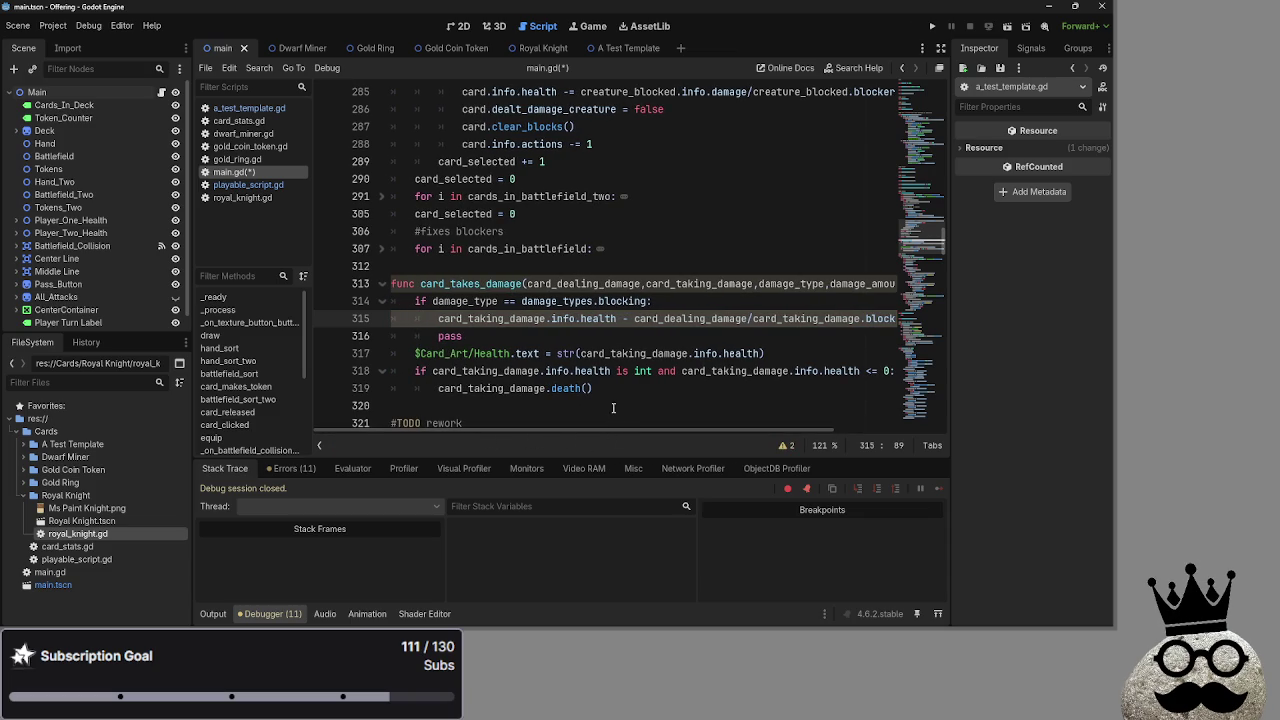
Scroll through card_takes_damage and inspect the identifiers on line 315
scroll(607, 398, up, 10)
scroll(609, 396, up, 5)
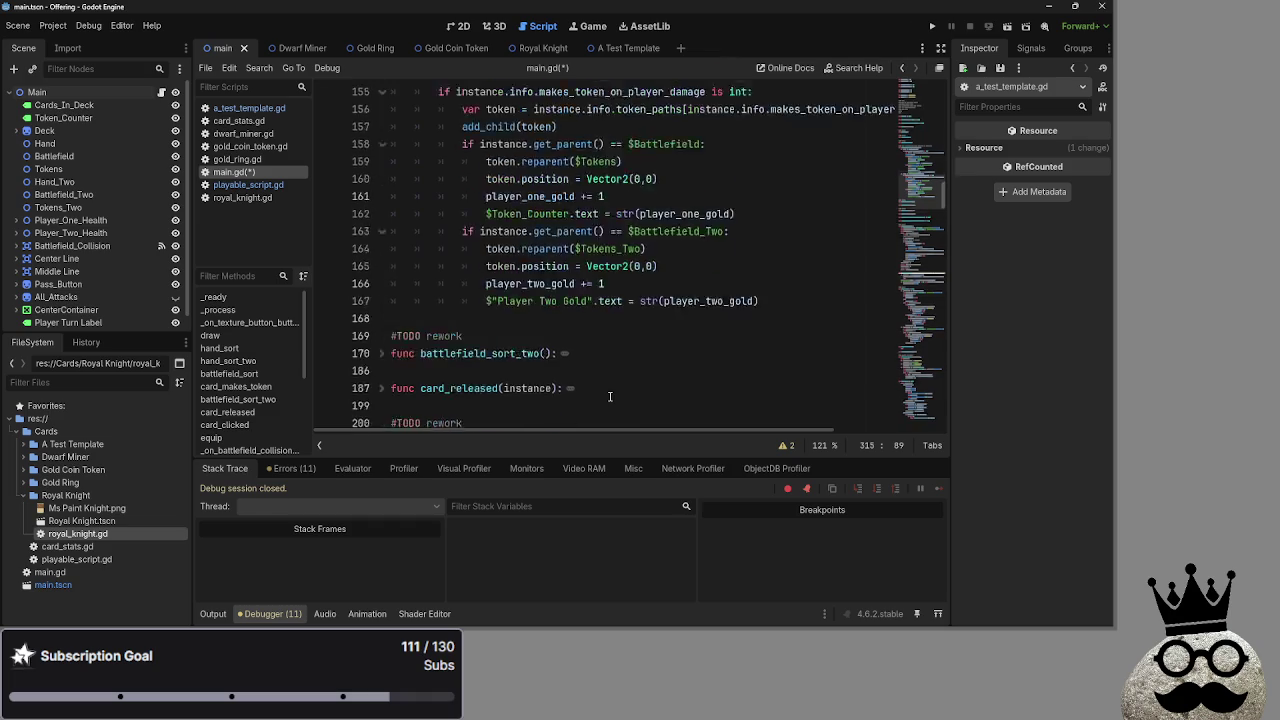
scroll(388, 216, down, 5)
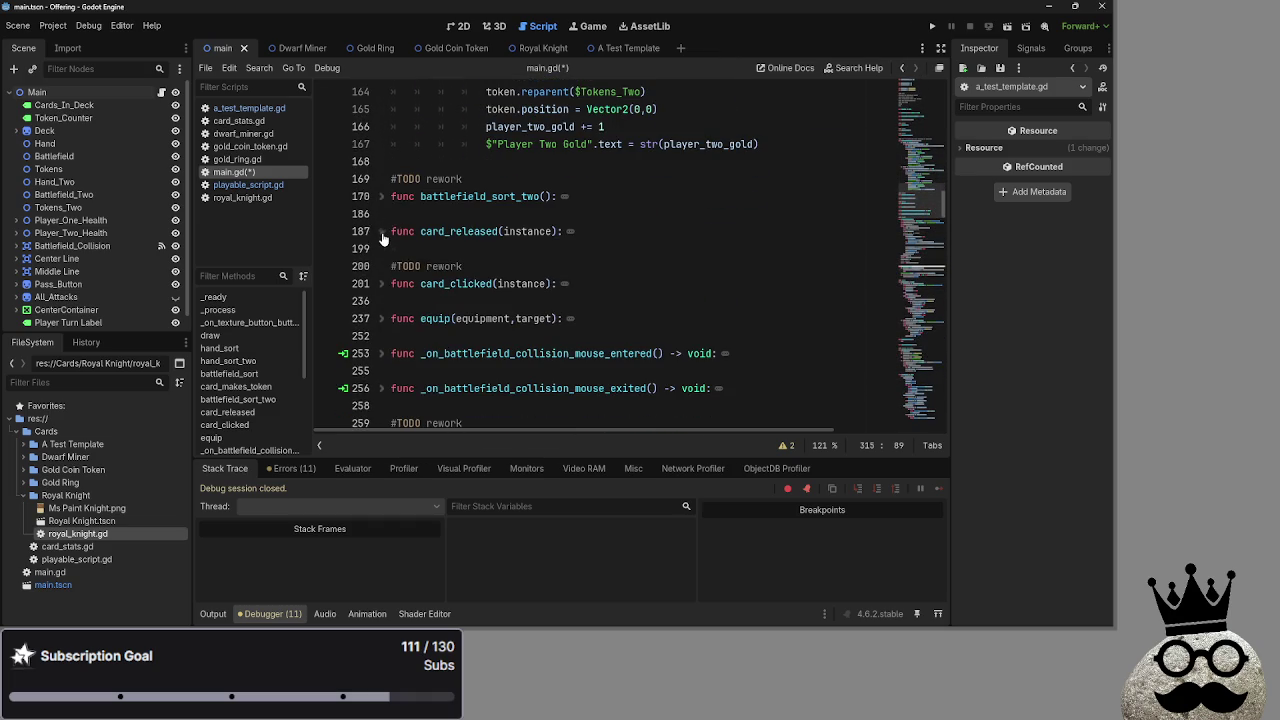
scroll(537, 365, down, 10)
scroll(540, 380, down, 2)
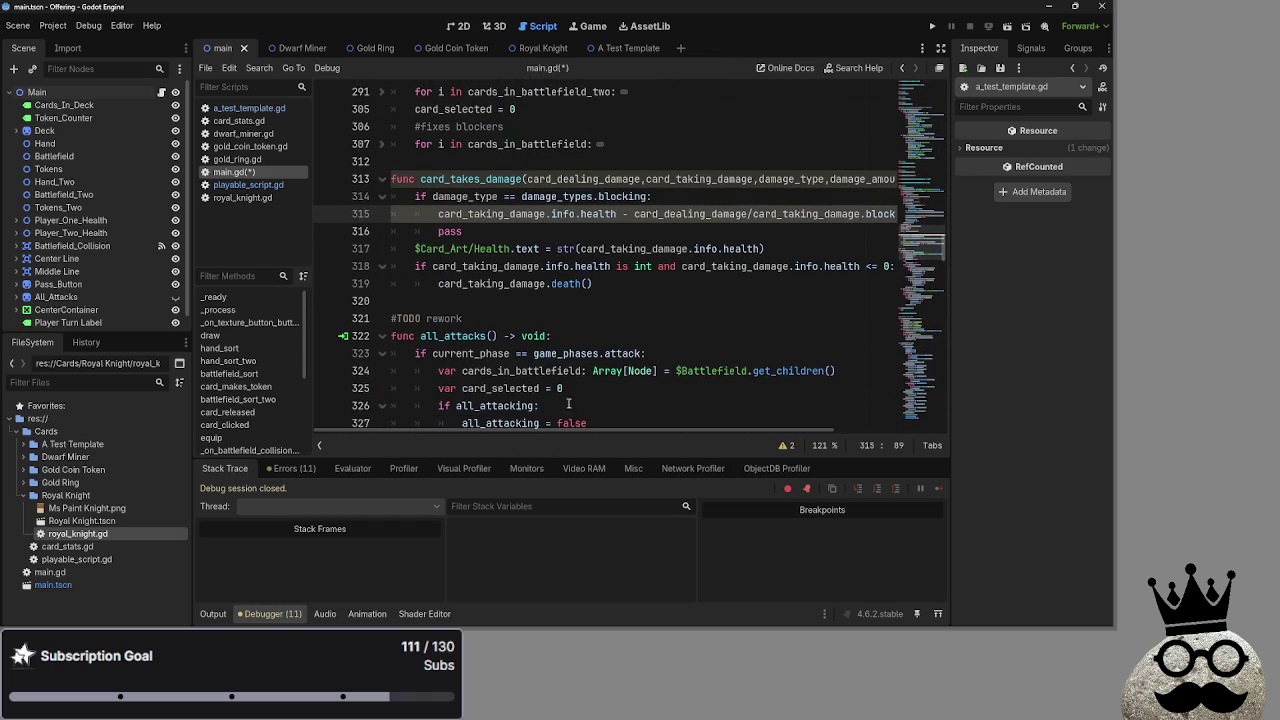
scroll(596, 429, right, 3)
scroll(580, 425, left, 3)
scroll(552, 418, up, 3)
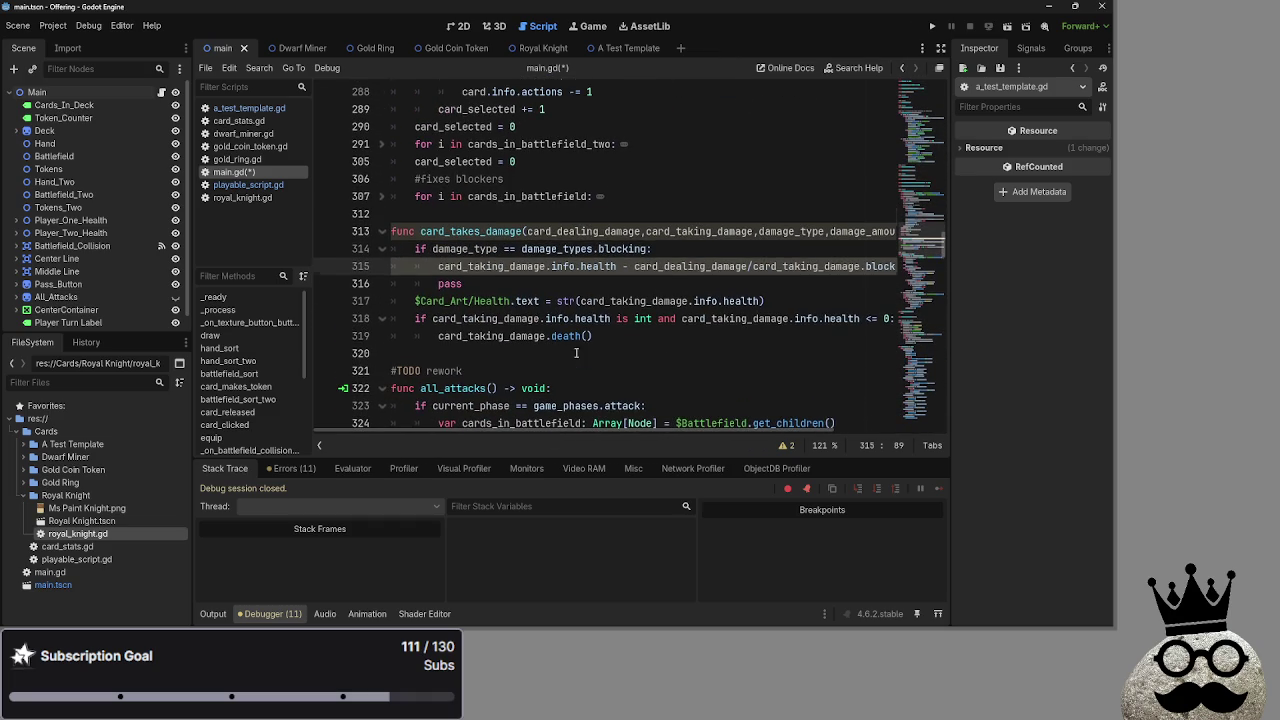
click(617, 266)
double_click(690, 266)
click(783, 266)
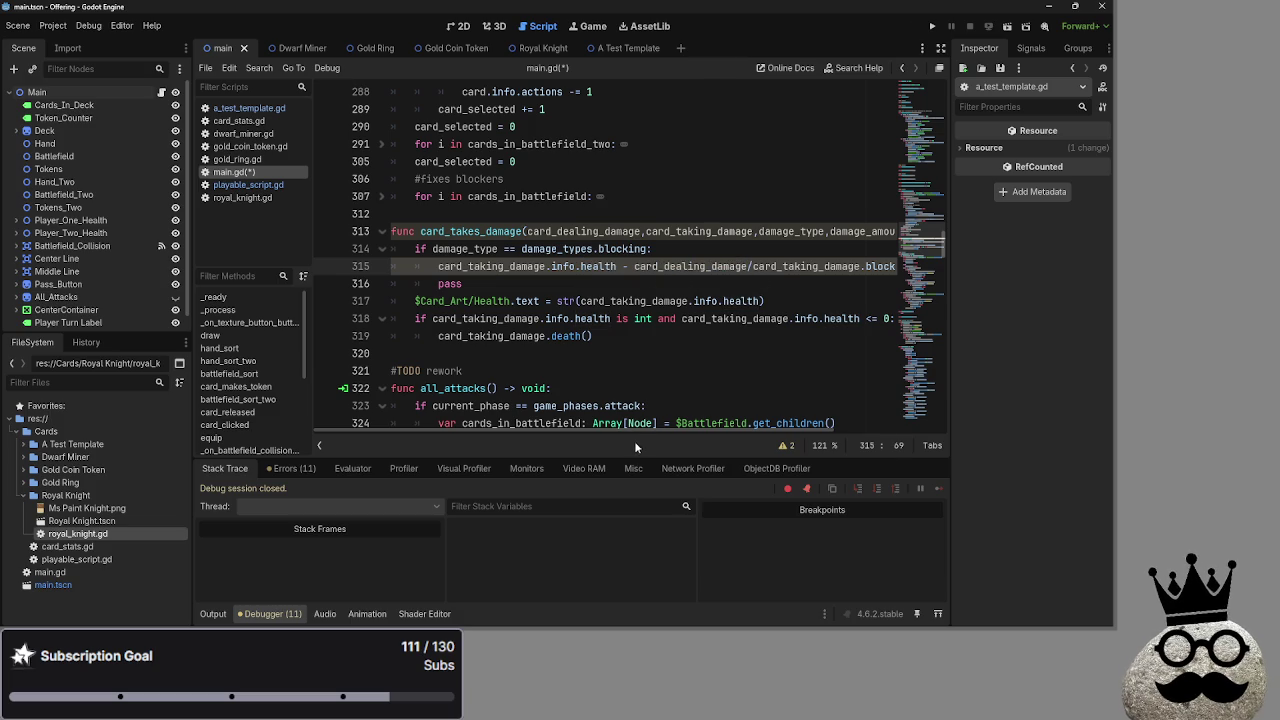
click(509, 300)
Remove the stray 'card_taking_damage.' prefix before $Card_Art/Health.text on line 317
double_click(495, 266)
key(ctrl+c)
click(414, 300)
key(ctrl+v)
text(.)
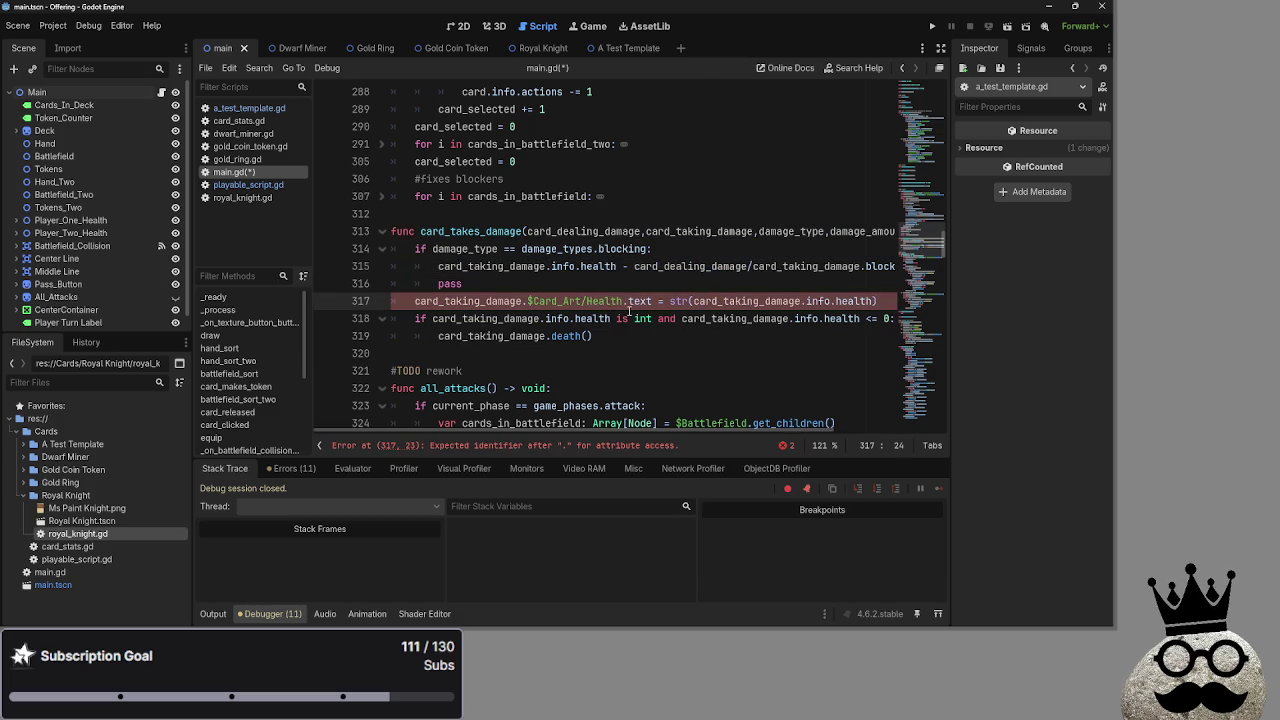
drag(527, 301, 408, 302)
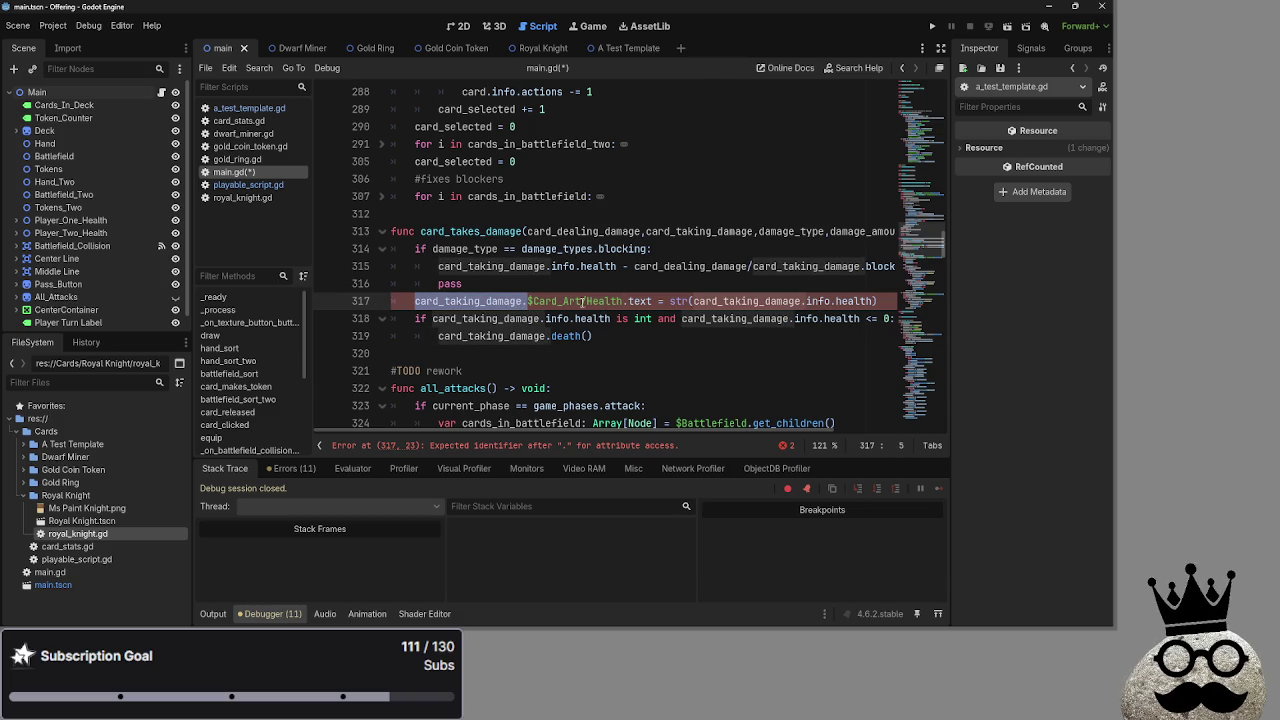
key(BackSpace)
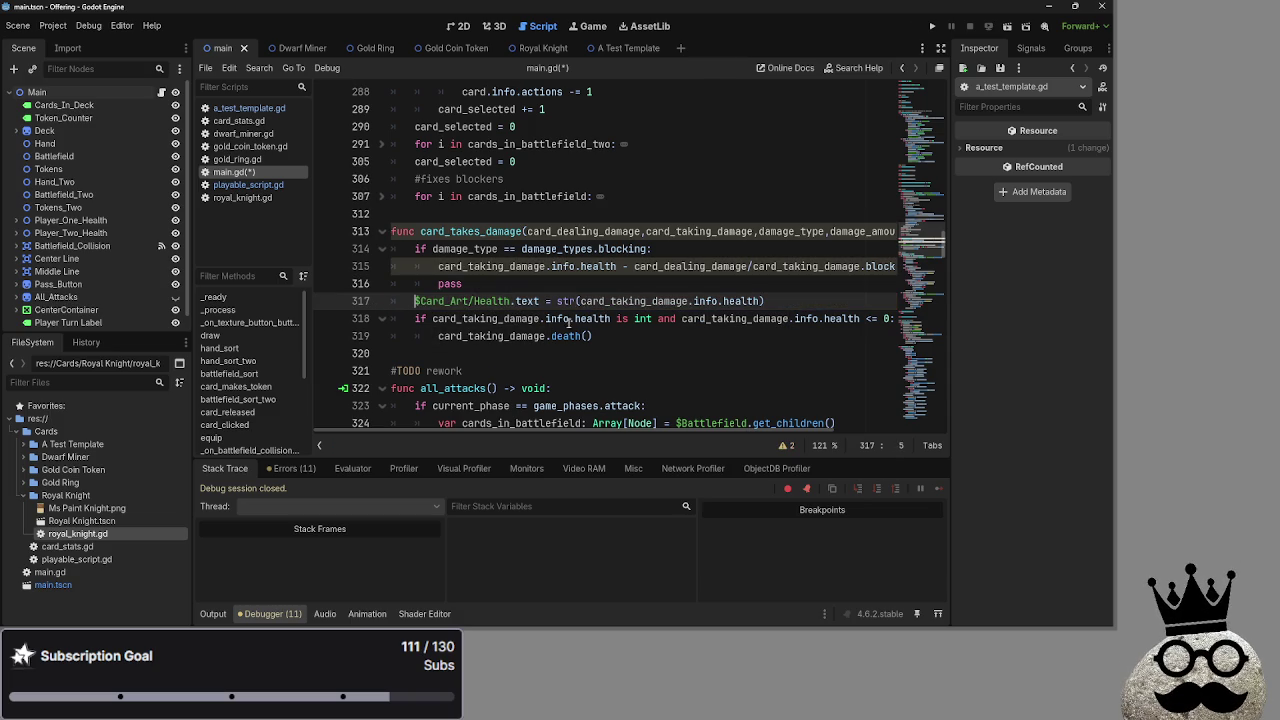
Recheck the card_taking_damage and info references on line 315
scroll(707, 269, up, 1)
scroll(695, 258, down, 1)
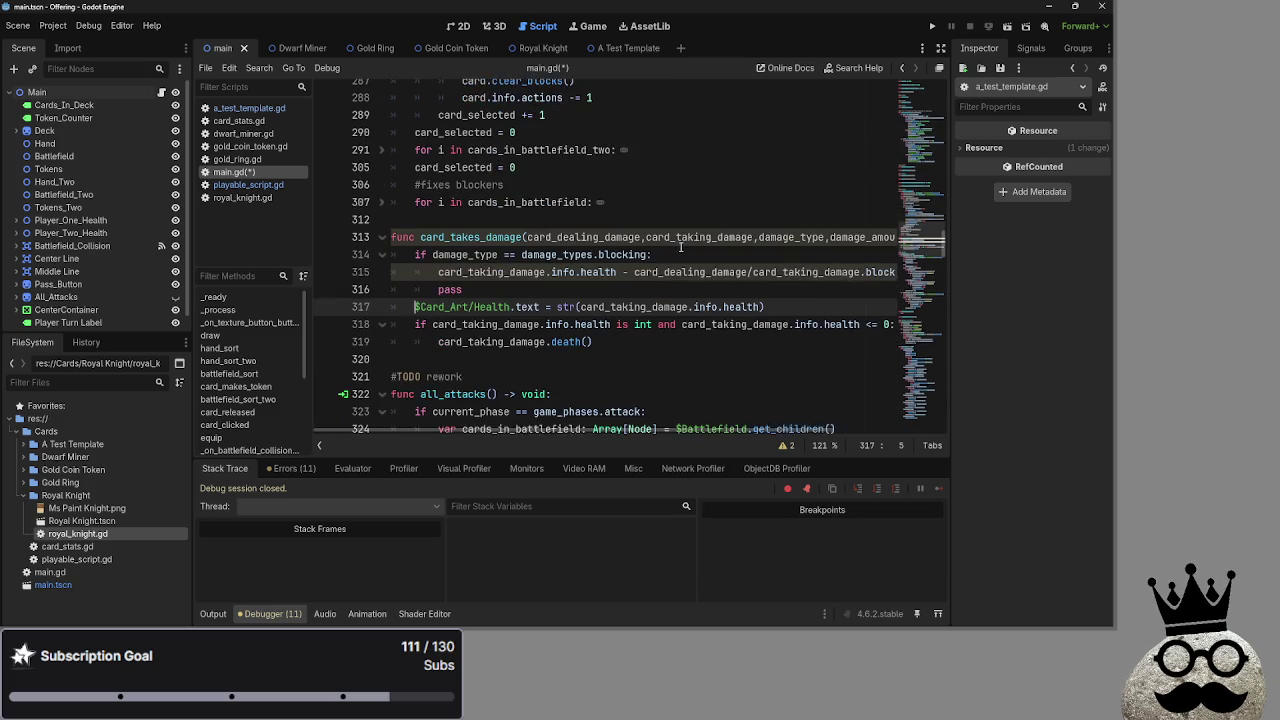
scroll(660, 260, up, 1)
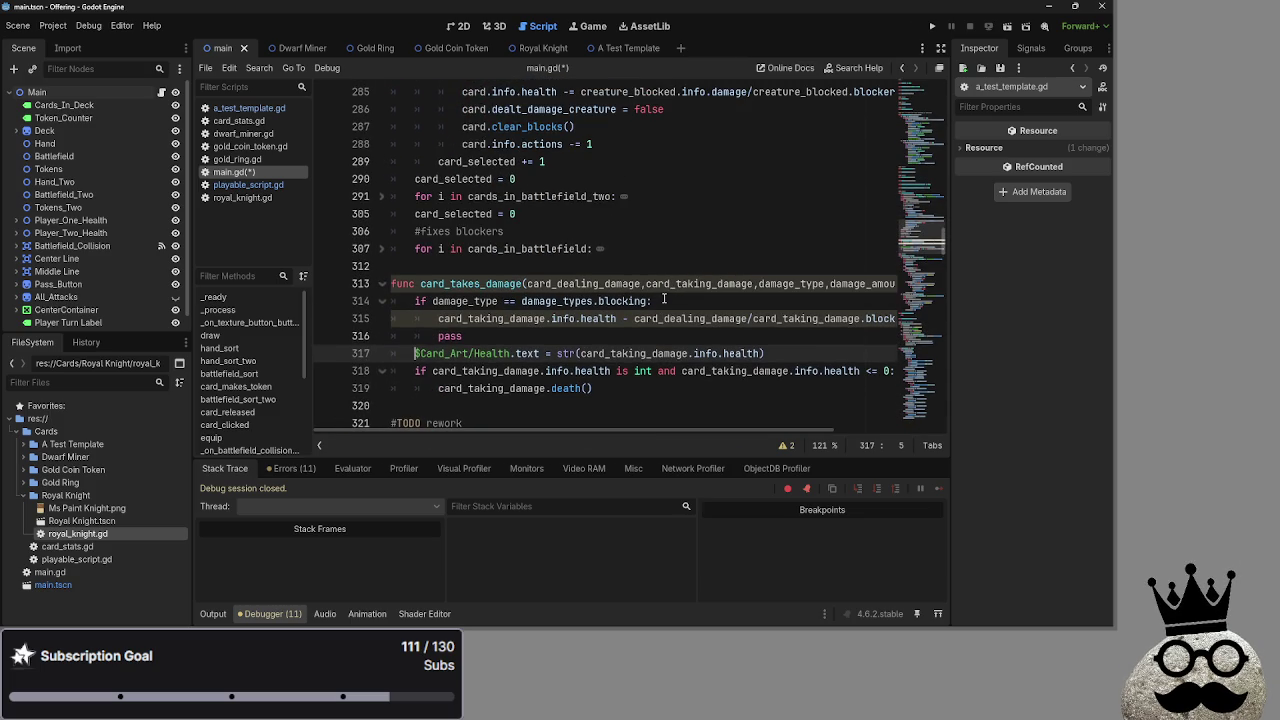
double_click(470, 318)
double_click(566, 318)
click(589, 341)
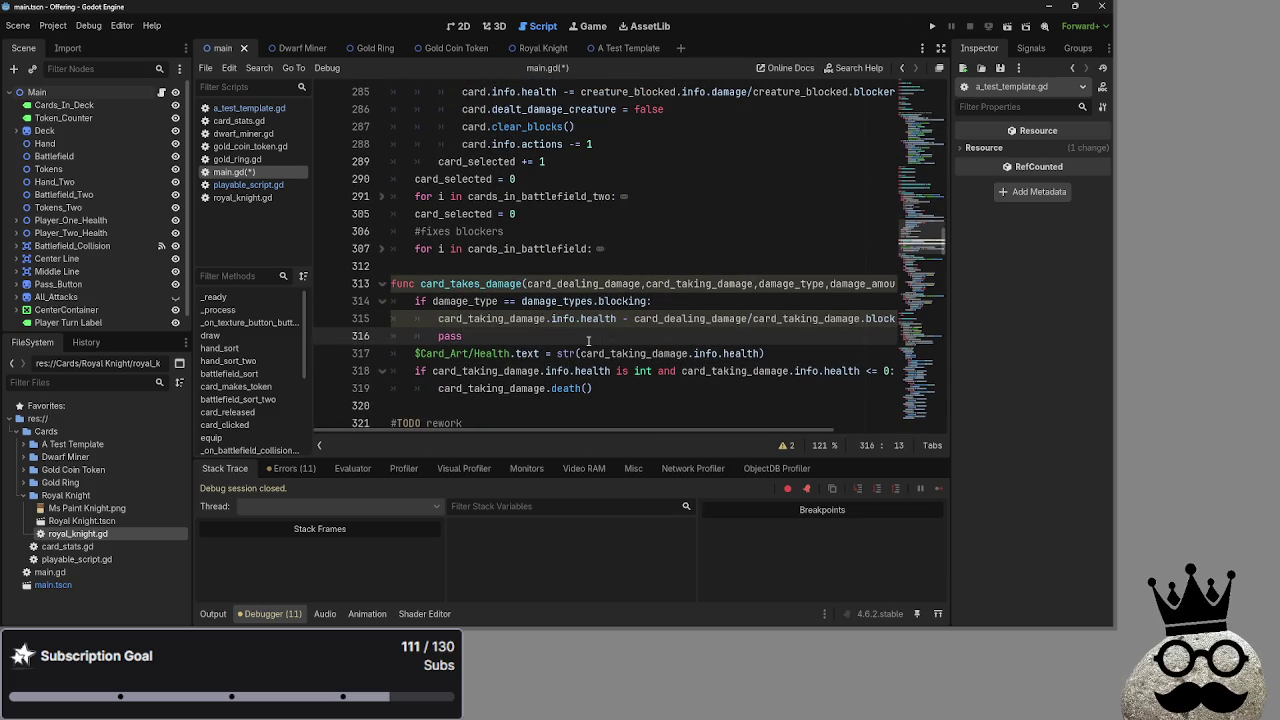
Collapse and re-expand the deal_combat_damage function
scroll(588, 341, up, 8)
scroll(588, 341, down, 6)
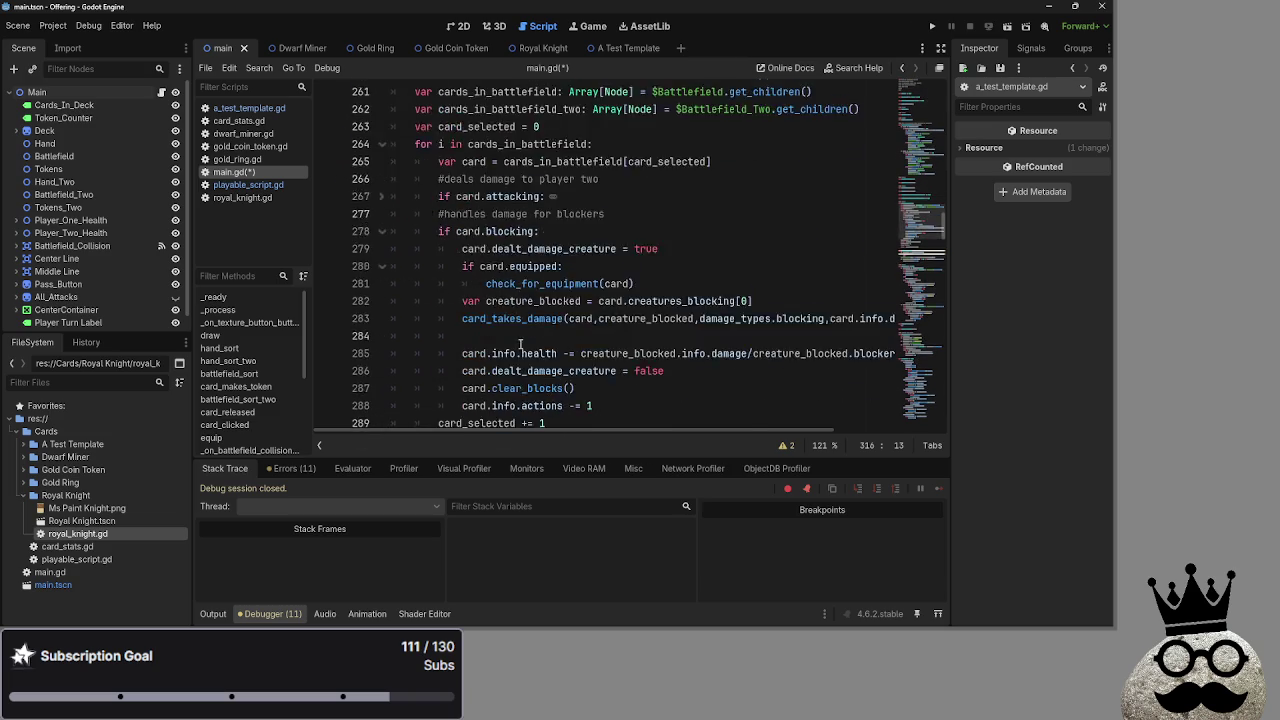
scroll(520, 344, up, 3)
scroll(520, 344, up, 2)
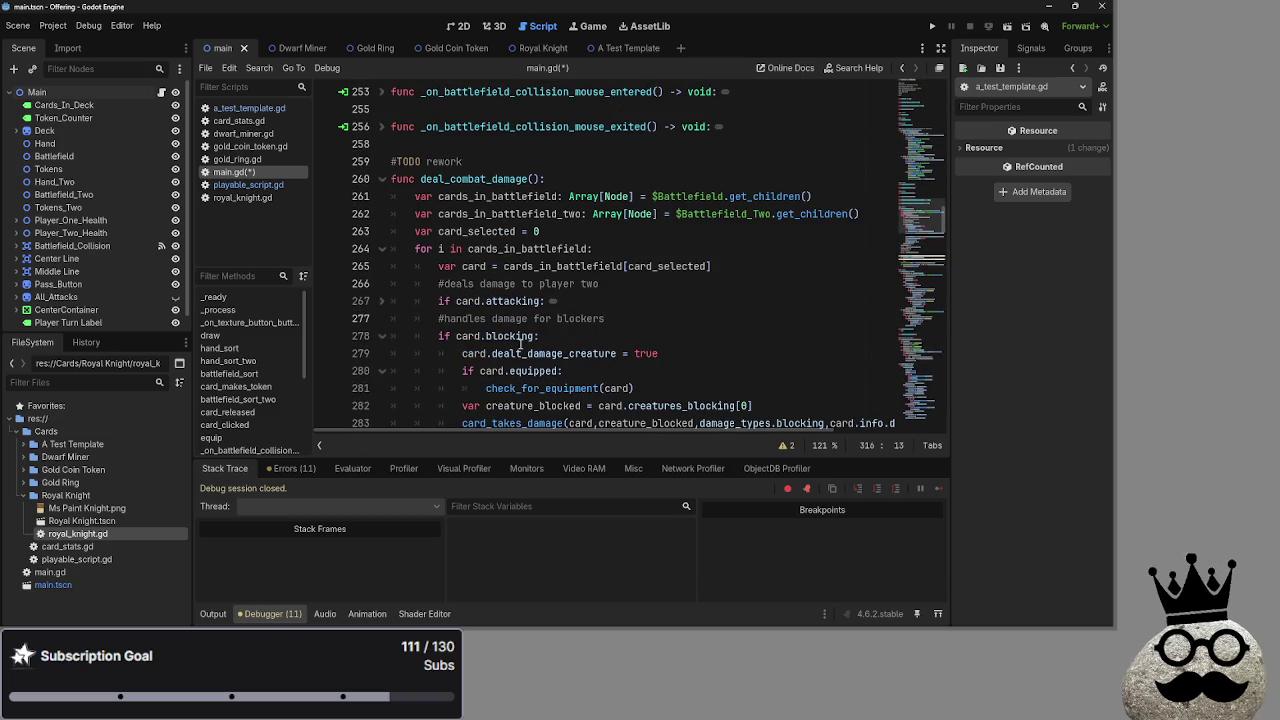
click(378, 178)
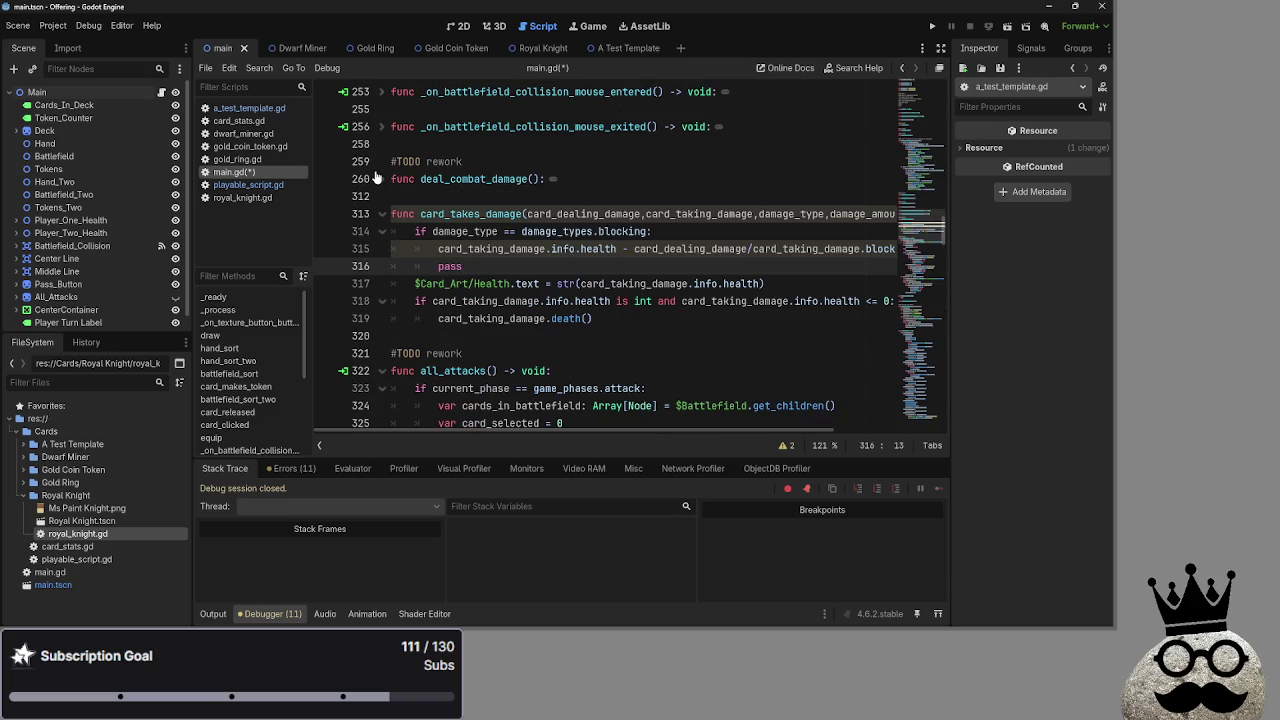
click(381, 179)
scroll(383, 300, down, 7)
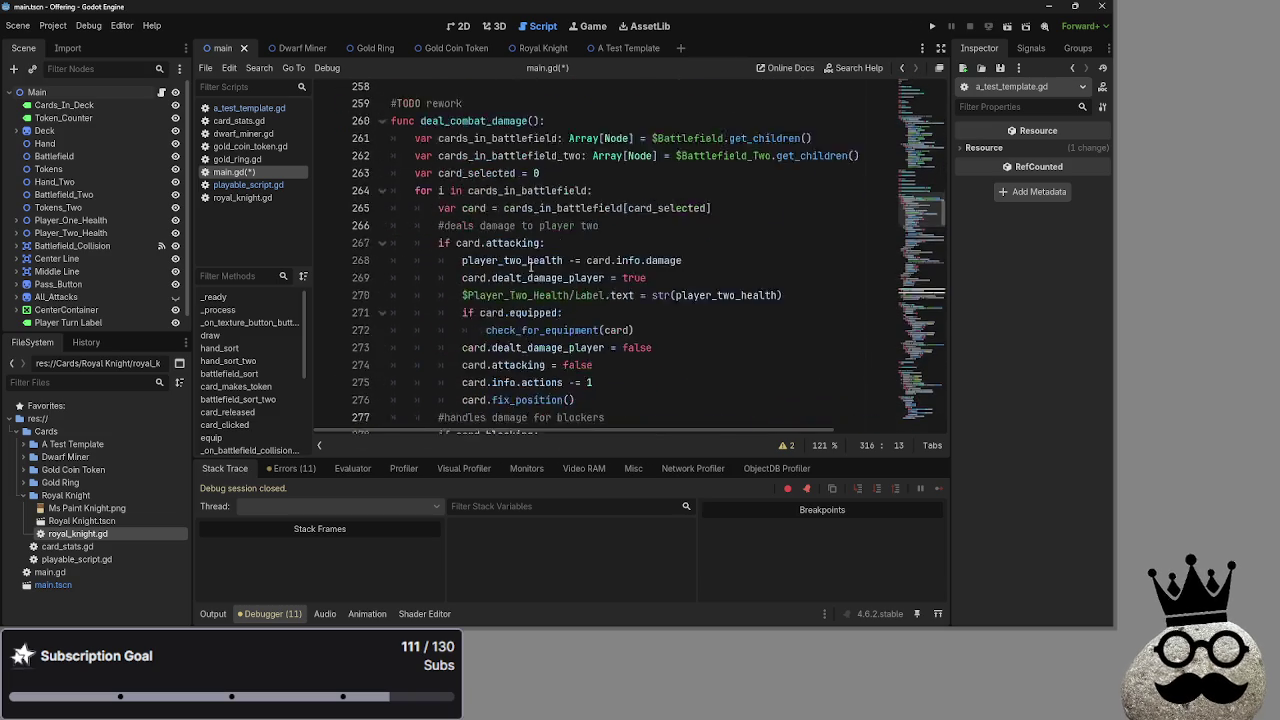
scroll(381, 305, up, 4)
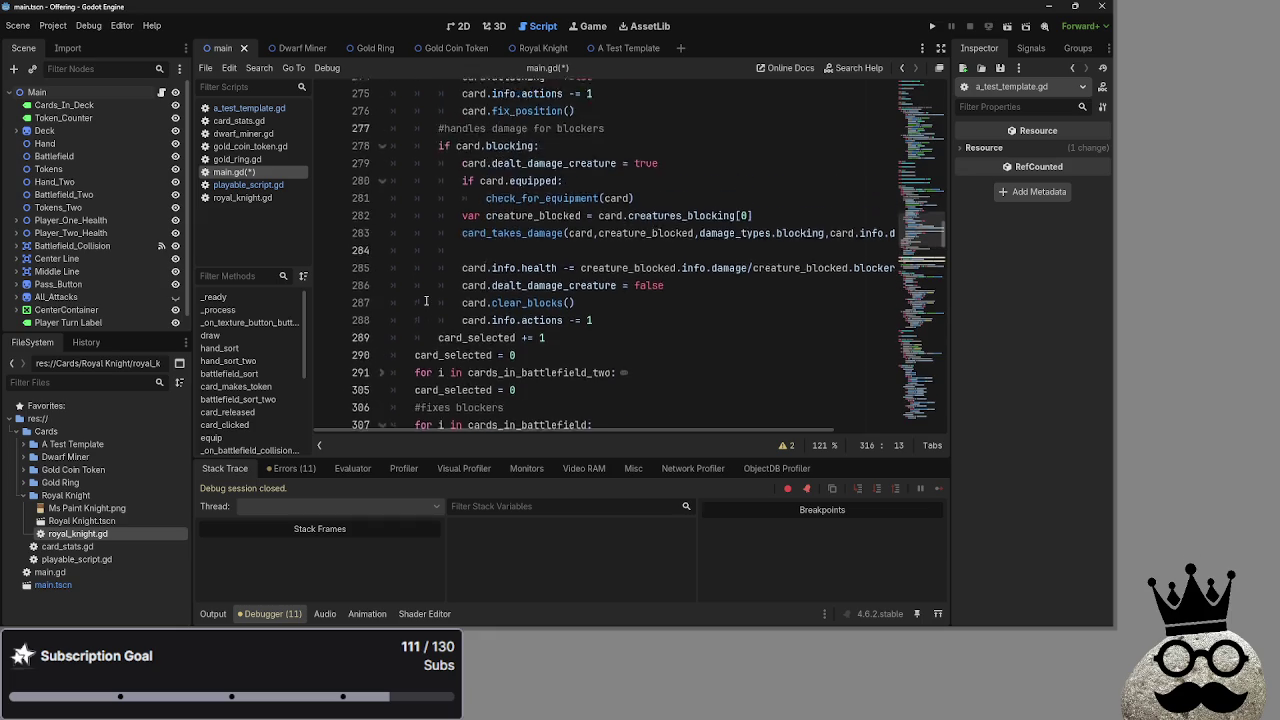
Fold the blocks at lines 278, 271, 264 and 307 of deal_combat_damage
click(364, 284)
scroll(399, 300, up, 1)
click(381, 336)
click(620, 300)
scroll(390, 300, up, 1)
click(381, 266)
scroll(713, 331, down, 4)
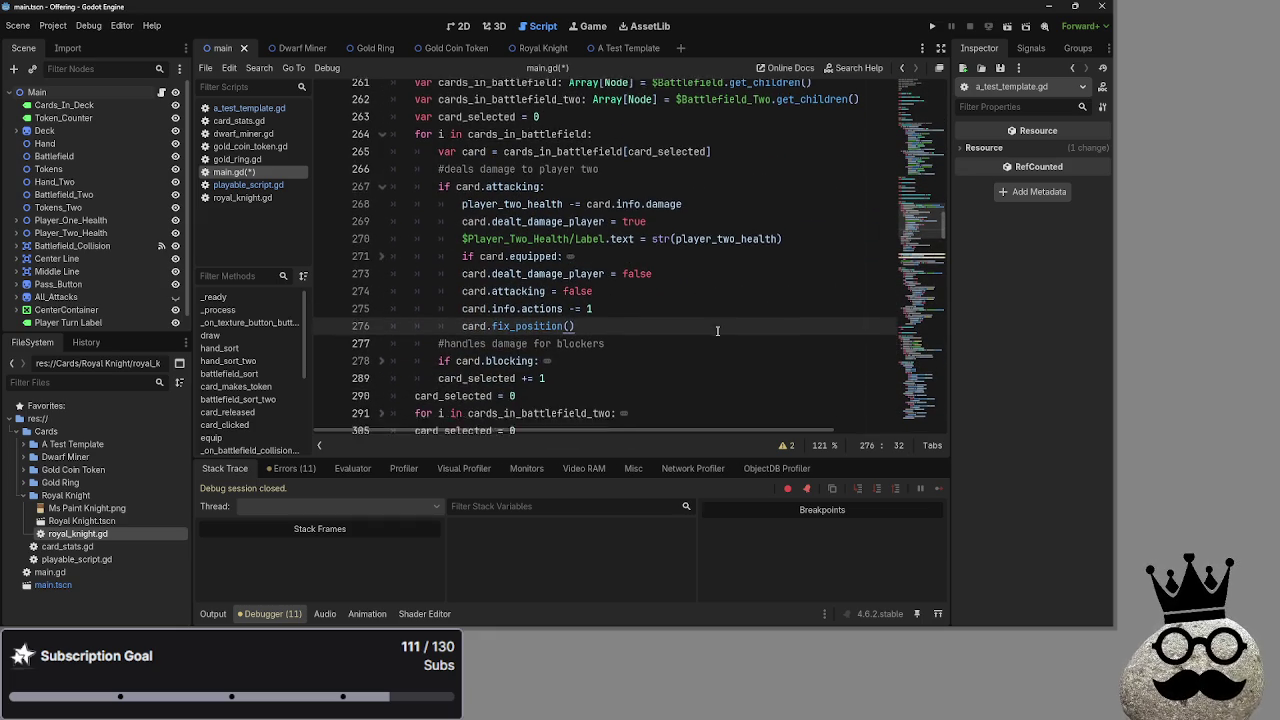
scroll(713, 331, up, 2)
scroll(713, 331, up, 4)
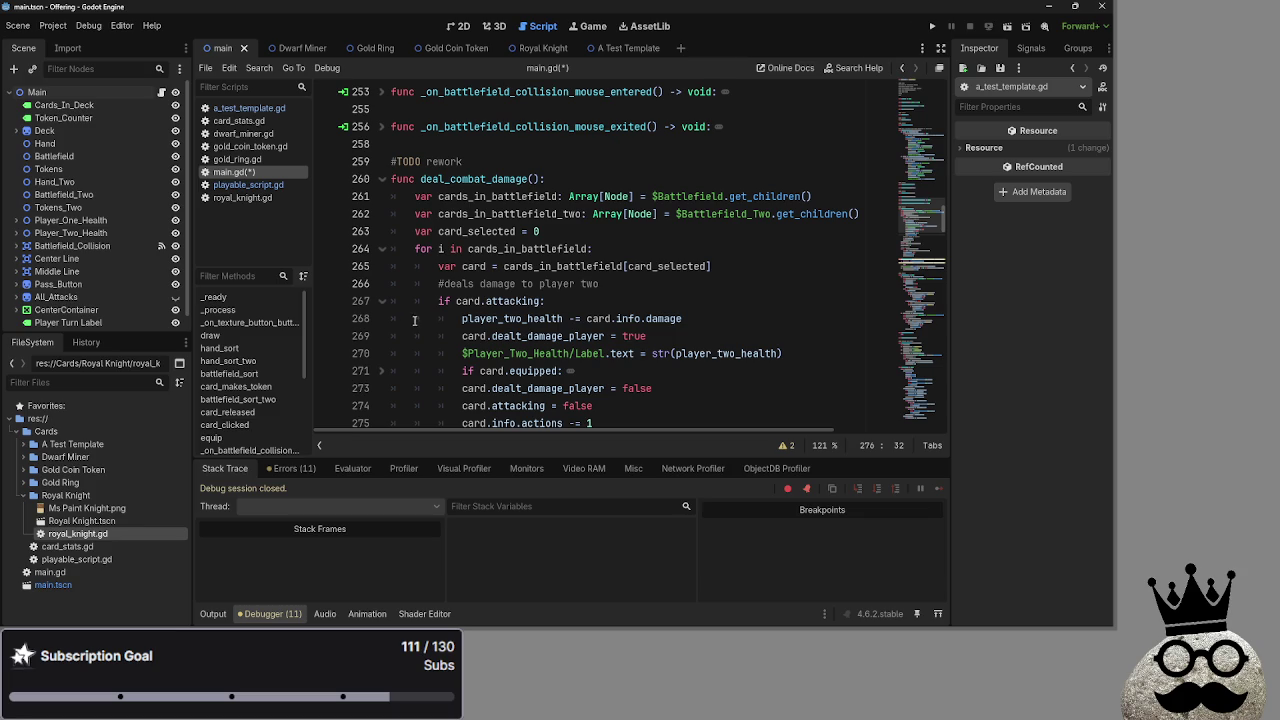
click(381, 248)
scroll(388, 290, down, 1)
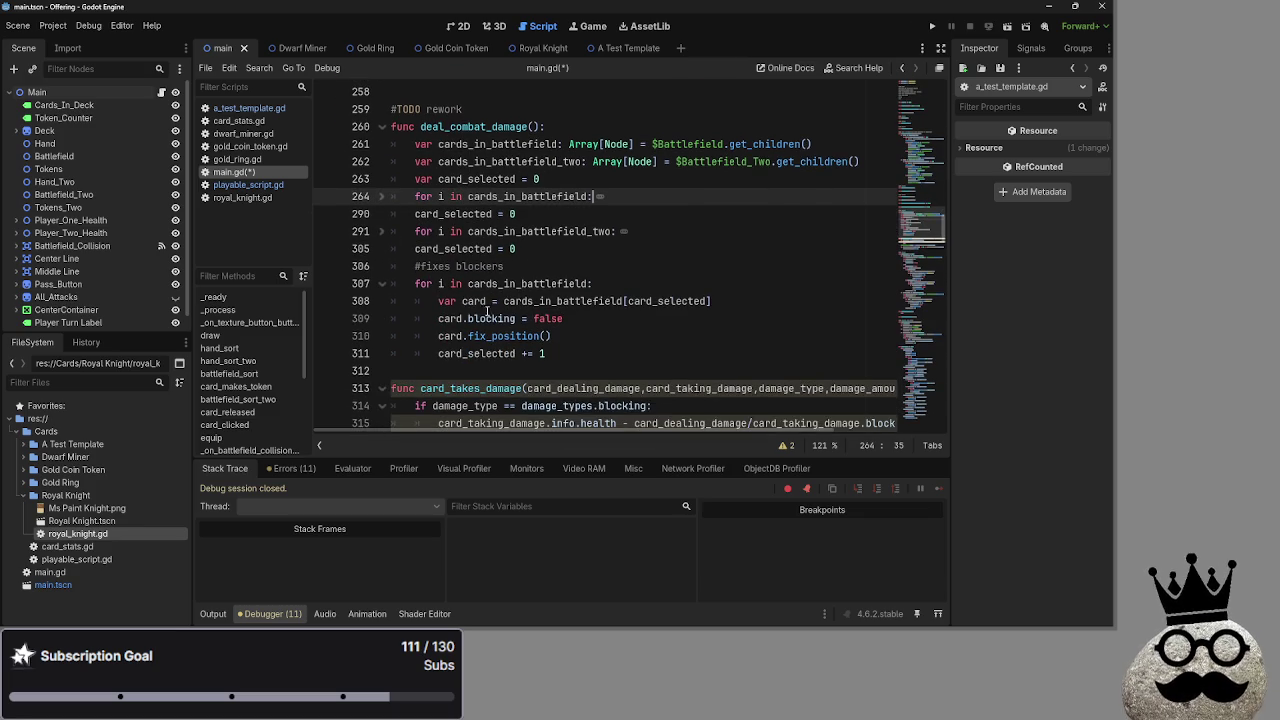
click(382, 284)
click(585, 268)
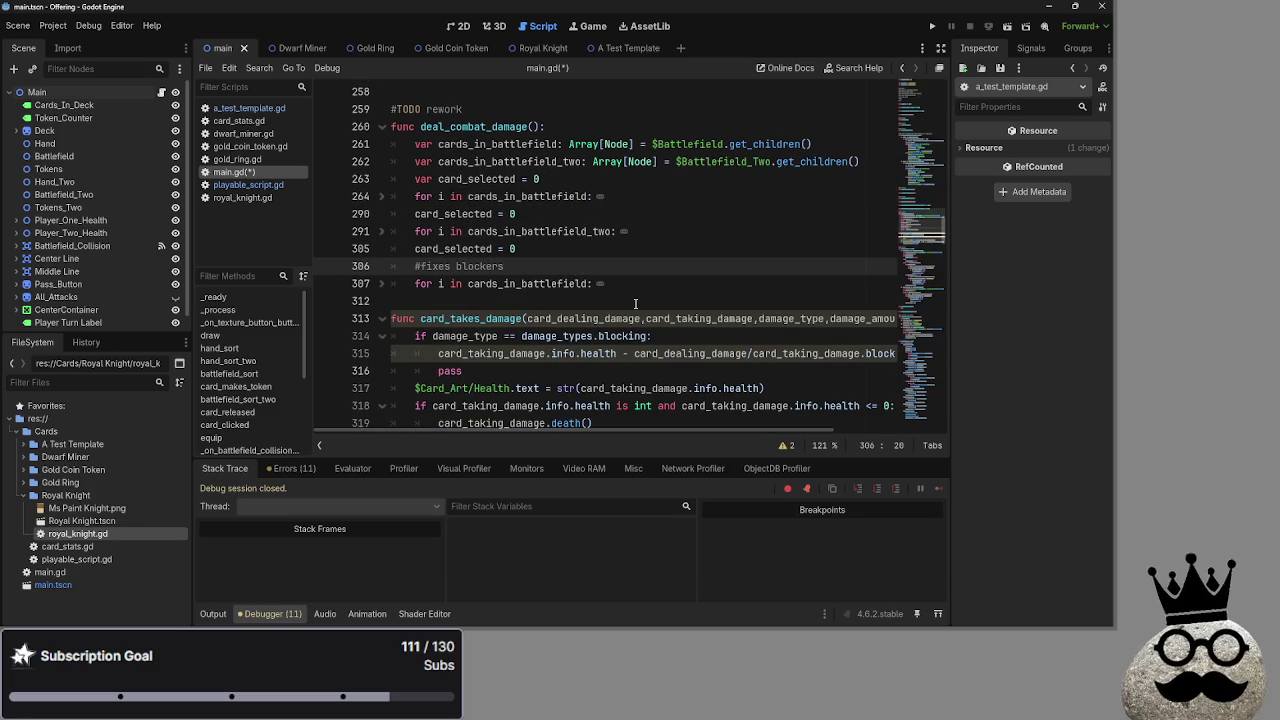
Review card_takes_damage around lines 315–320, including its death() check
scroll(635, 303, down, 1)
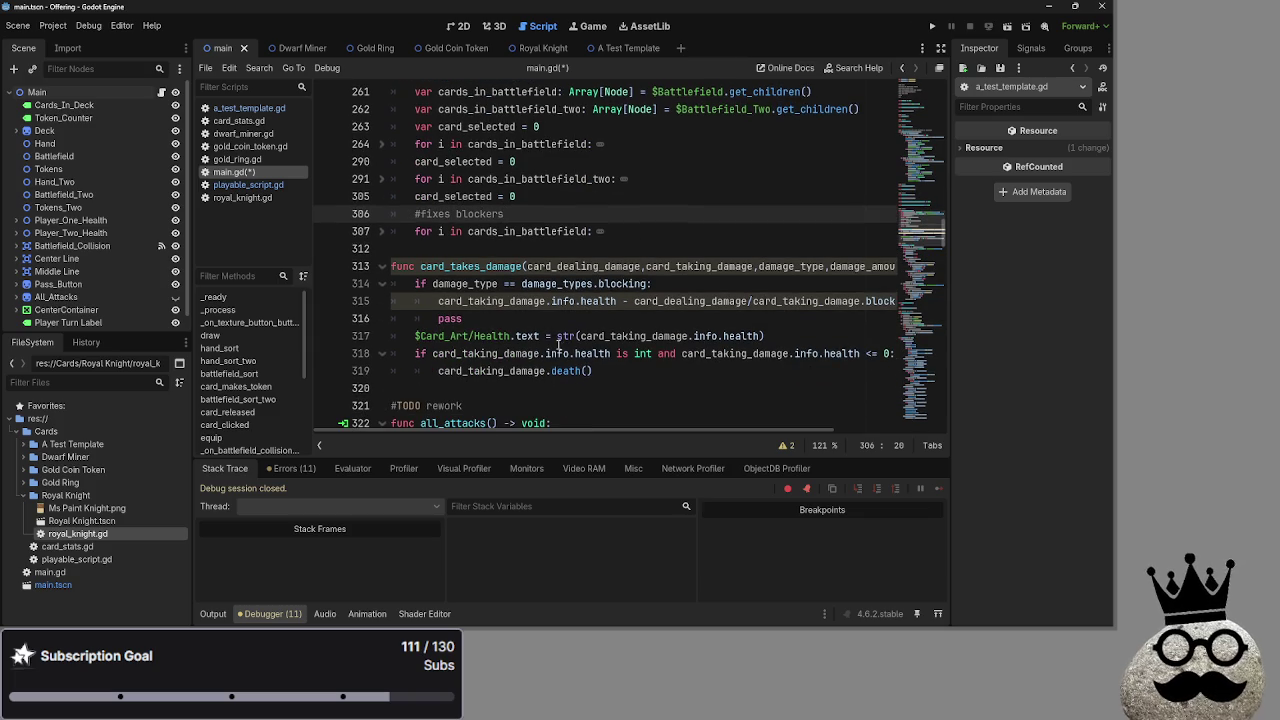
click(540, 318)
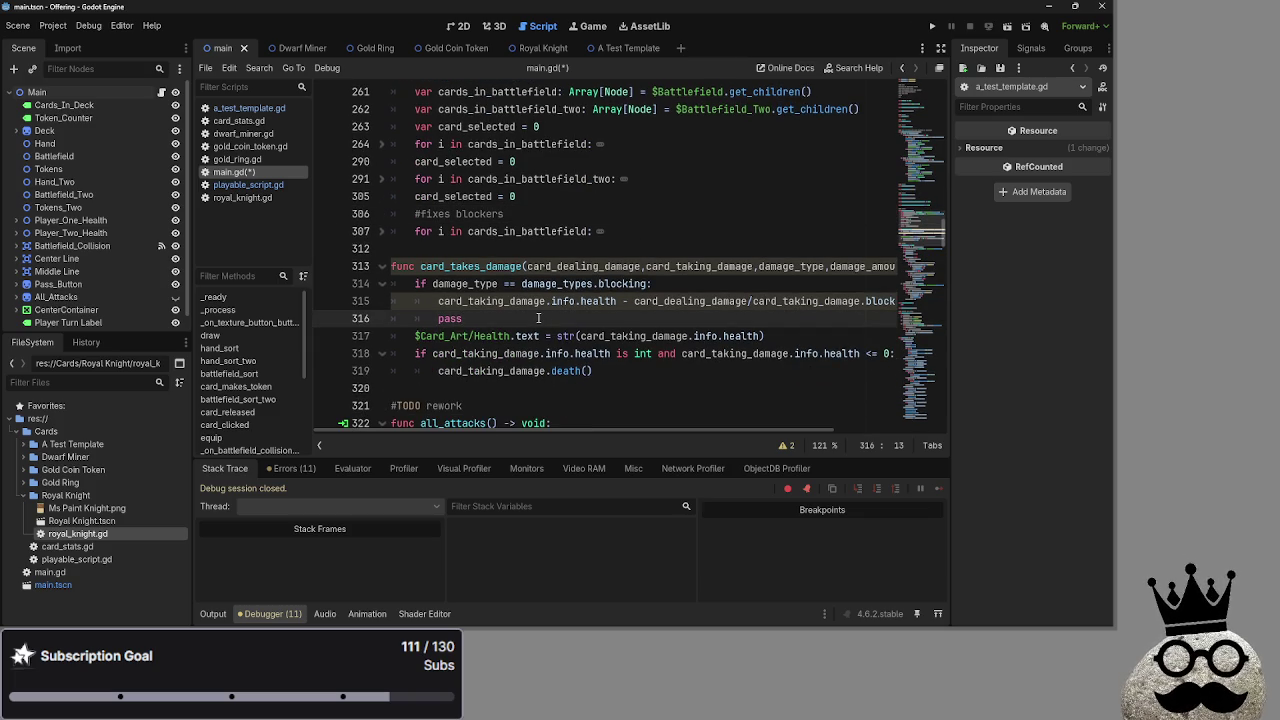
mouse_move(573, 430)
mouse_down()
mouse_move(663, 432)
mouse_move(484, 424)
mouse_up()
double_click(535, 301)
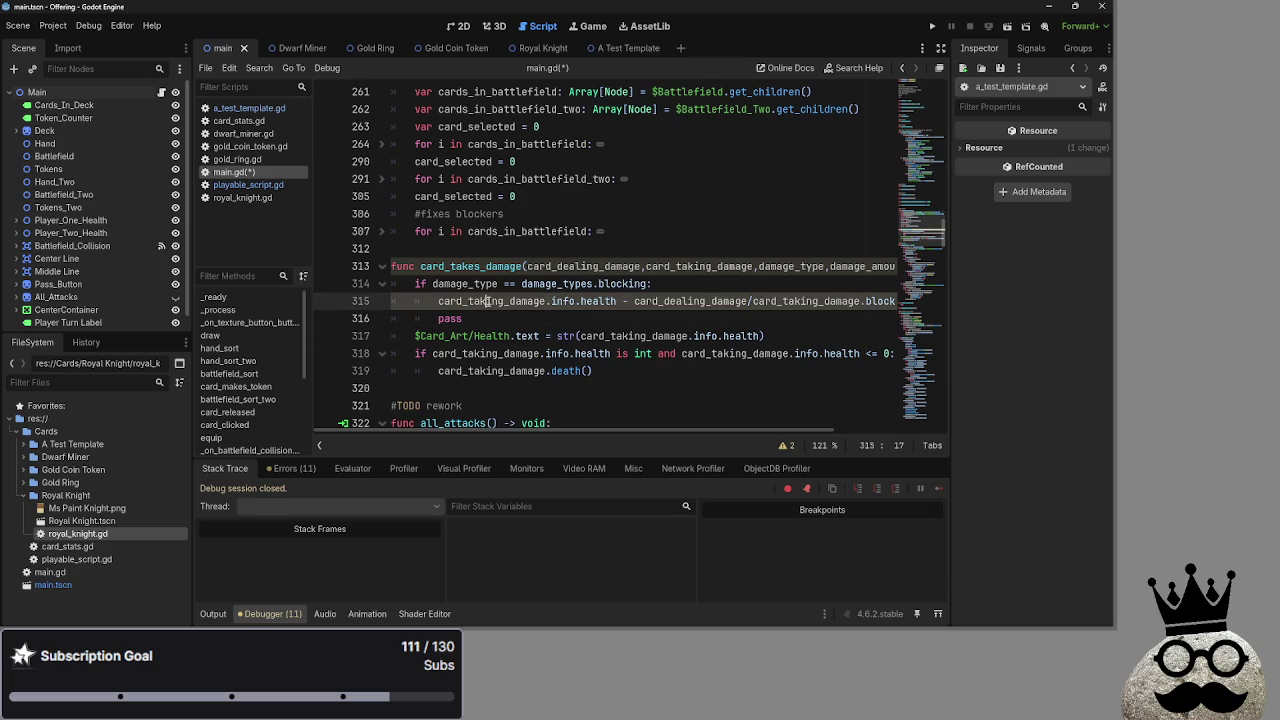
click(570, 301)
double_click(497, 301)
key(Down)
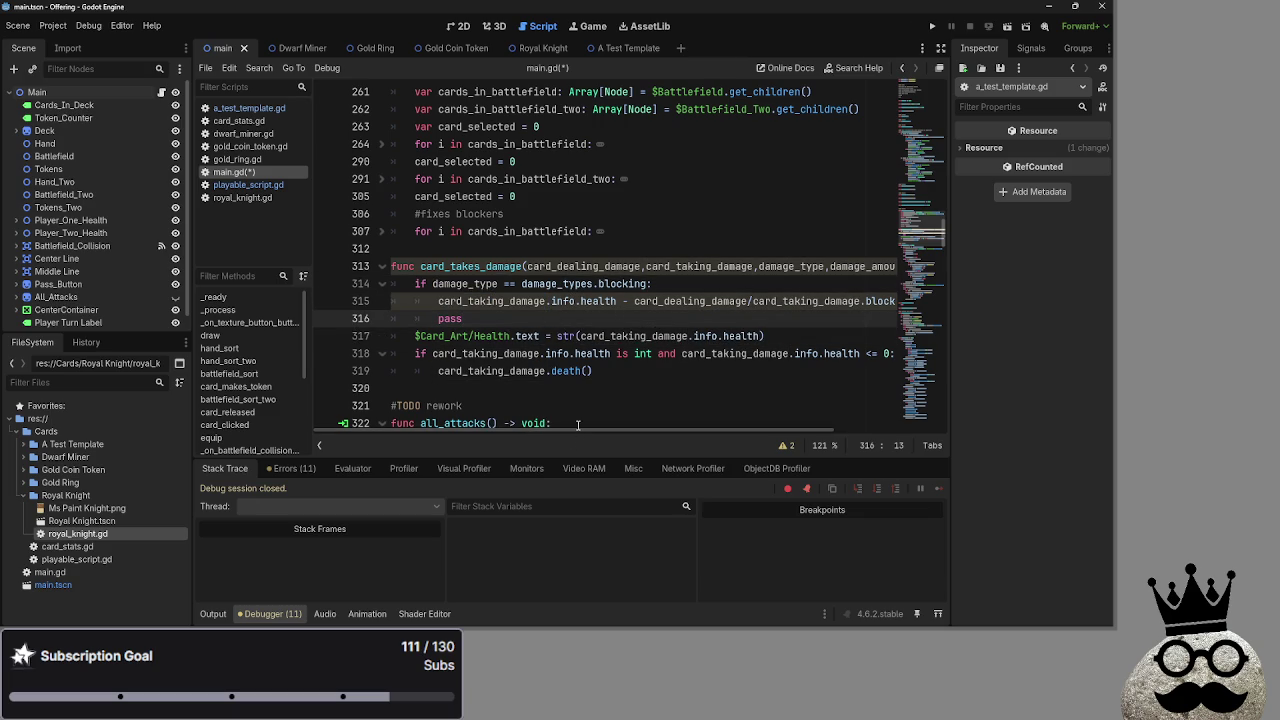
mouse_move(585, 430)
mouse_down()
mouse_move(640, 433)
mouse_move(548, 428)
mouse_up()
click(576, 207)
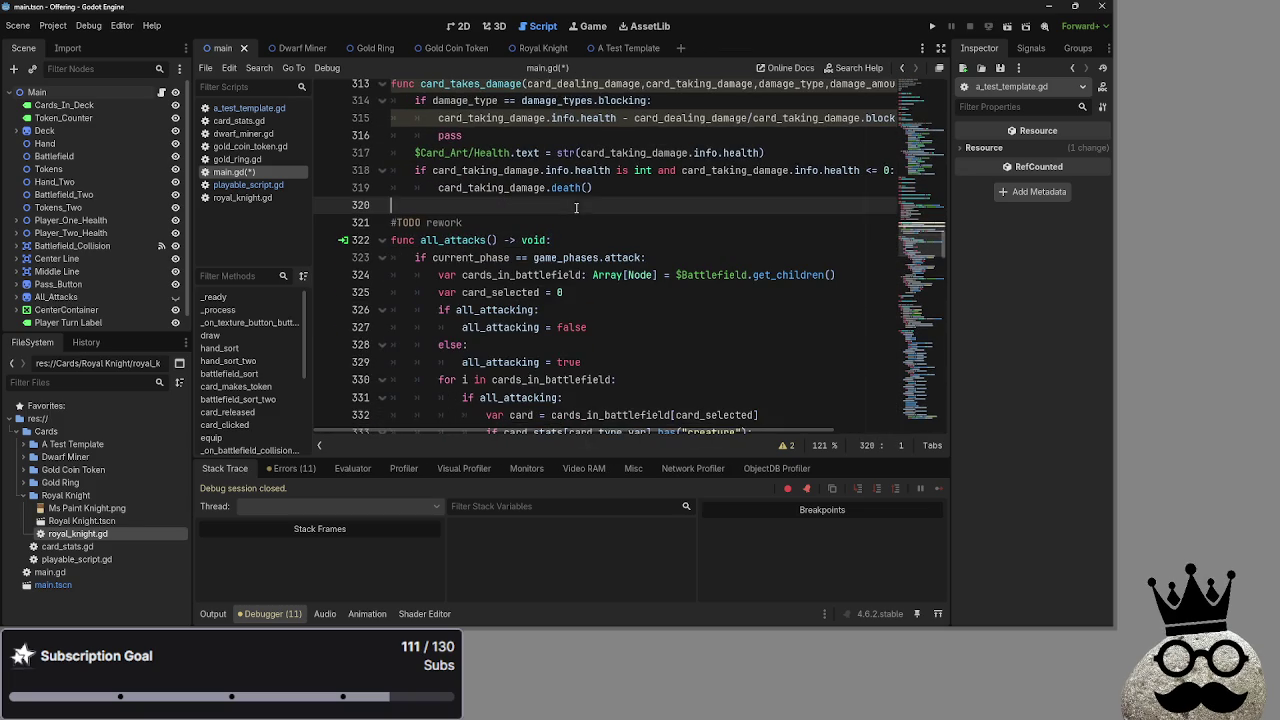
scroll(572, 352, up, 2)
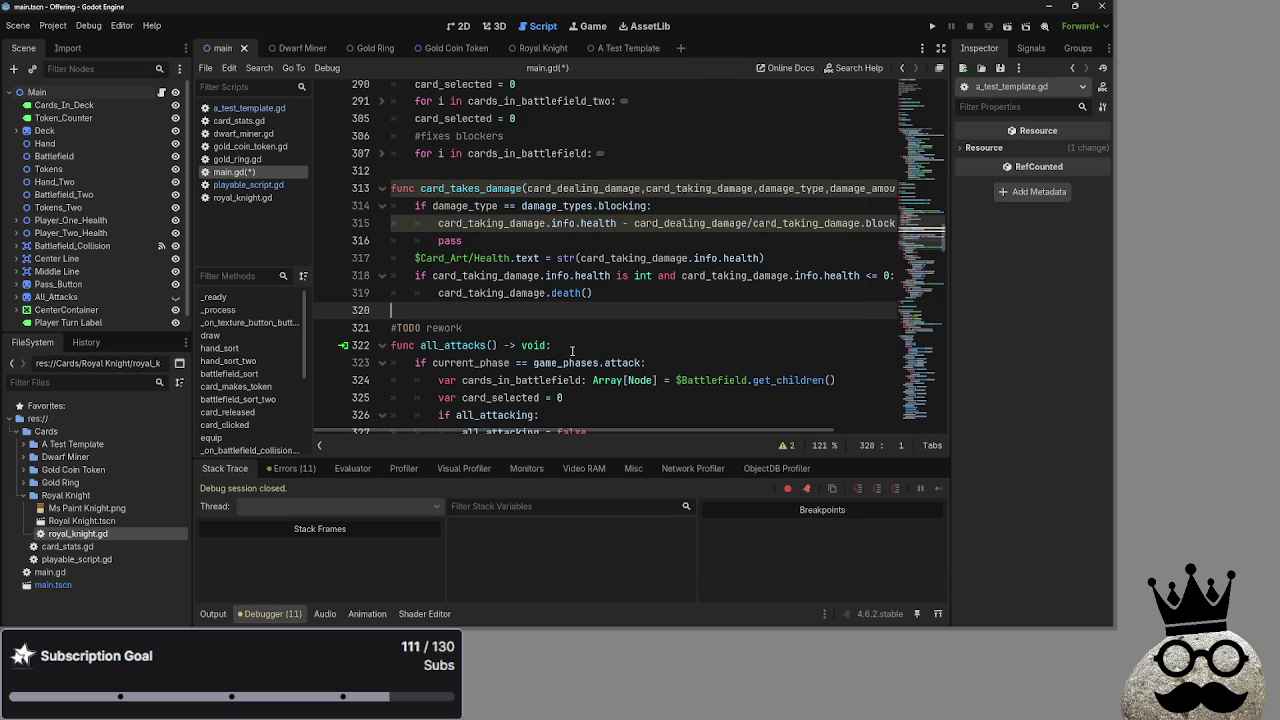
Inspect damage_amount, health and card_dealing_damage in card_takes_damage, glancing up at card_makes_token
double_click(490, 223)
double_click(592, 223)
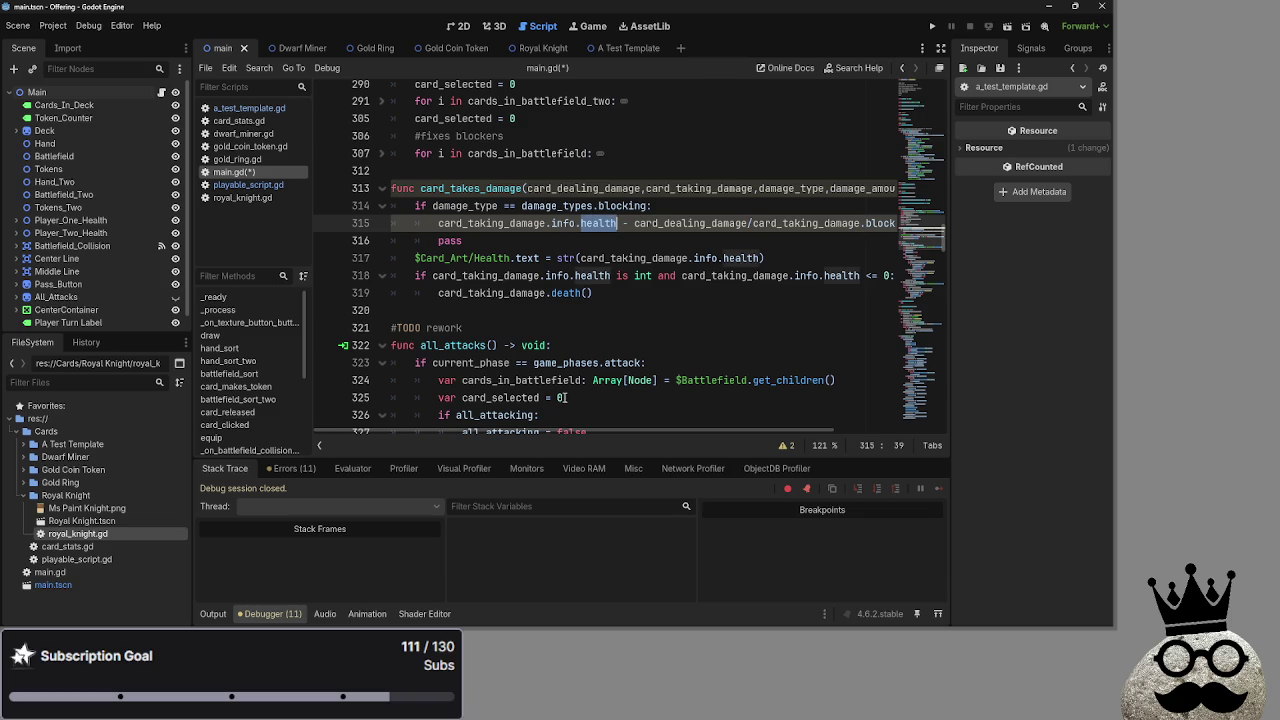
drag(690, 431, 749, 431)
double_click(740, 188)
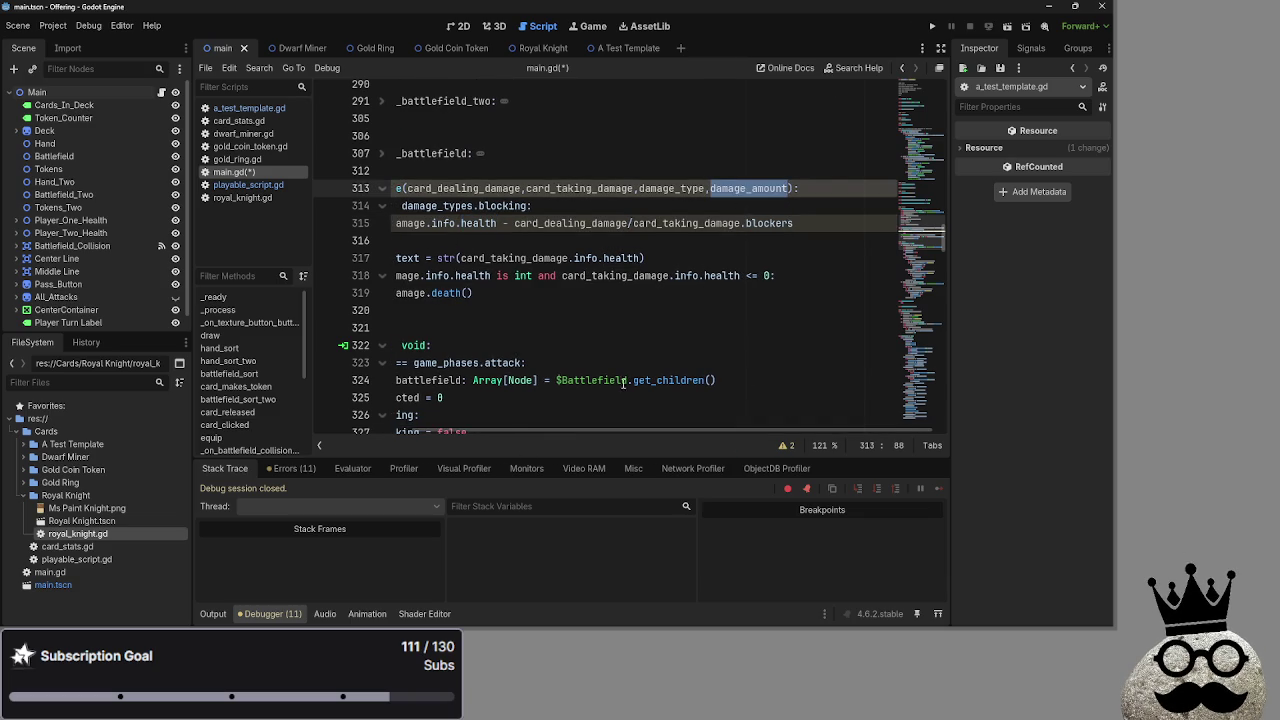
click(588, 236)
double_click(641, 223)
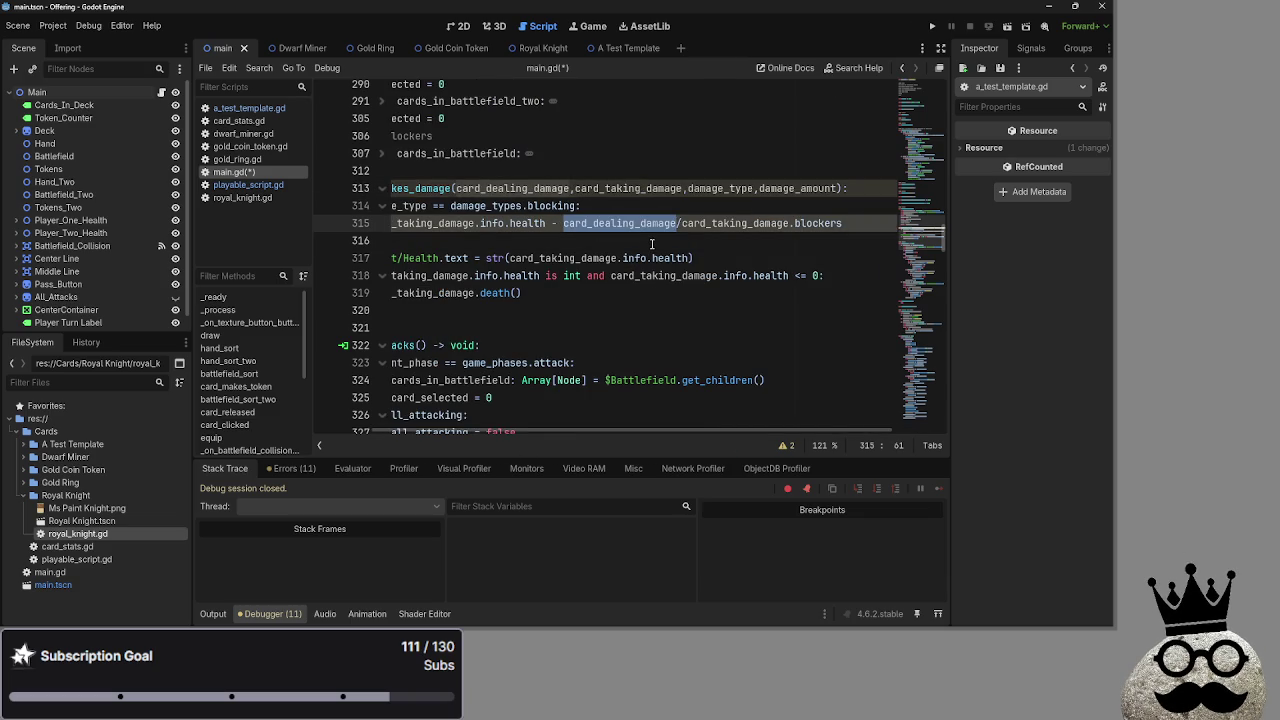
scroll(599, 323, up, 6)
scroll(599, 323, down, 2)
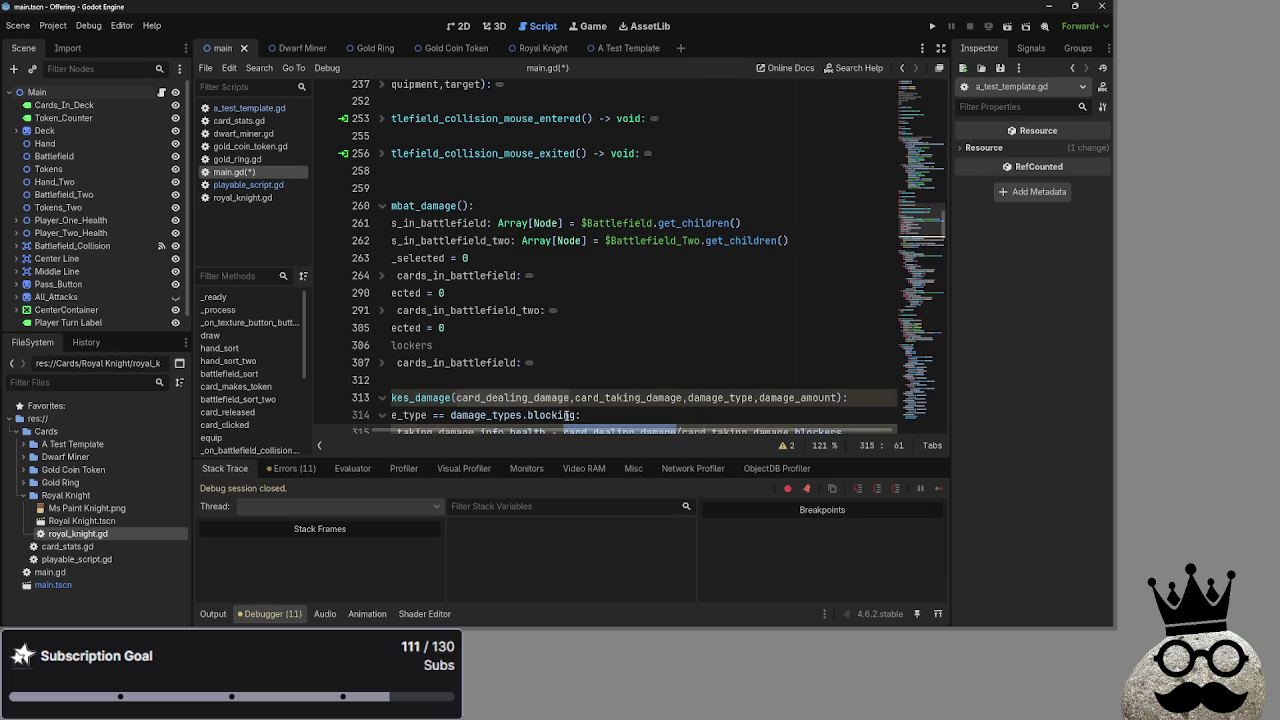
scroll(595, 350, up, 10)
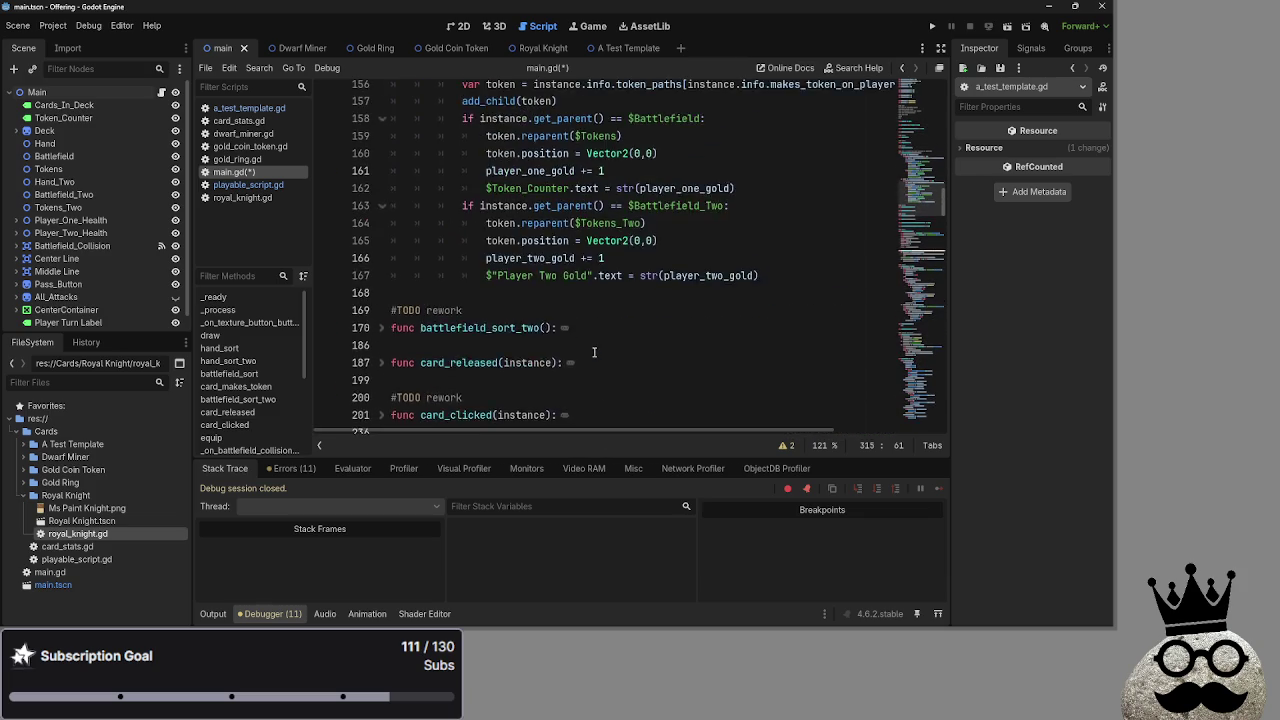
scroll(595, 350, up, 8)
scroll(469, 307, down, 10)
scroll(469, 307, down, 6)
scroll(388, 188, up, 2)
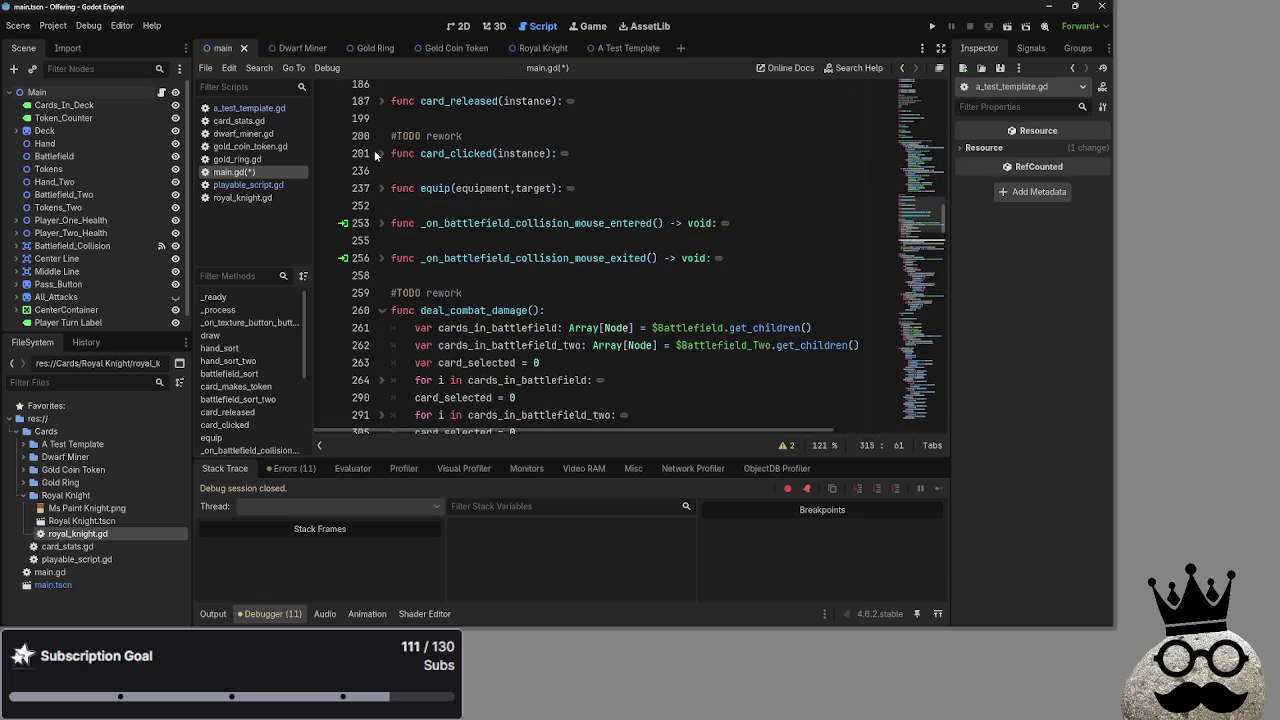
scroll(370, 132, down, 4)
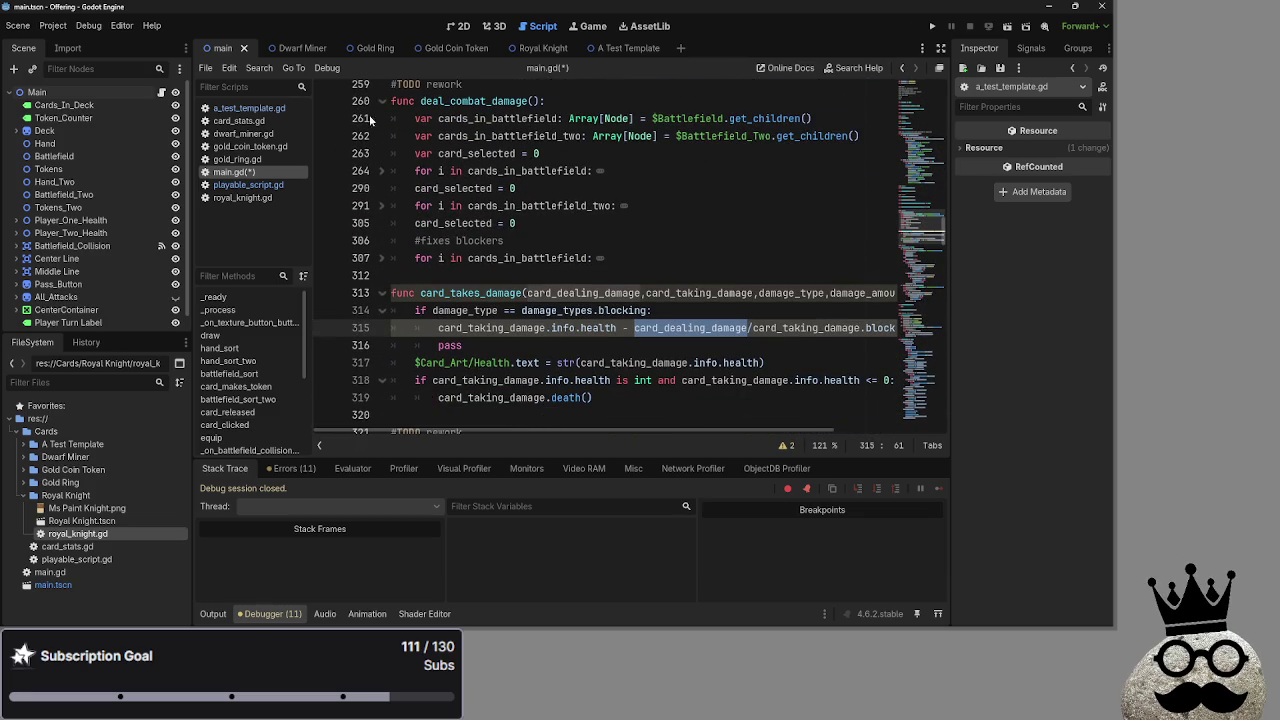
Unfold the battlefield loops at lines 291 and 264
click(393, 205)
click(384, 206)
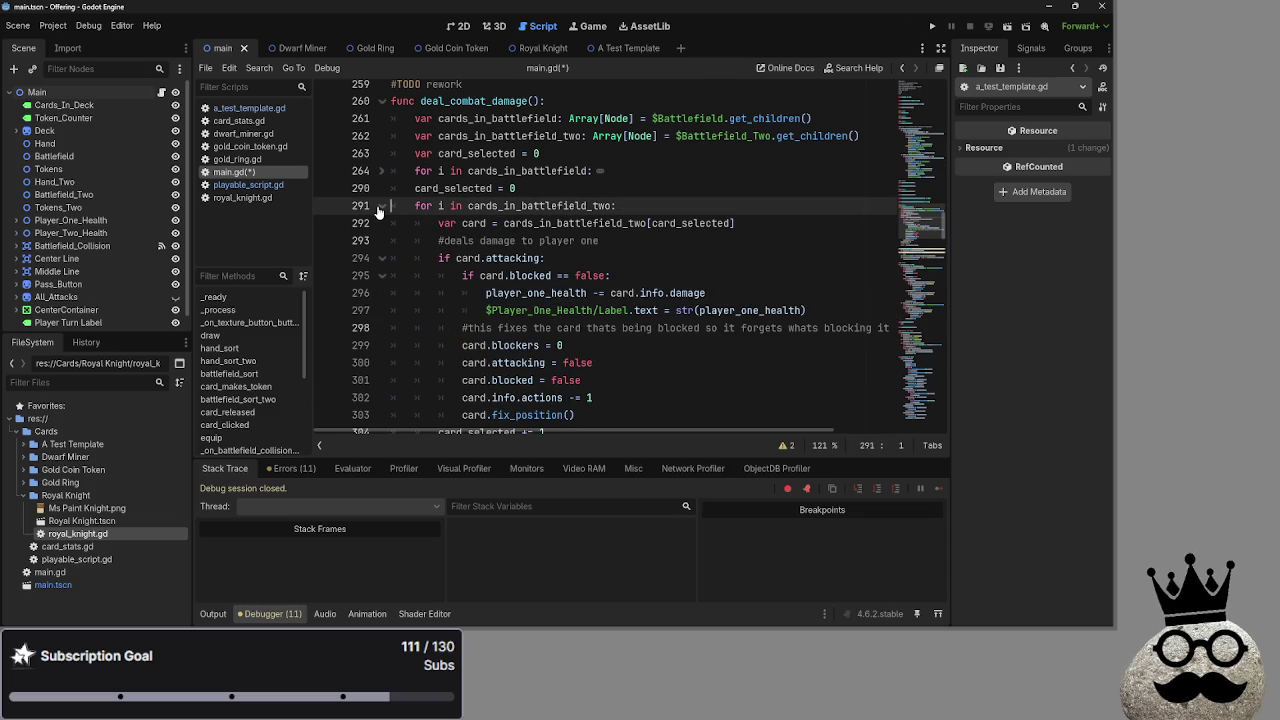
scroll(378, 212, down, 2)
scroll(378, 212, down, 2)
scroll(378, 212, up, 2)
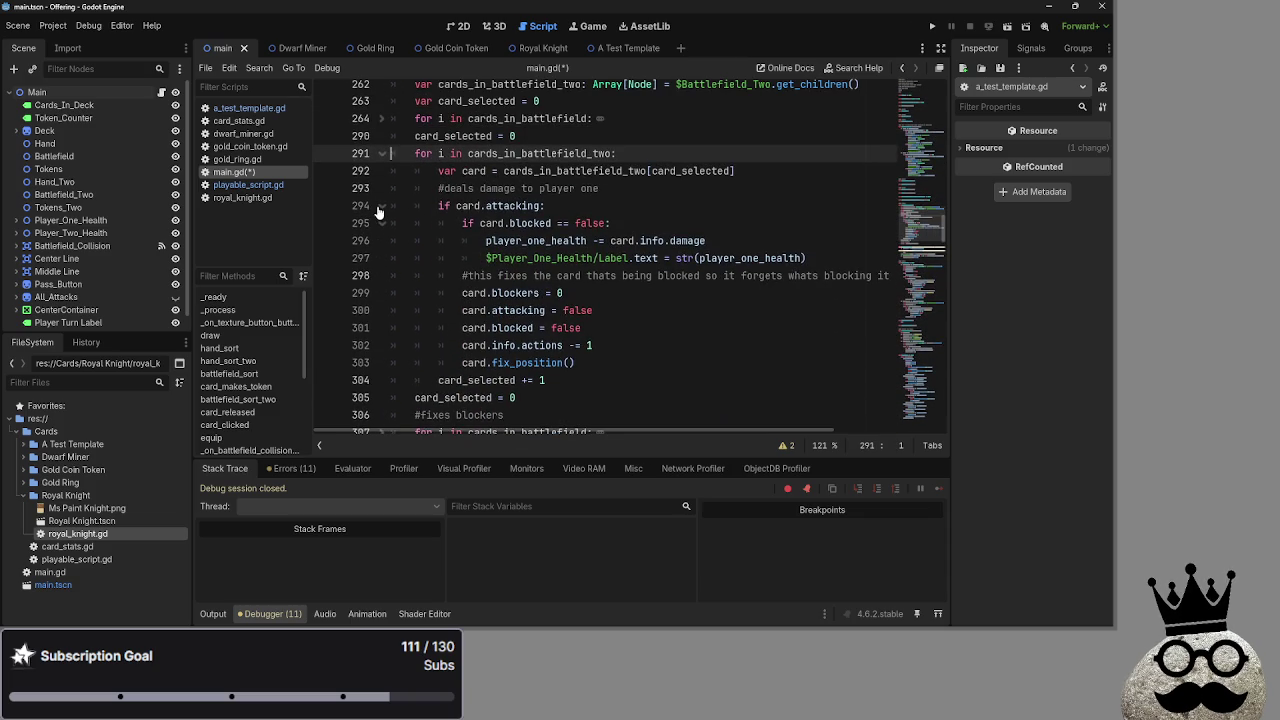
scroll(378, 212, up, 2)
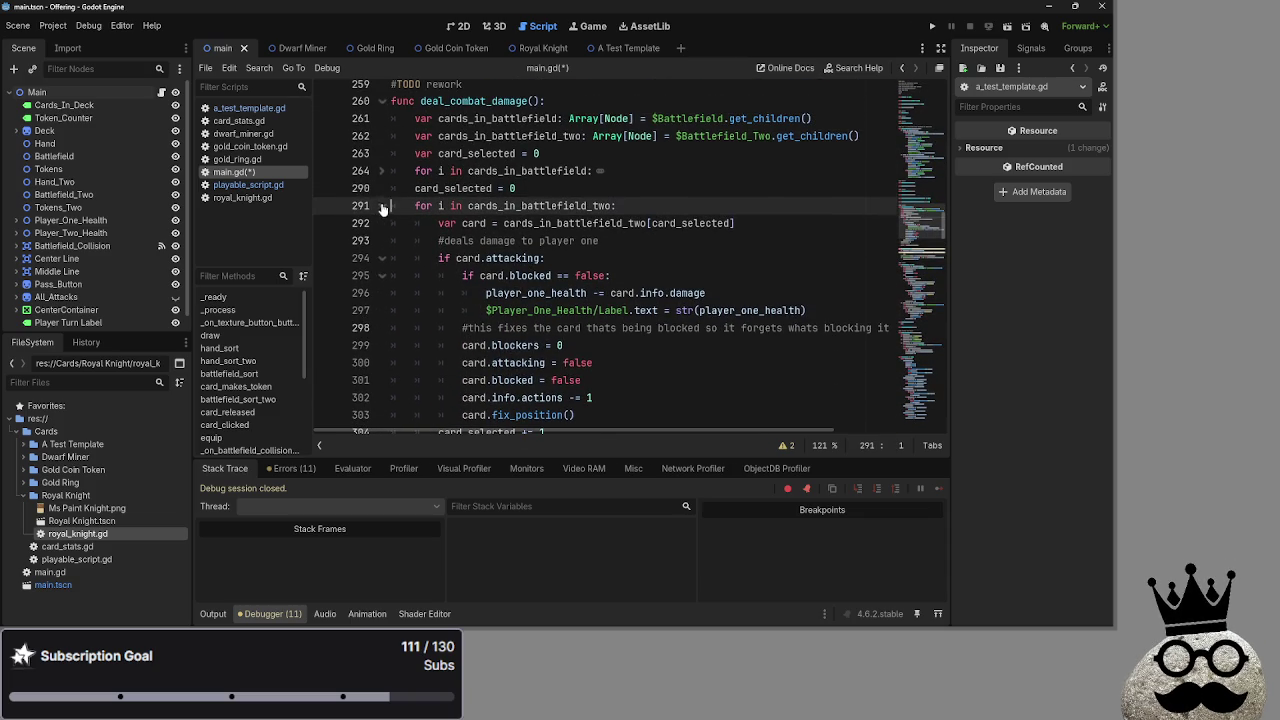
click(381, 171)
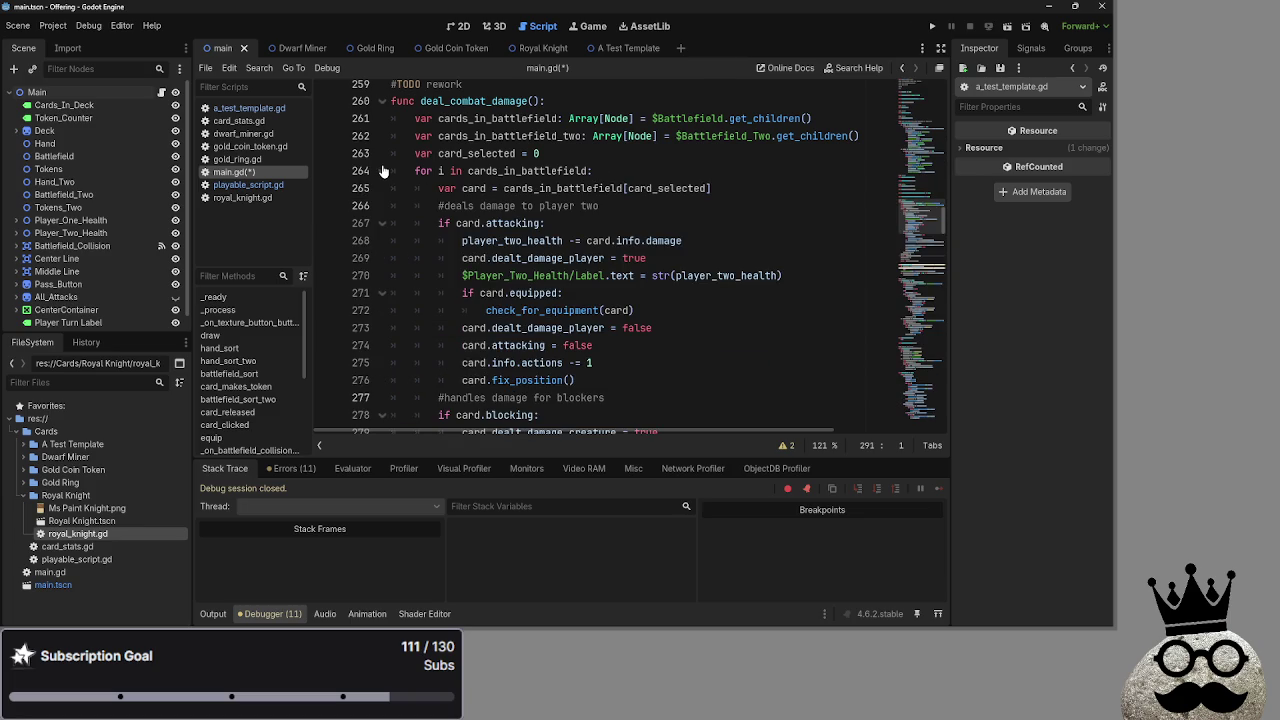
Re-expand the line 264 loop and move to the blocker's card_takes_damage call in the blocking branch
click(383, 171)
click(383, 171)
scroll(601, 320, down, 3)
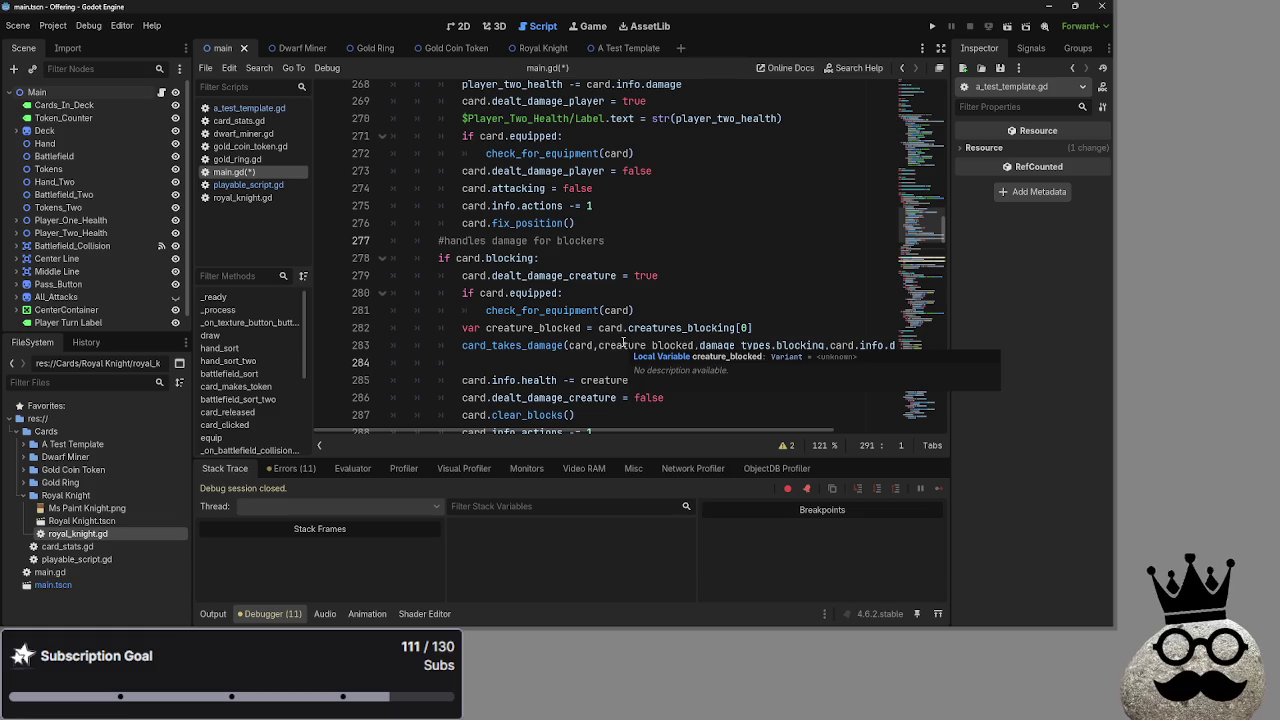
mouse_move(624, 344)
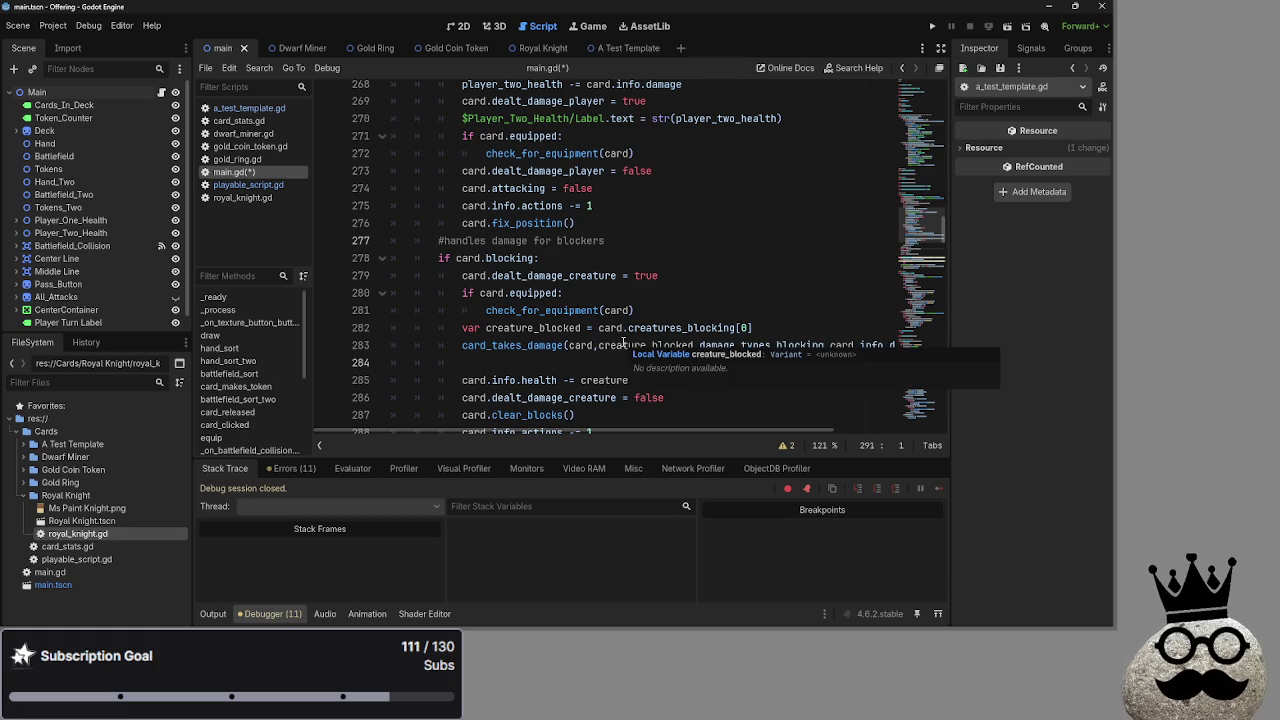
click(637, 312)
key(Up)
click(640, 312)
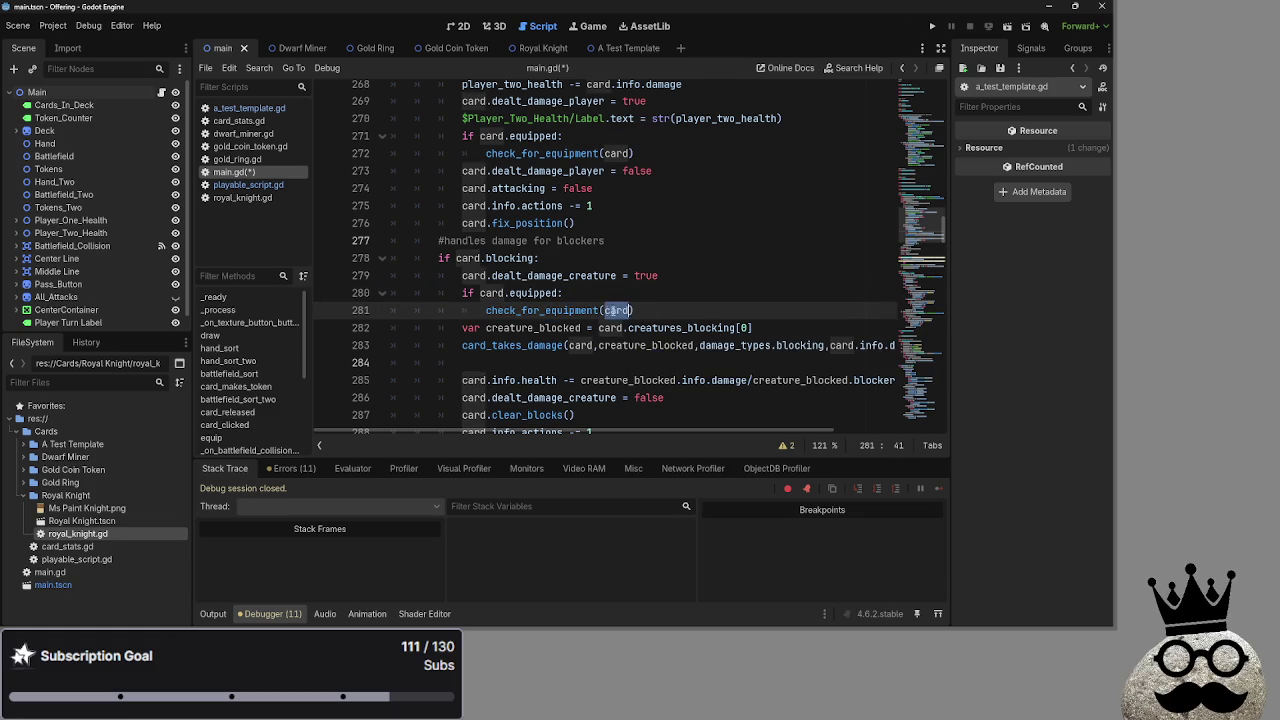
Delete the blank line below the card_takes_damage call and select the old health subtraction line
scroll(649, 312, down, 1)
click(645, 314)
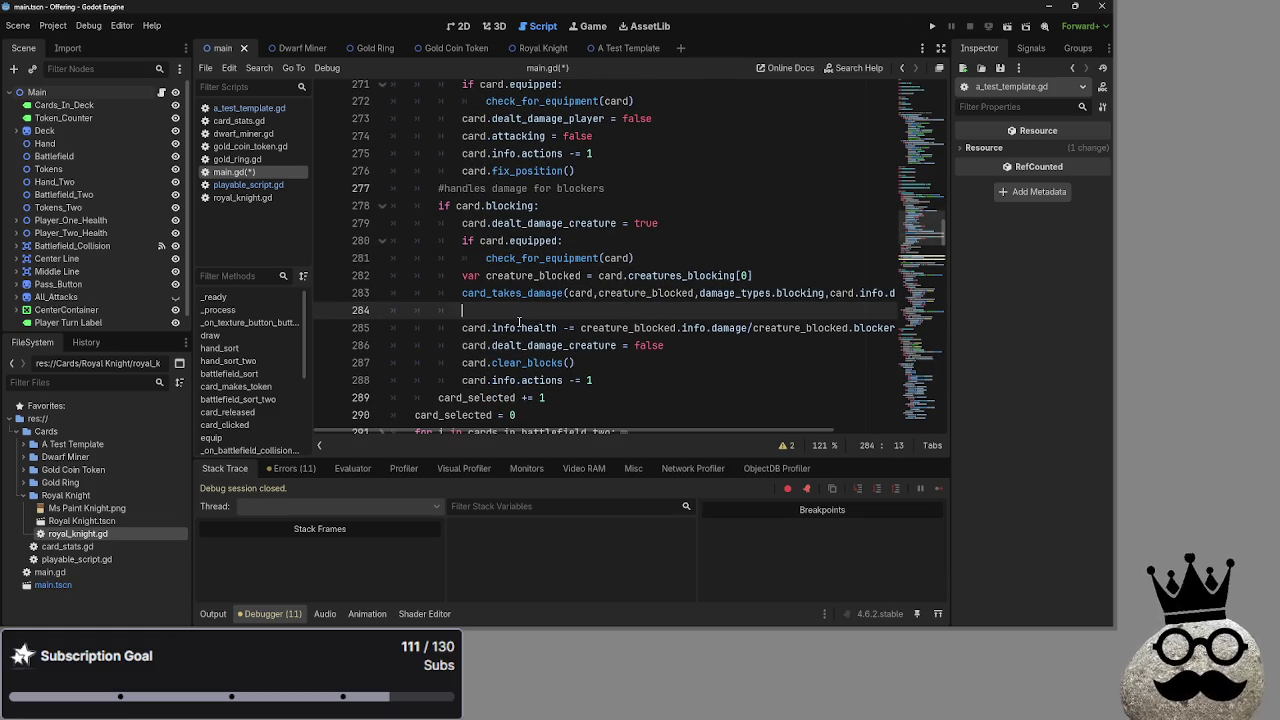
shift+click(382, 317)
key(Delete)
key(Delete)
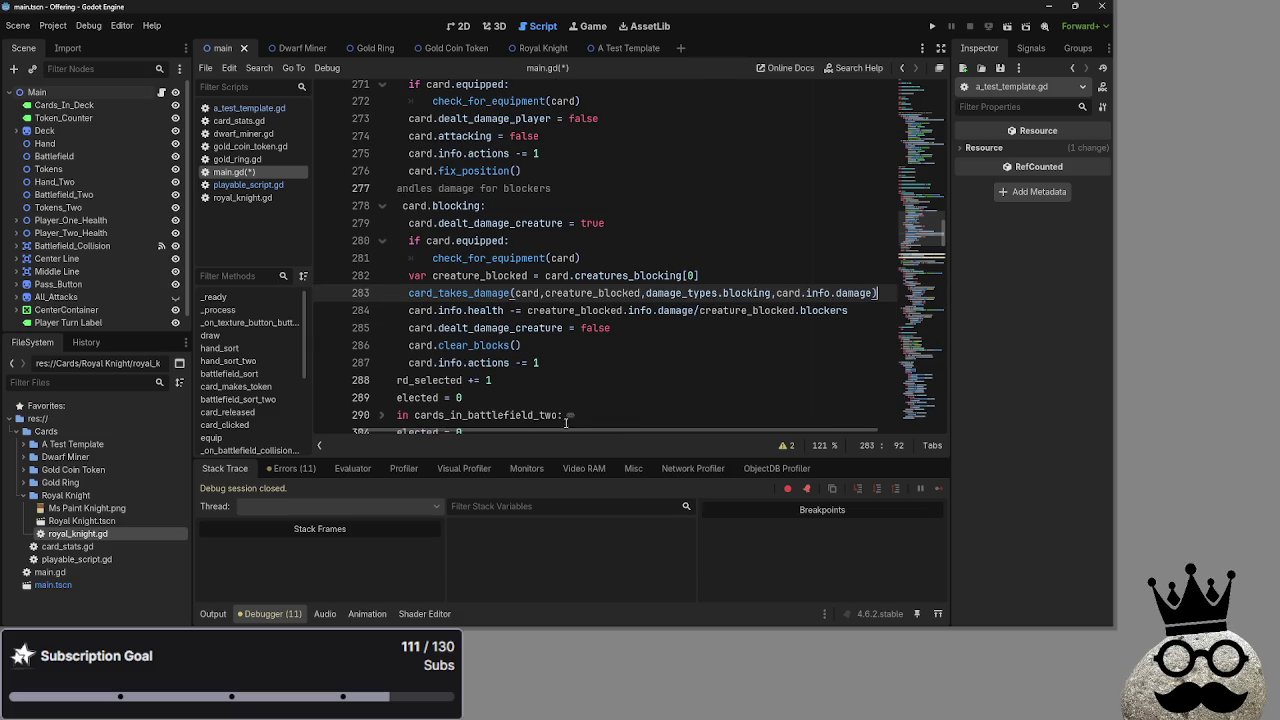
key(End)
triple_click(867, 313)
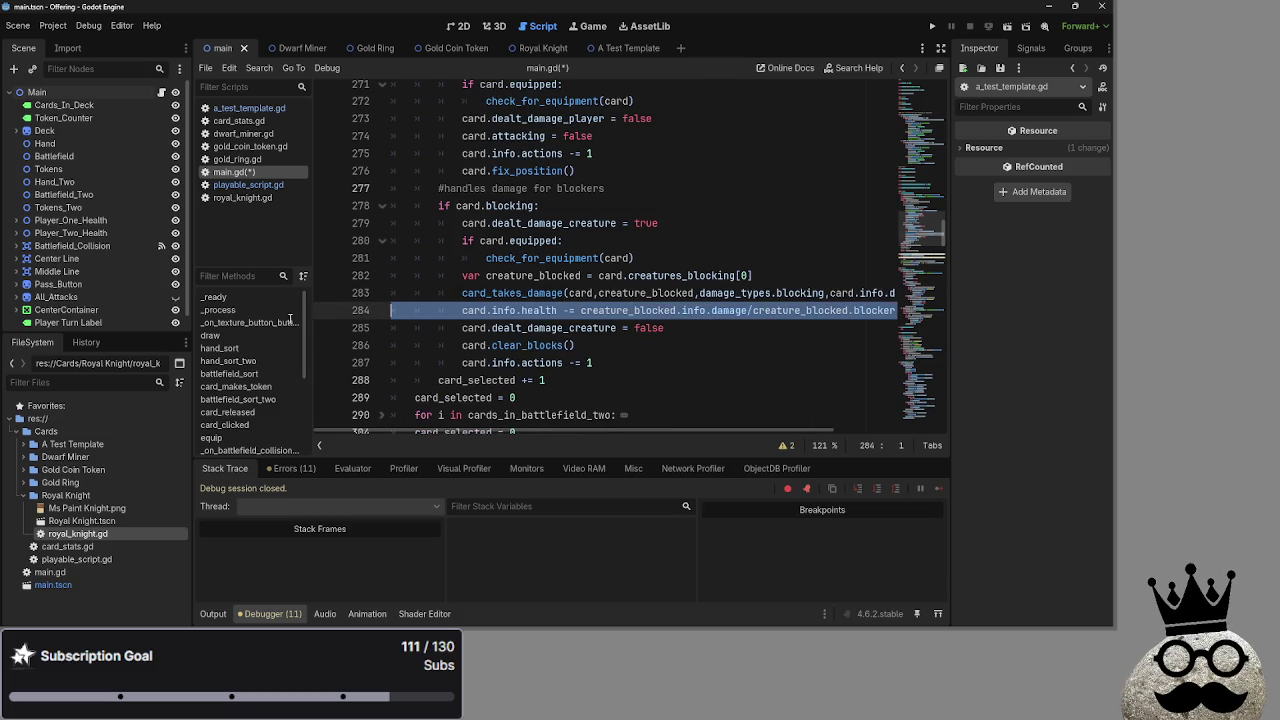
Delete the old card.info.health subtraction line from the blocking branch
key(BackSpace)
key(BackSpace)
scroll(586, 382, down, 4)
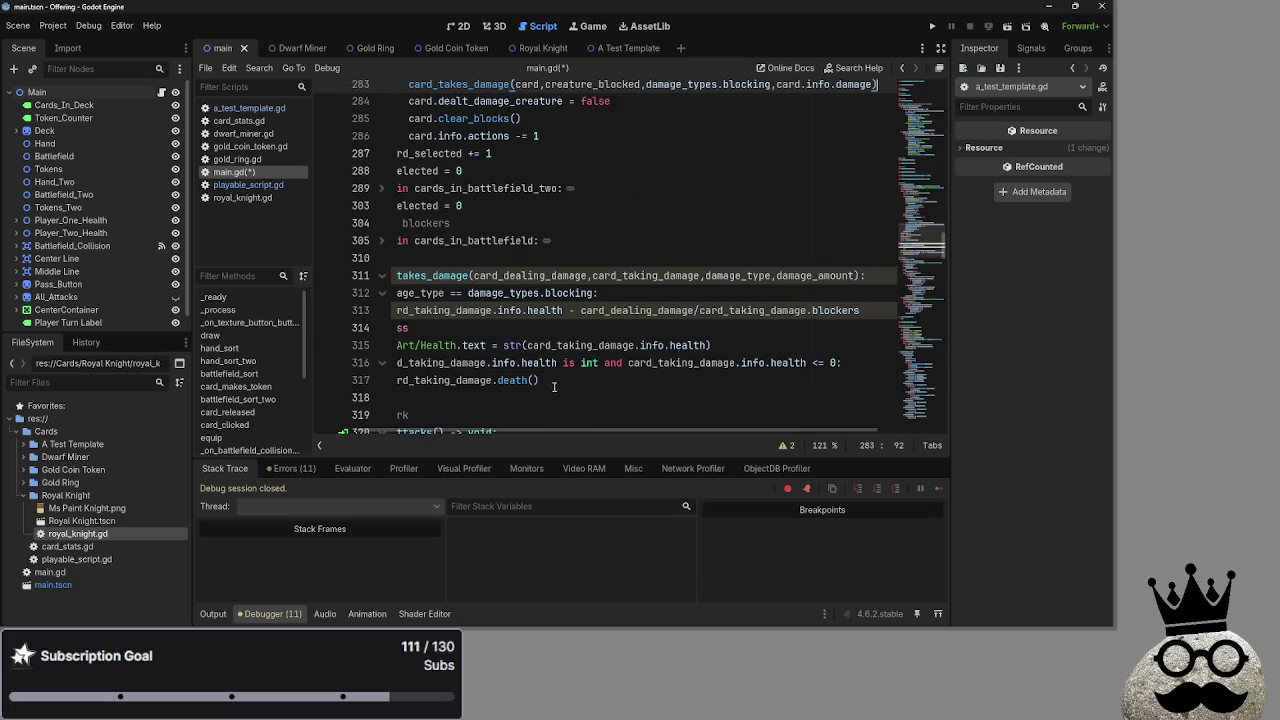
scroll(472, 414, left, 2)
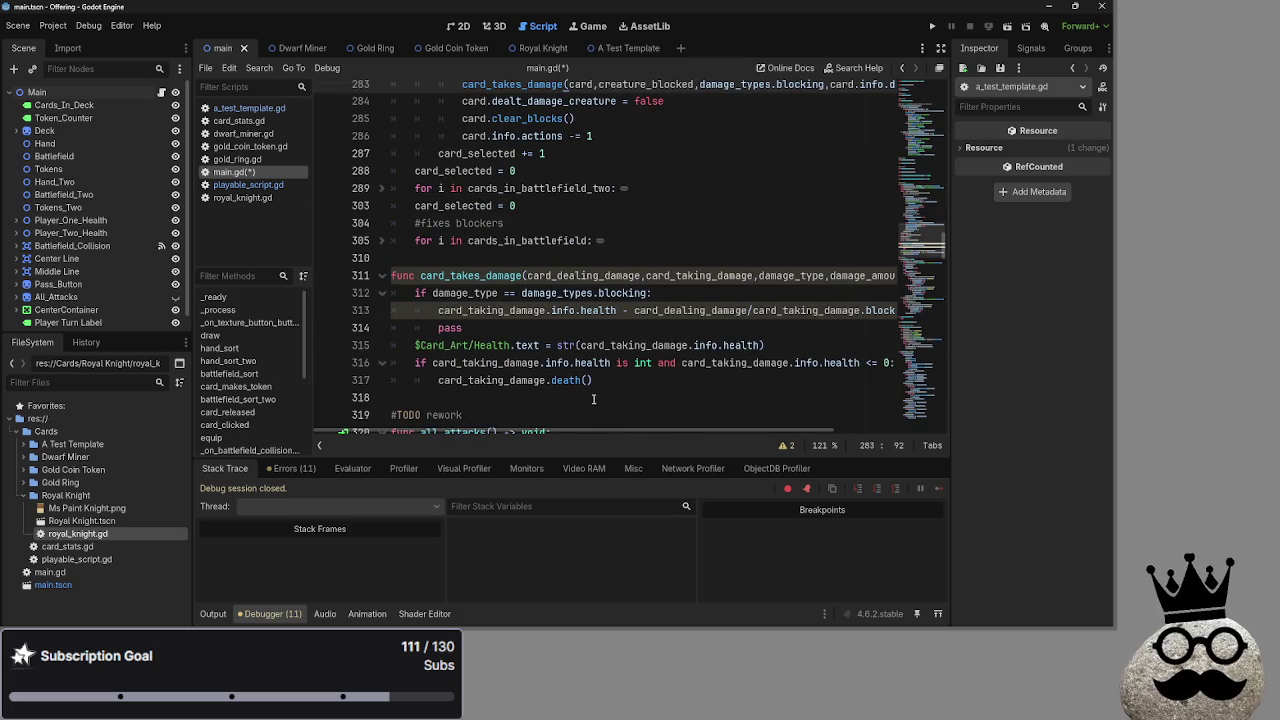
scroll(472, 414, up, 3)
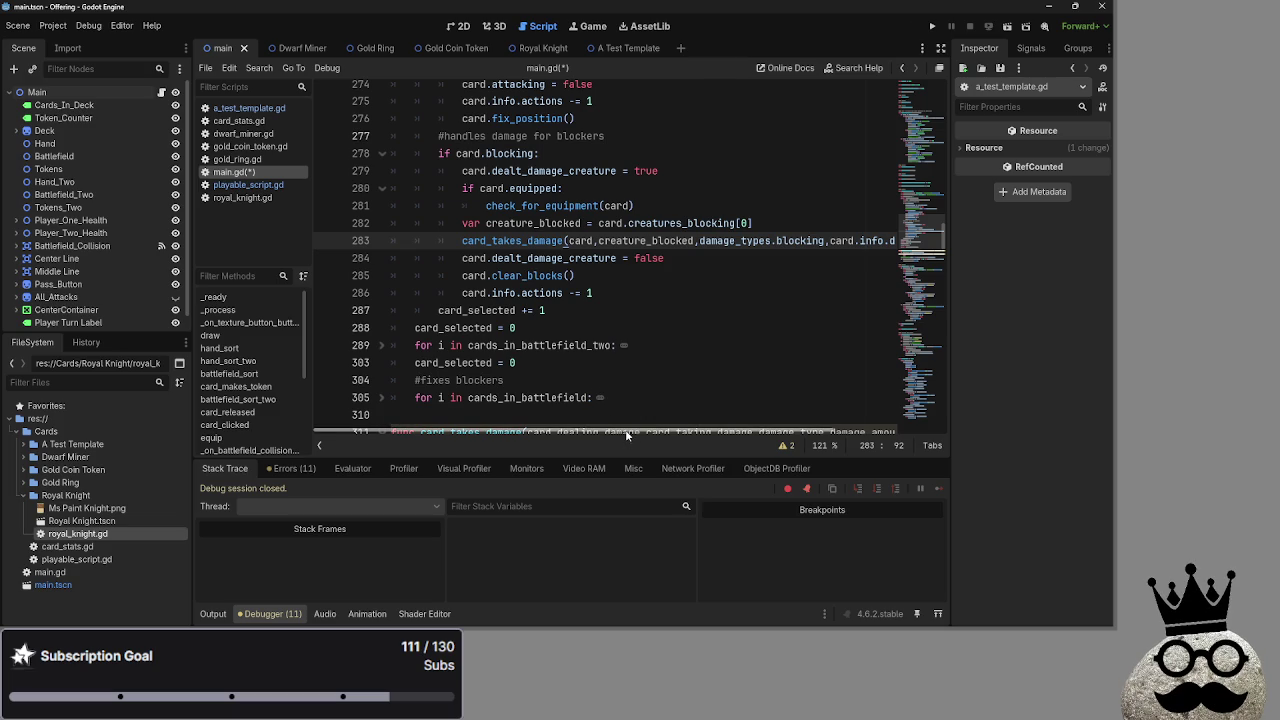
mouse_move(621, 431)
mouse_down()
mouse_move(687, 435)
mouse_move(700, 358)
mouse_up()
scroll(701, 358, down, 2)
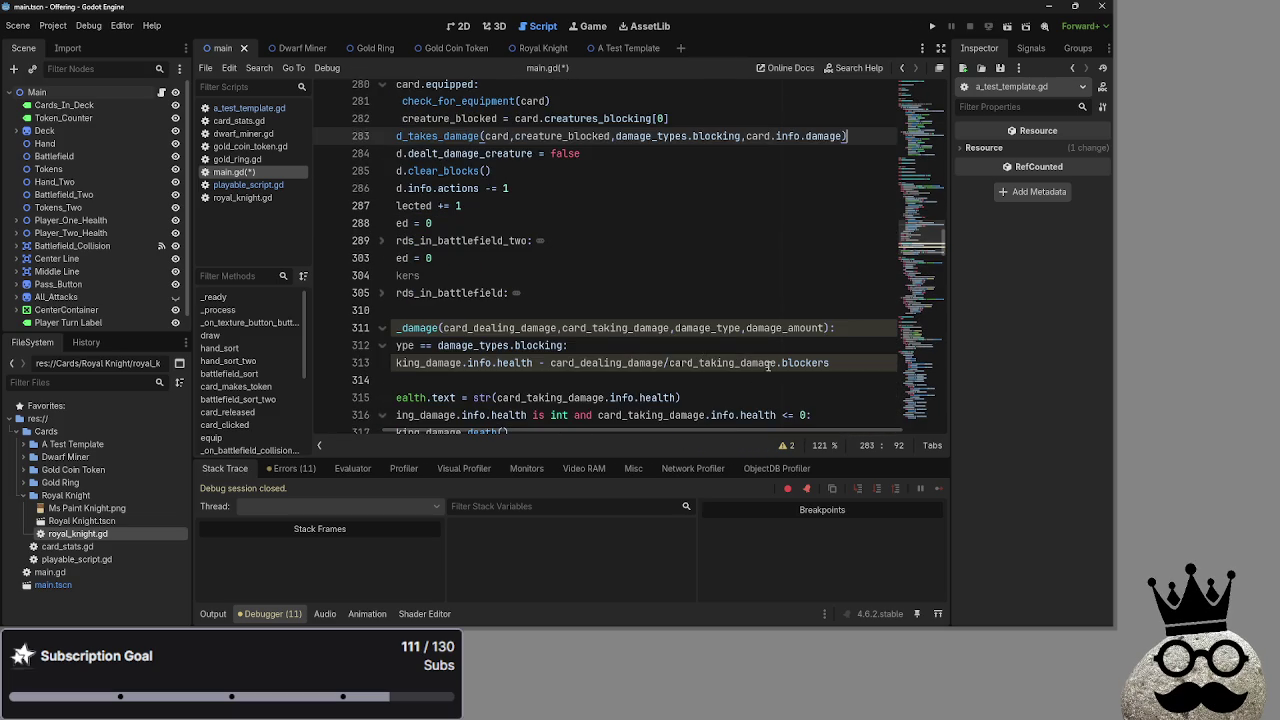
Replace card_dealing_damage with damage_amount in the health formula and run the game
double_click(593, 362)
text(rea)
key(BackSpace)
key(BackSpace)
key(BackSpace)
text(dama)
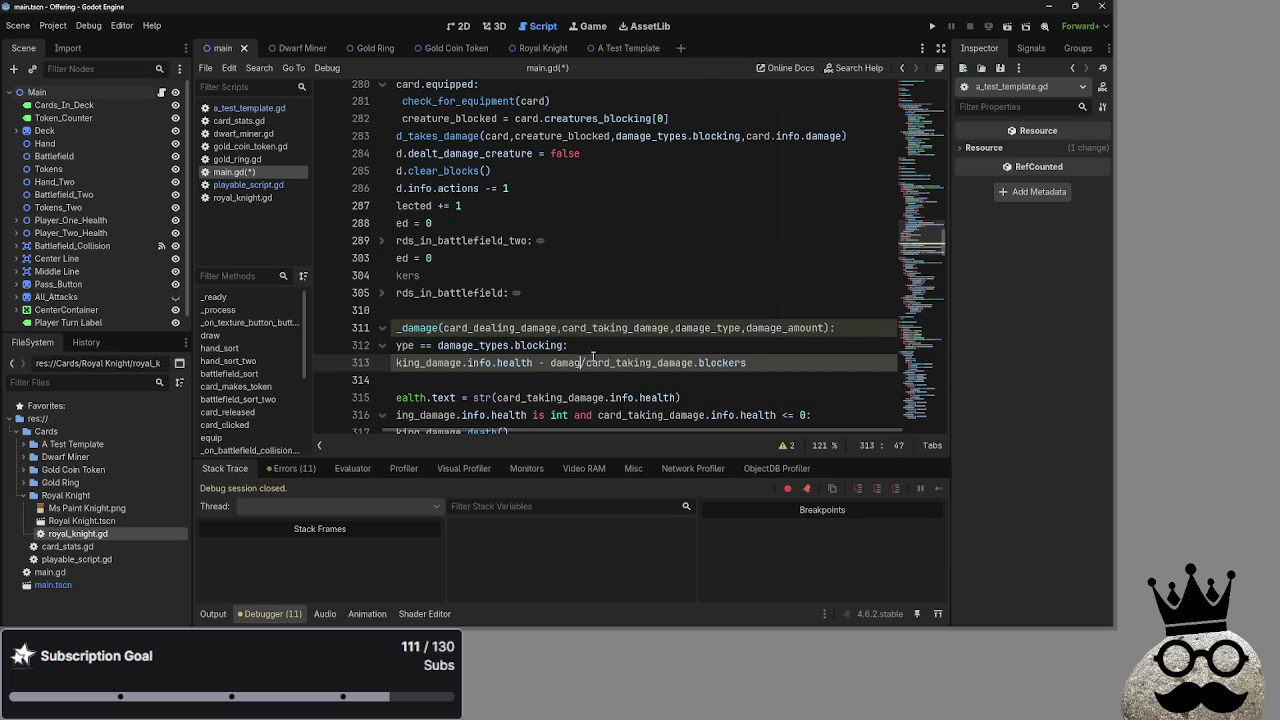
text(ge_amount)
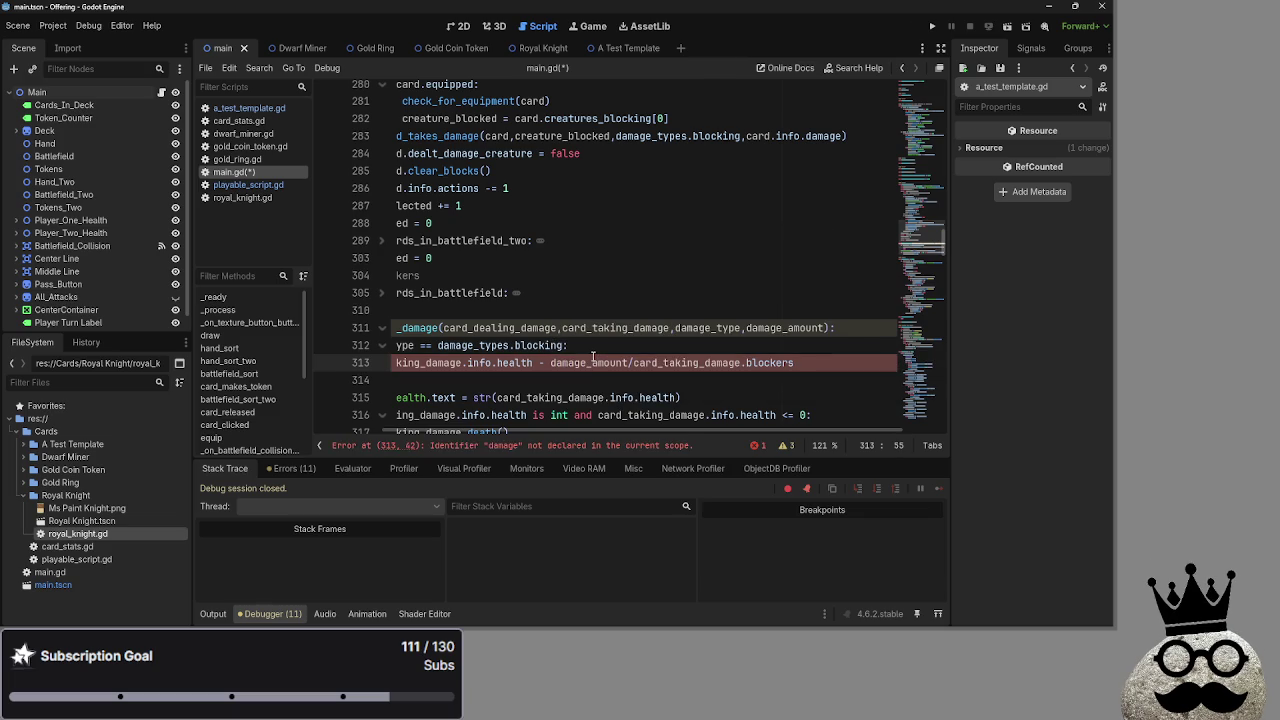
click(932, 26)
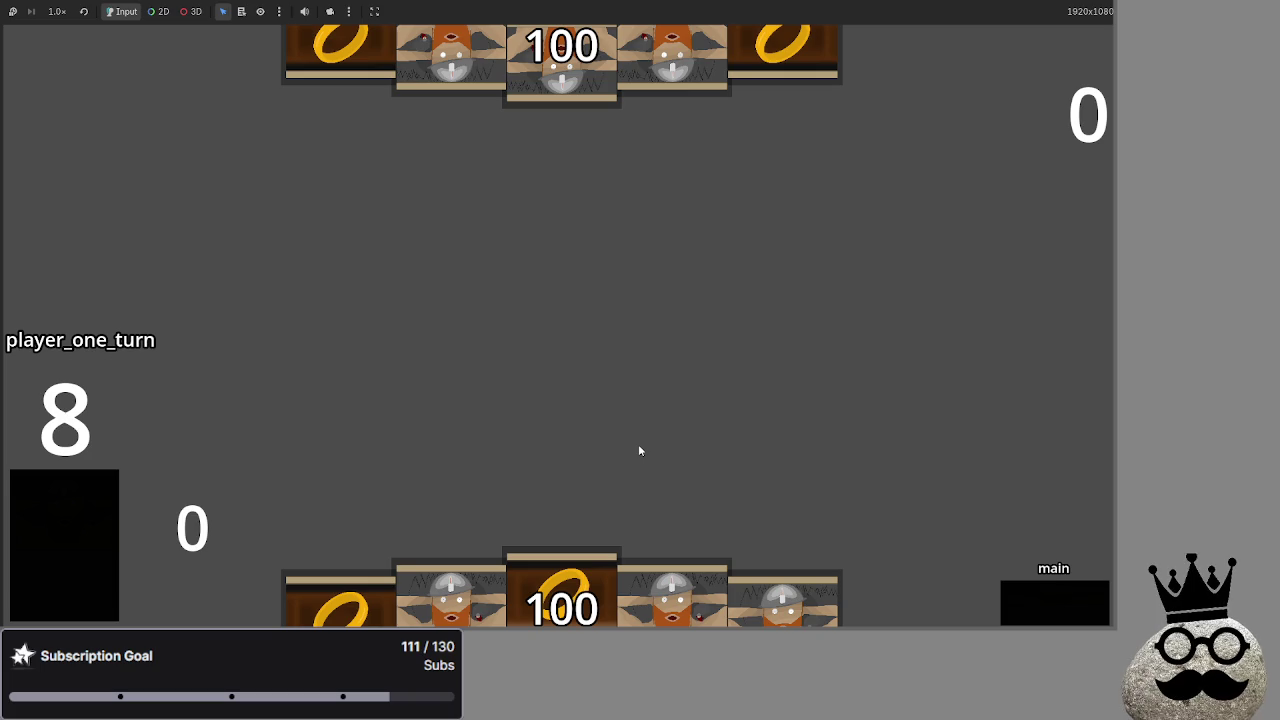
Play three dwarf cards onto the battlefield and advance to the next phase
click(508, 590)
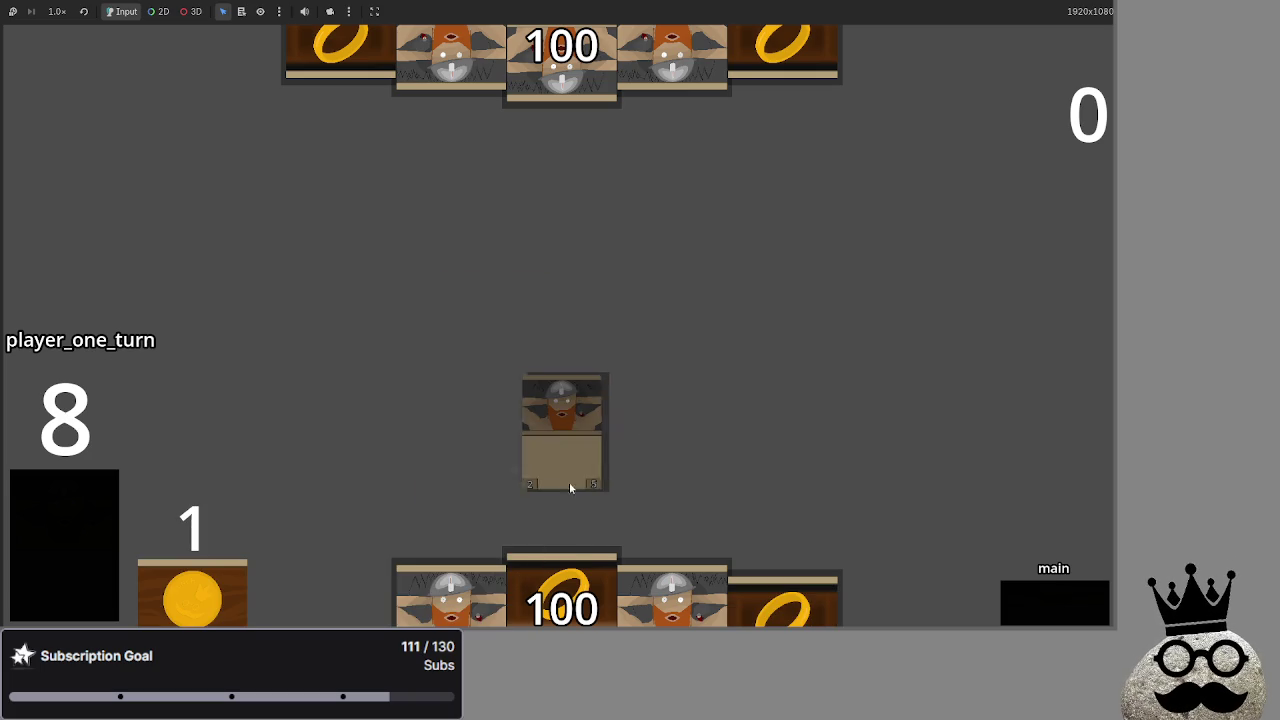
click(515, 600)
click(522, 601)
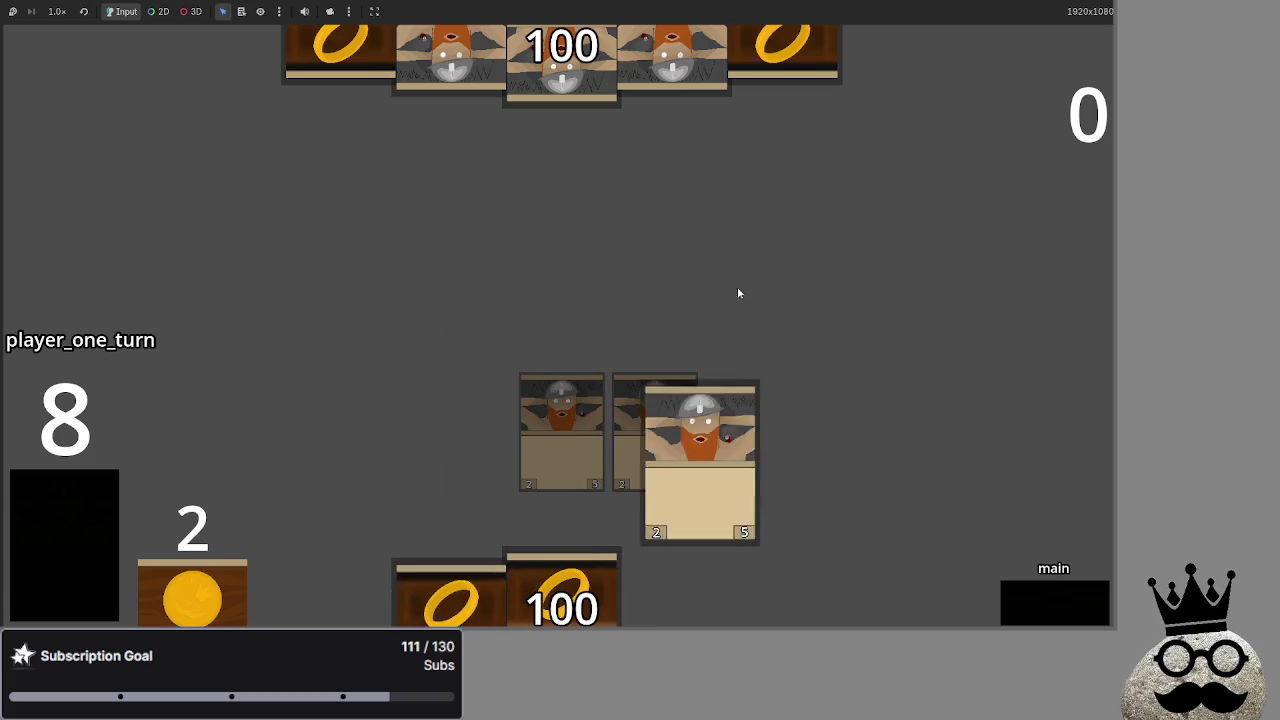
click(1027, 607)
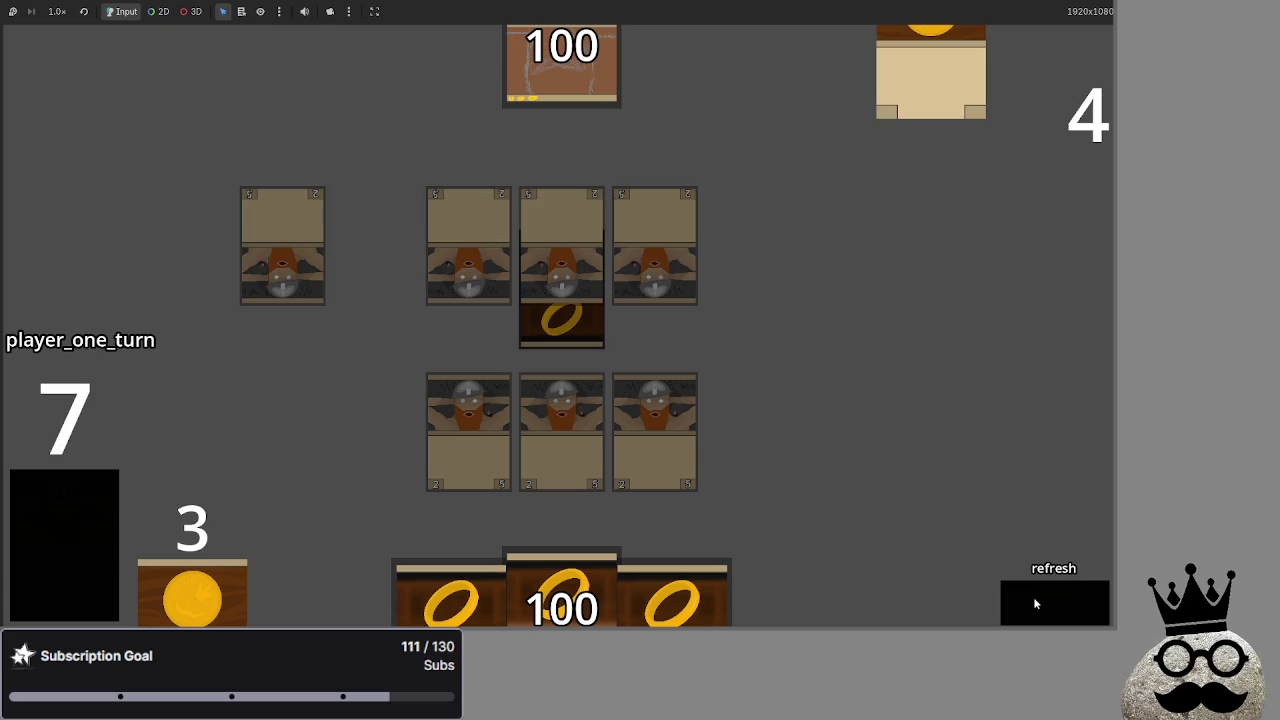
Advance through draw, attack and end turn to pass play to player two
click(1036, 603)
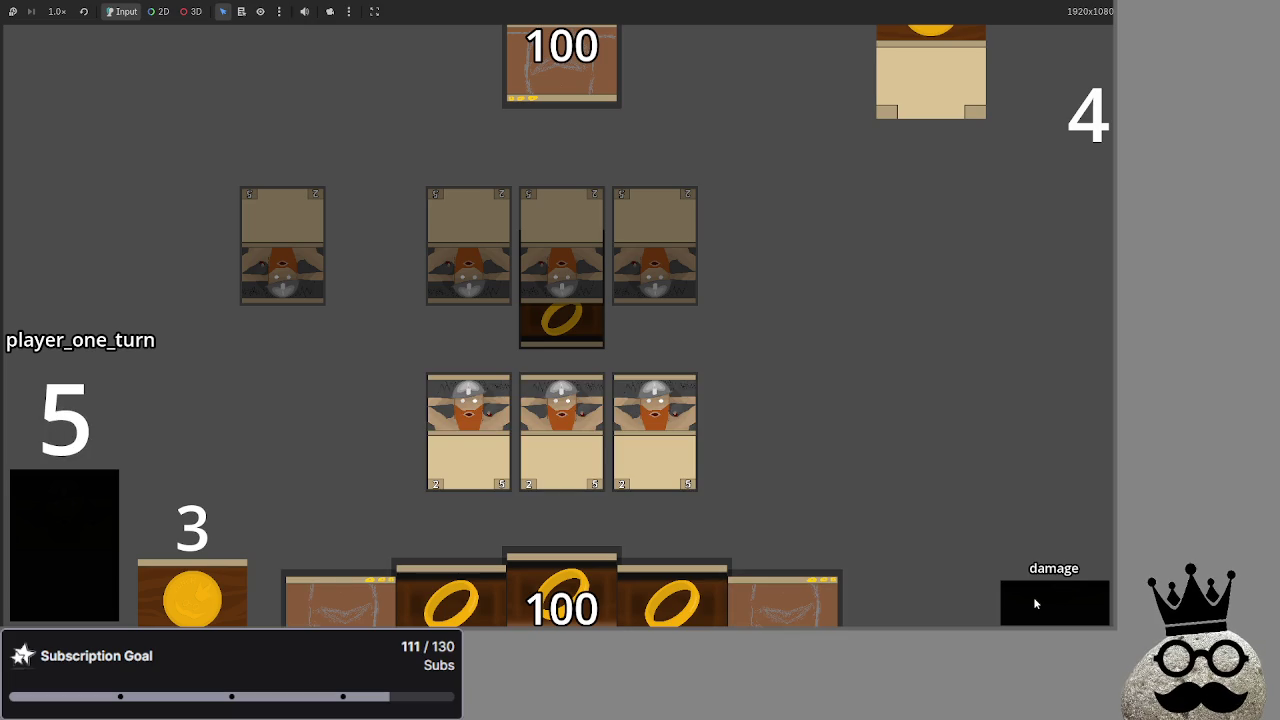
click(1036, 603)
click(1036, 603)
click(1036, 603)
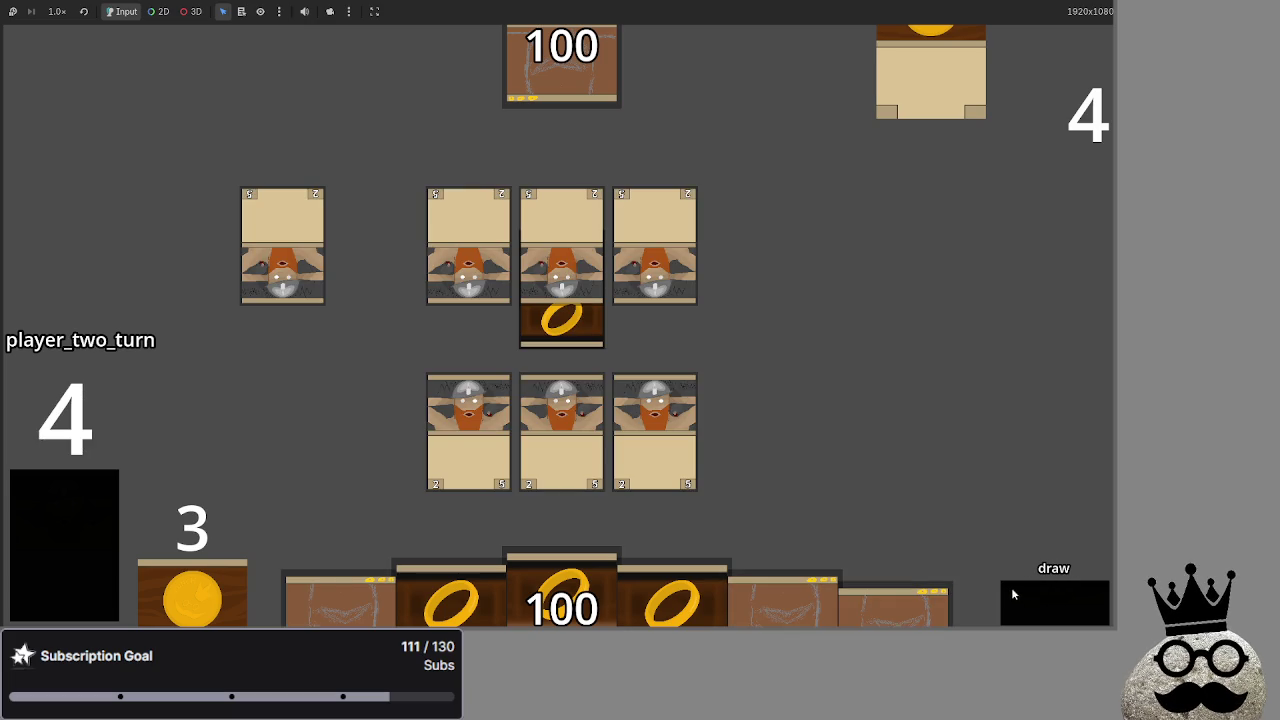
Move from the attack phase through block into damage to resolve combat
key(super)
key(super)
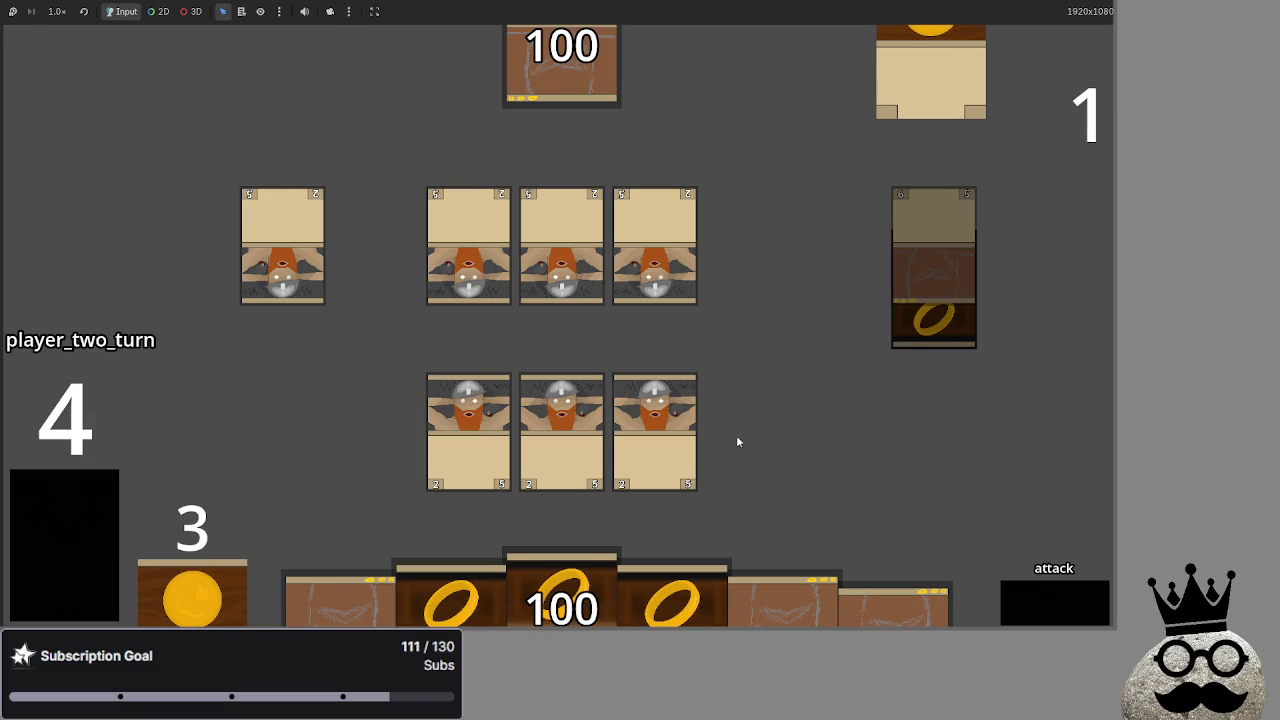
click(1046, 600)
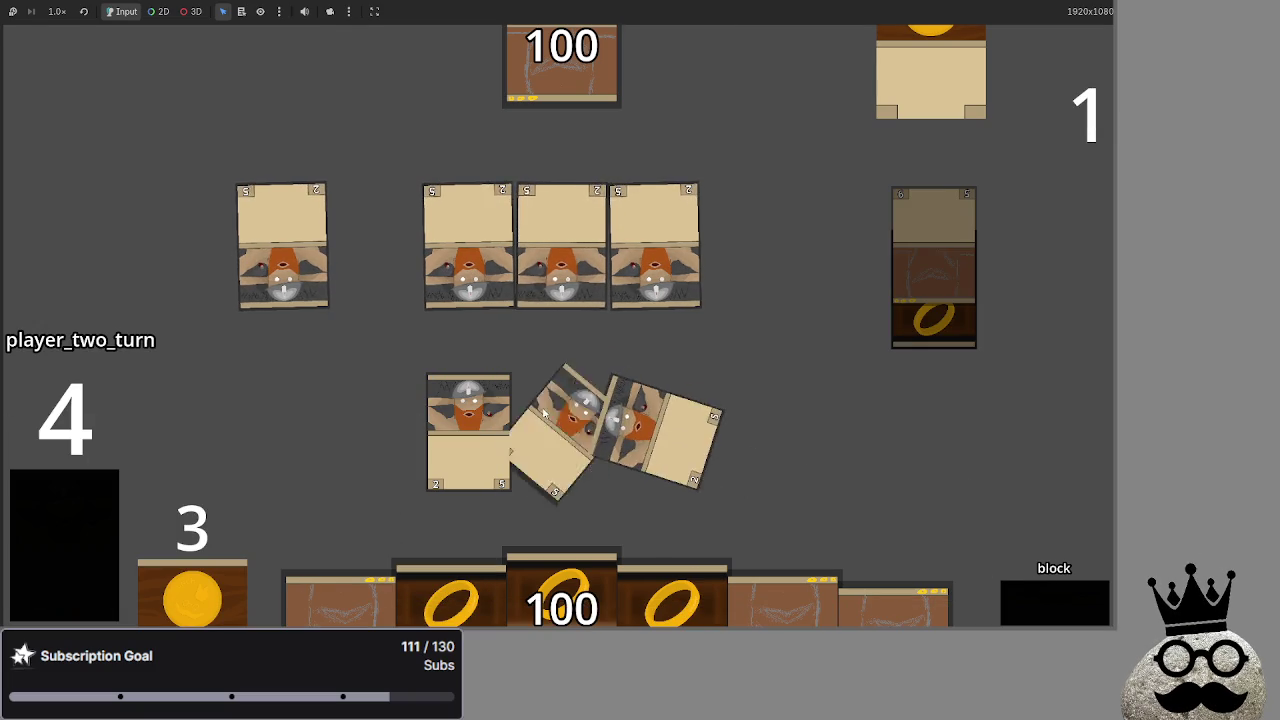
click(1044, 602)
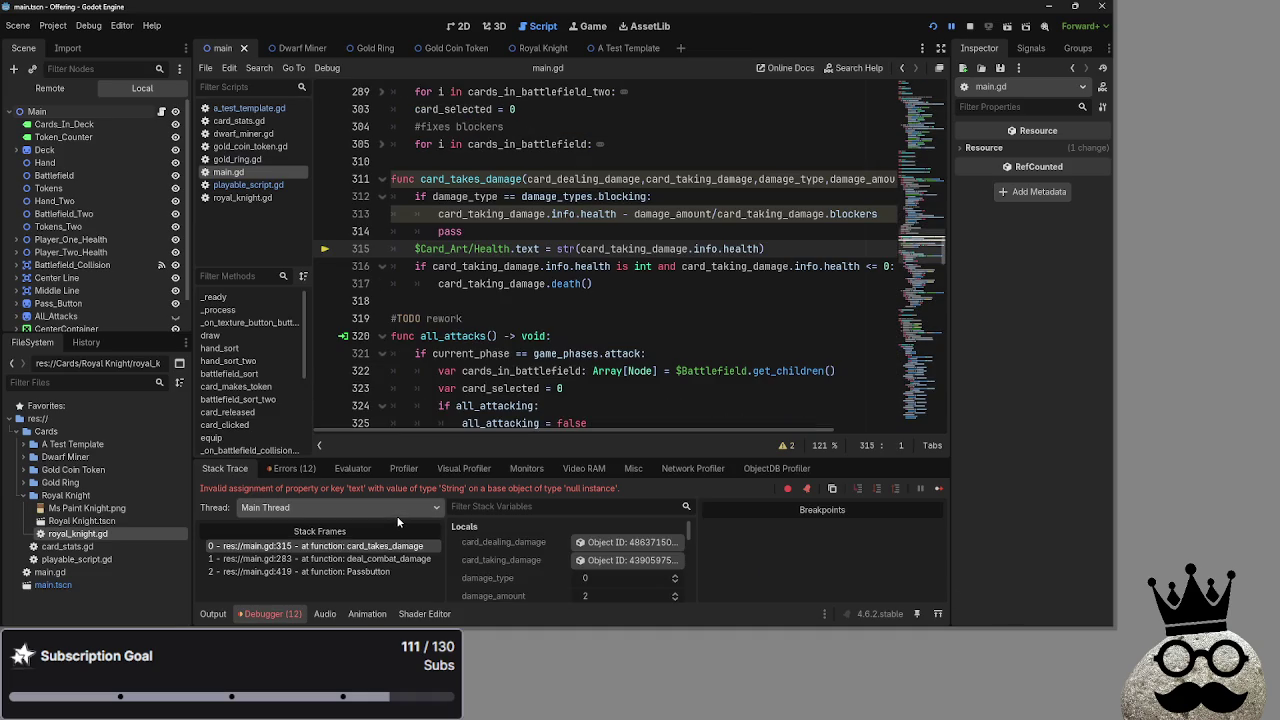
Select the failing health-label assignment on main.gd line 315, then switch to playable_script.gd
click(773, 245)
drag(773, 248, 418, 248)
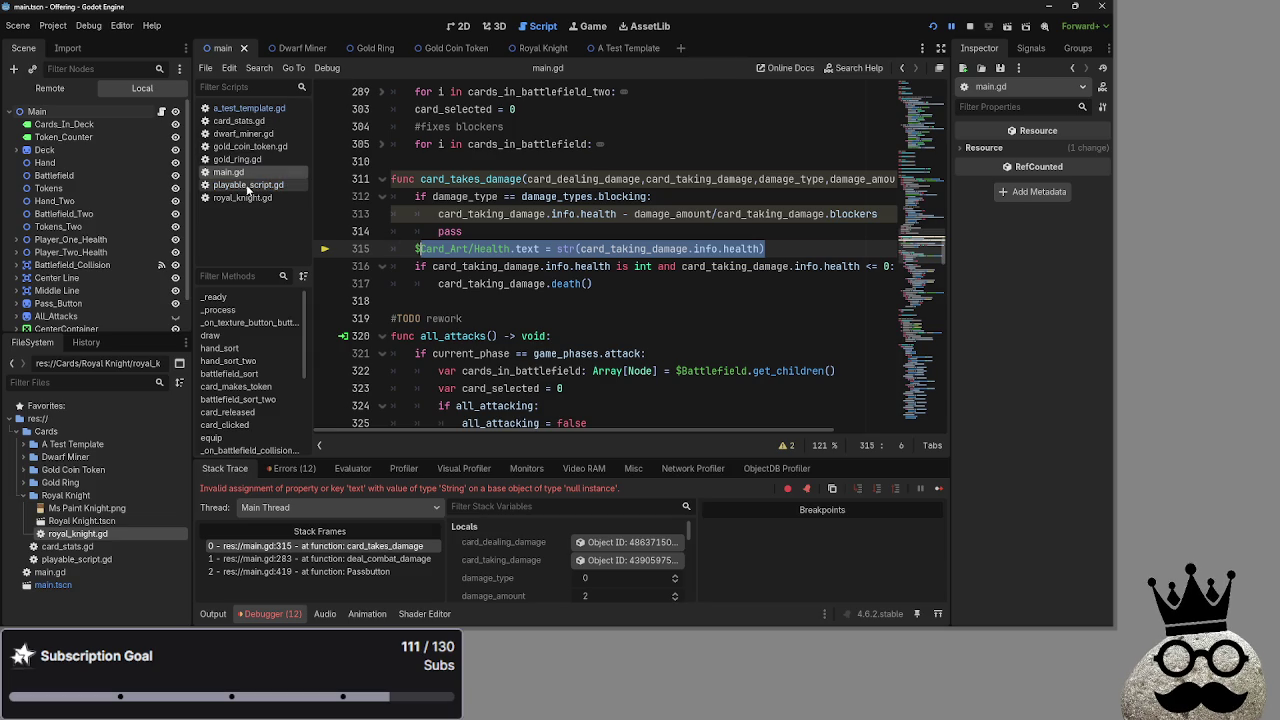
drag(766, 248, 414, 248)
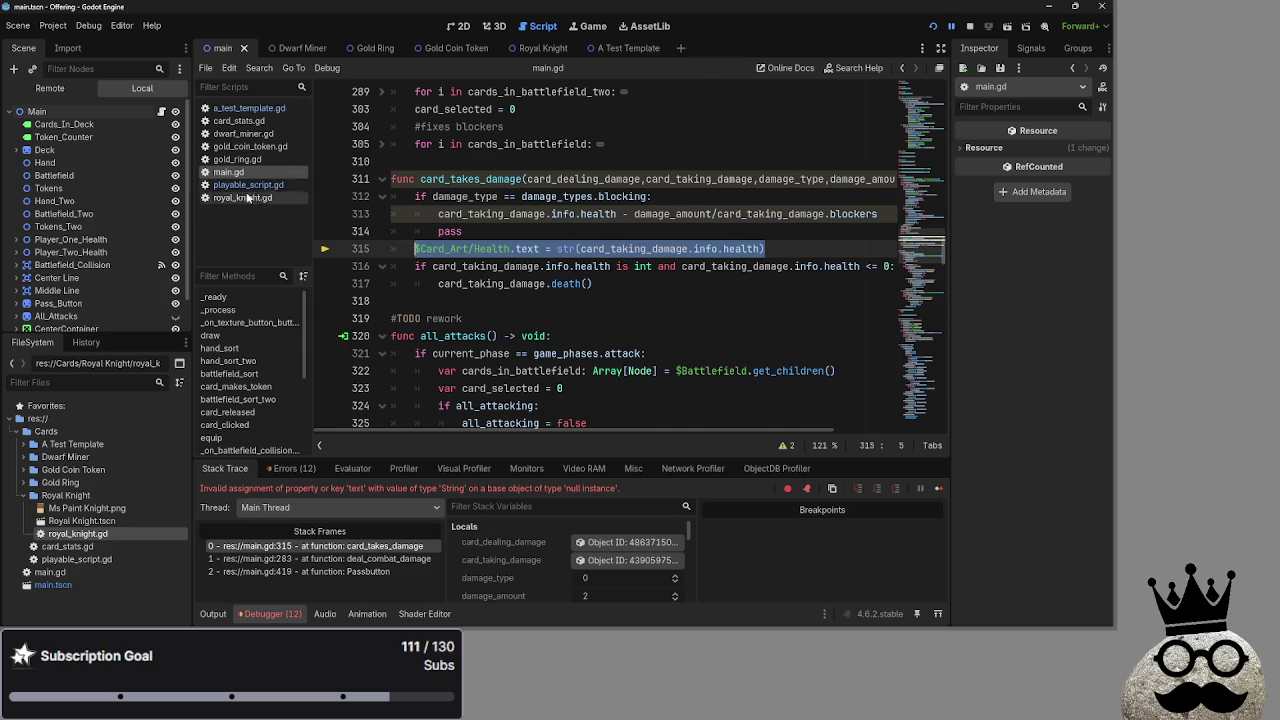
click(248, 185)
scroll(602, 278, down, 15)
Add a new update_labels function header below card_deals_damage
scroll(602, 278, down, 4)
click(503, 176)
click(481, 249)
key(Return)
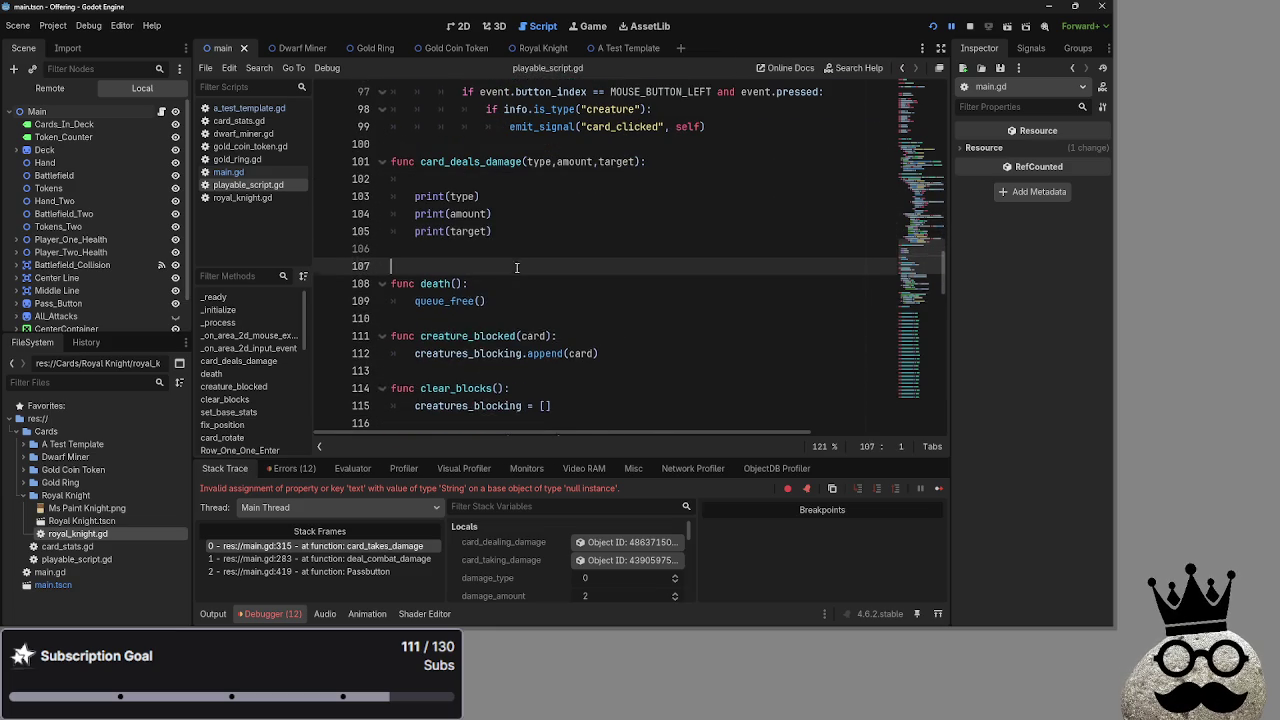
key(Return)
key(Up)
text(func )
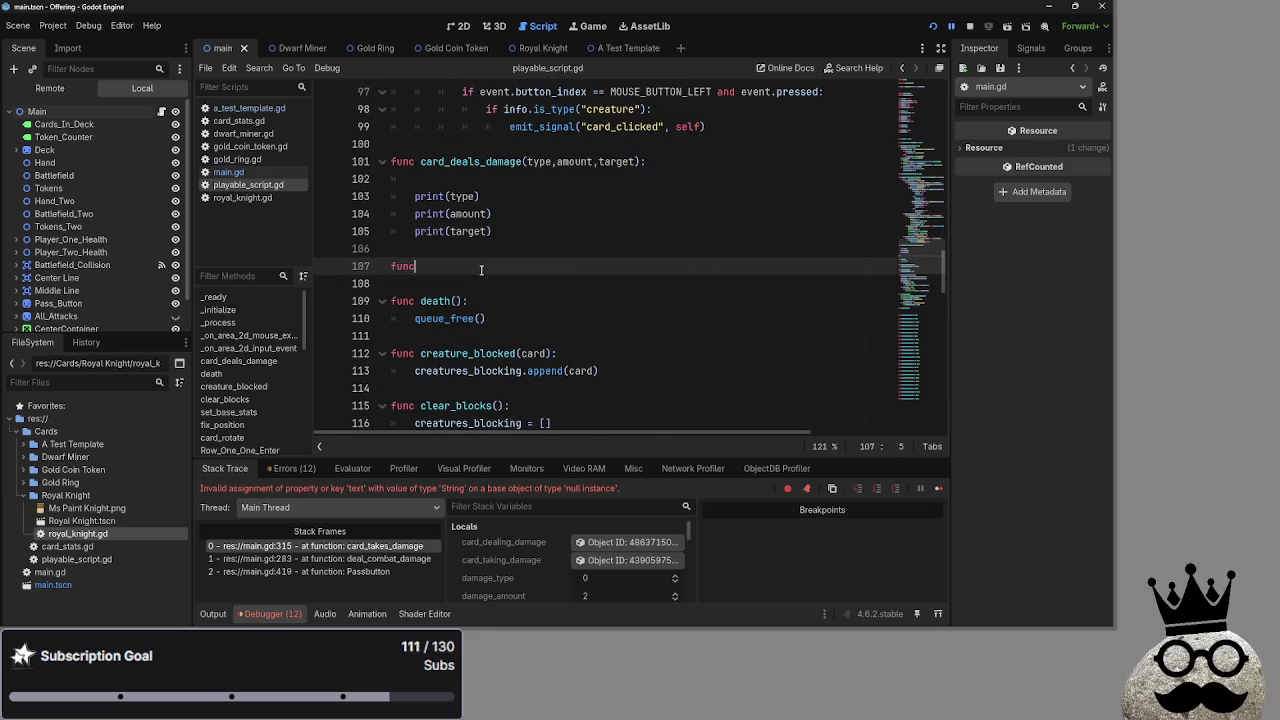
text(update)
text(lane)
text(:)
key(Return)
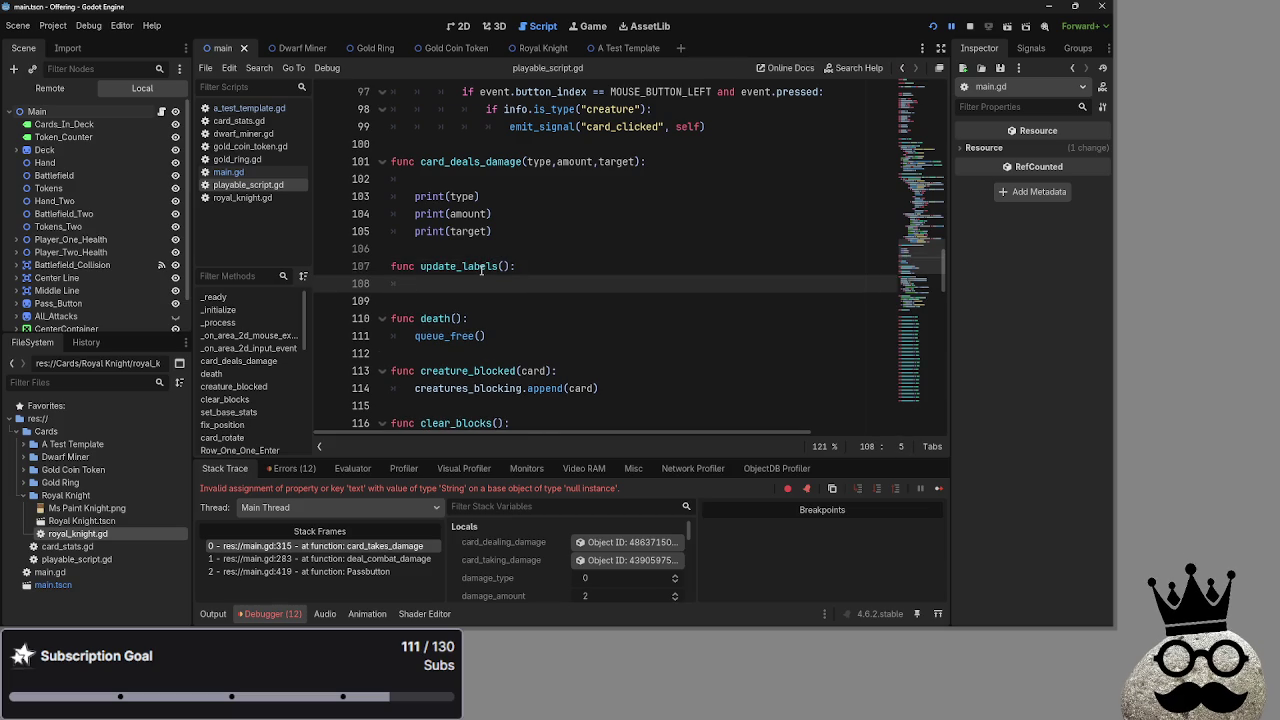
Paste the health-label line and strip 'card_taking_damage.' so it reads str(info.health)
text($Card_Art/Health.text = str(card_taking_damage.info.health))
key(Return)
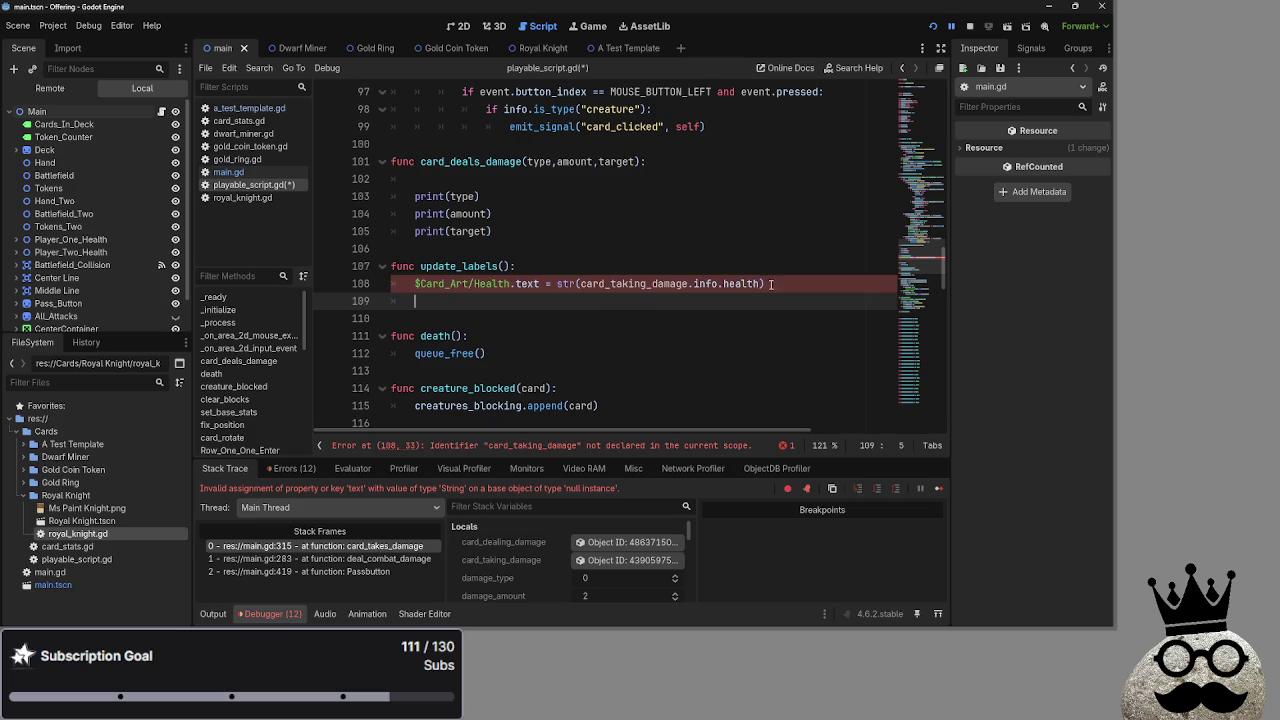
click(723, 284)
drag(694, 284, 580, 284)
key(BackSpace)
key(End)
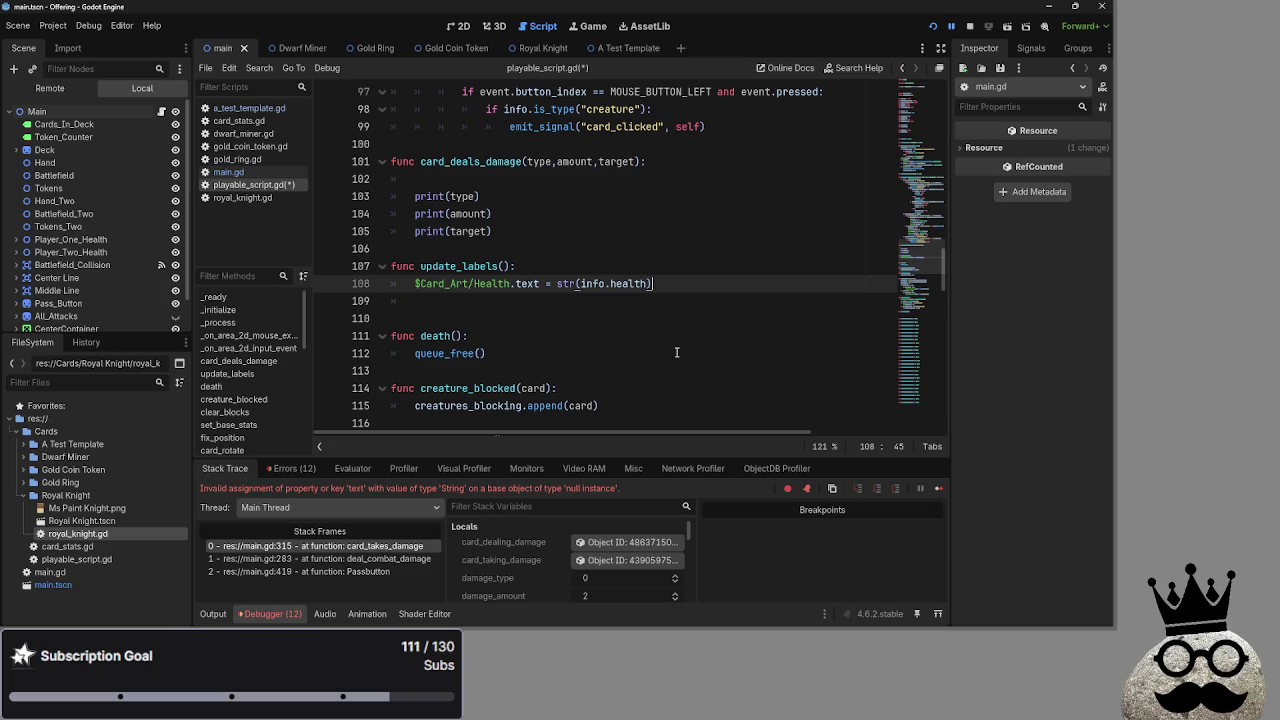
scroll(640, 356, up, 4)
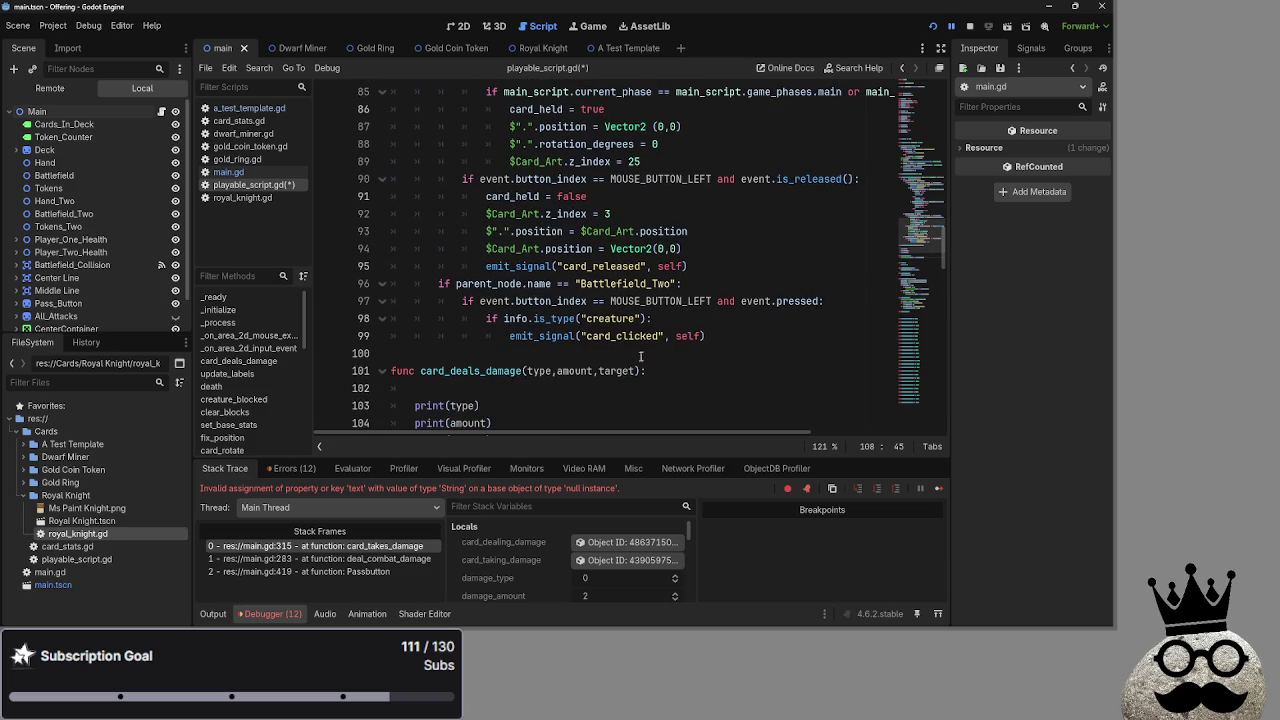
Remove the empty line 102 and delete the card_deals_damage function
click(445, 392)
key(BackSpace)
scroll(519, 374, down, 1)
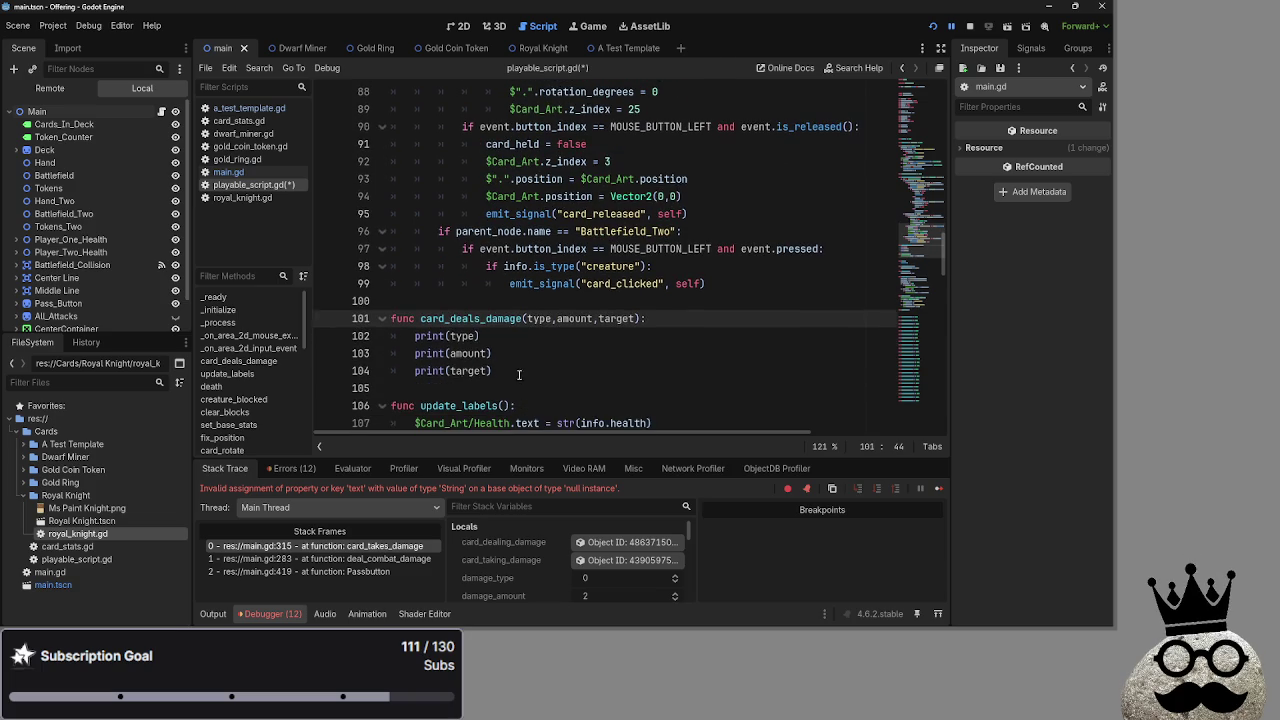
drag(519, 374, 395, 302)
key(BackSpace)
scroll(668, 367, up, 4)
scroll(668, 367, down, 5)
scroll(573, 354, up, 5)
scroll(550, 350, down, 6)
scroll(520, 343, up, 1)
scroll(520, 343, up, 14)
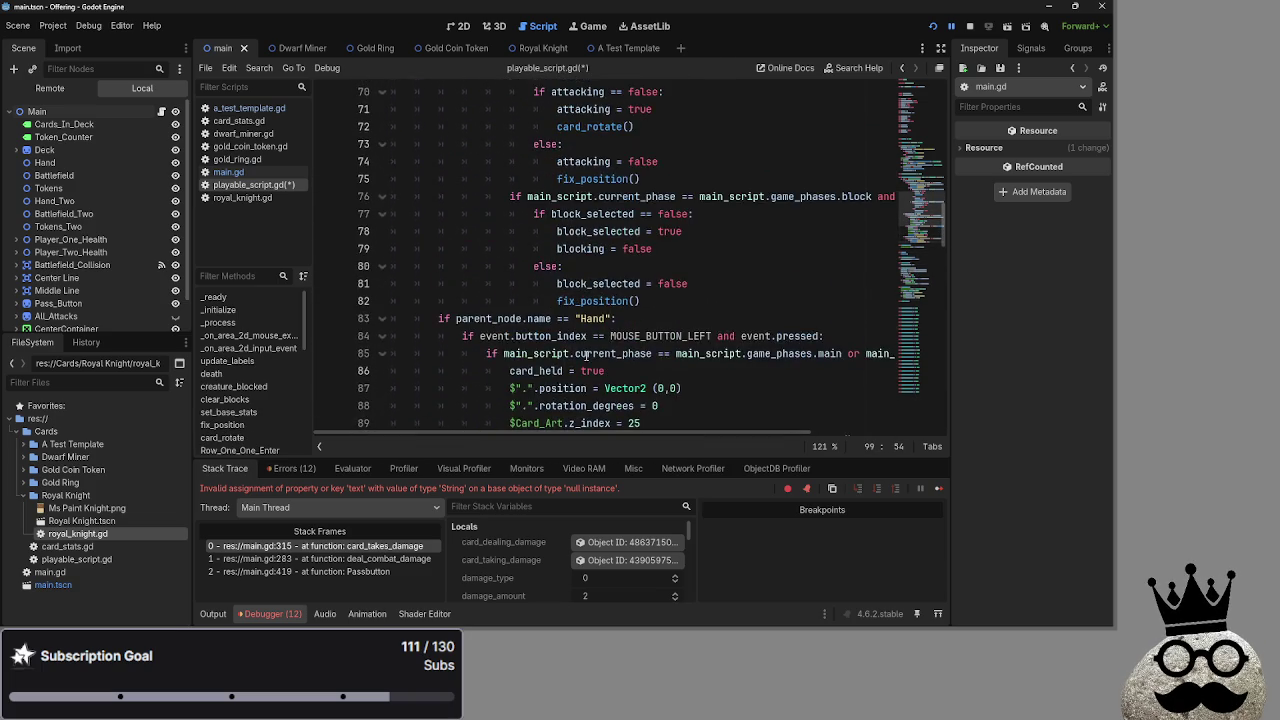
scroll(401, 237, up, 6)
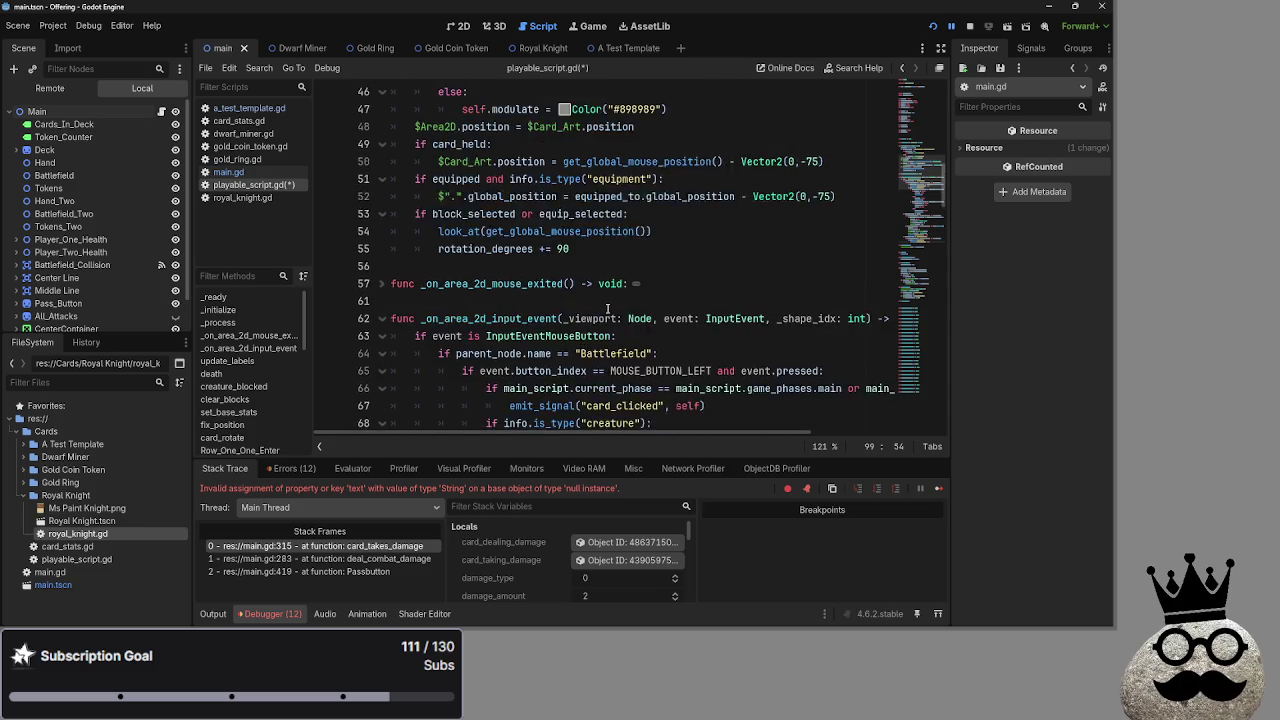
Rename the update_labels function to update_graphics on line 101
mouse_move(410, 248)
mouse_down()
mouse_move(760, 252)
mouse_move(670, 288)
mouse_move(693, 314)
mouse_up()
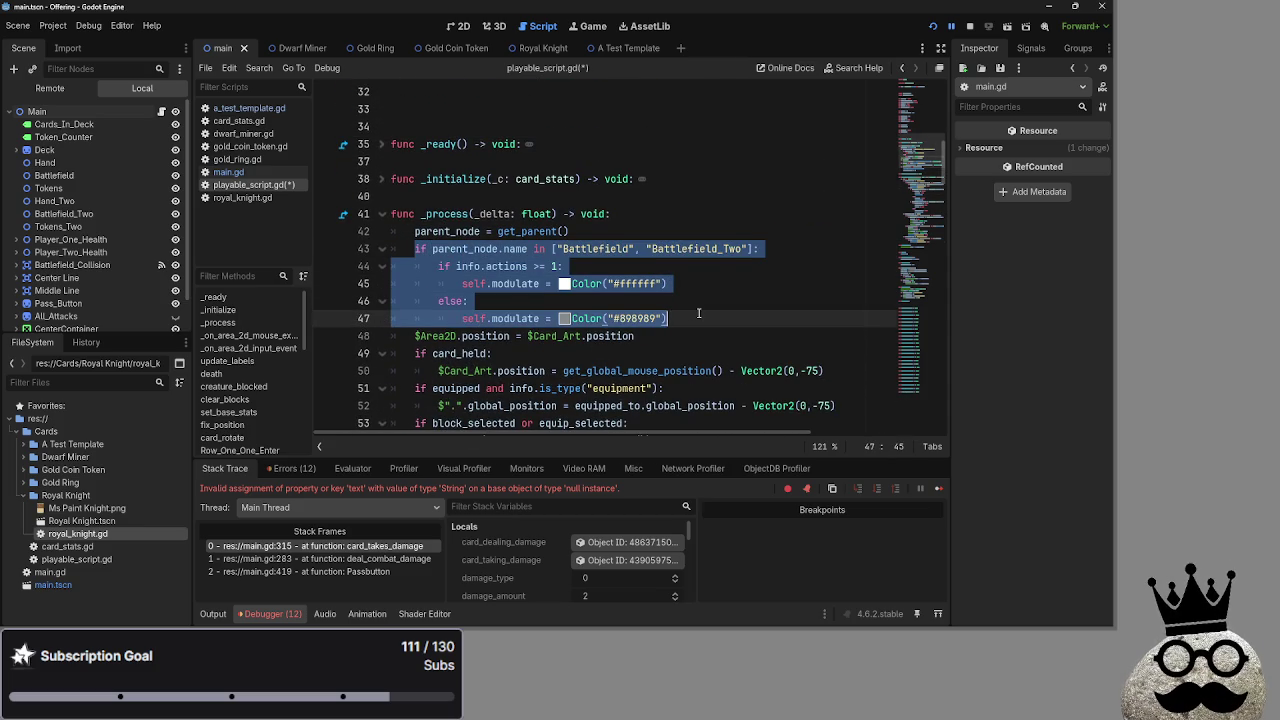
scroll(551, 315, down, 18)
scroll(546, 317, up, 4)
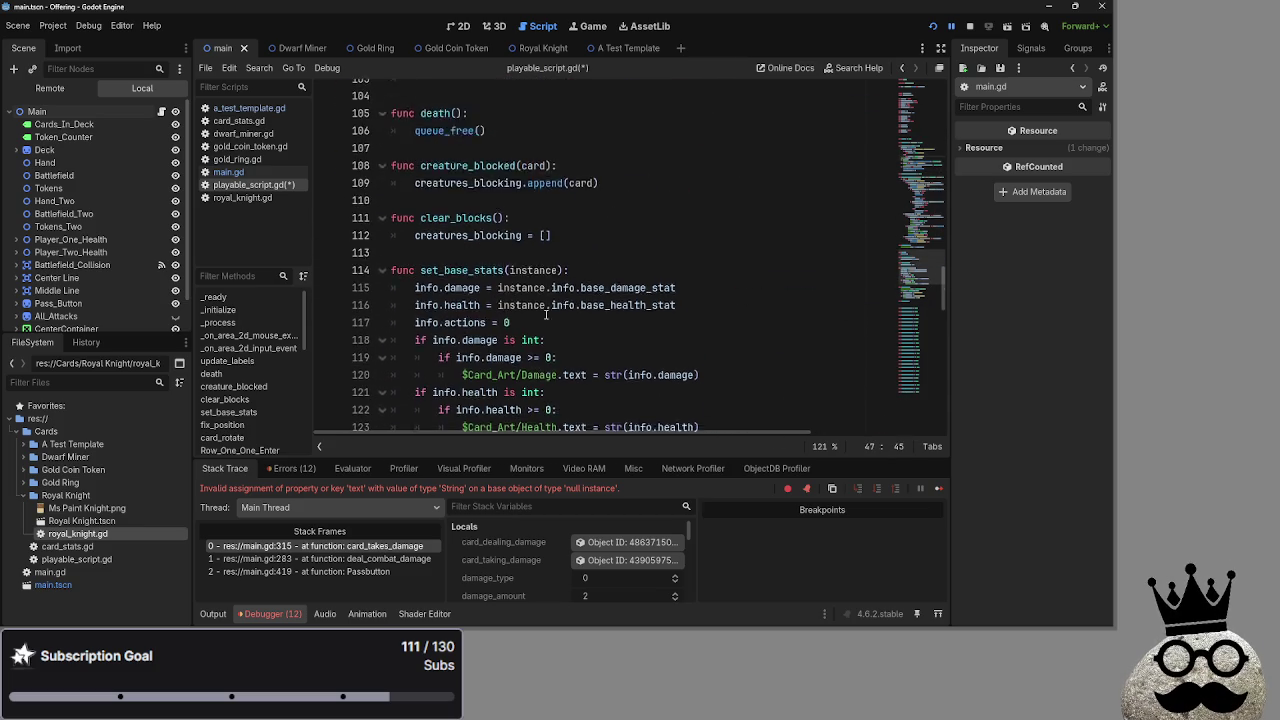
drag(499, 161, 462, 161)
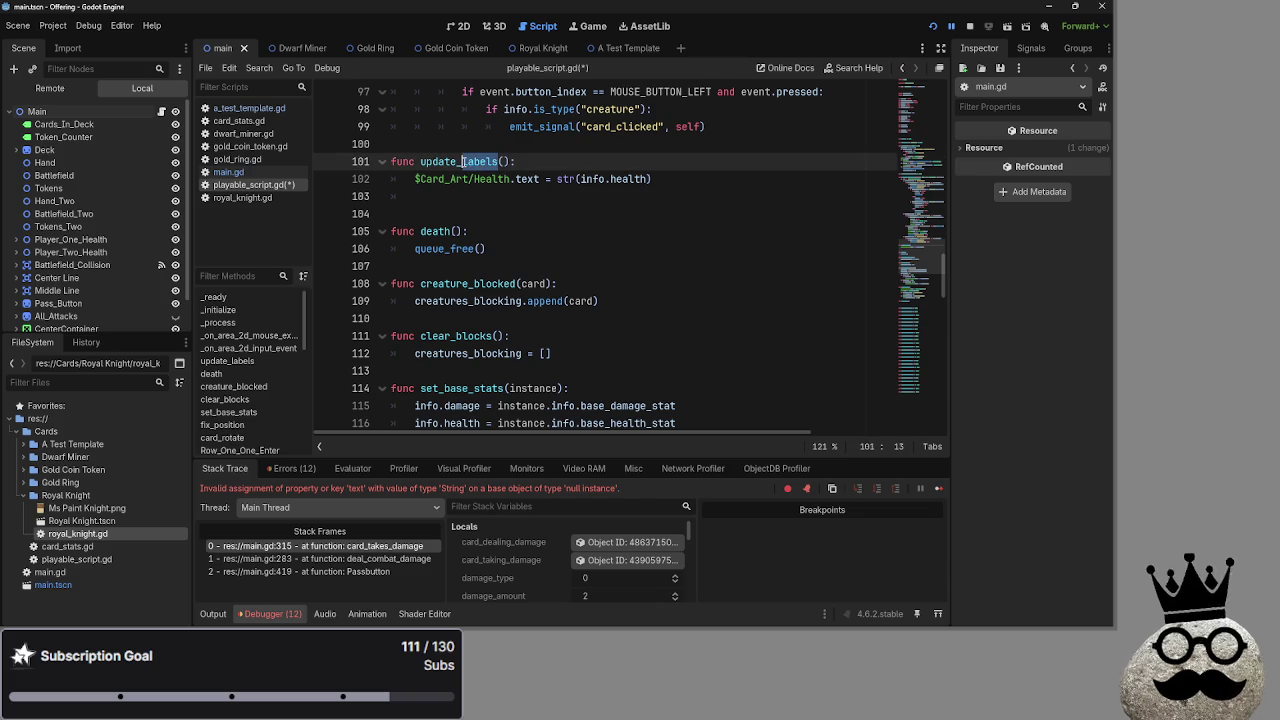
text(graphic)
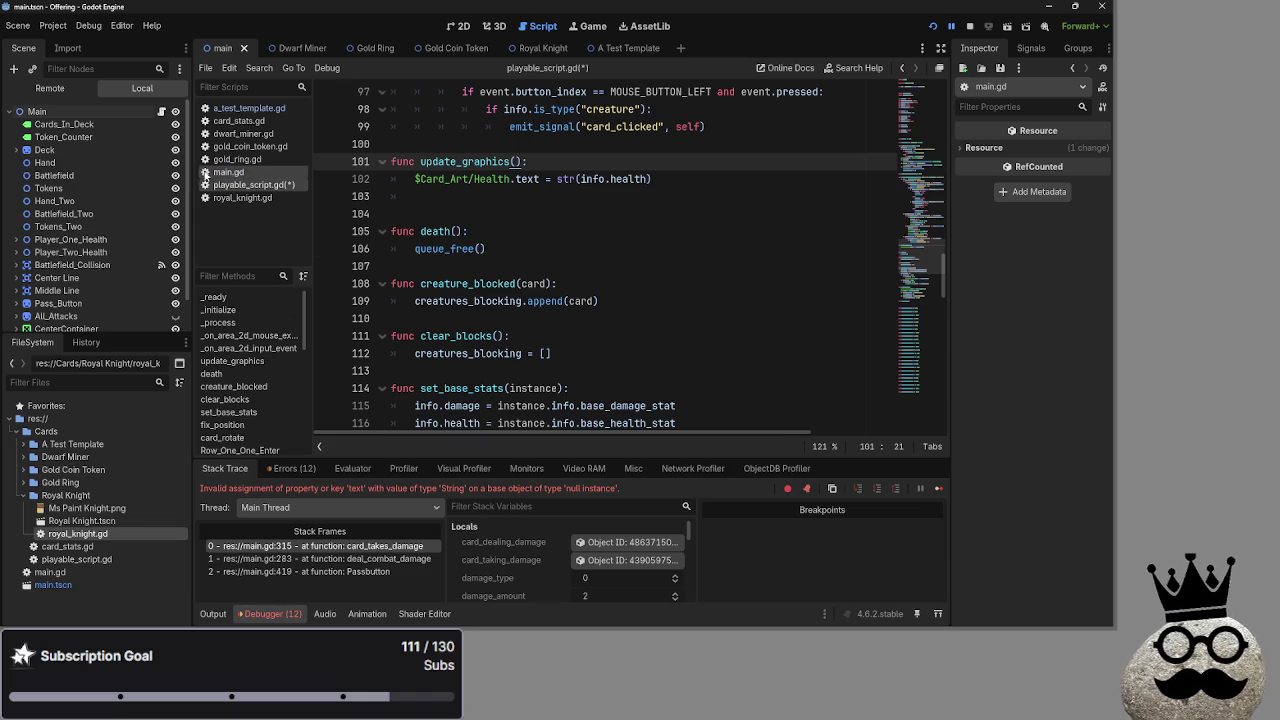
Switch back to main.gd and bring all_attacks into view
click(205, 172)
scroll(591, 303, down, 5)
scroll(591, 303, down, 3)
scroll(591, 303, down, 1)
scroll(591, 303, up, 6)
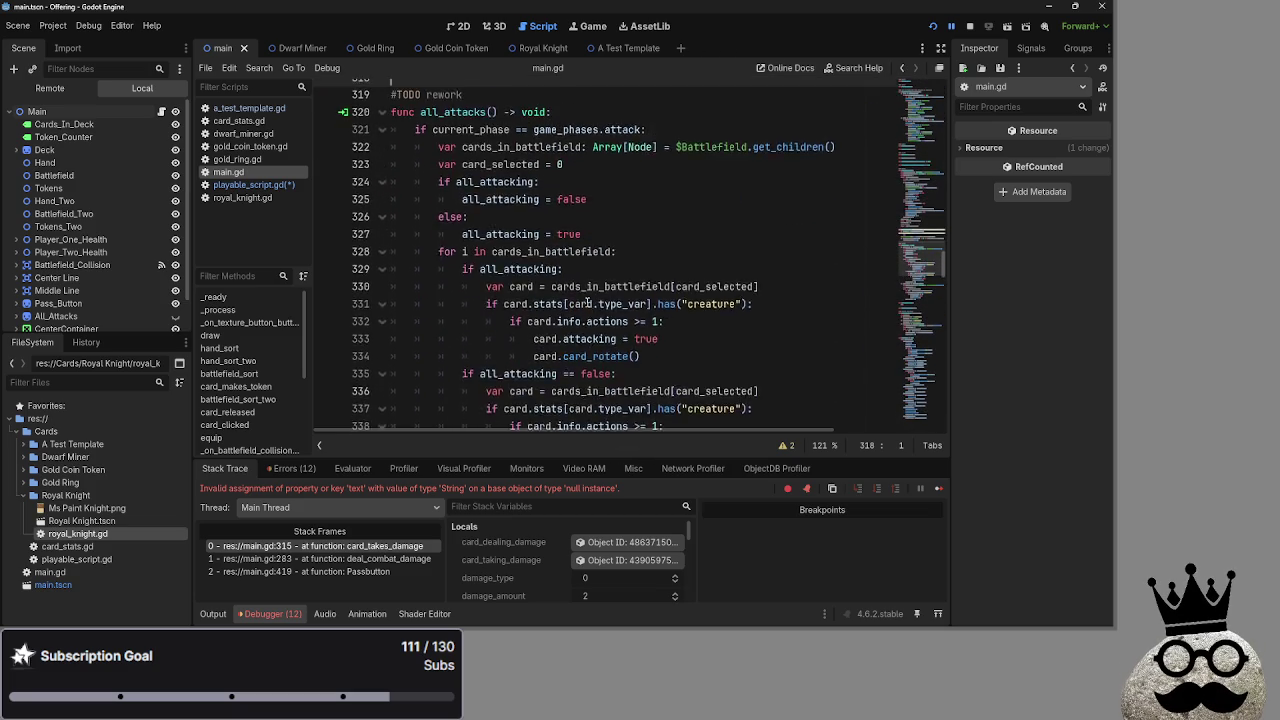
click(234, 108)
click(236, 121)
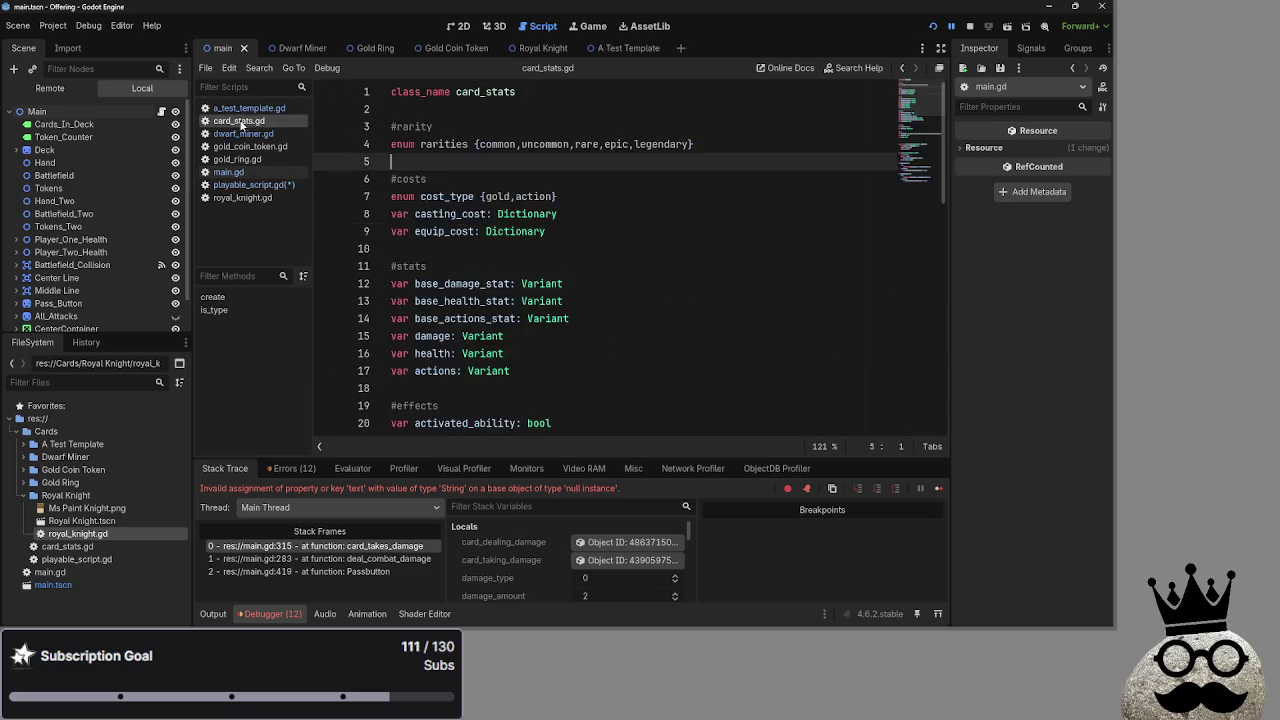
click(236, 108)
scroll(507, 287, up, 3)
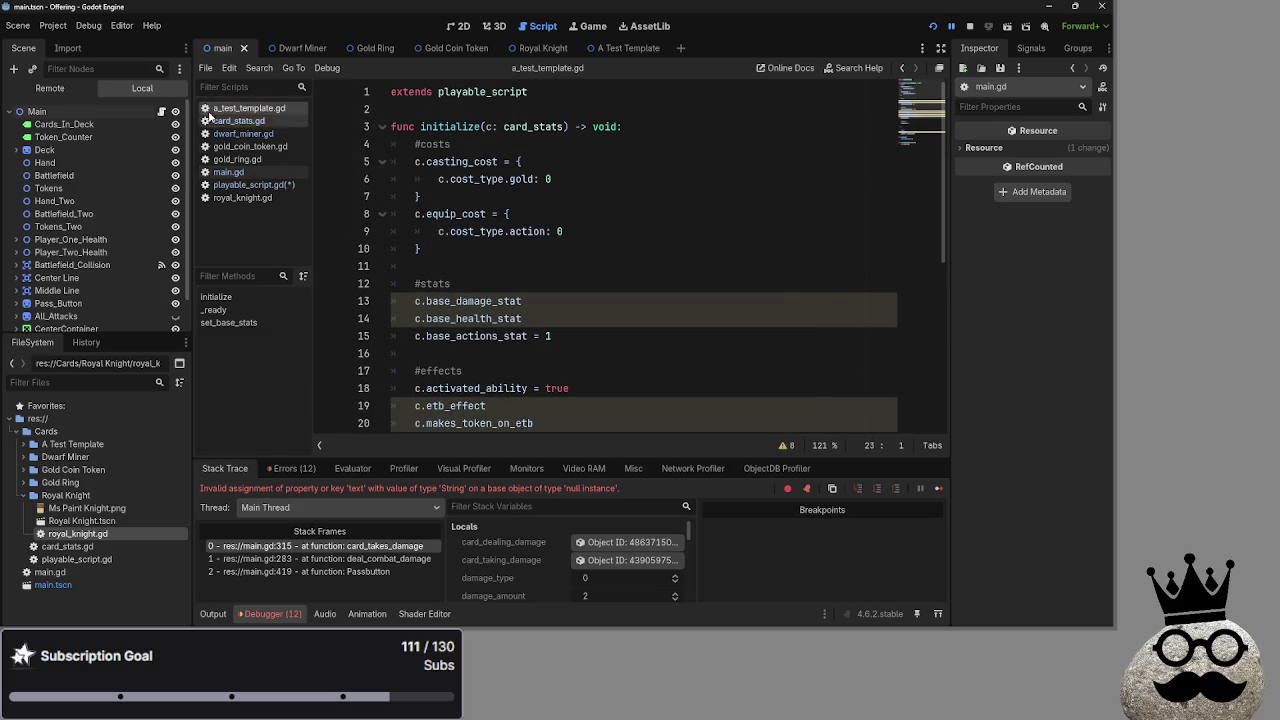
click(236, 121)
scroll(575, 290, down, 7)
scroll(575, 290, up, 1)
click(228, 172)
scroll(576, 296, down, 15)
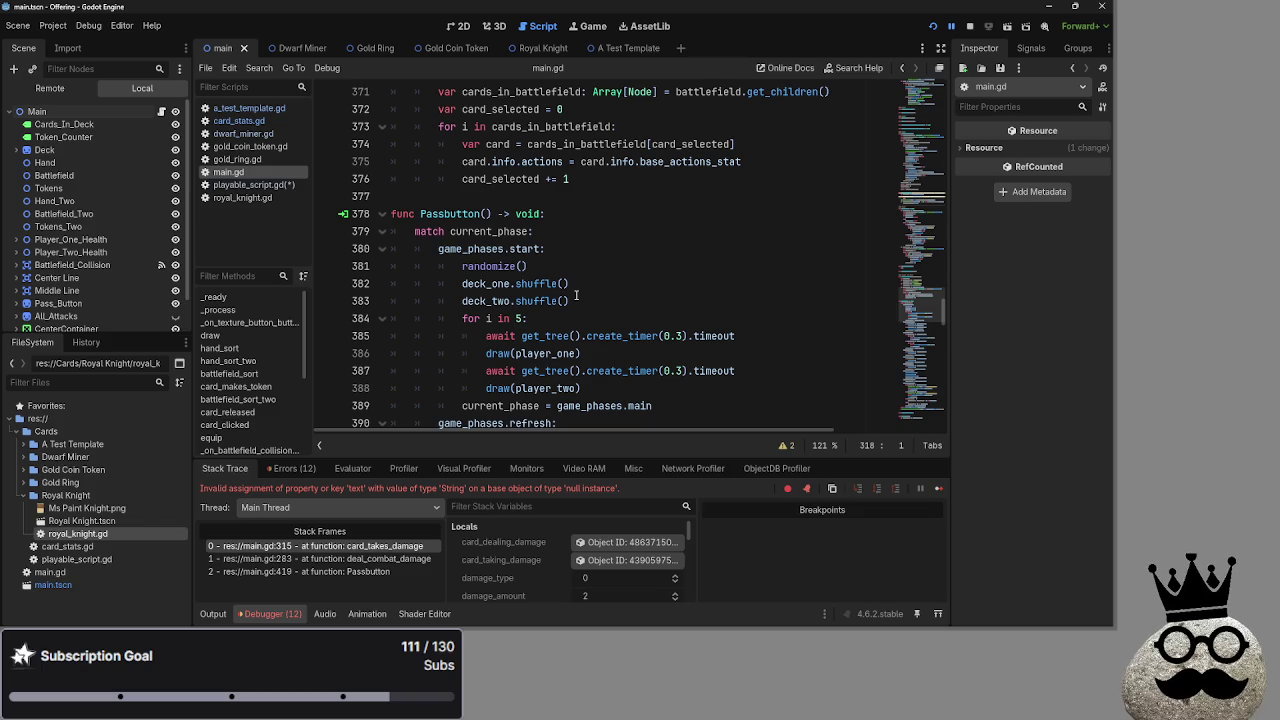
scroll(576, 296, up, 15)
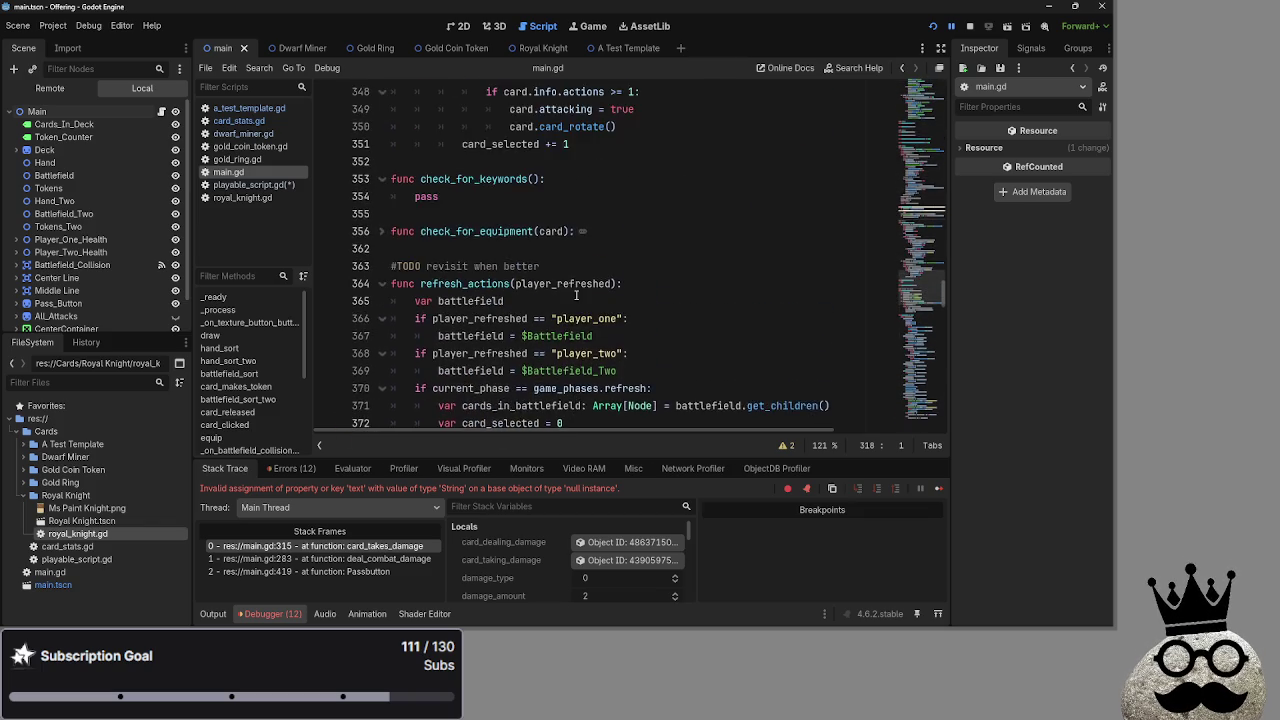
scroll(587, 330, up, 20)
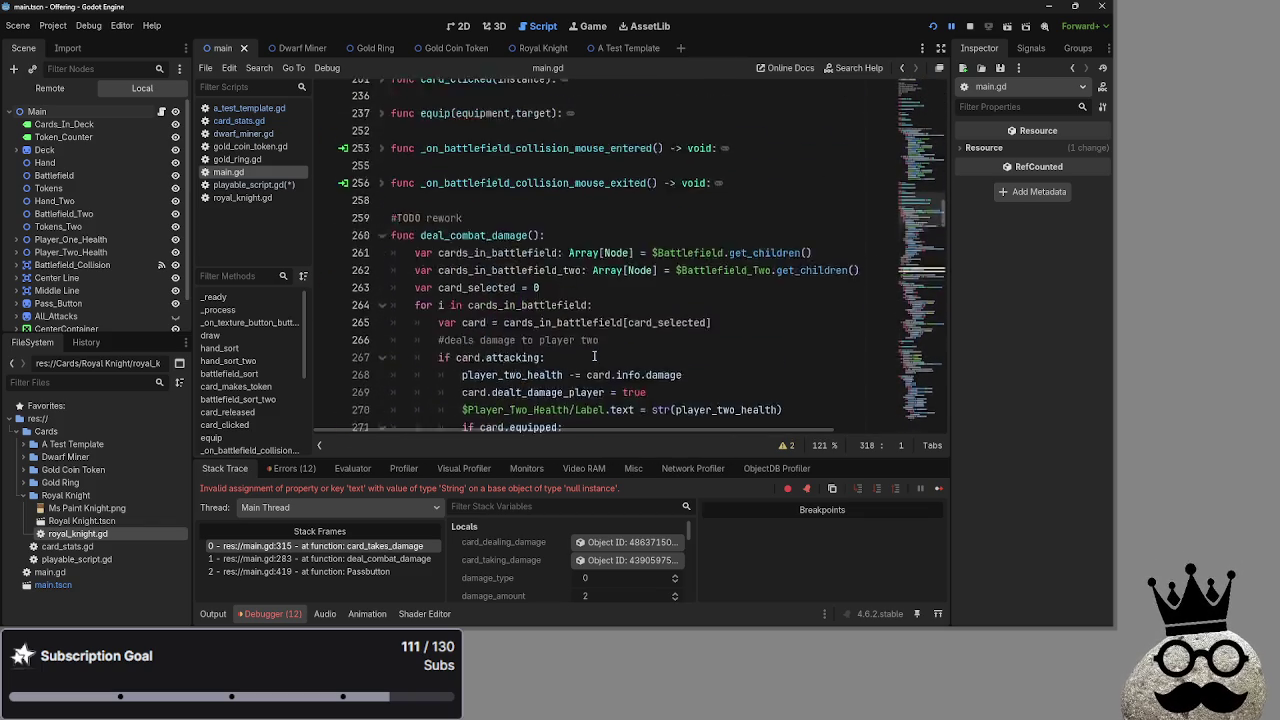
scroll(600, 360, up, 8)
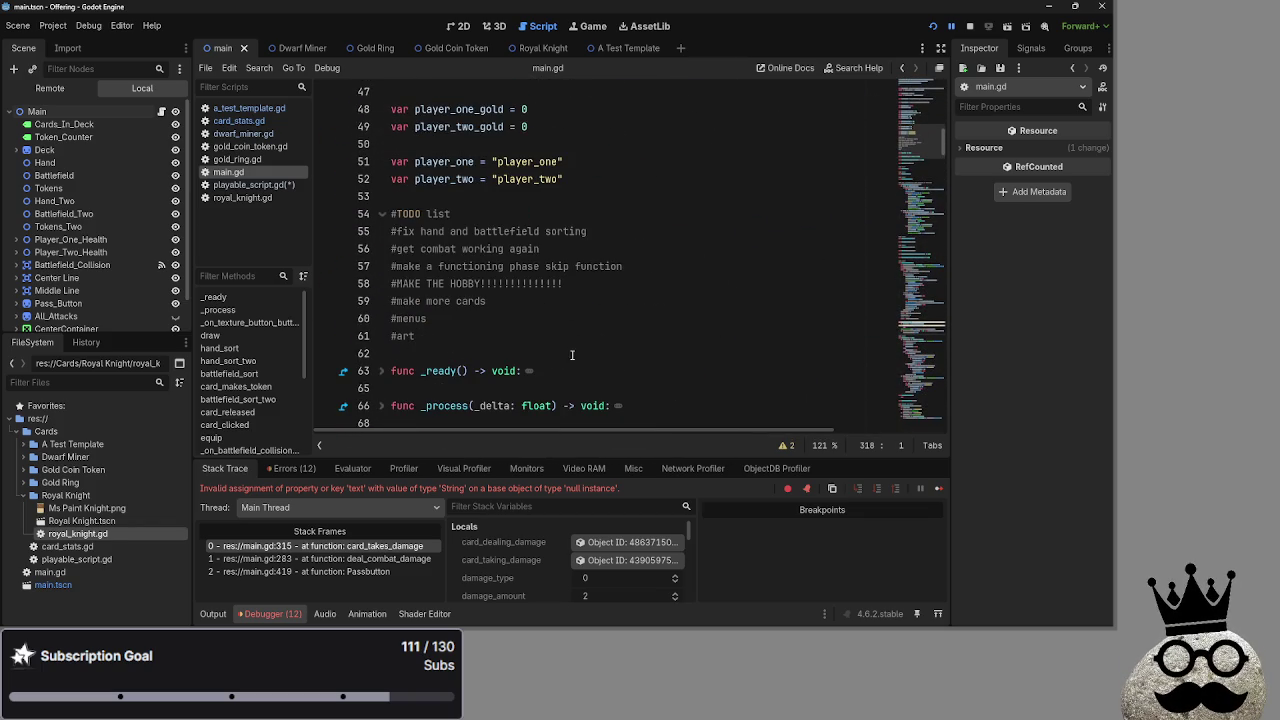
drag(617, 231, 375, 231)
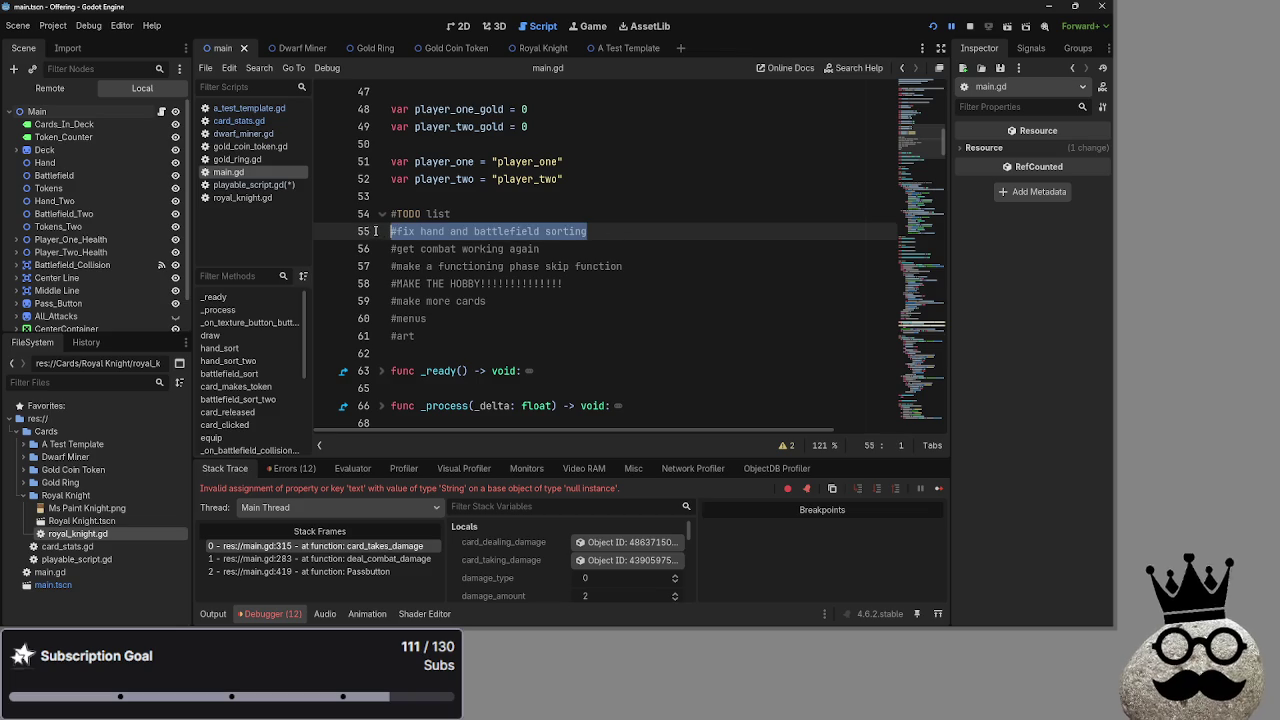
drag(545, 249, 354, 248)
click(578, 250)
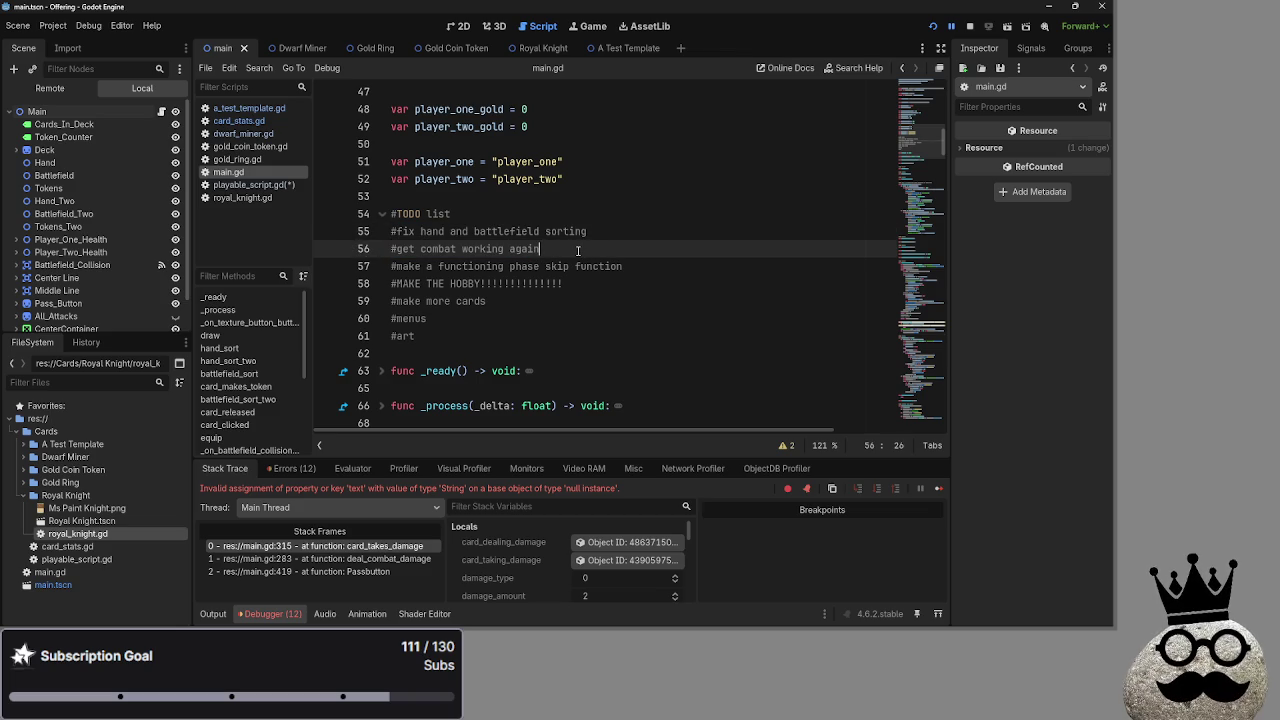
drag(578, 250, 376, 252)
click(540, 255)
click(650, 266)
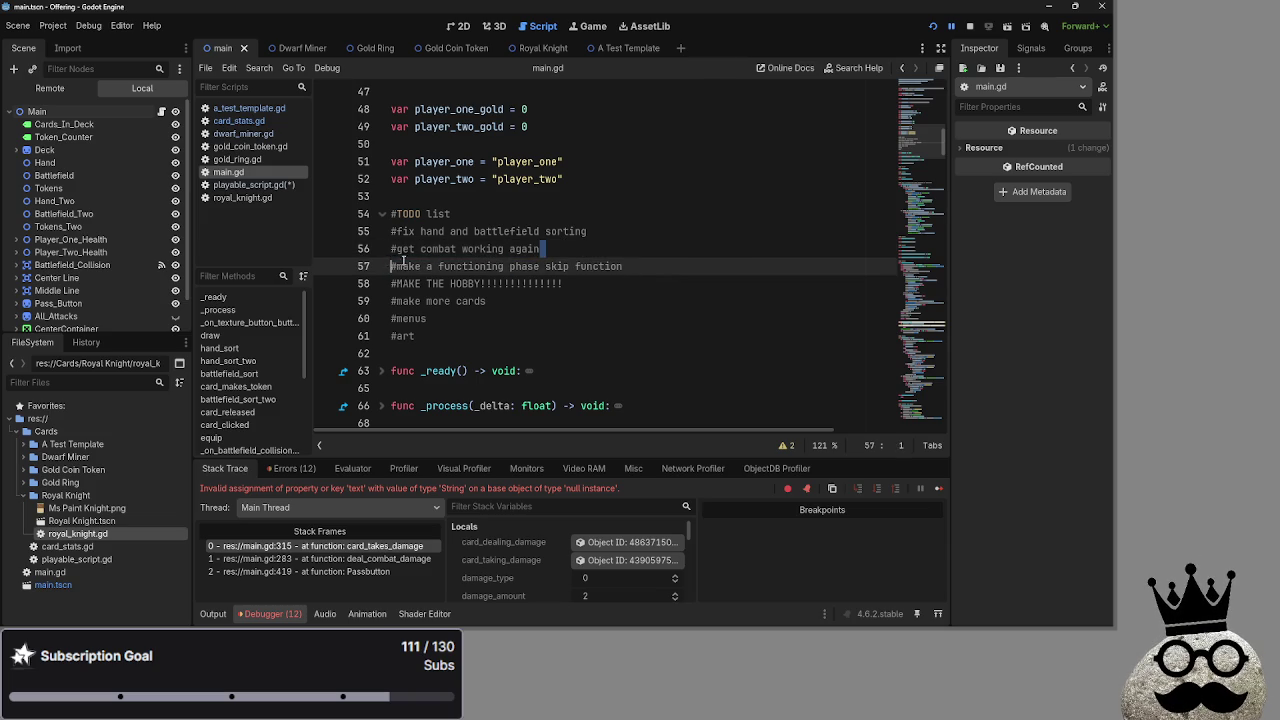
key(shift+Home)
click(664, 268)
key(shift+Home)
key(End)
click(951, 25)
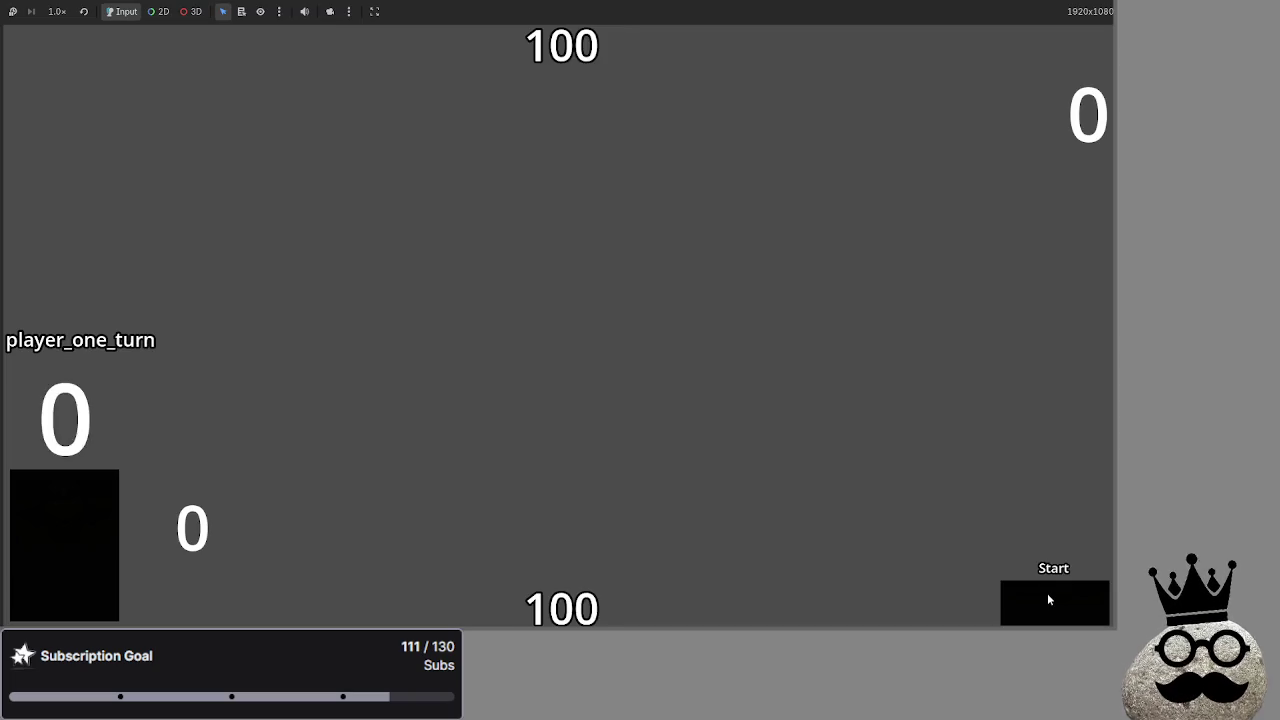
Start the match, step through attack, block, damage, main_two and end_turn, then stop with F8
click(1045, 596)
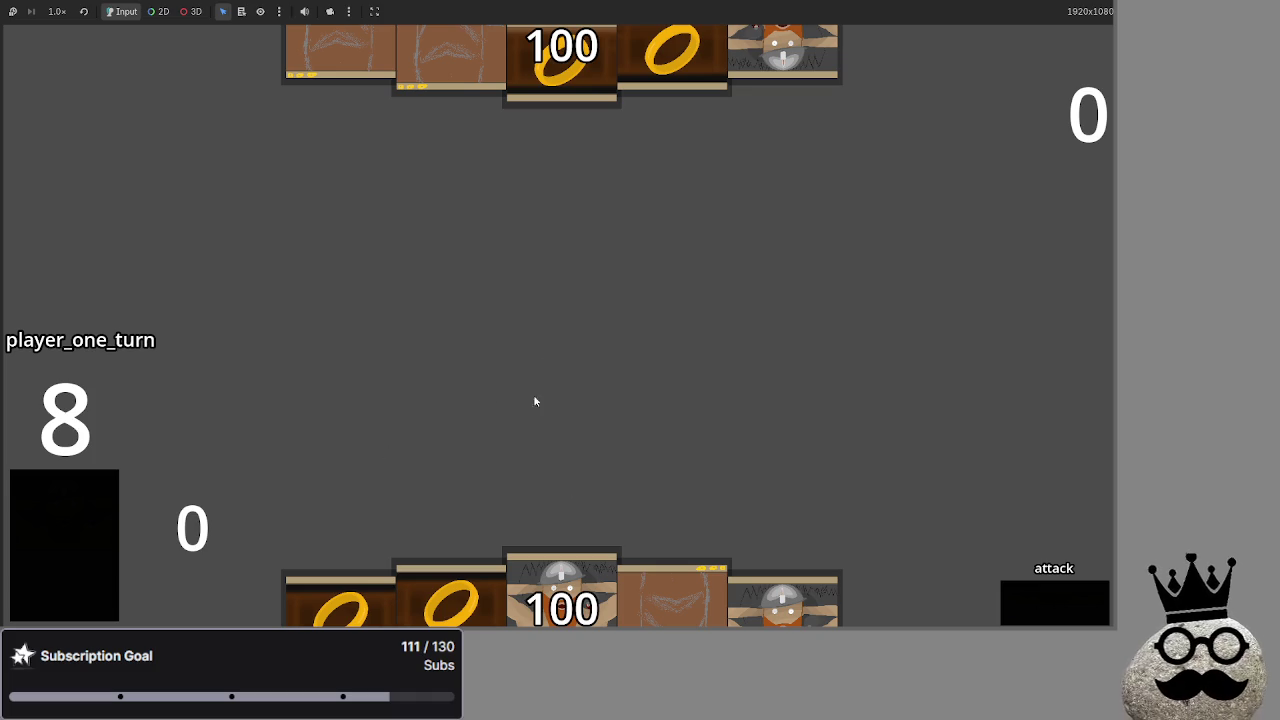
click(1060, 600)
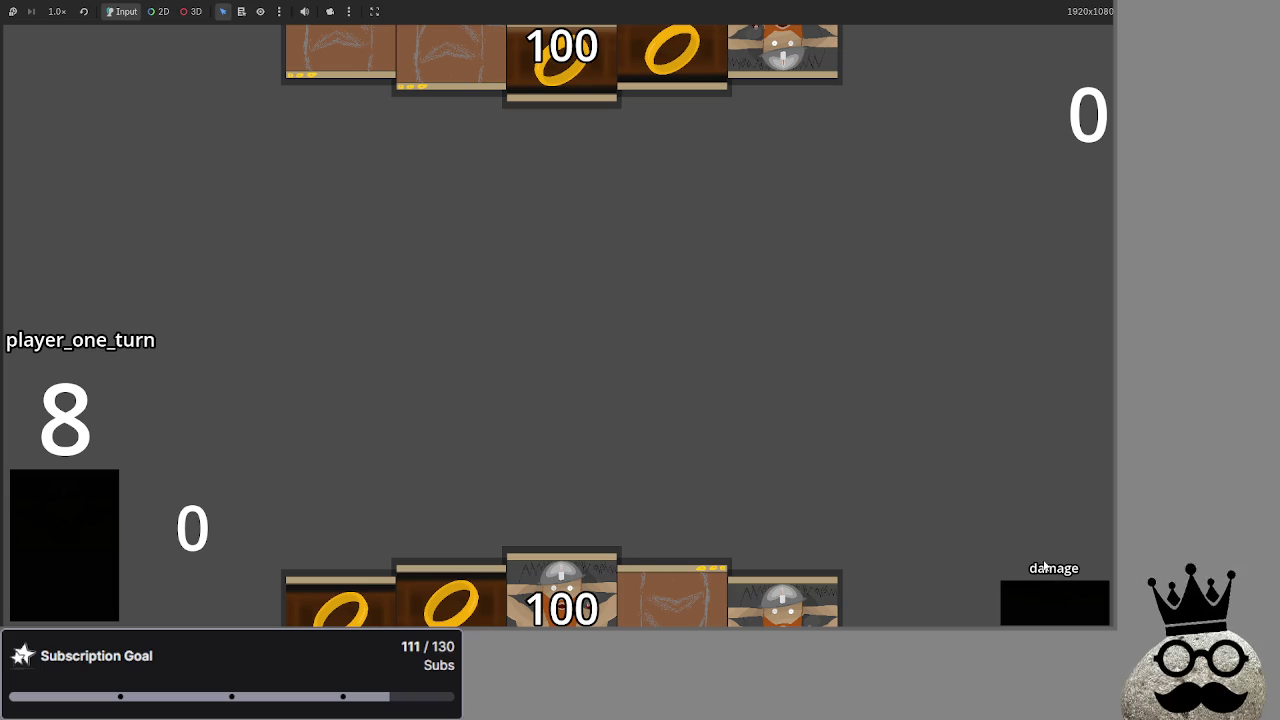
click(1046, 599)
click(1046, 599)
click(1046, 599)
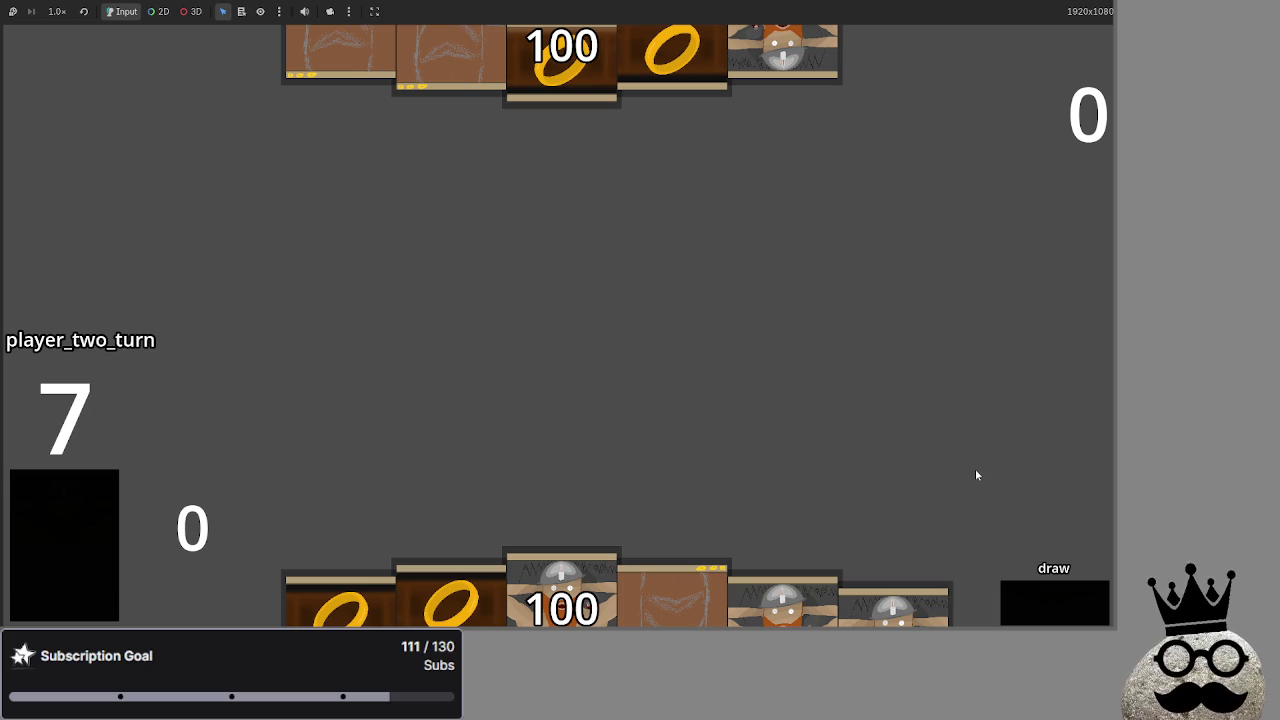
key(F8)
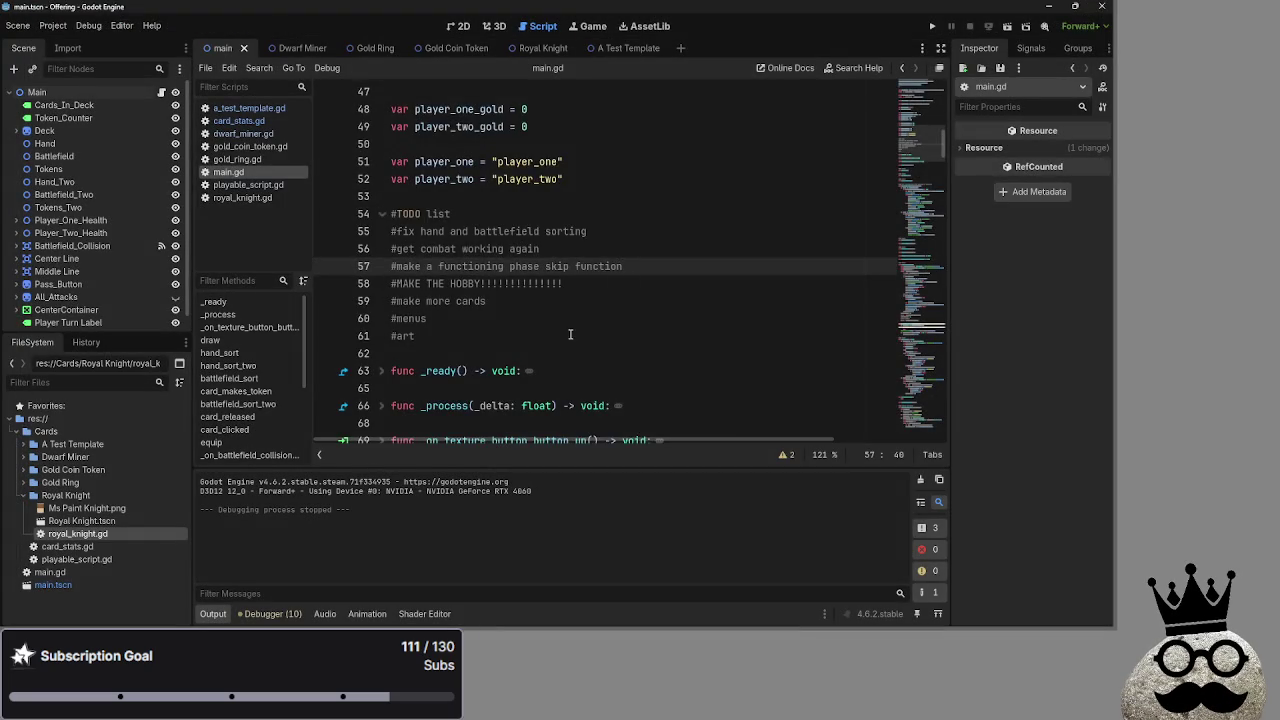
scroll(527, 321, down, 10)
scroll(527, 321, down, 20)
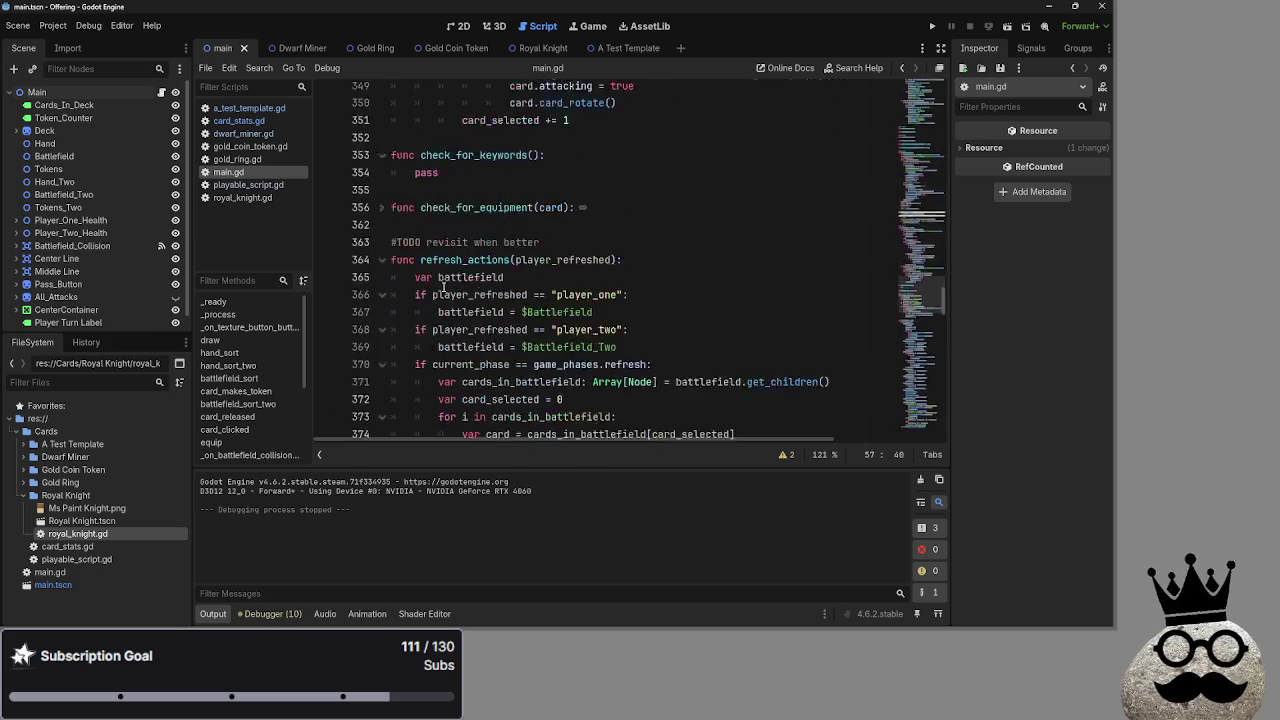
scroll(443, 287, down, 8)
click(381, 127)
click(381, 127)
scroll(381, 127, up, 1)
double_click(475, 179)
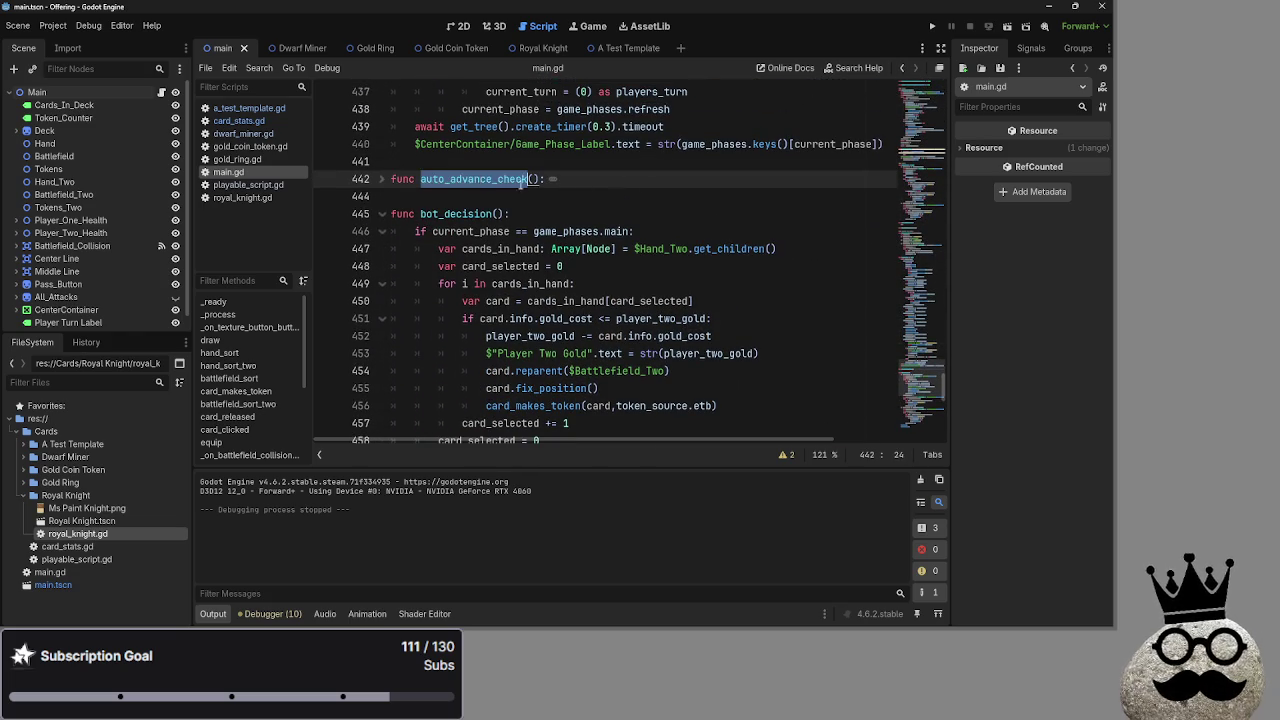
scroll(746, 329, up, 15)
scroll(746, 329, up, 20)
scroll(745, 324, up, 20)
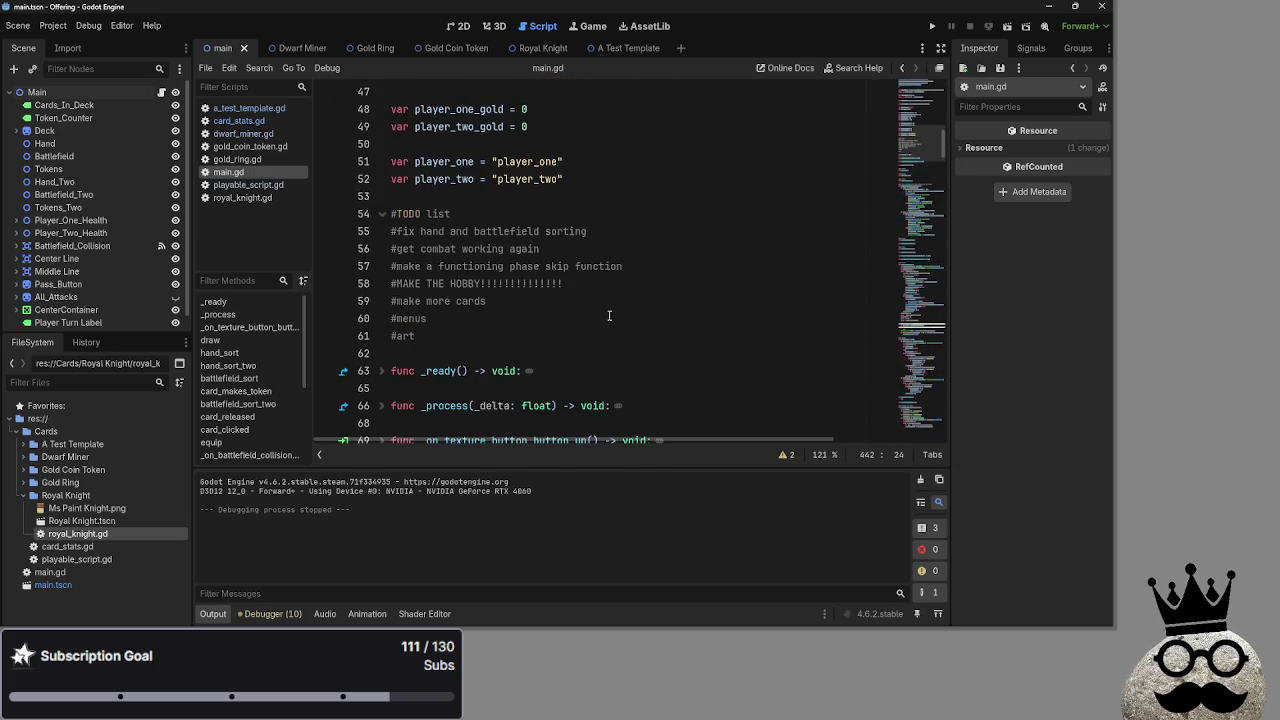
click(616, 284)
drag(634, 286, 332, 284)
click(652, 289)
drag(612, 290, 322, 290)
drag(636, 292, 360, 290)
click(612, 286)
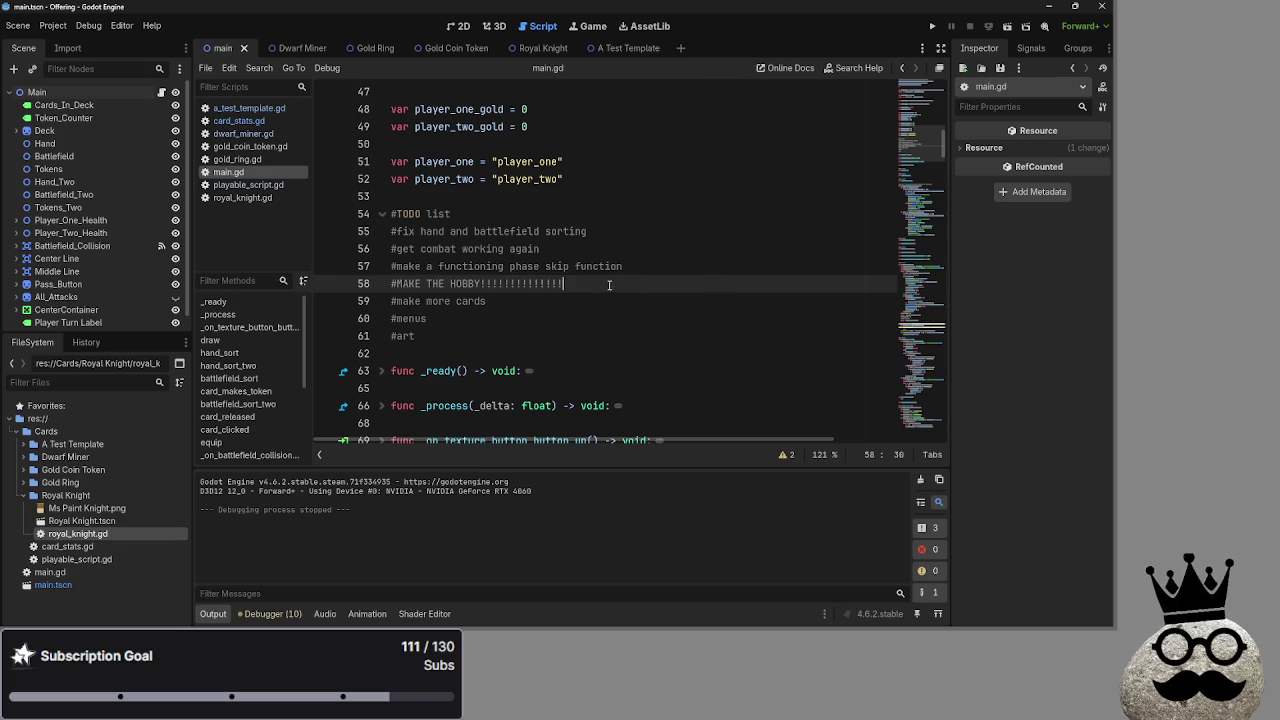
drag(612, 286, 385, 286)
drag(488, 302, 385, 302)
click(492, 302)
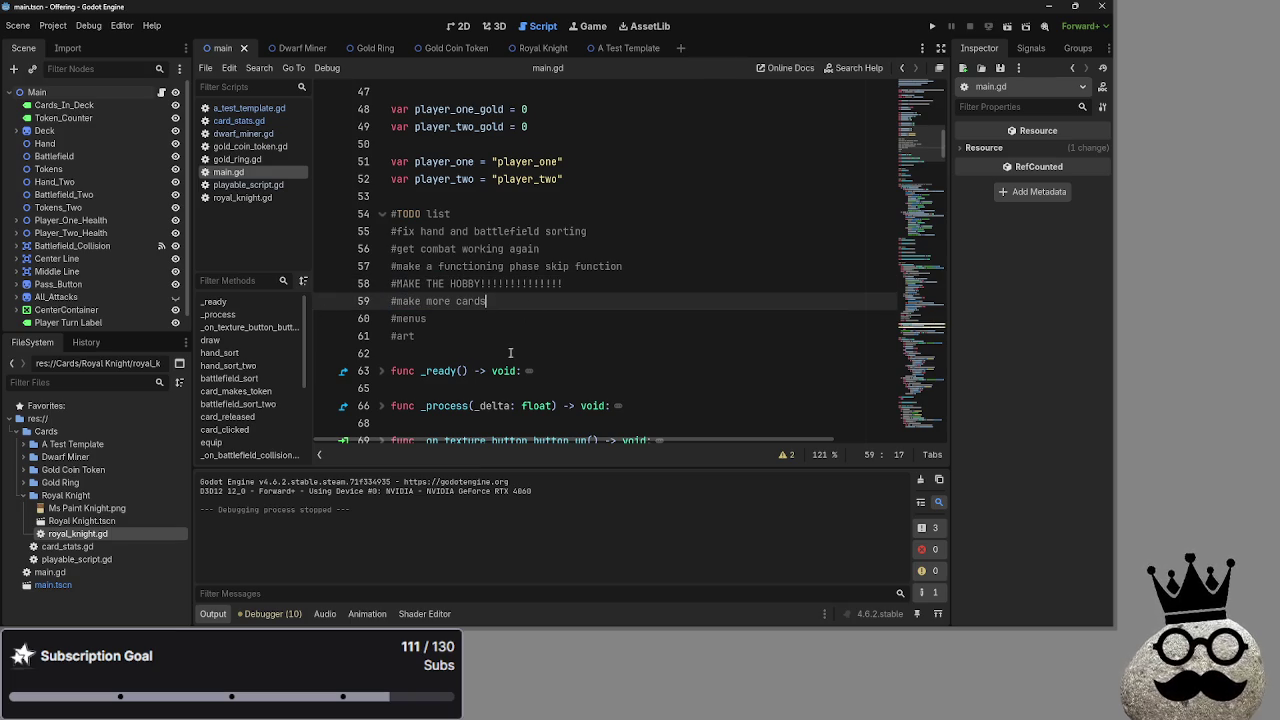
drag(450, 339, 392, 318)
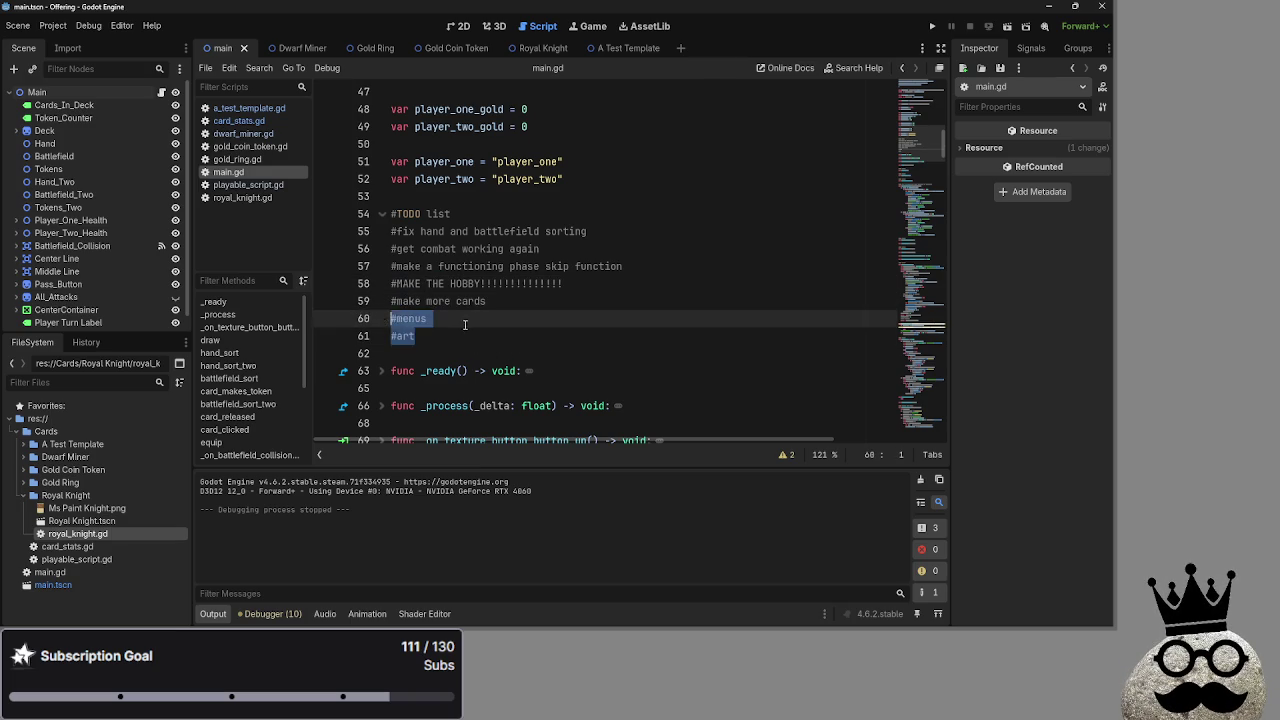
double_click(409, 318)
click(392, 318)
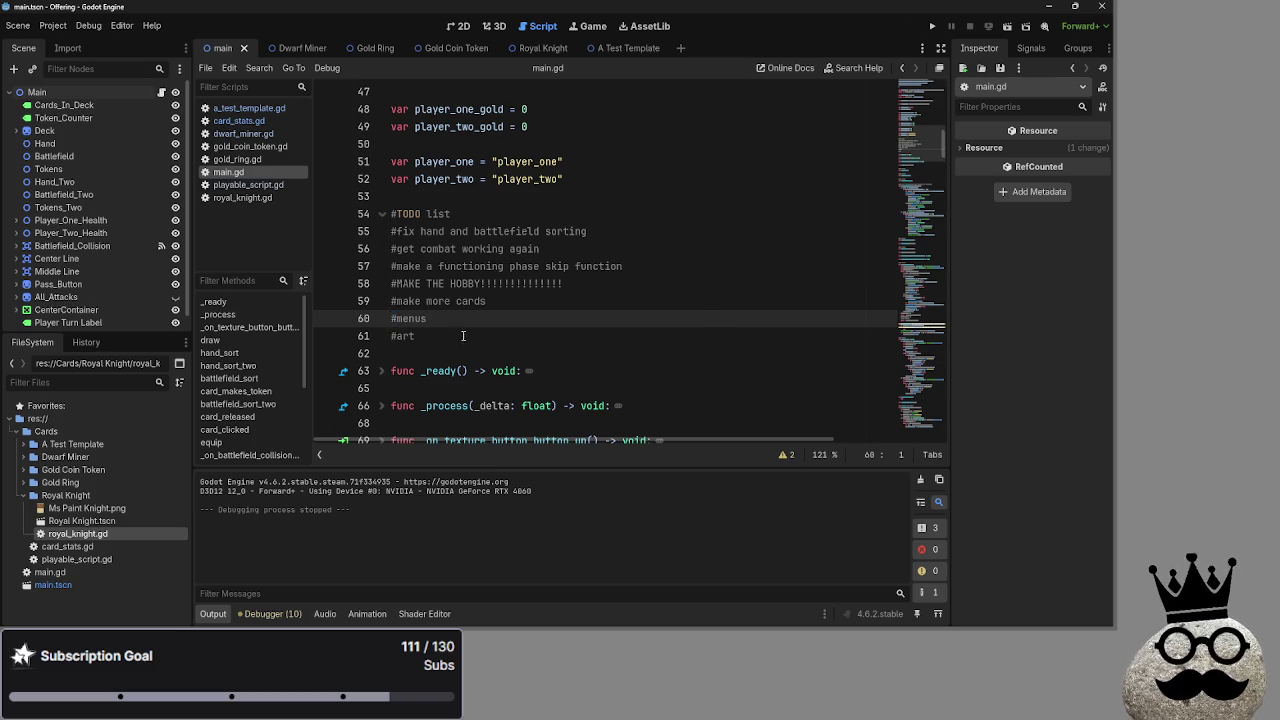
Check the pass line in card_takes_damage and scroll back to the Passbutton phases
scroll(464, 334, down, 15)
scroll(464, 334, down, 10)
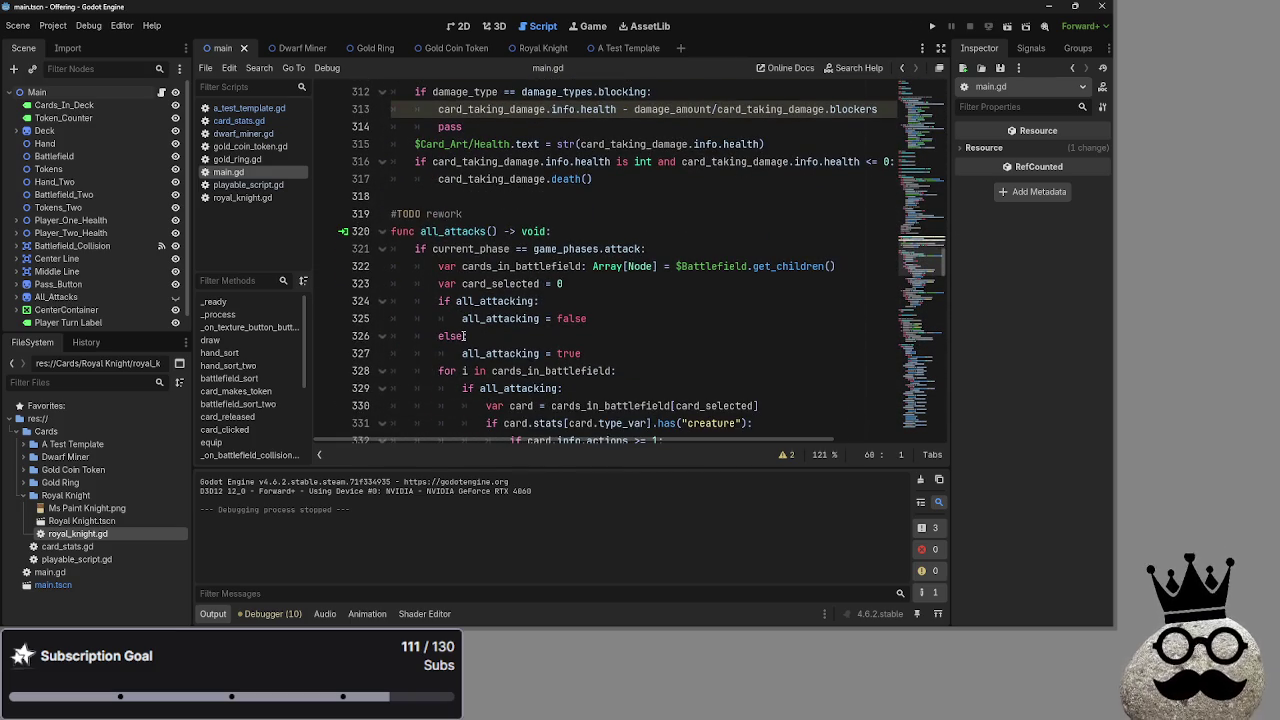
scroll(604, 317, up, 3)
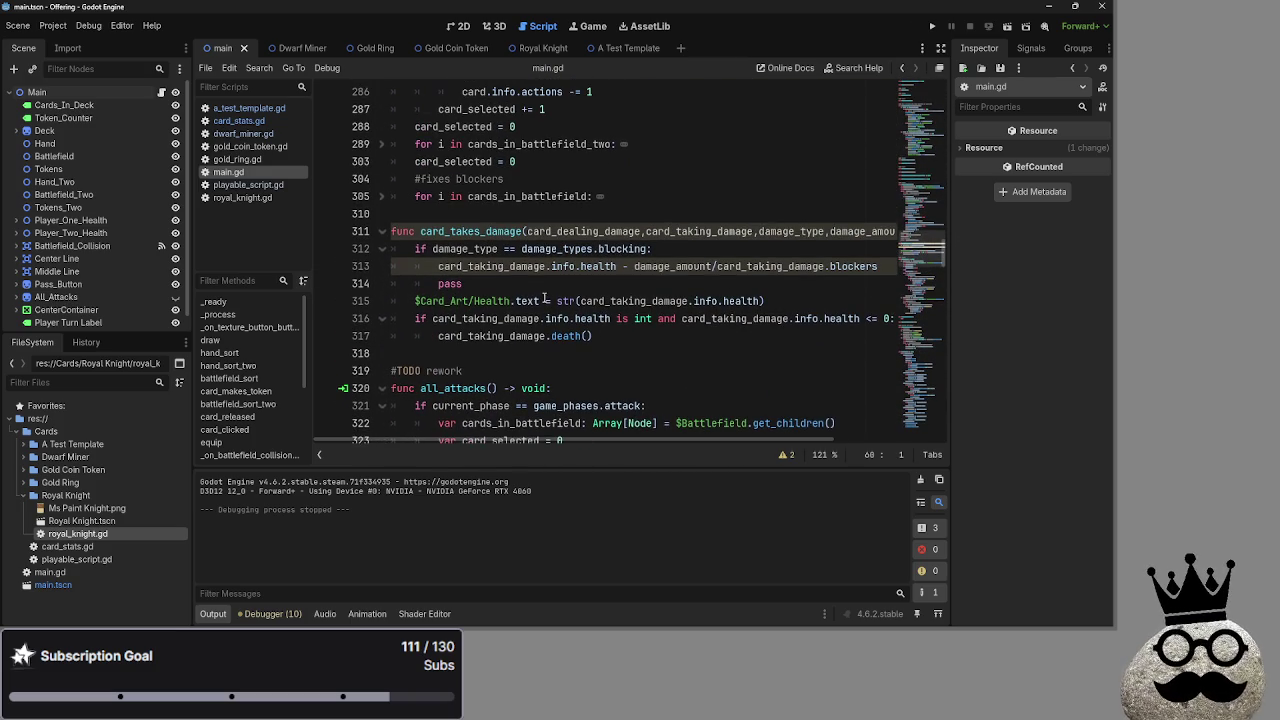
click(525, 285)
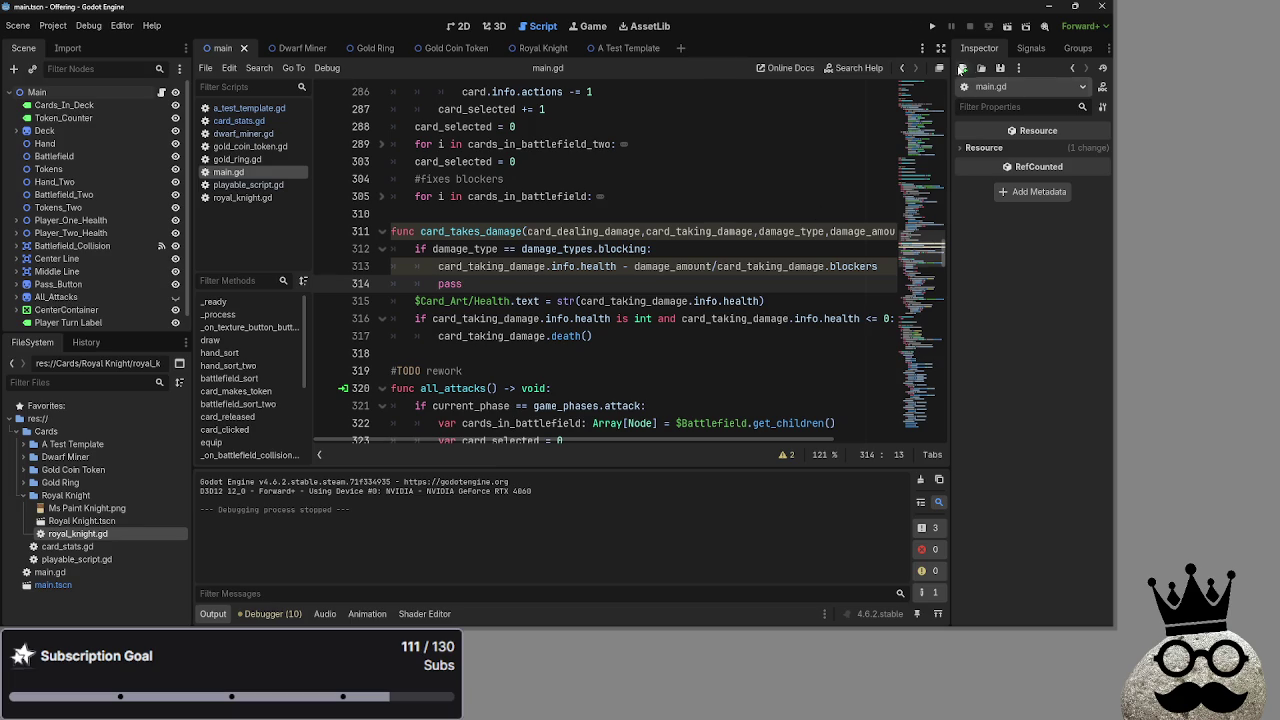
scroll(738, 318, down, 5)
scroll(738, 318, down, 10)
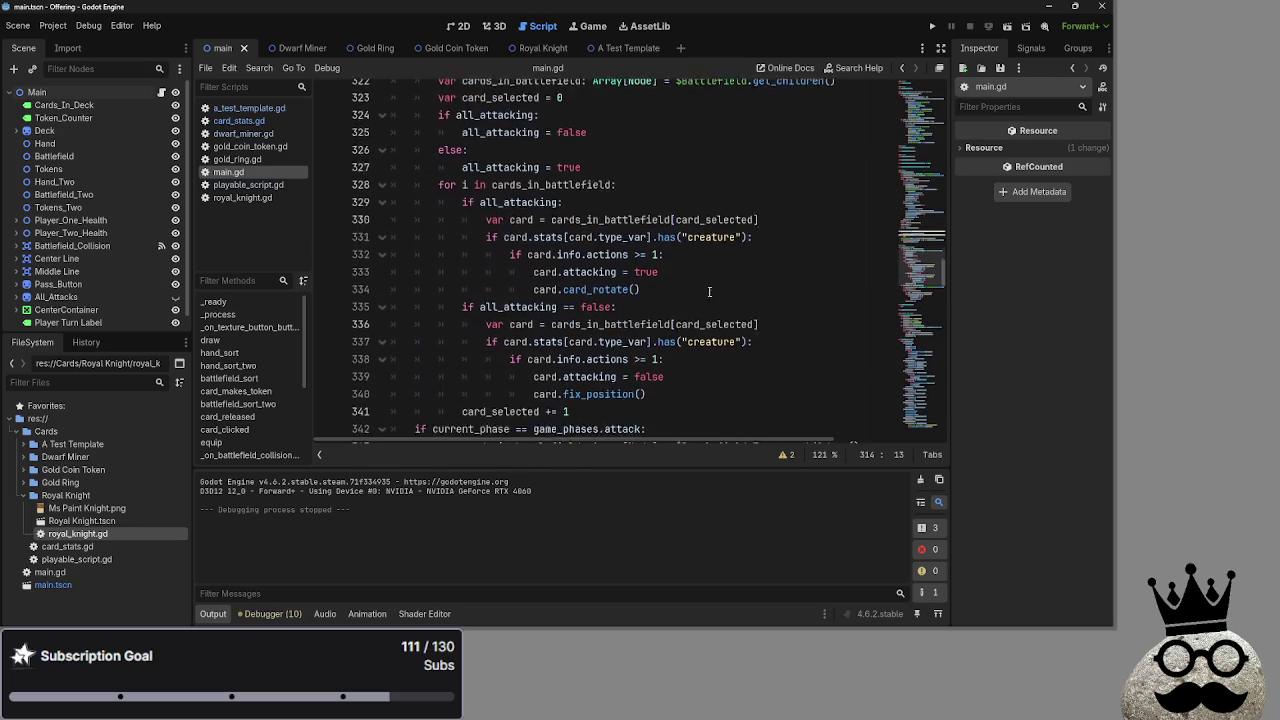
scroll(689, 266, down, 5)
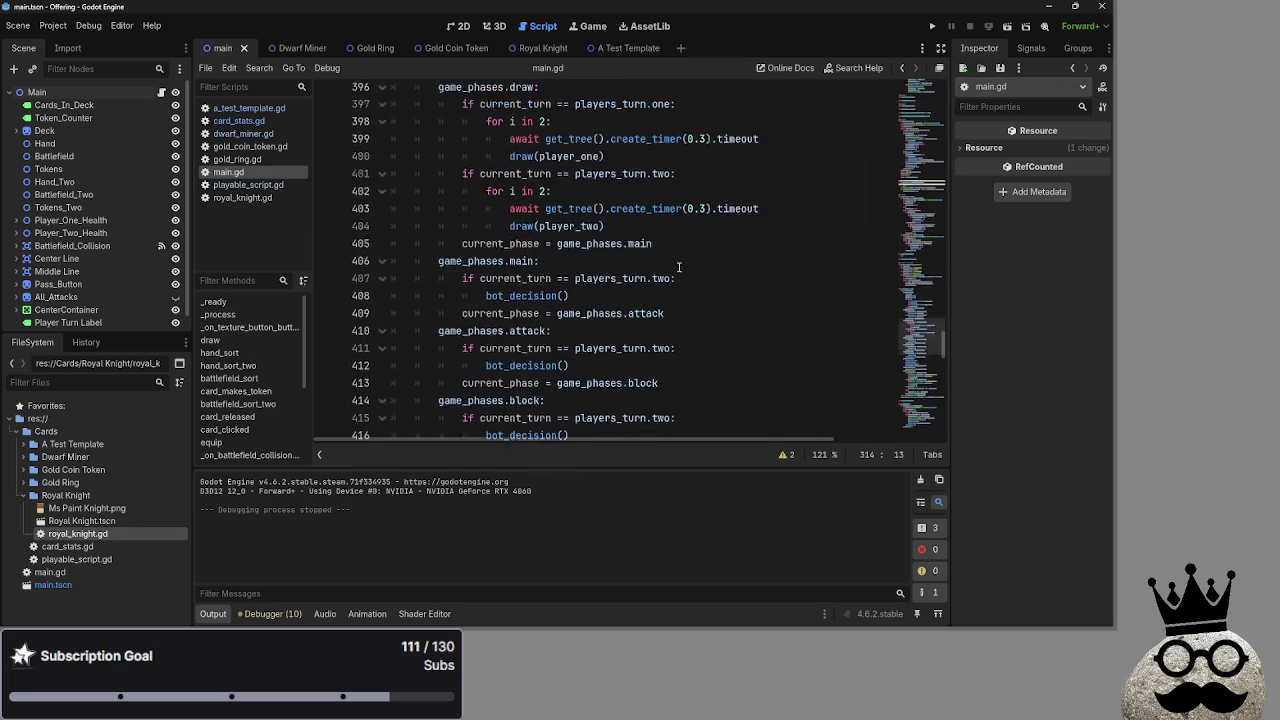
scroll(665, 262, up, 6)
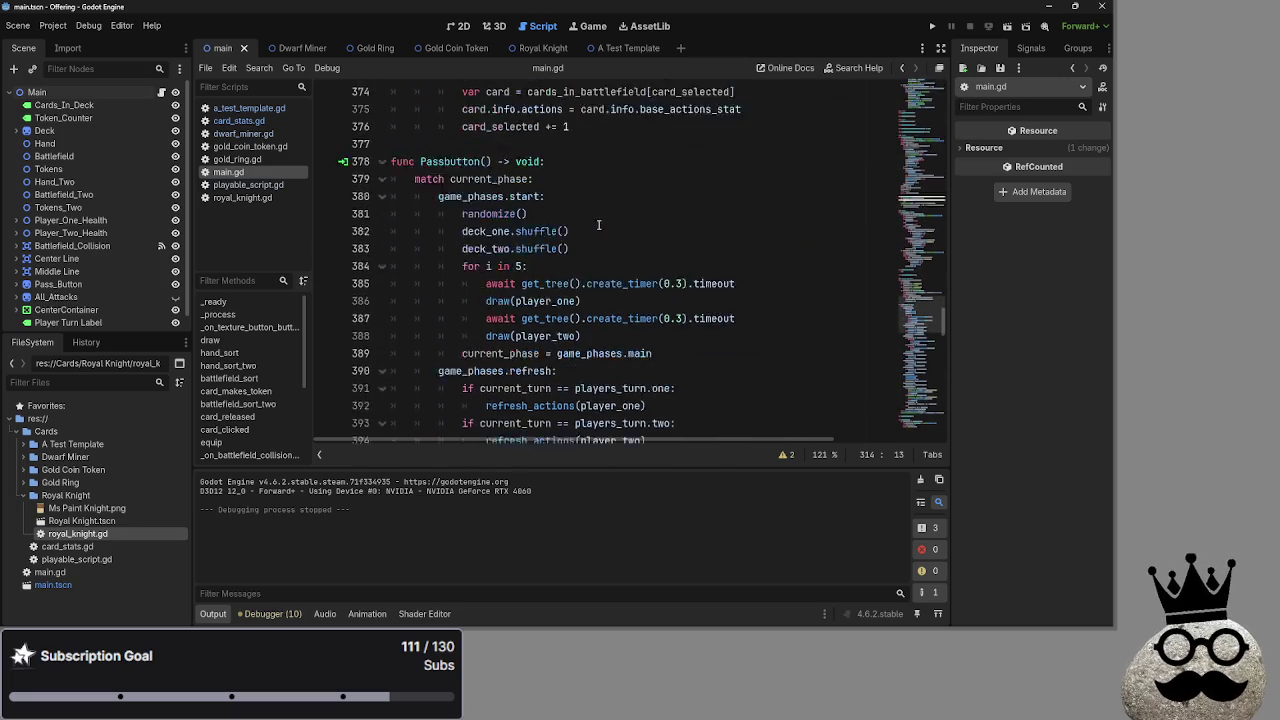
Collapse the start, refresh, draw, main, attack, block, damage, main_two and end_turn phase branches
click(380, 249)
click(381, 266)
click(381, 283)
click(381, 301)
click(381, 318)
click(381, 353)
click(381, 336)
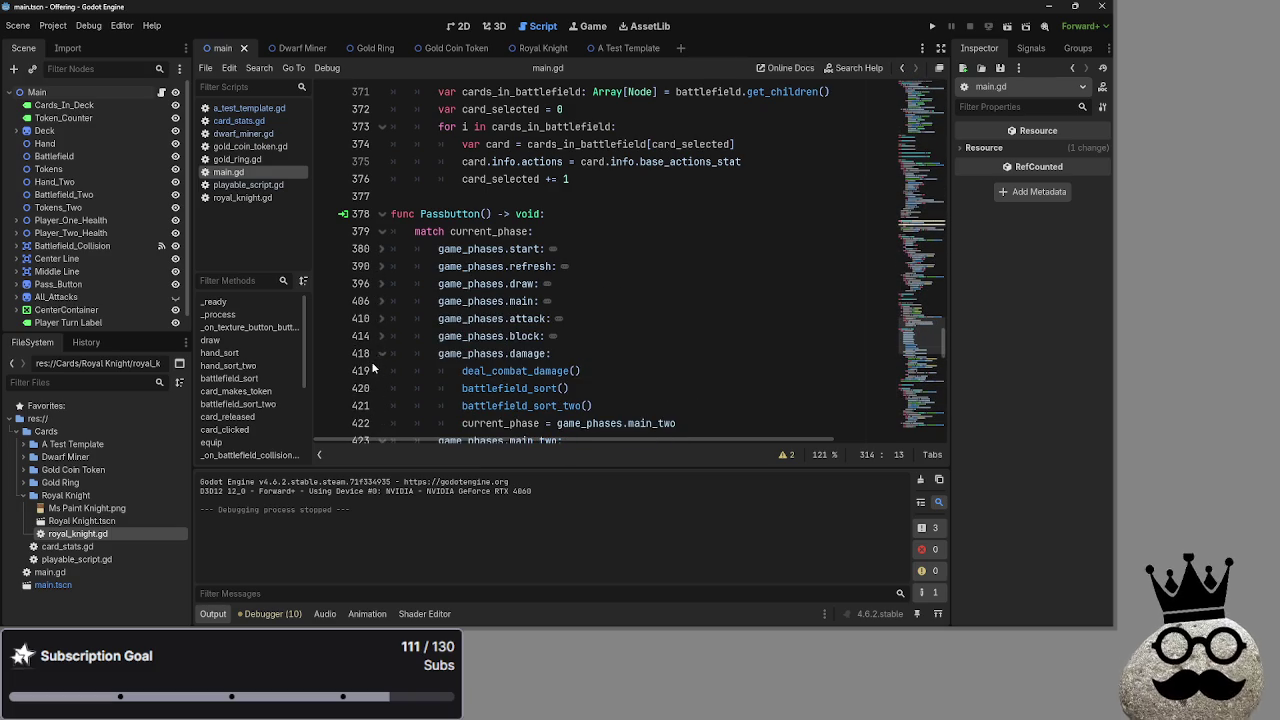
click(373, 357)
click(381, 353)
scroll(373, 324, down, 1)
click(381, 308)
click(381, 326)
Select and then deselect the collapsed phase branches to review them
scroll(600, 320, down, 2)
scroll(620, 290, up, 1)
mouse_move(628, 283)
mouse_down()
mouse_move(560, 266)
mouse_move(370, 142)
mouse_up()
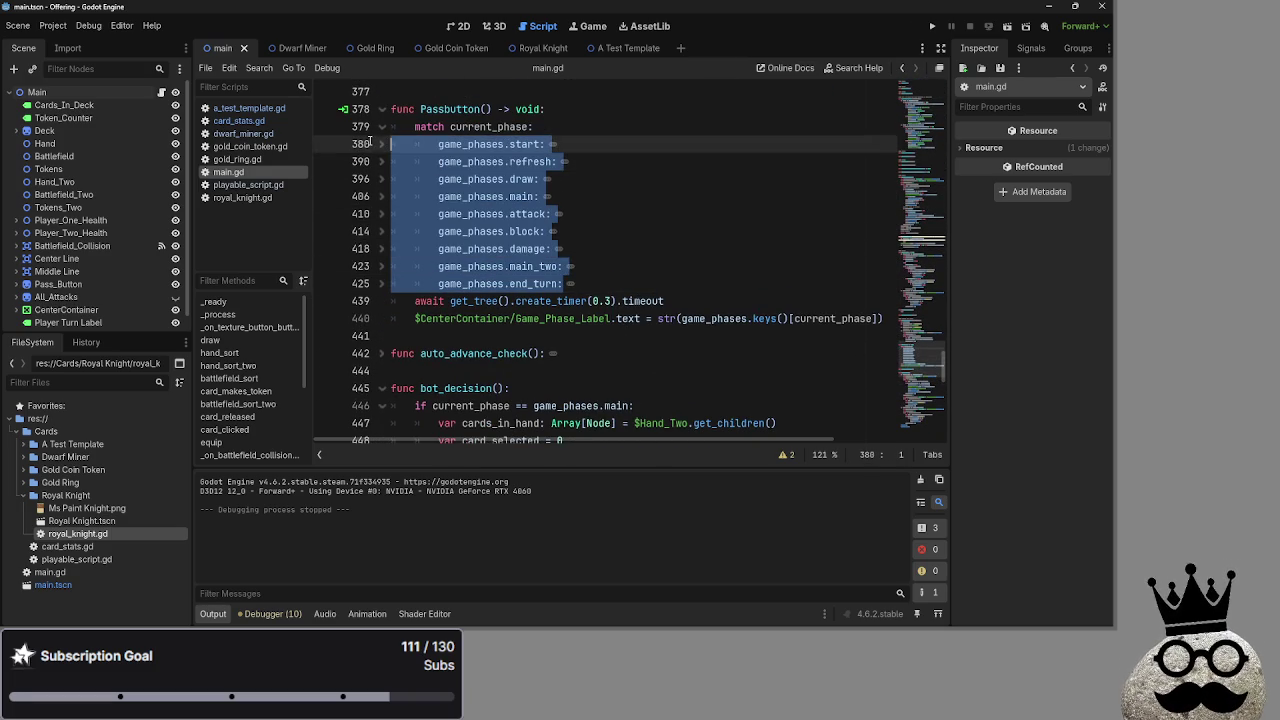
click(707, 177)
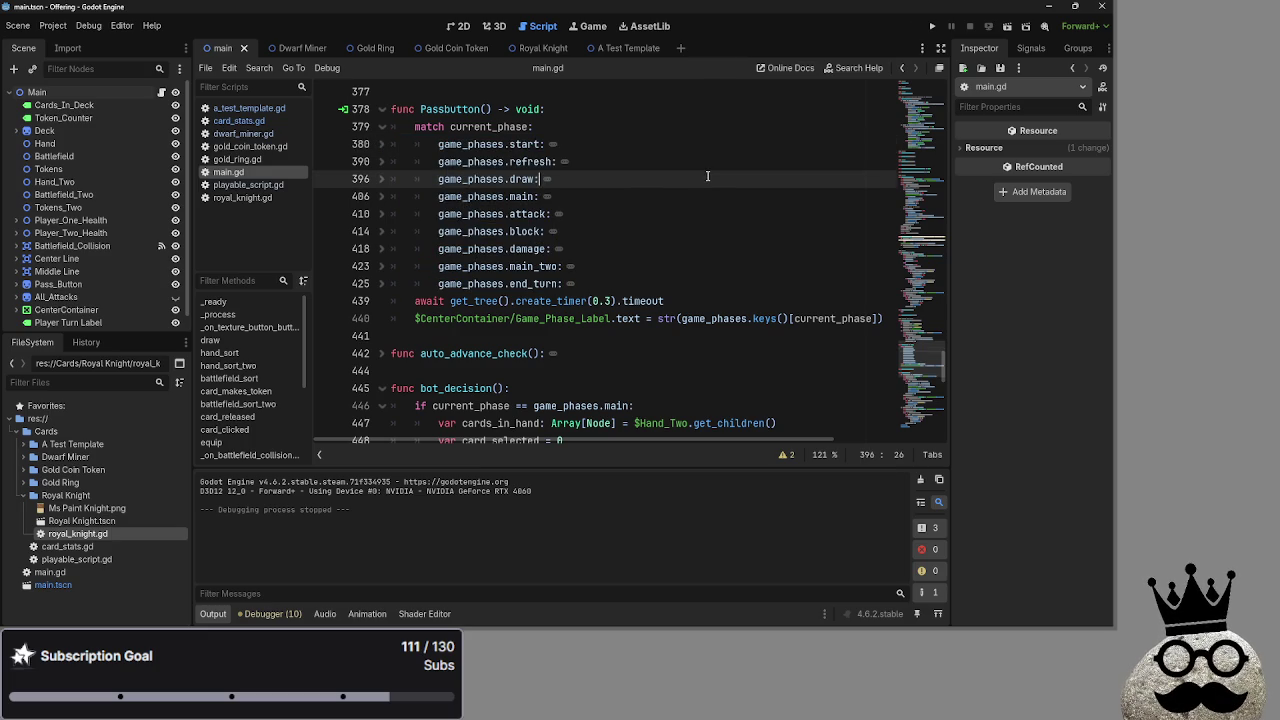
drag(624, 289, 281, 151)
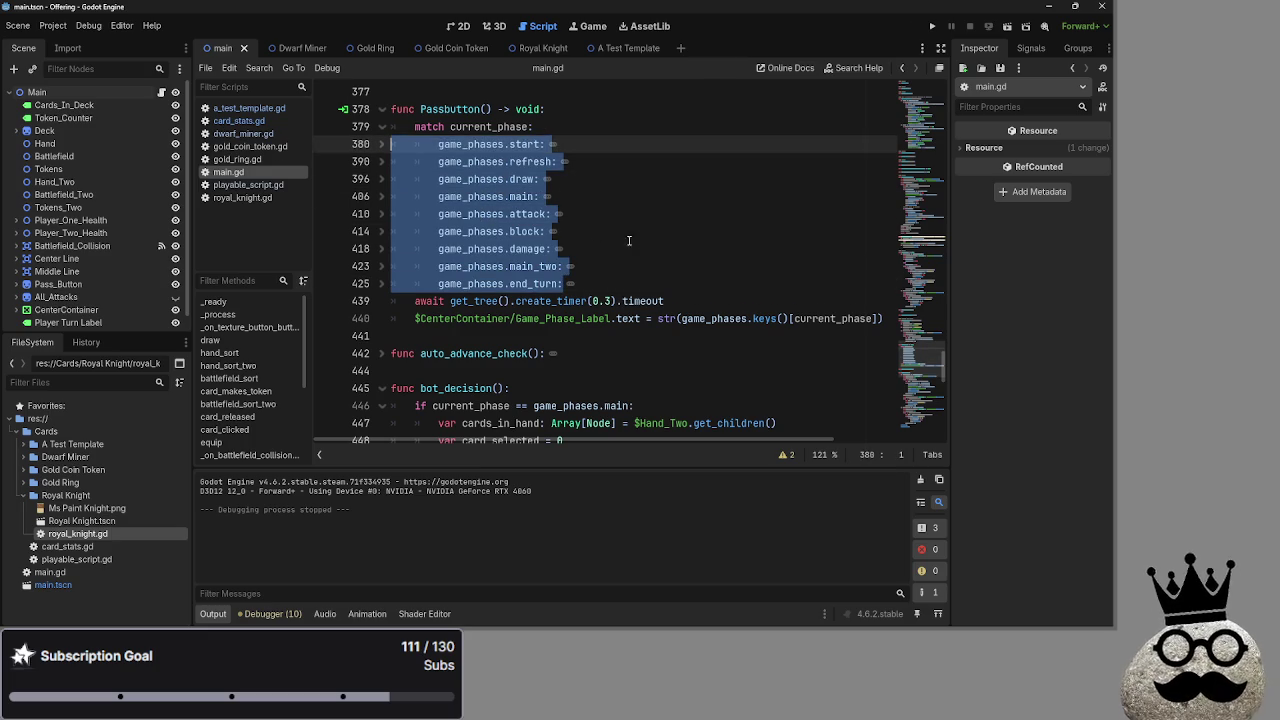
click(596, 233)
mouse_move(637, 280)
mouse_down()
mouse_move(450, 160)
mouse_move(371, 150)
mouse_up()
click(692, 238)
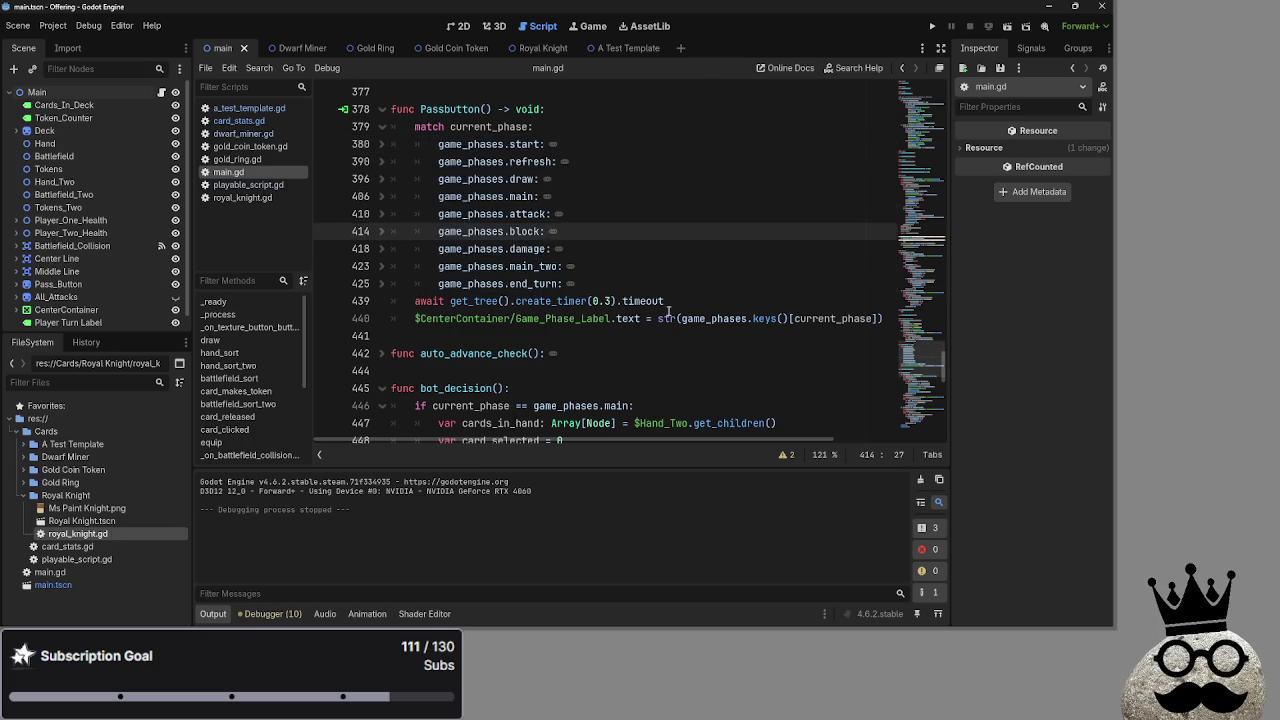
scroll(669, 310, up, 20)
scroll(650, 289, up, 20)
scroll(656, 303, down, 8)
scroll(369, 212, down, 8)
scroll(373, 125, up, 5)
Collapse the card_makes_token function and scroll down to card_takes_damage
click(381, 162)
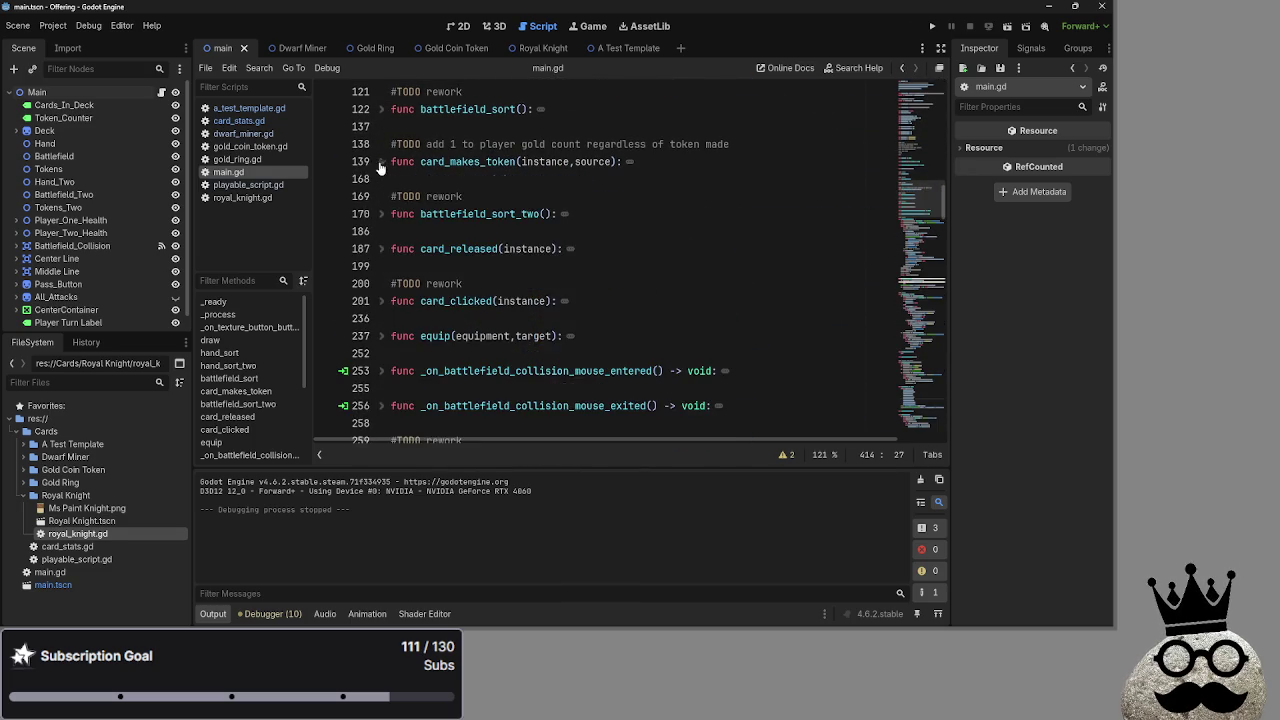
scroll(430, 210, down, 10)
scroll(456, 240, down, 8)
scroll(455, 231, up, 4)
scroll(455, 231, up, 1)
scroll(470, 200, down, 3)
scroll(487, 175, up, 1)
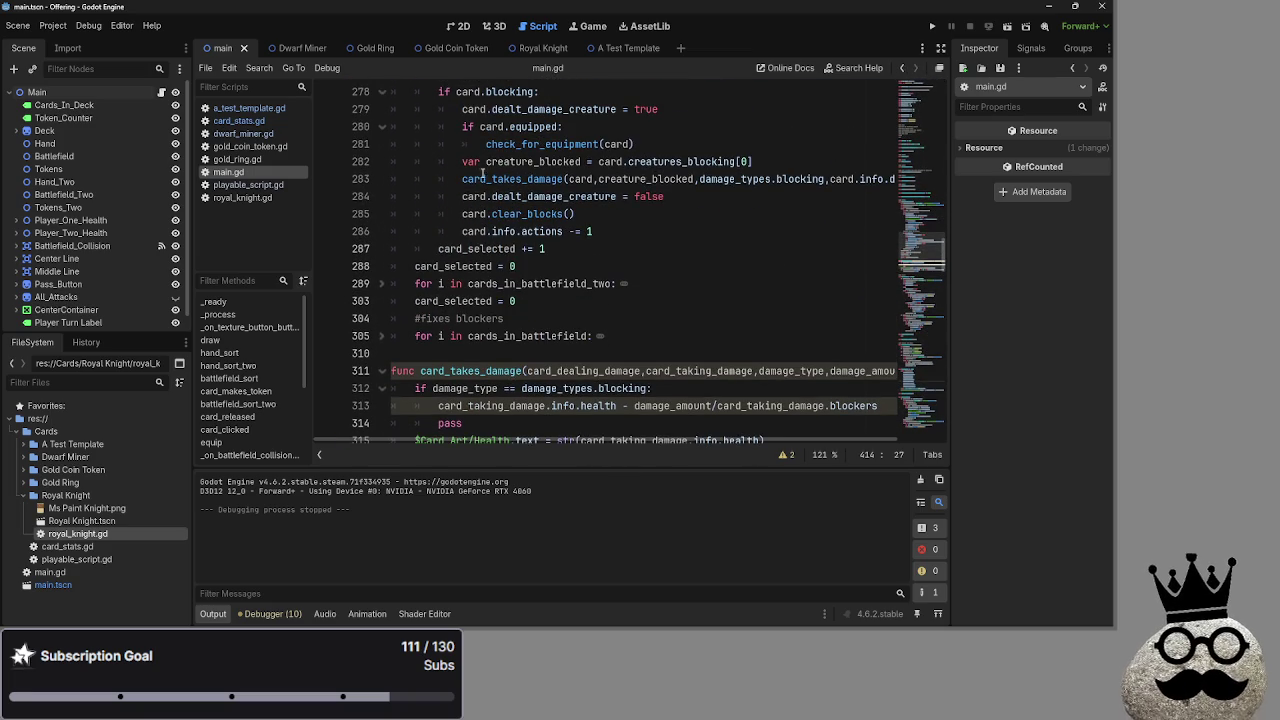
scroll(490, 253, down, 2)
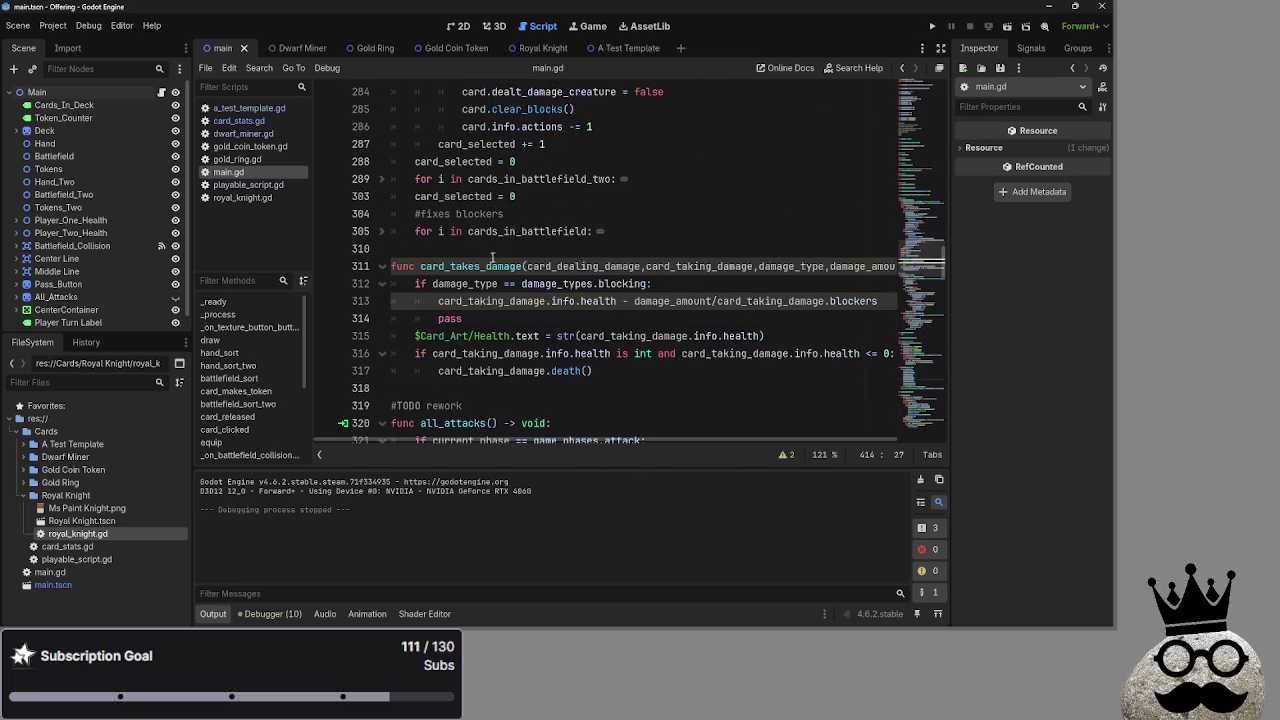
Delete the leftover pass line under the blocking check in card_takes_damage
double_click(555, 283)
click(415, 283)
click(500, 318)
key(BackSpace)
key(BackSpace)
key(BackSpace)
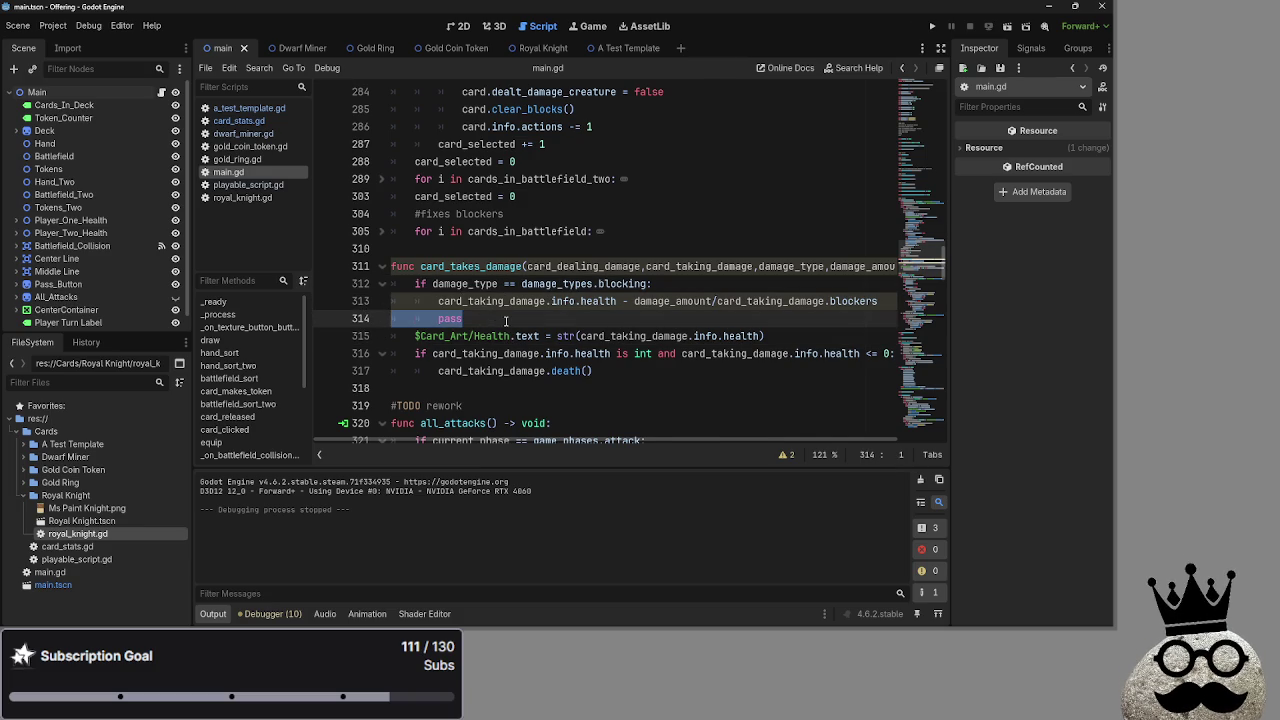
scroll(560, 420, right, 2)
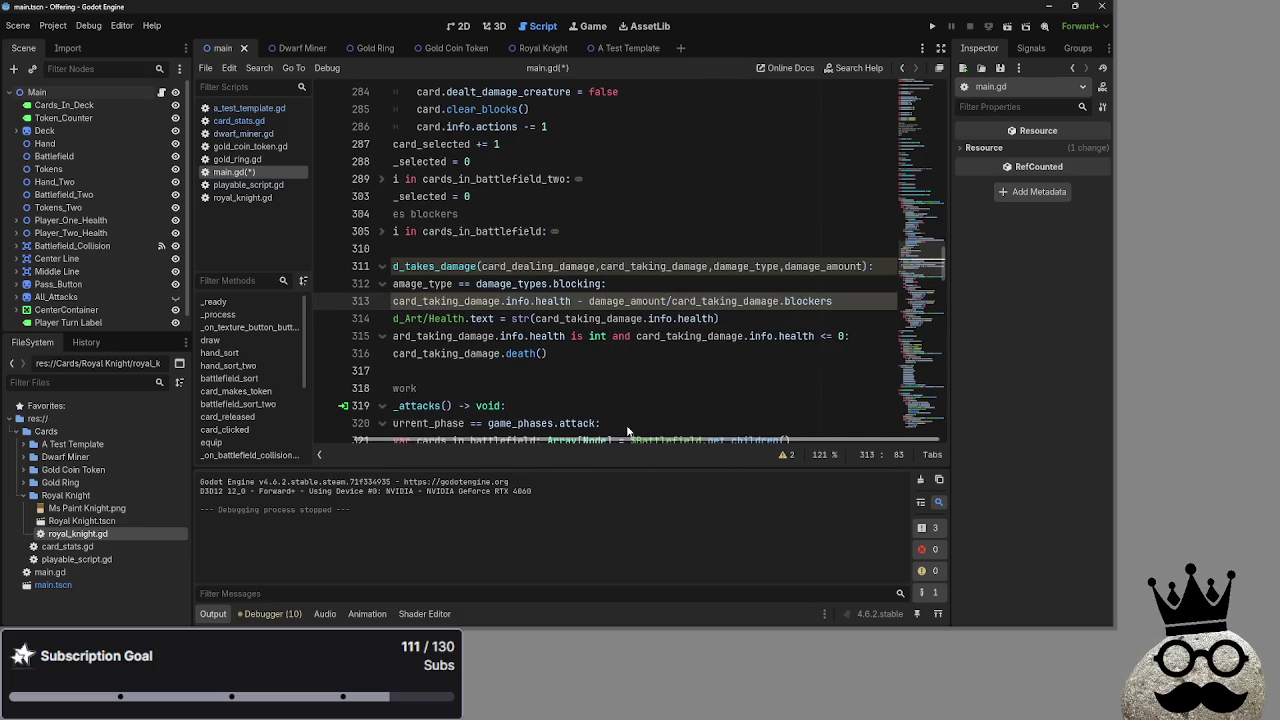
scroll(565, 426, left, 1)
Review damage_amount and the line 311 unused-parameter warning, then view playable_script.gd
double_click(480, 301)
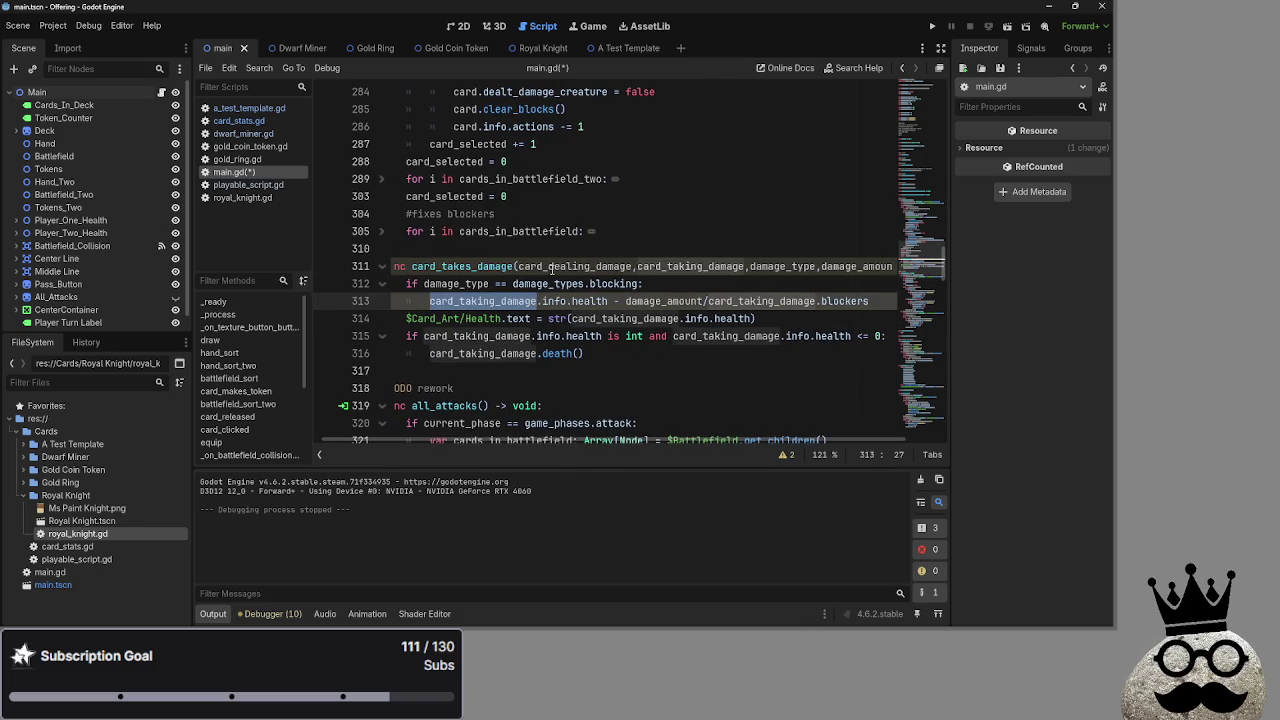
click(551, 268)
click(846, 266)
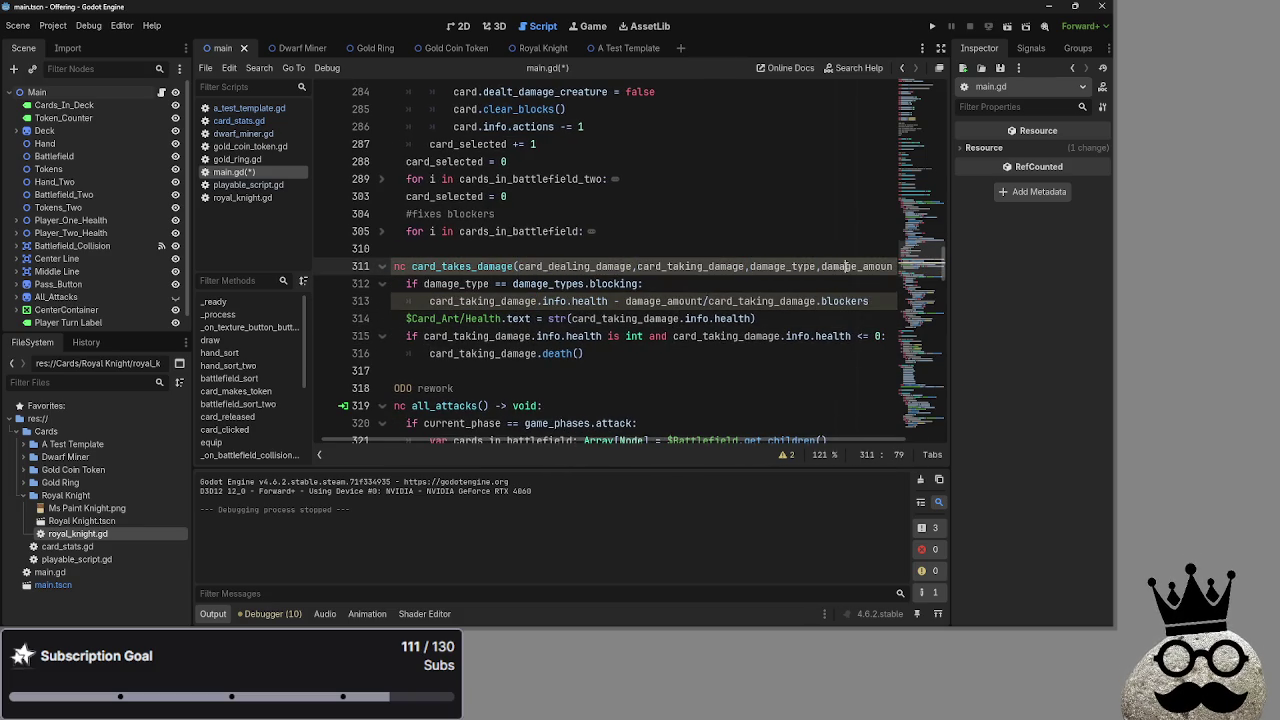
double_click(846, 266)
click(787, 454)
click(458, 418)
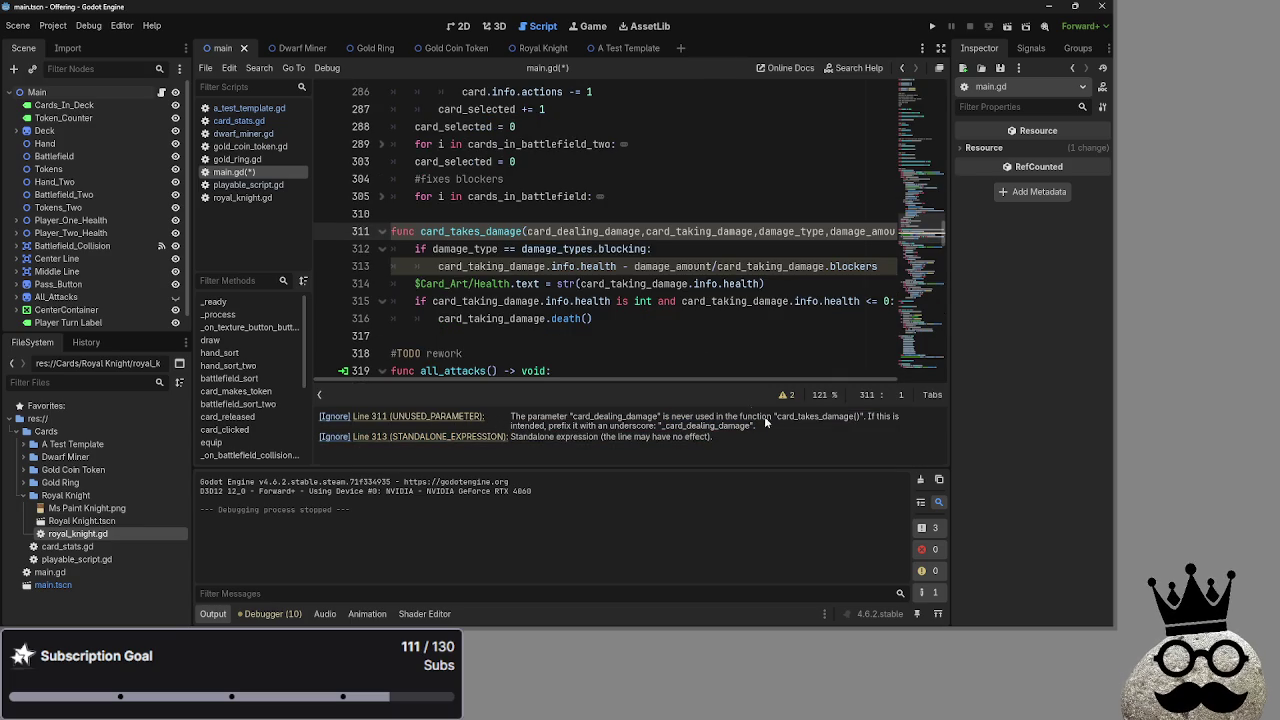
double_click(658, 266)
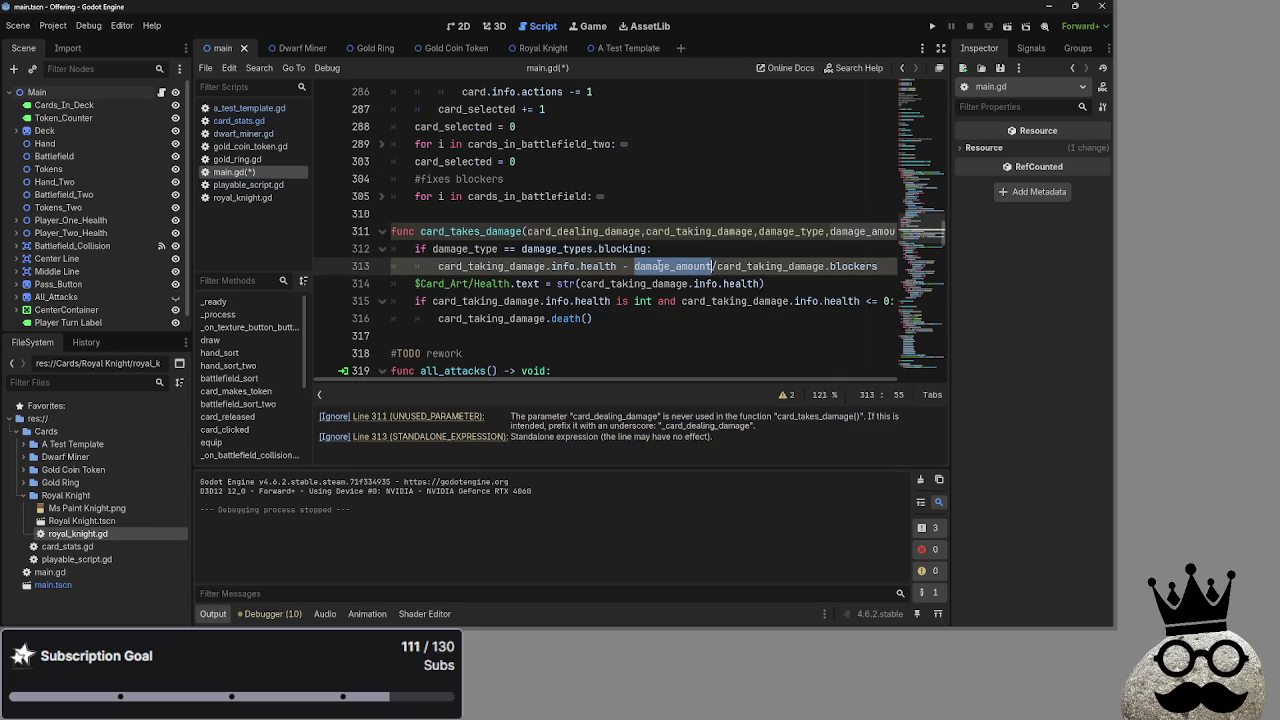
click(899, 268)
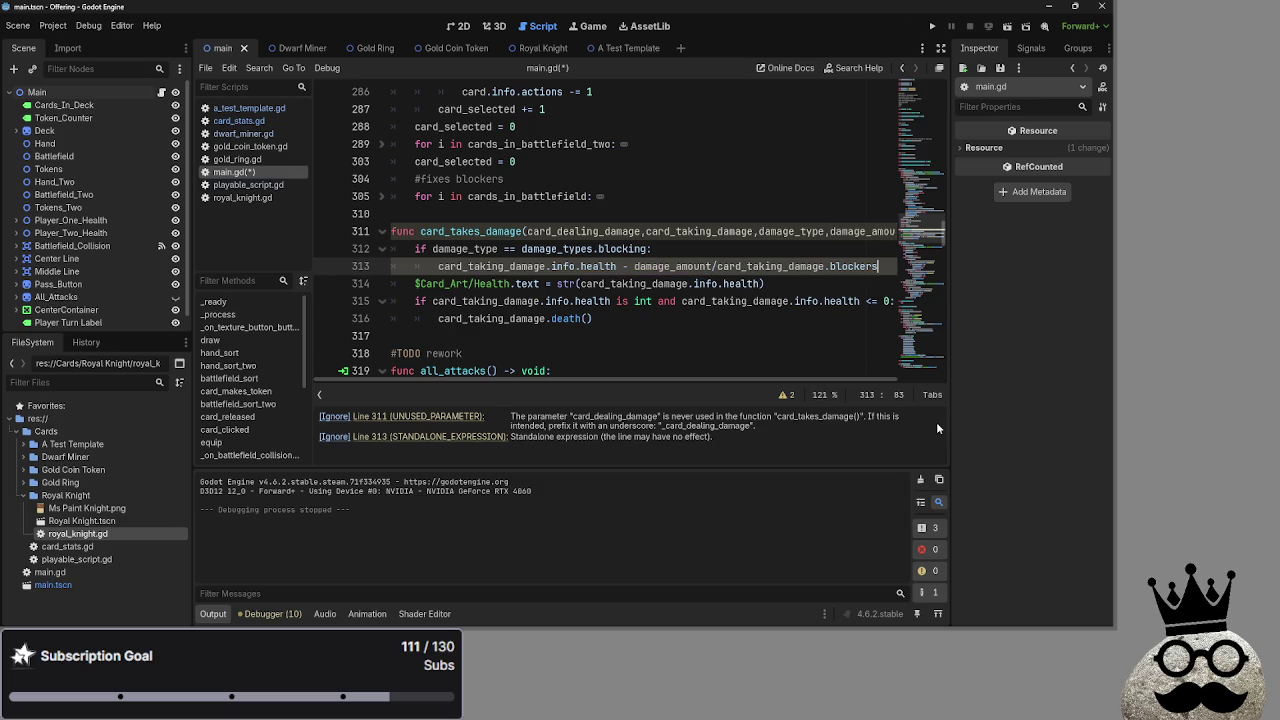
click(250, 159)
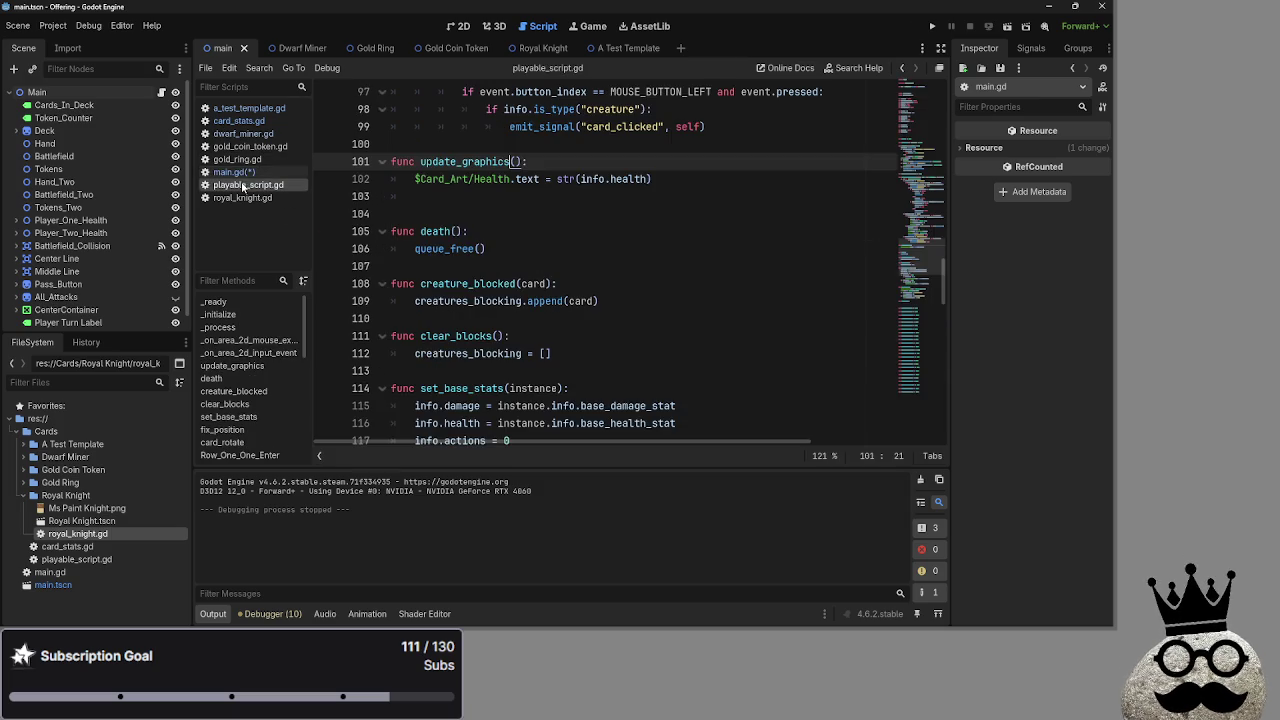
Return to main.gd and expand the equip function
click(235, 172)
click(247, 160)
click(235, 172)
scroll(572, 288, up, 8)
scroll(572, 288, up, 15)
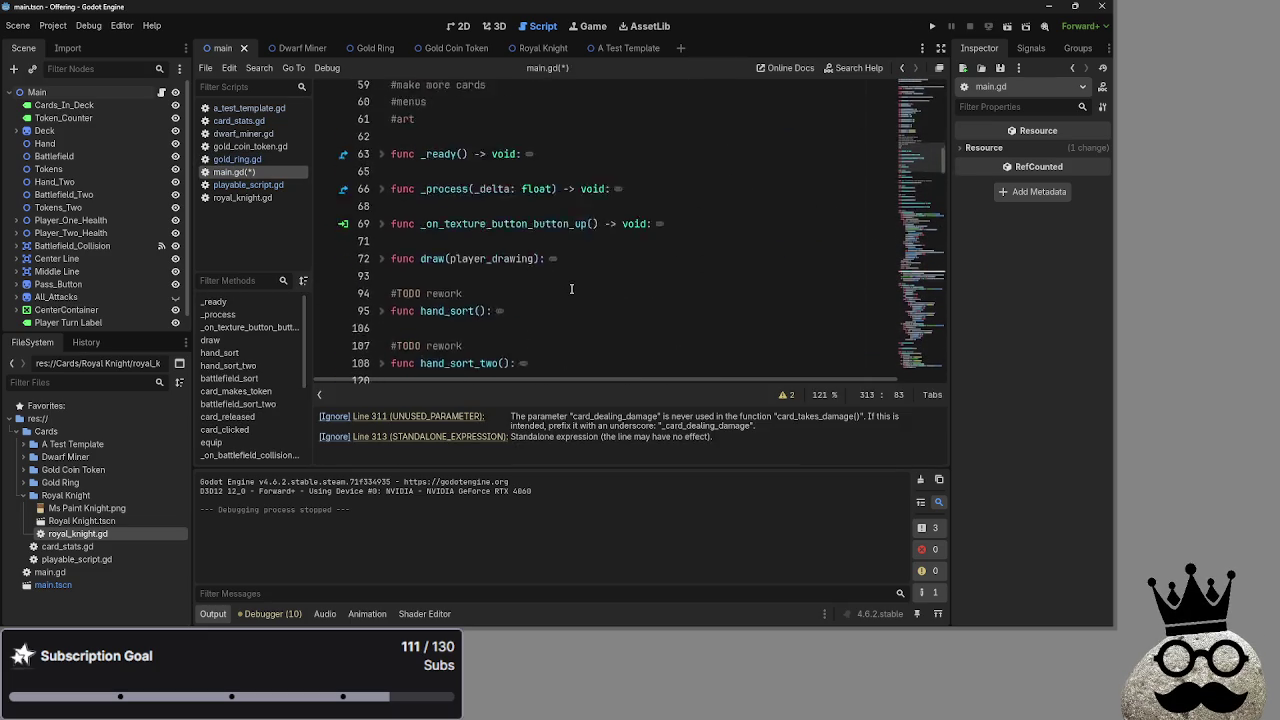
scroll(572, 288, down, 6)
scroll(572, 288, down, 4)
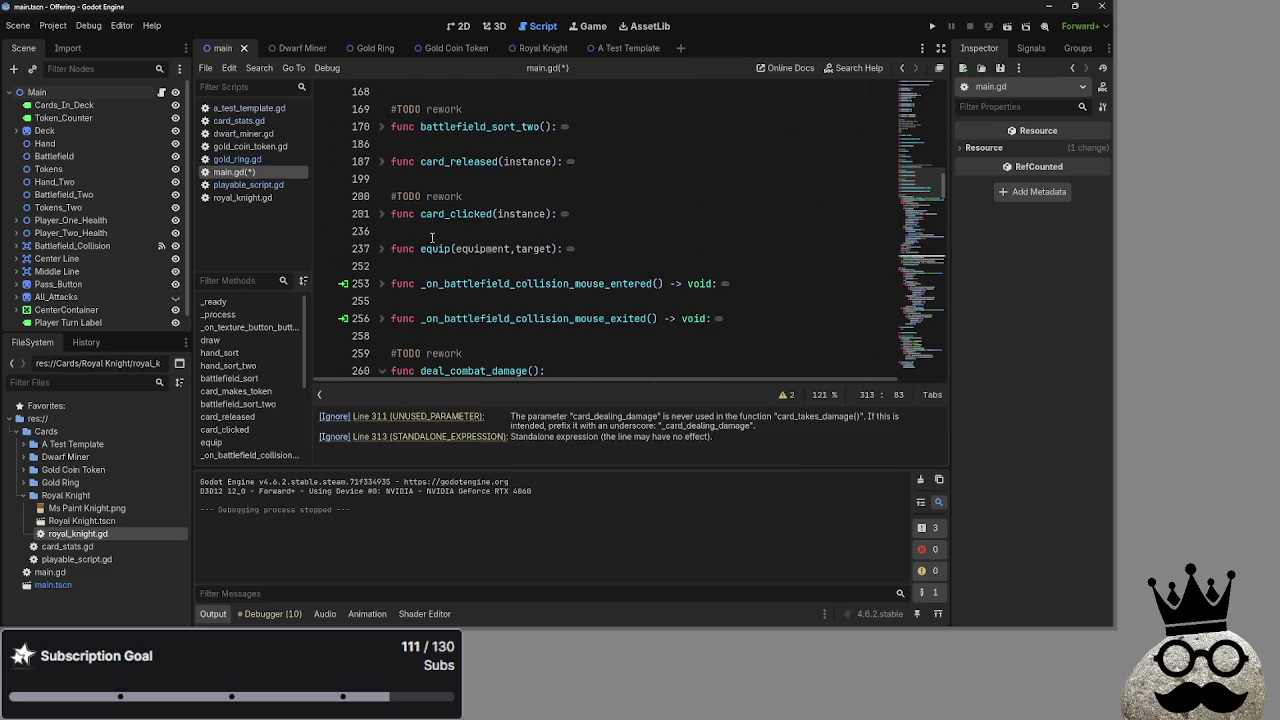
click(382, 249)
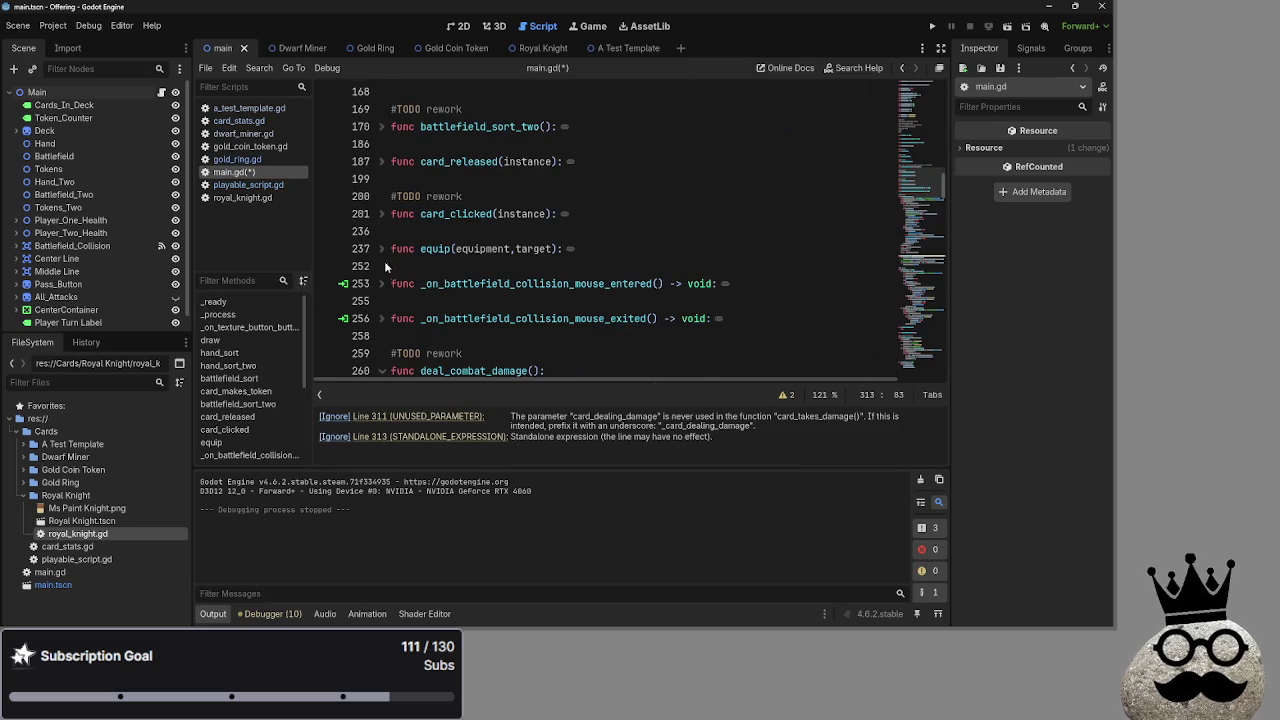
Expand card_makes_token, fold its etb and player_damage branches, and scroll to card_takes_damage
scroll(388, 200, up, 2)
click(389, 178)
click(382, 180)
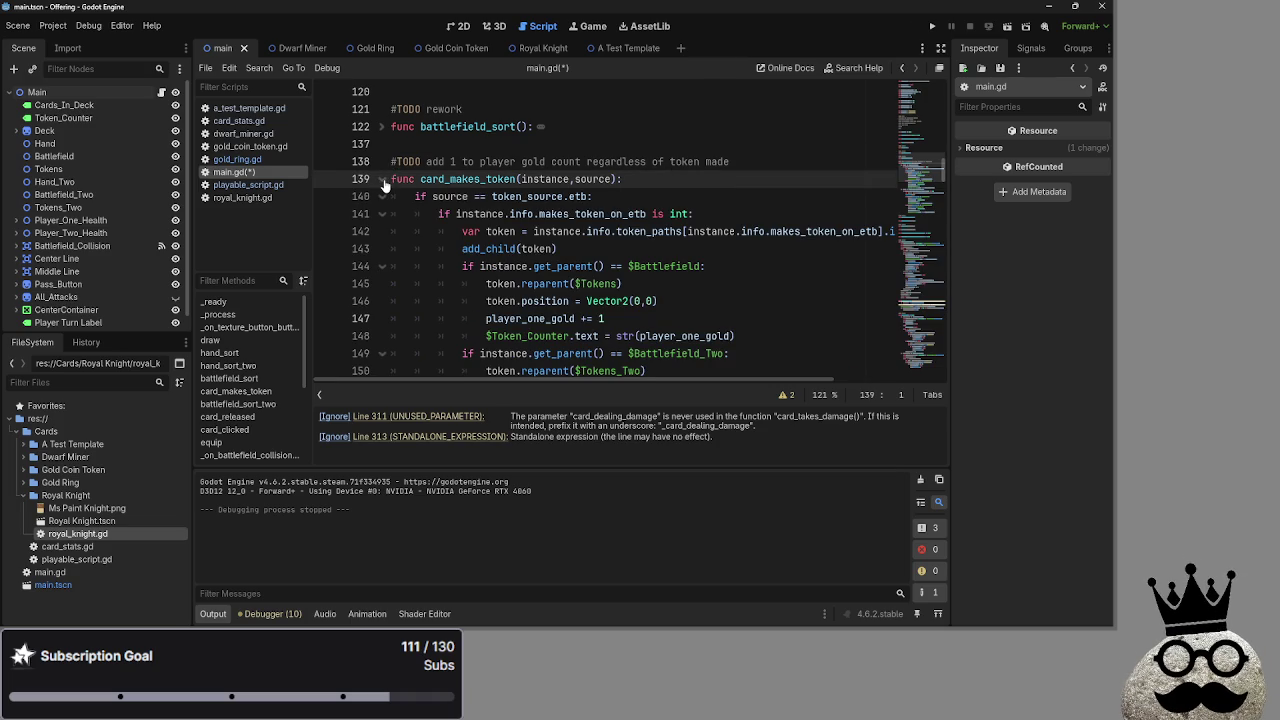
click(382, 196)
click(382, 214)
click(382, 214)
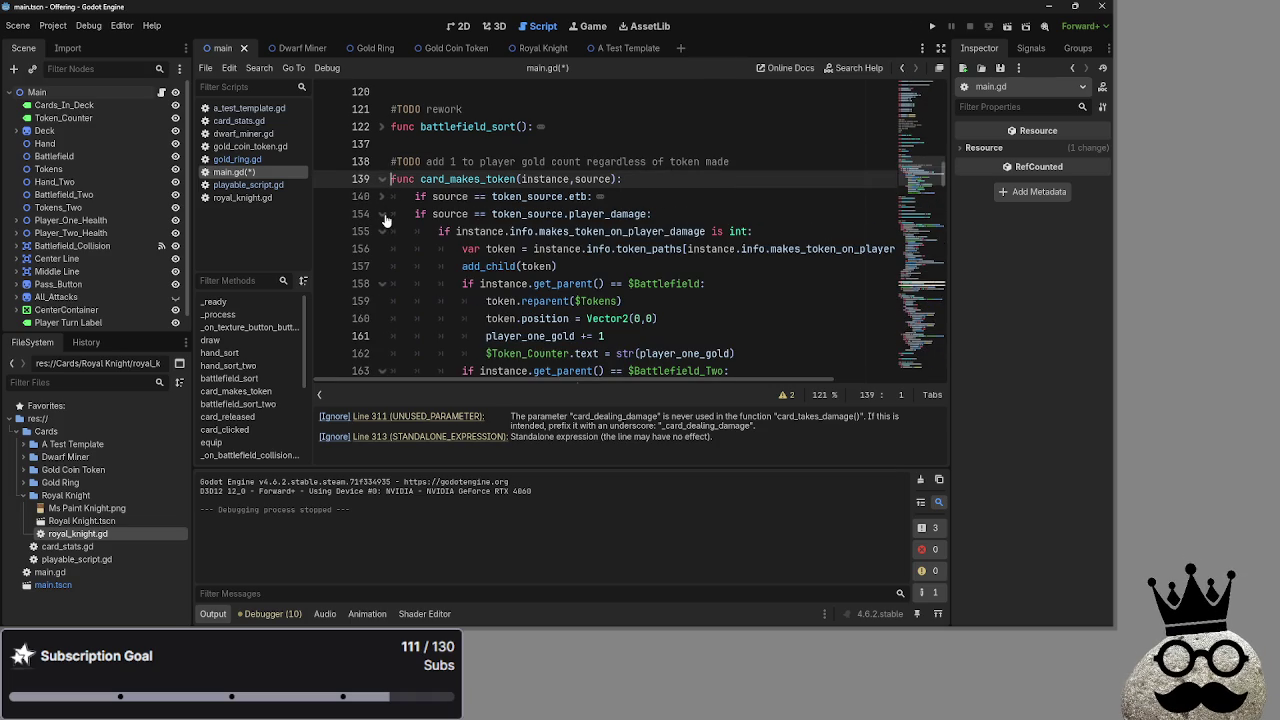
click(382, 214)
click(382, 214)
click(382, 214)
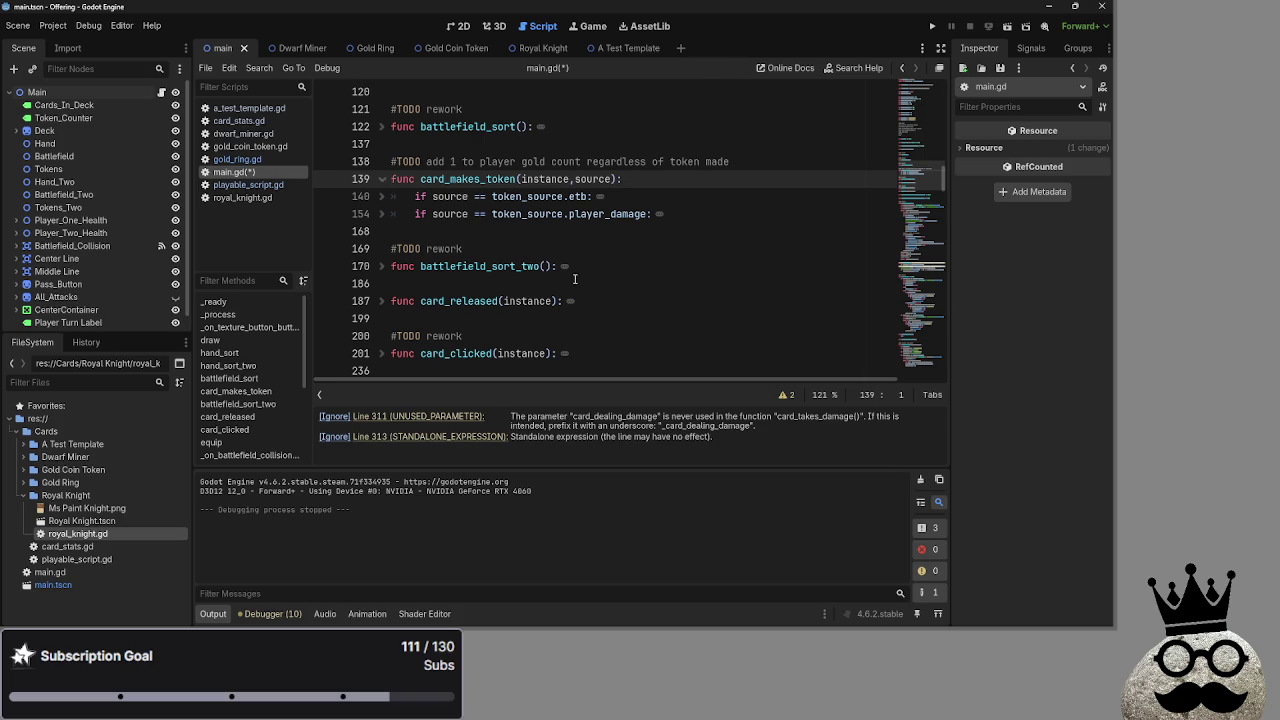
scroll(575, 279, down, 4)
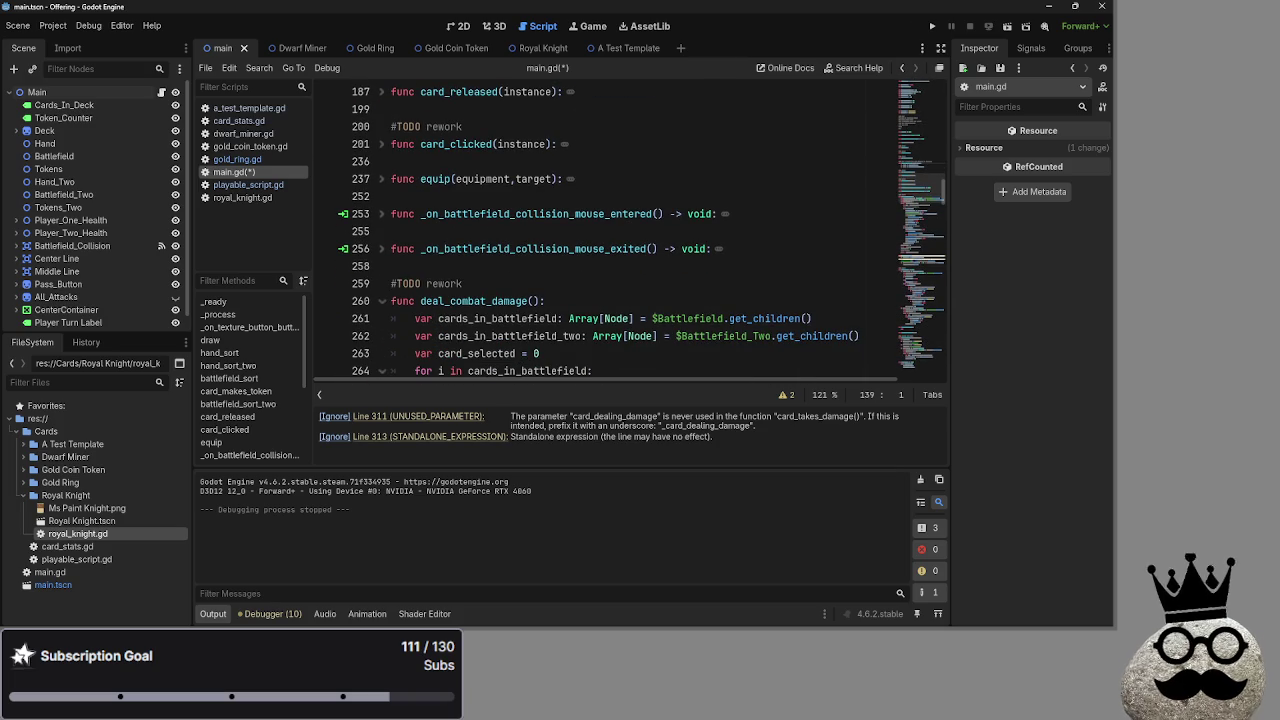
scroll(588, 316, down, 10)
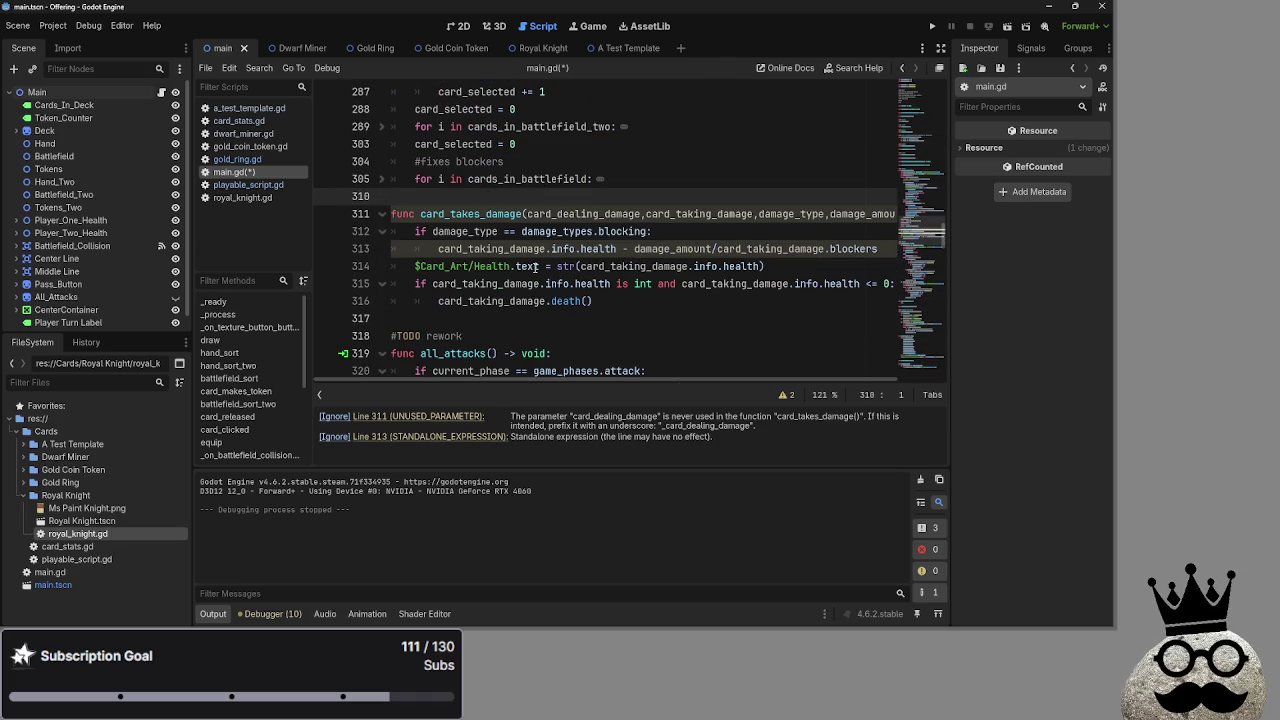
Inspect the card_taking_damage.info.health subtraction expression in card_takes_damage
click(565, 249)
click(582, 249)
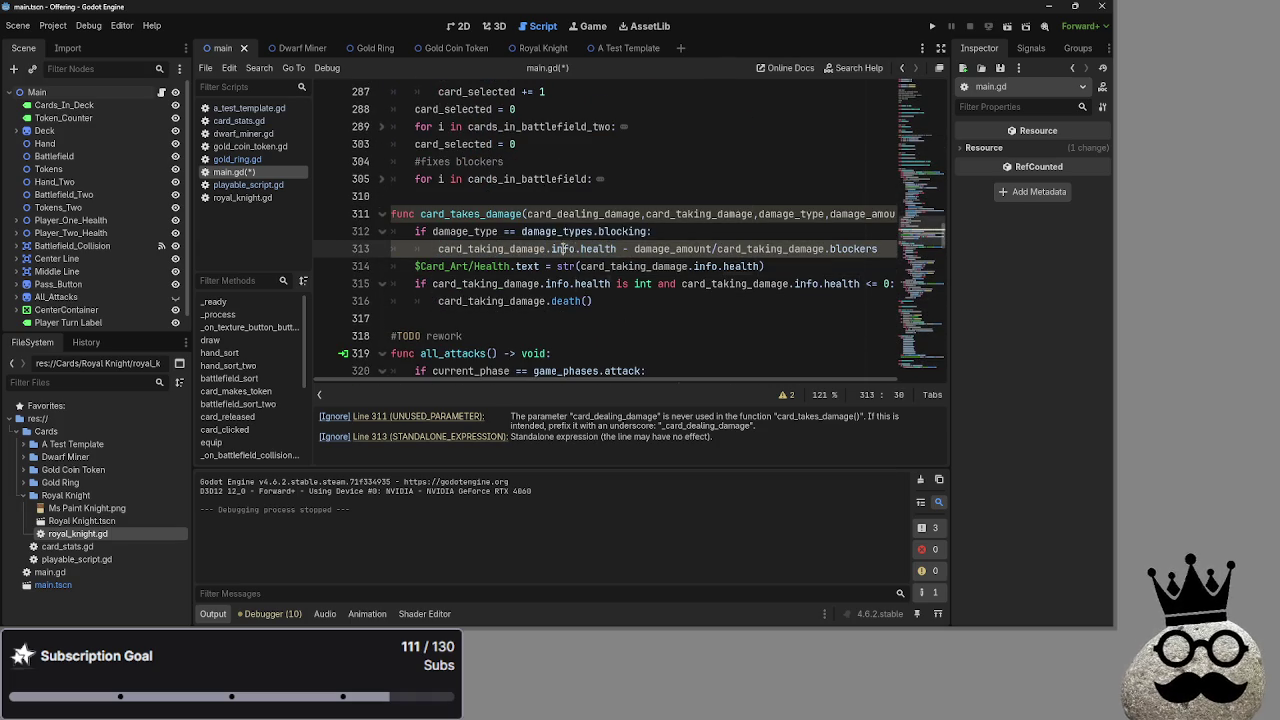
click(560, 249)
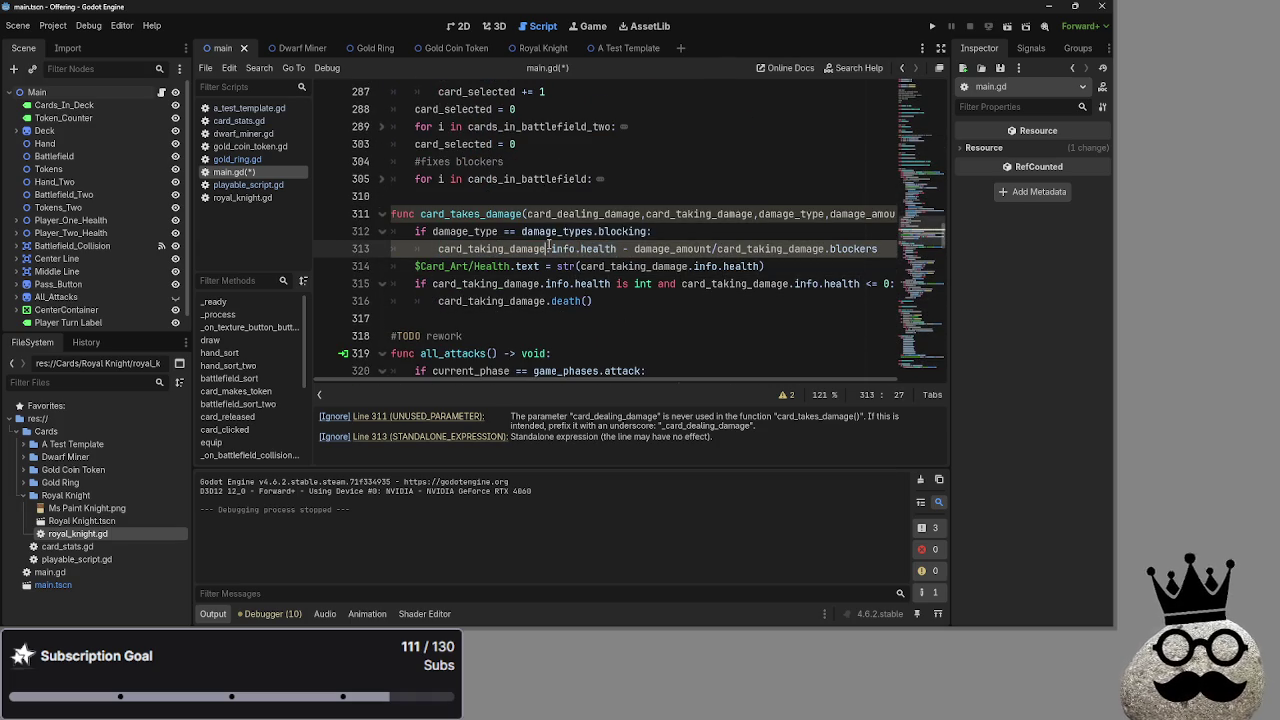
click(605, 249)
double_click(510, 249)
click(500, 249)
Review the #TODO rework comments above card_takes_damage and in deal_combat_damage
scroll(479, 245, down, 4)
scroll(479, 245, up, 2)
click(479, 236)
scroll(490, 255, up, 15)
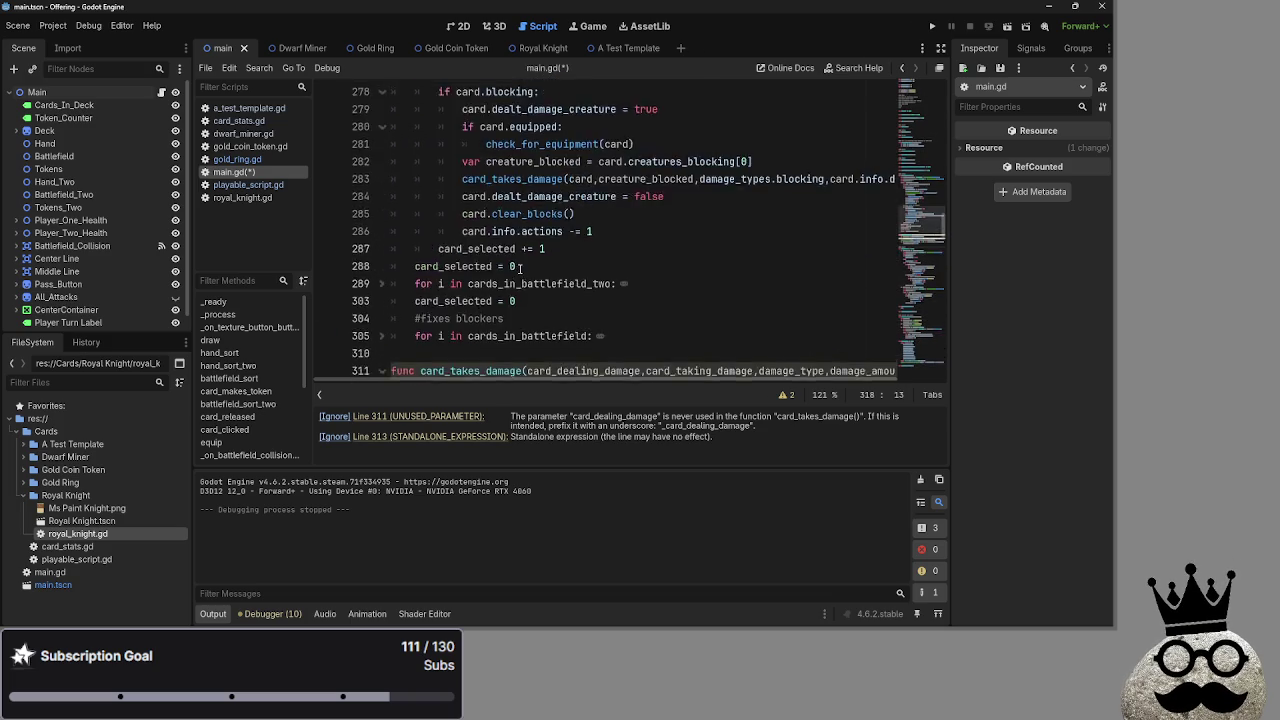
click(492, 283)
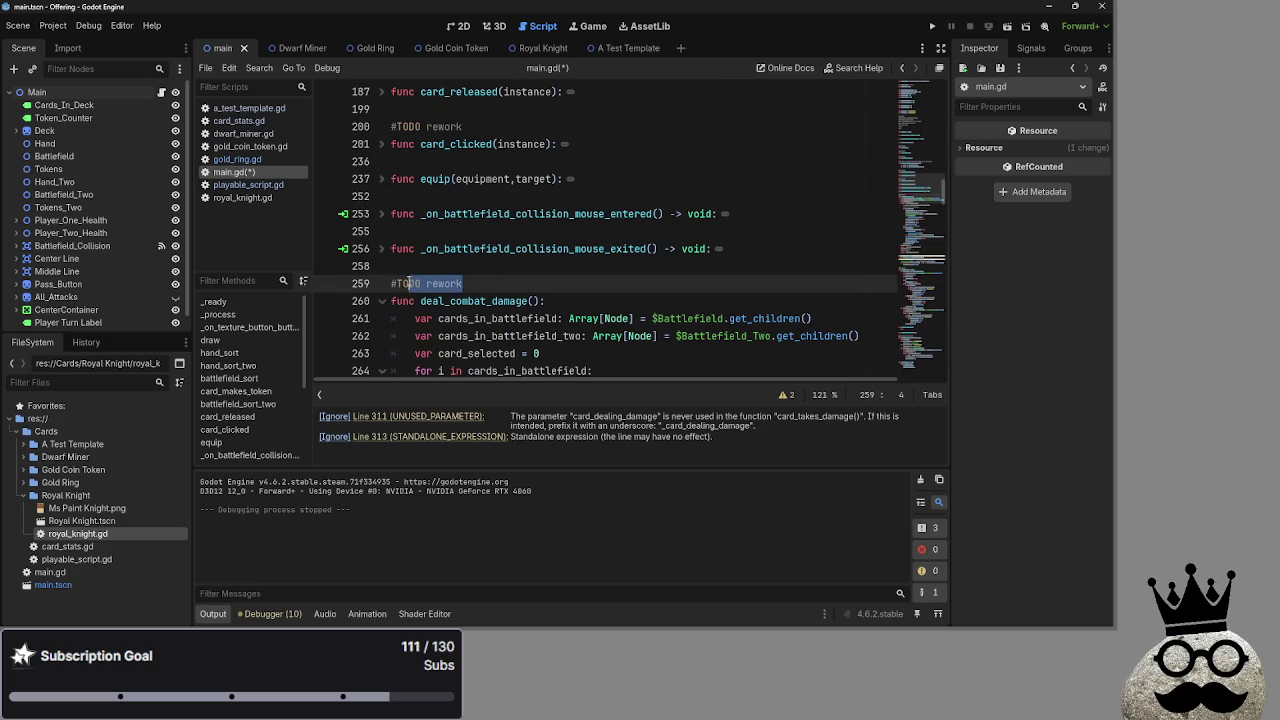
scroll(482, 277, down, 1)
scroll(483, 277, down, 4)
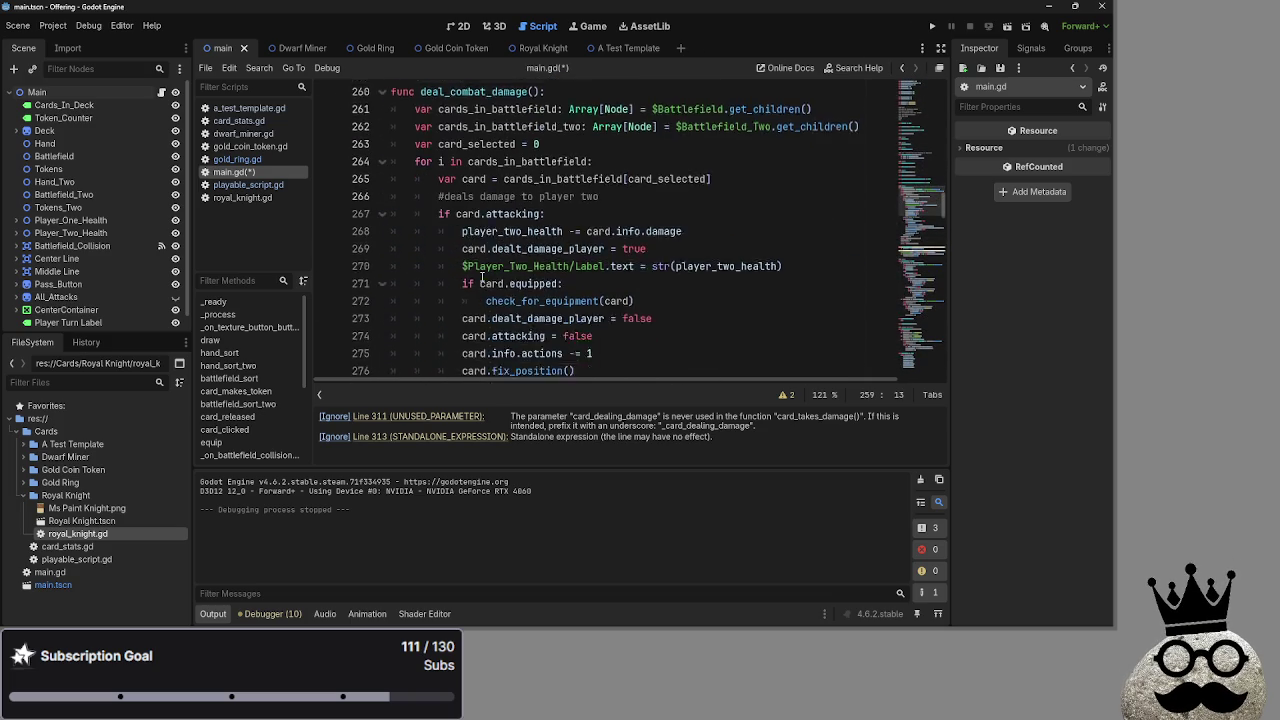
Review the player-two damage comment and attacking check, then select the old health-label line 314
double_click(649, 127)
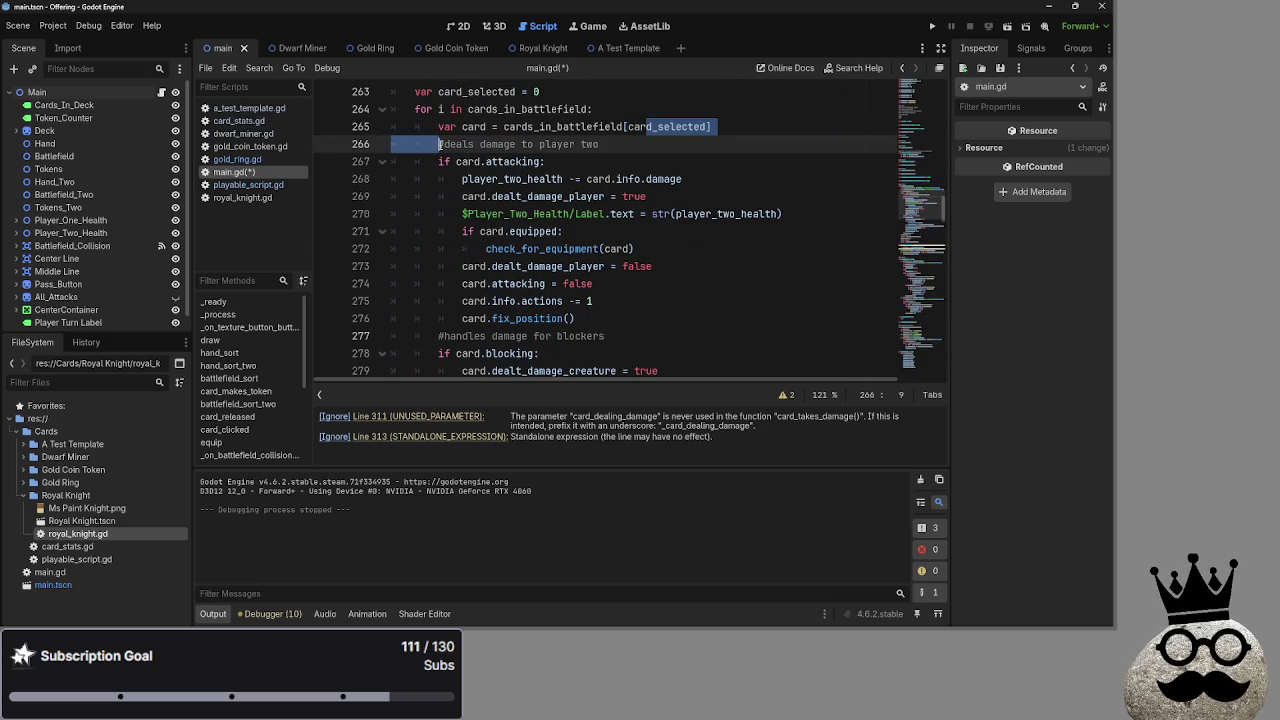
click(614, 144)
drag(614, 144, 438, 144)
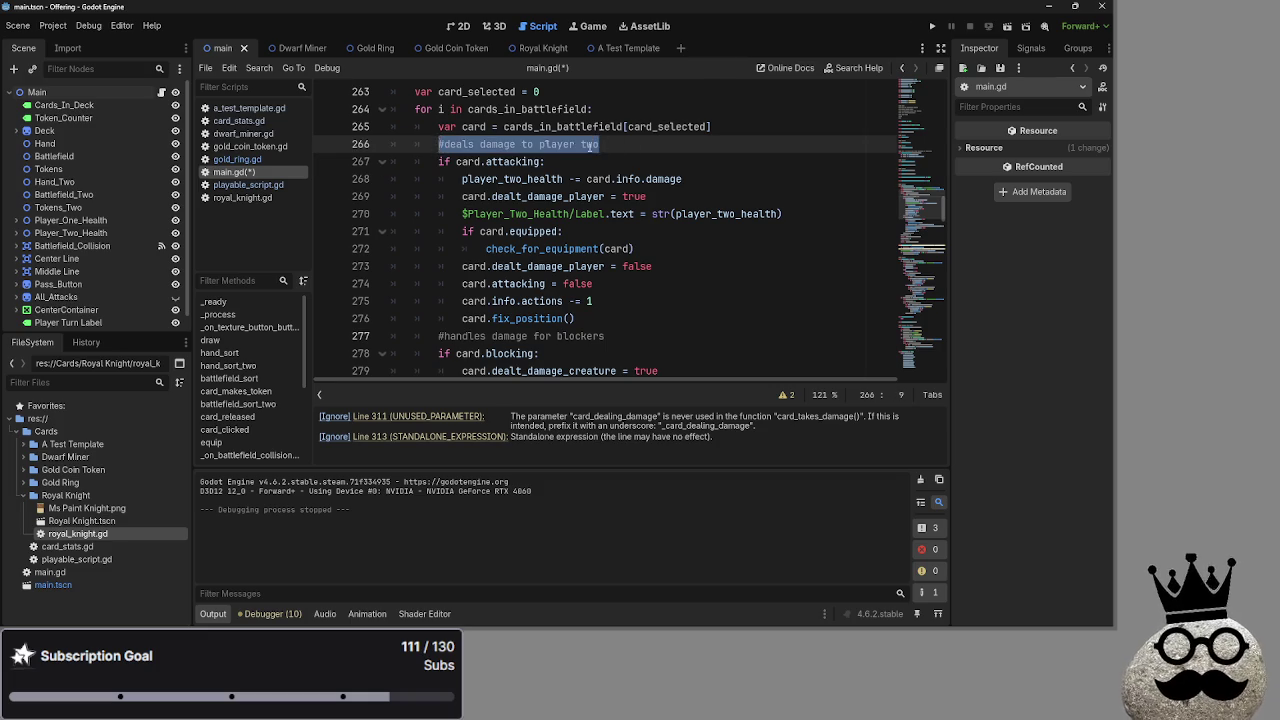
click(770, 158)
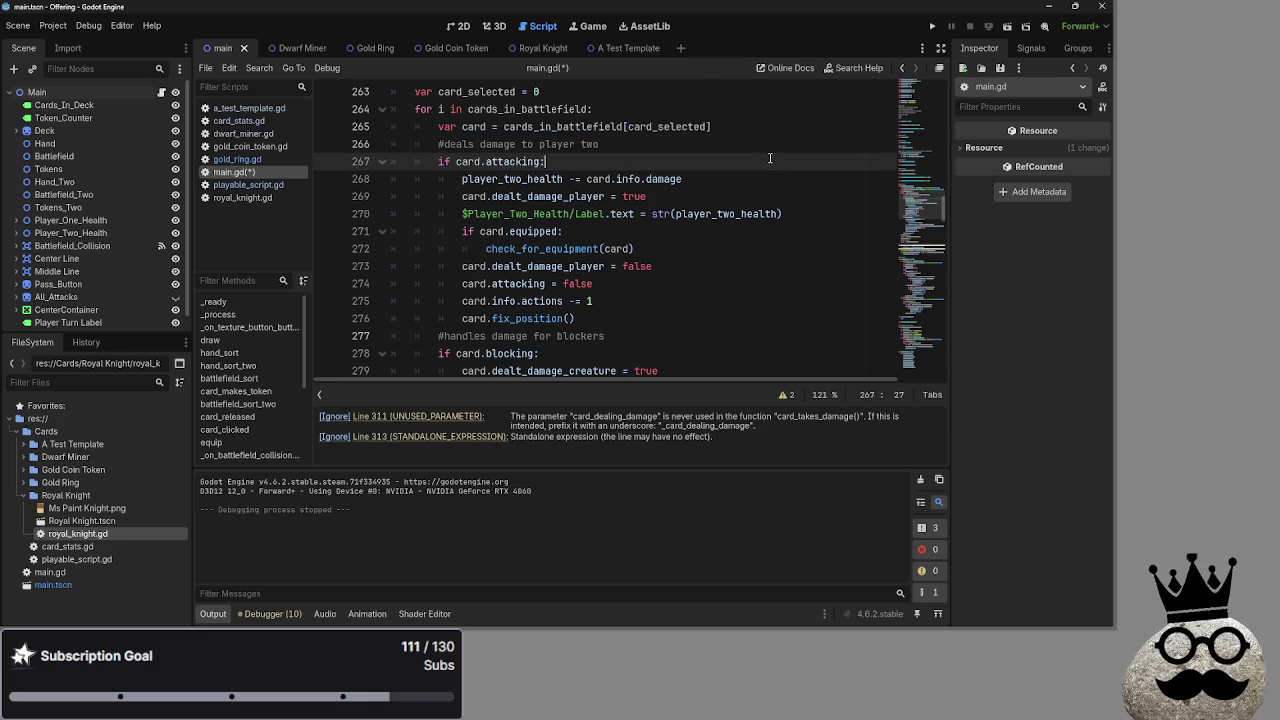
scroll(770, 158, down, 10)
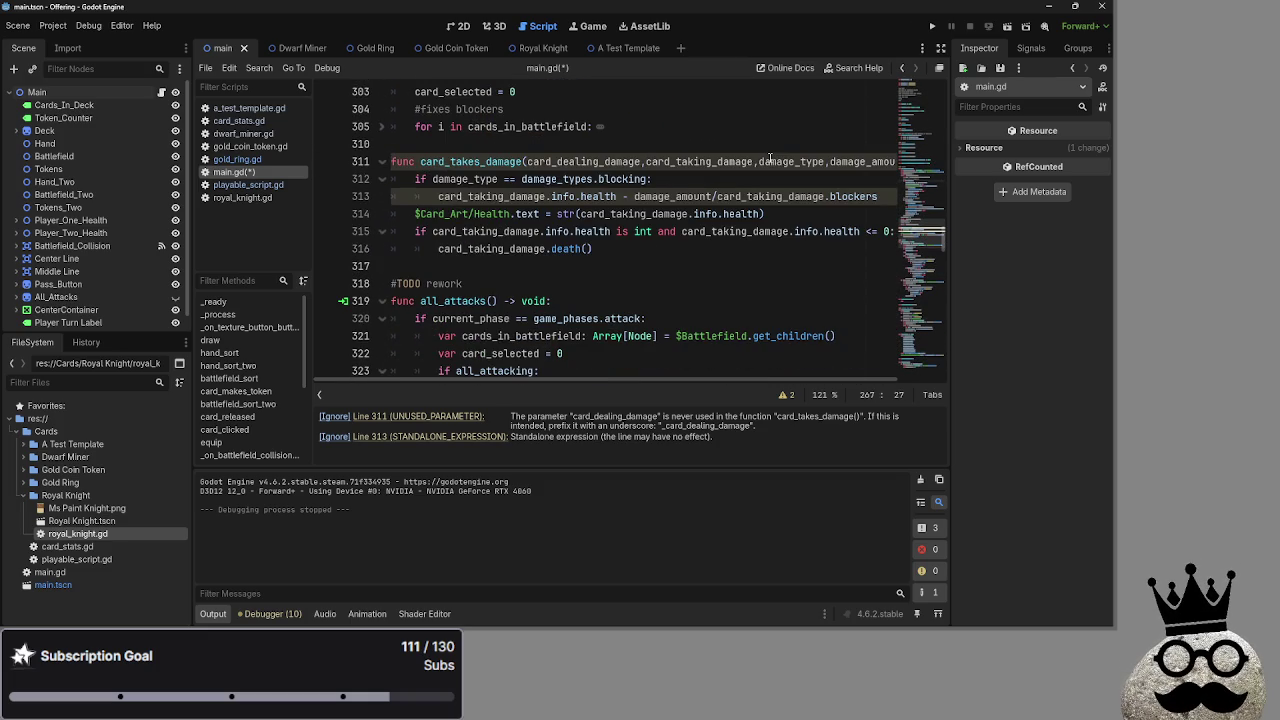
scroll(770, 158, down, 1)
scroll(676, 201, up, 1)
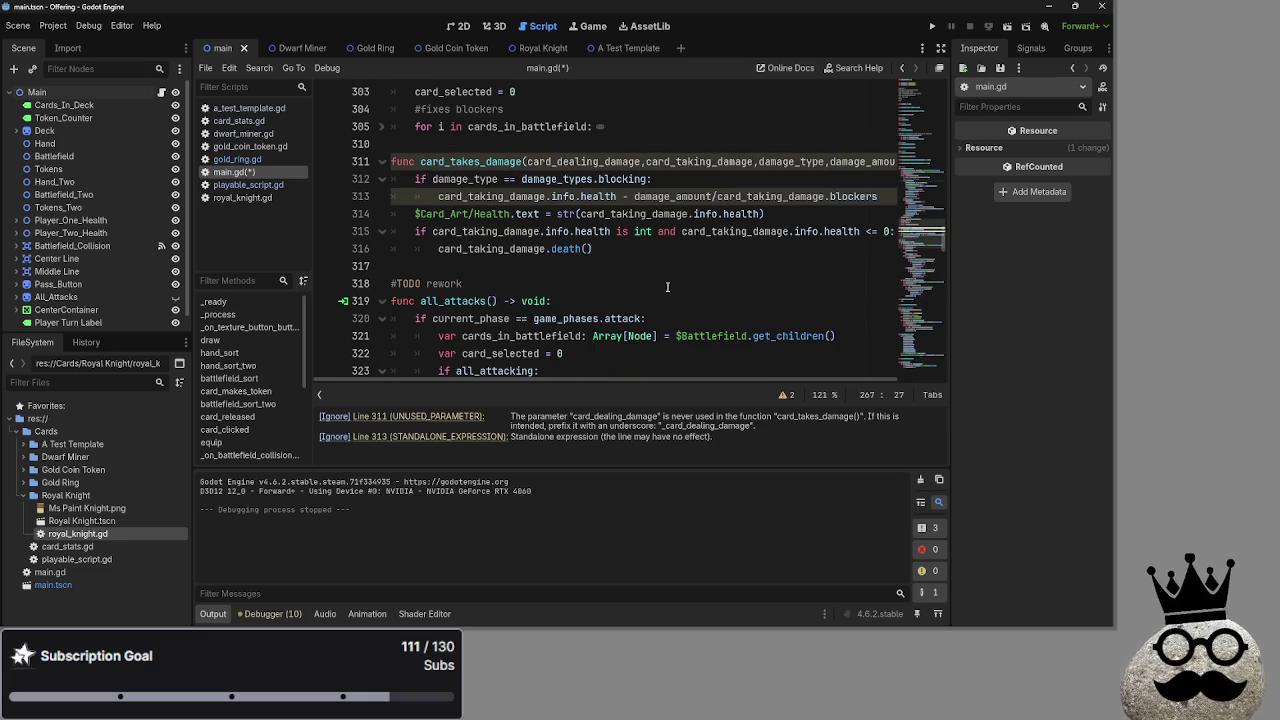
drag(774, 213, 389, 215)
Delete the health-label line and copy update_graphics() from playable_script.gd
key(BackSpace)
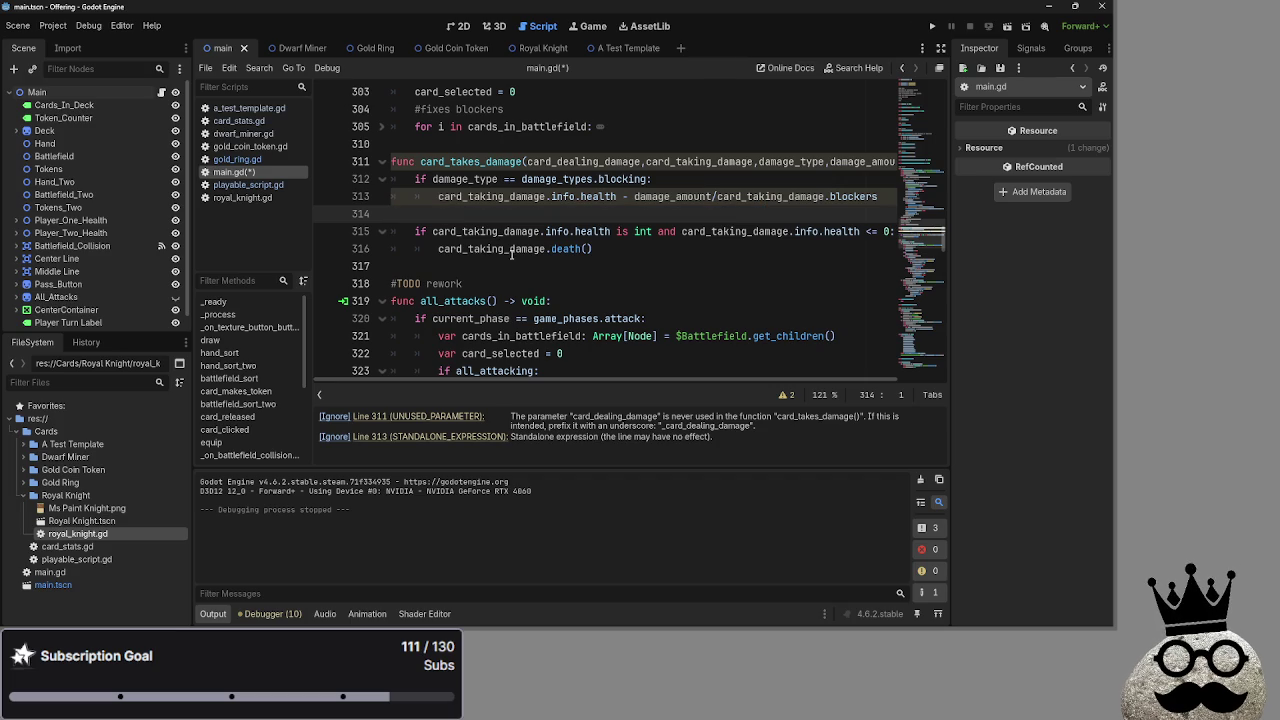
click(237, 159)
click(248, 185)
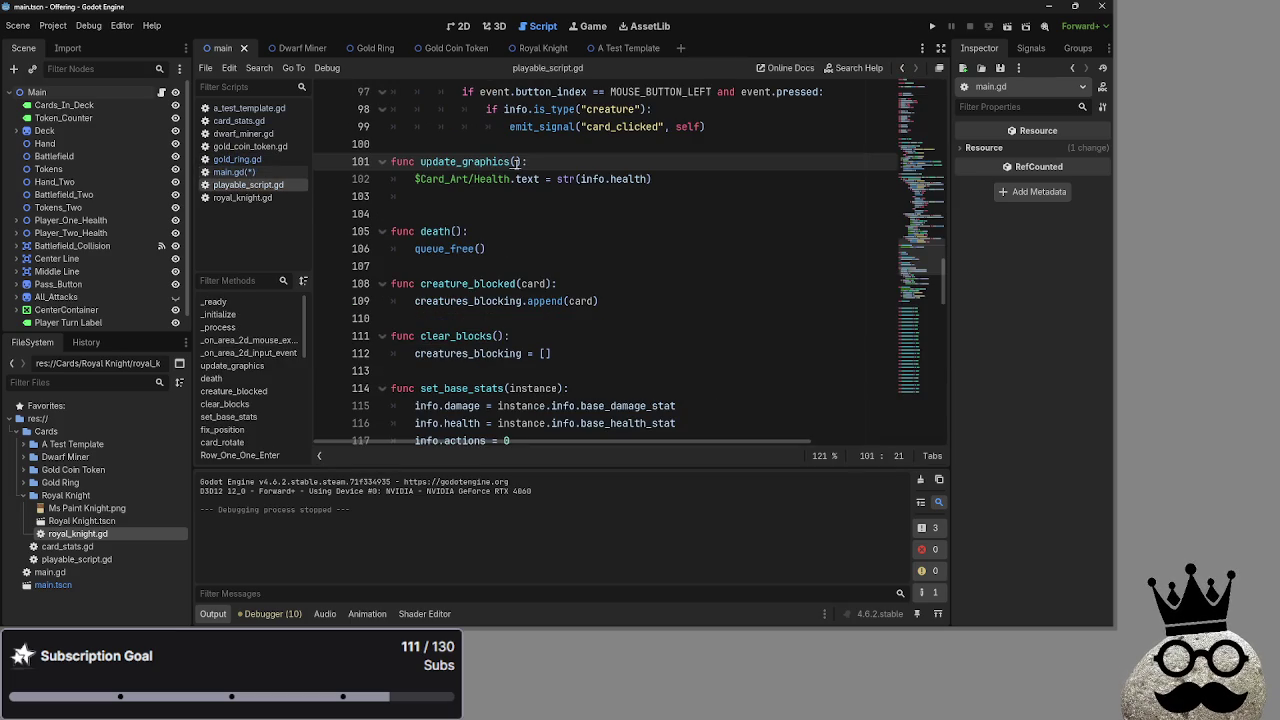
drag(519, 161, 418, 161)
key(ctrl+c)
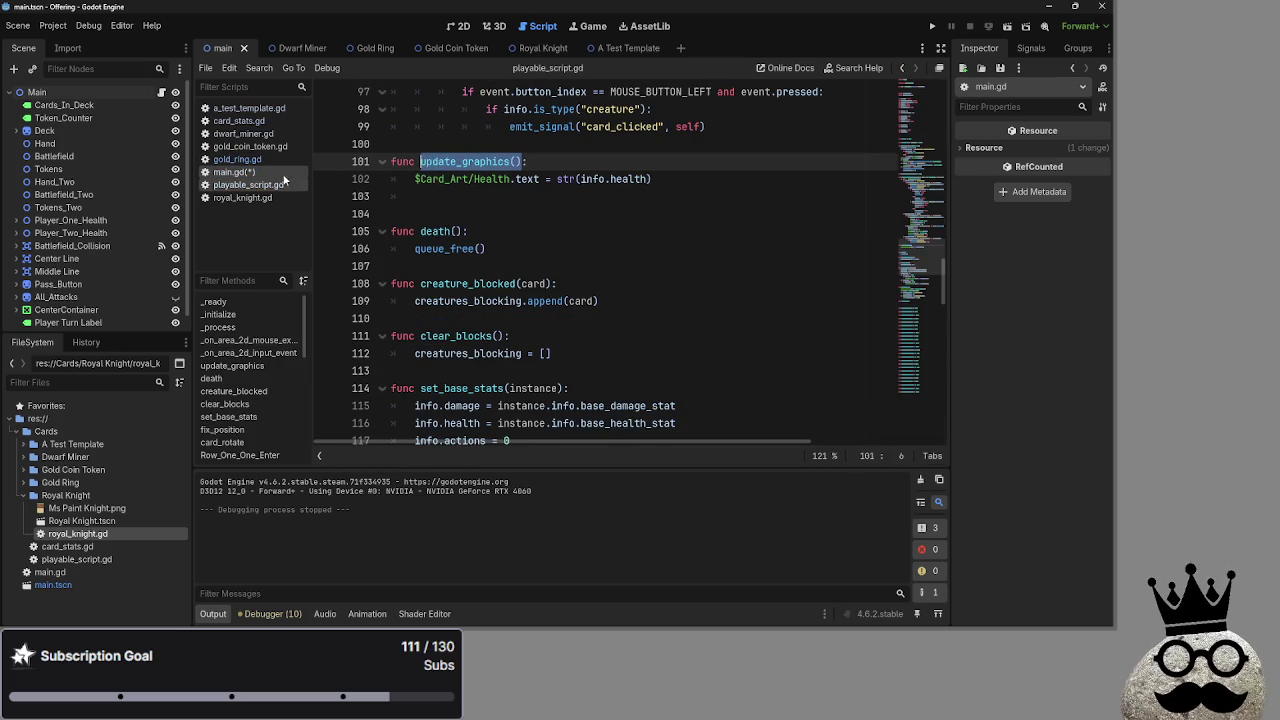
click(233, 172)
Paste it into line 314 as card_taking_damage.update_graphics()
key(ctrl+v)
key(Home)
text(card)
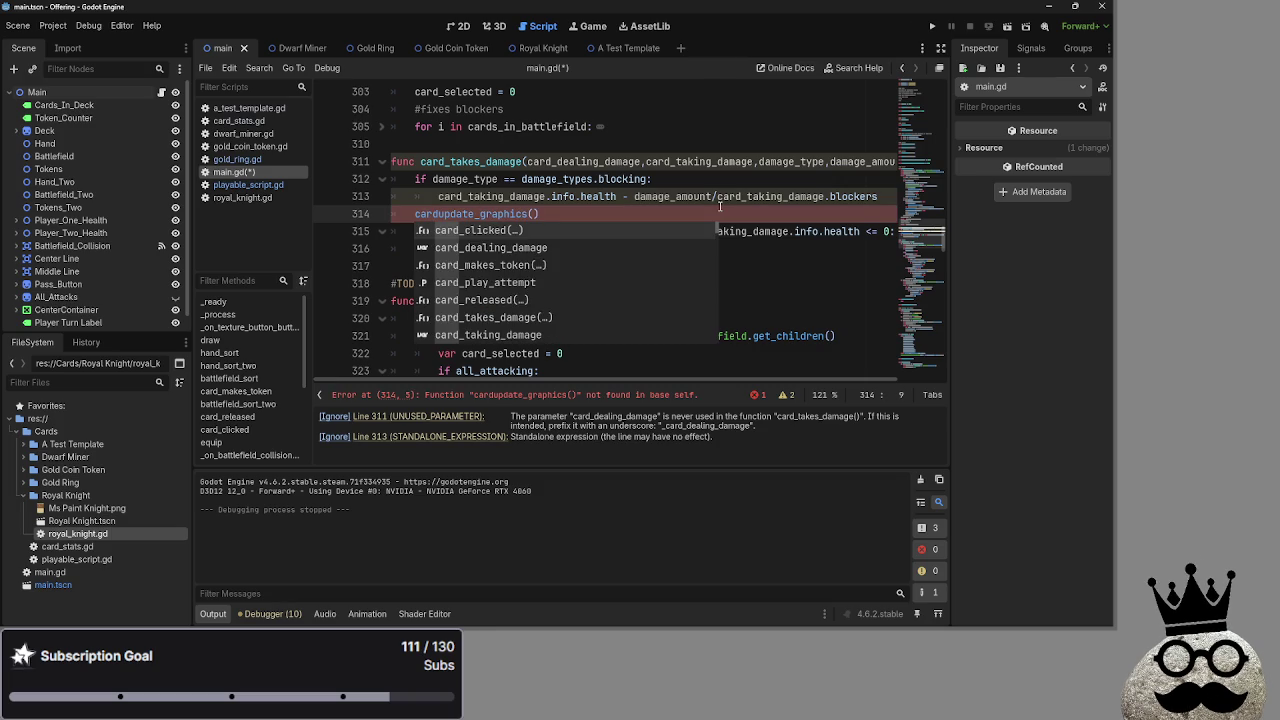
text(_tak)
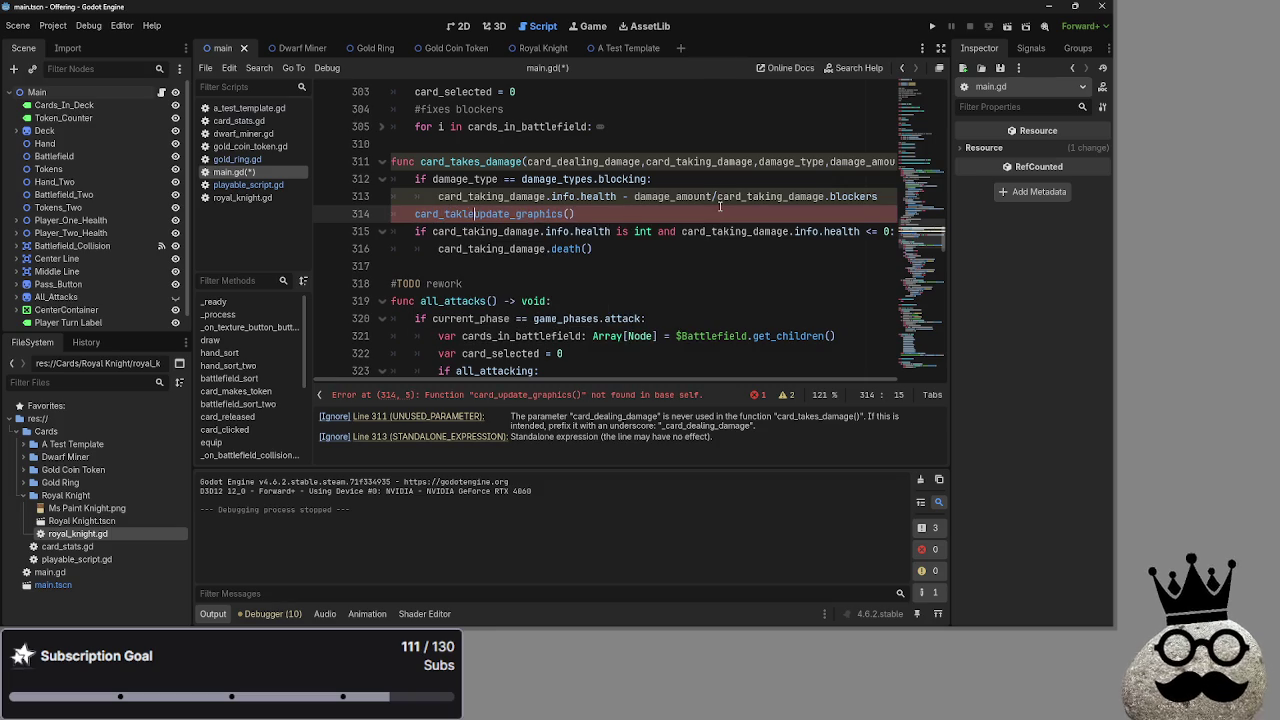
text(ing_damage.)
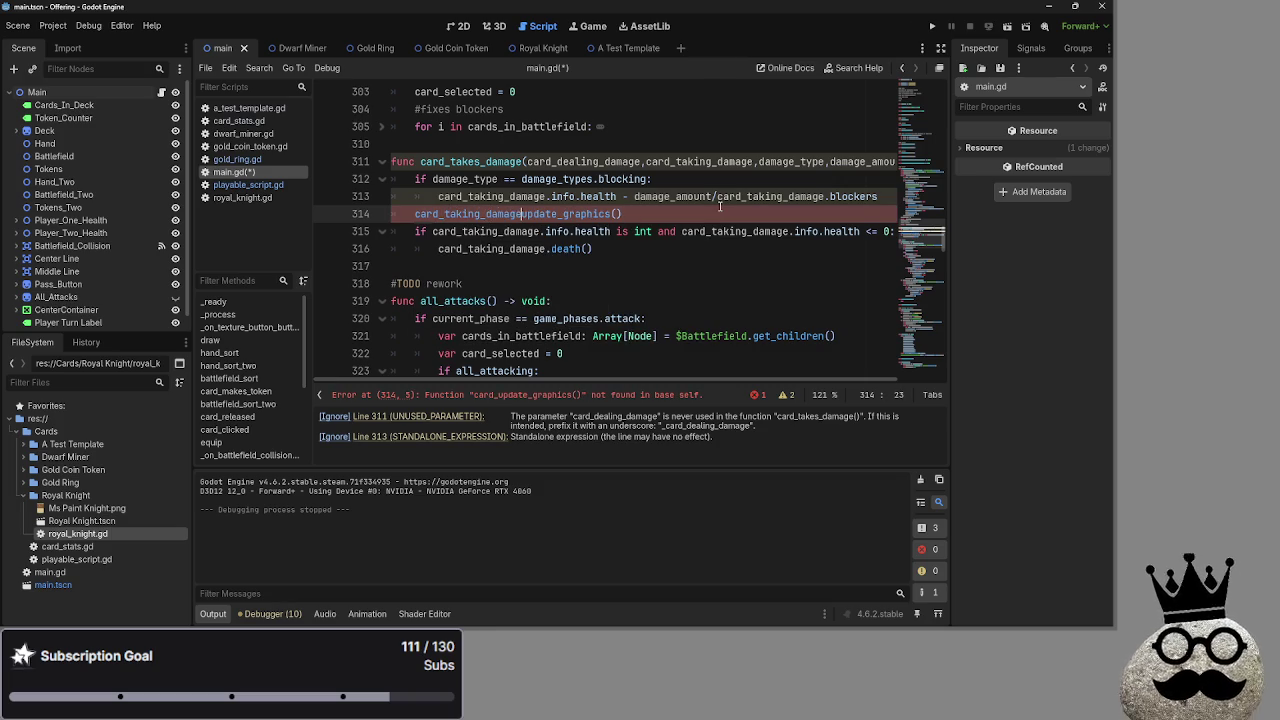
click(717, 210)
mouse_move(609, 380)
mouse_down()
mouse_move(624, 386)
mouse_move(605, 384)
mouse_up()
scroll(606, 387, up, 1)
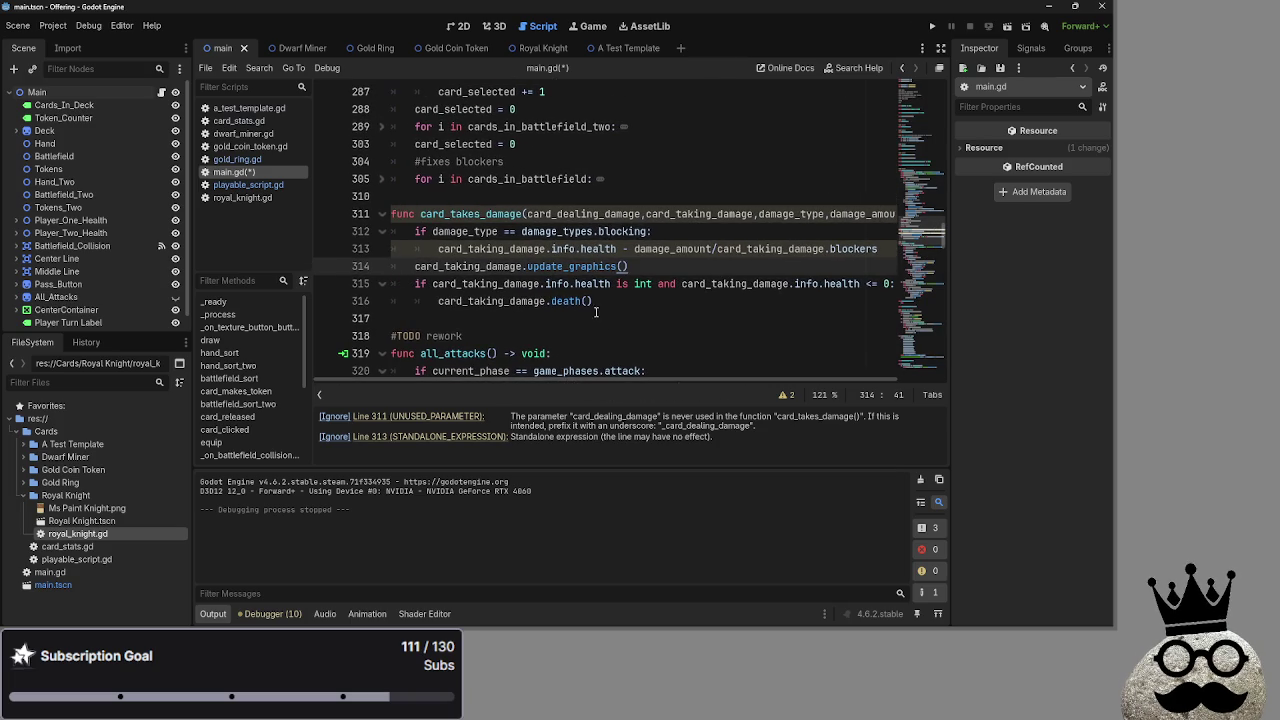
Jump to the line 313 standalone-expression warning and type = after health to begin an assignment
scroll(588, 310, up, 1)
scroll(588, 310, down, 1)
click(551, 248)
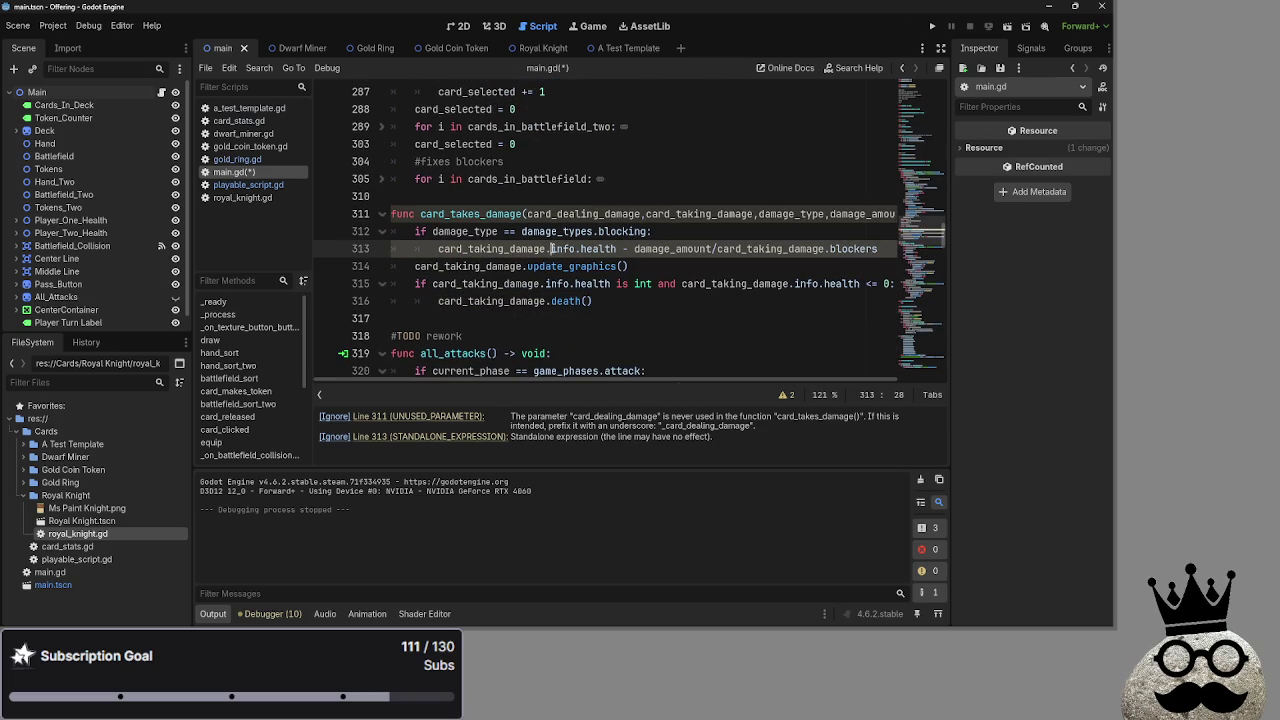
double_click(513, 249)
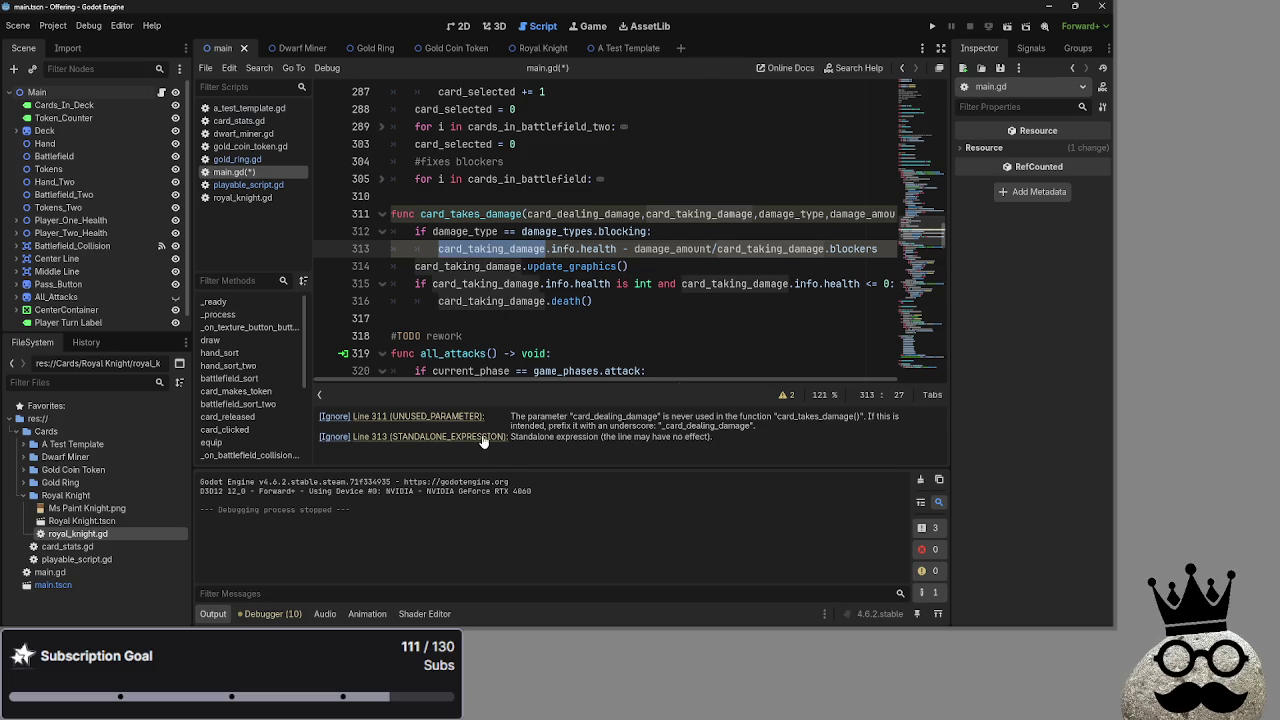
click(485, 437)
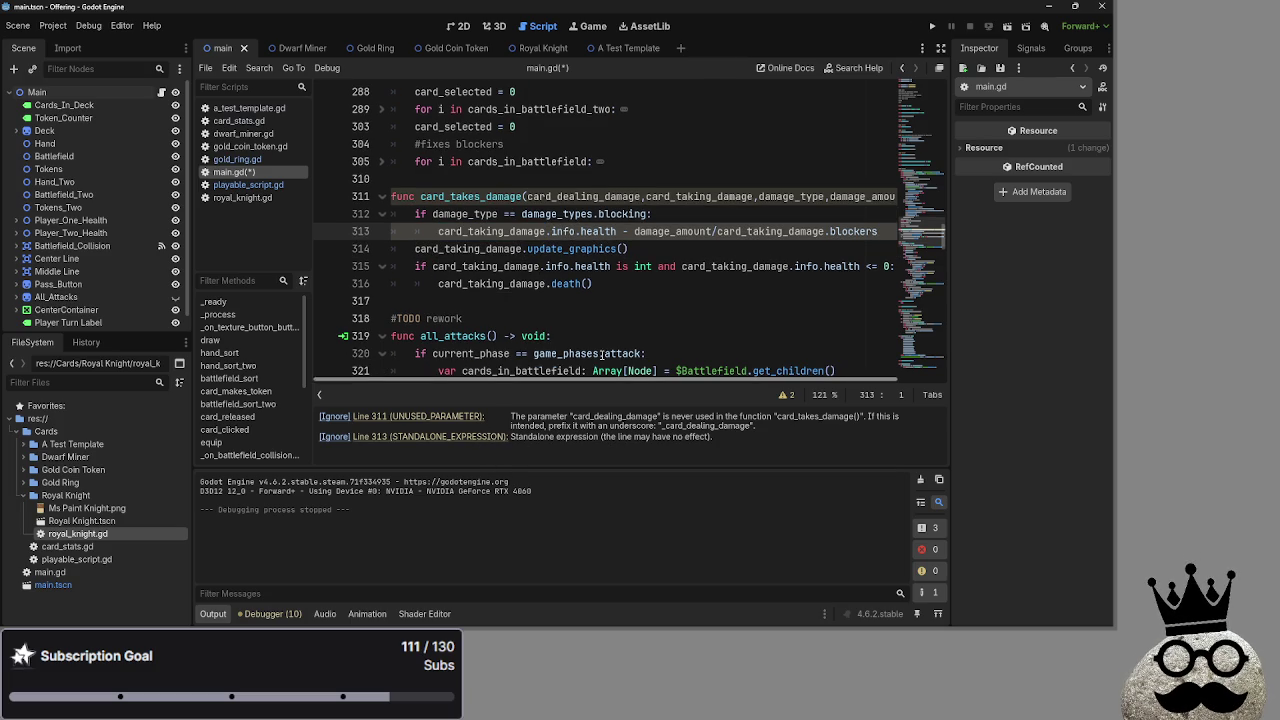
mouse_move(634, 266)
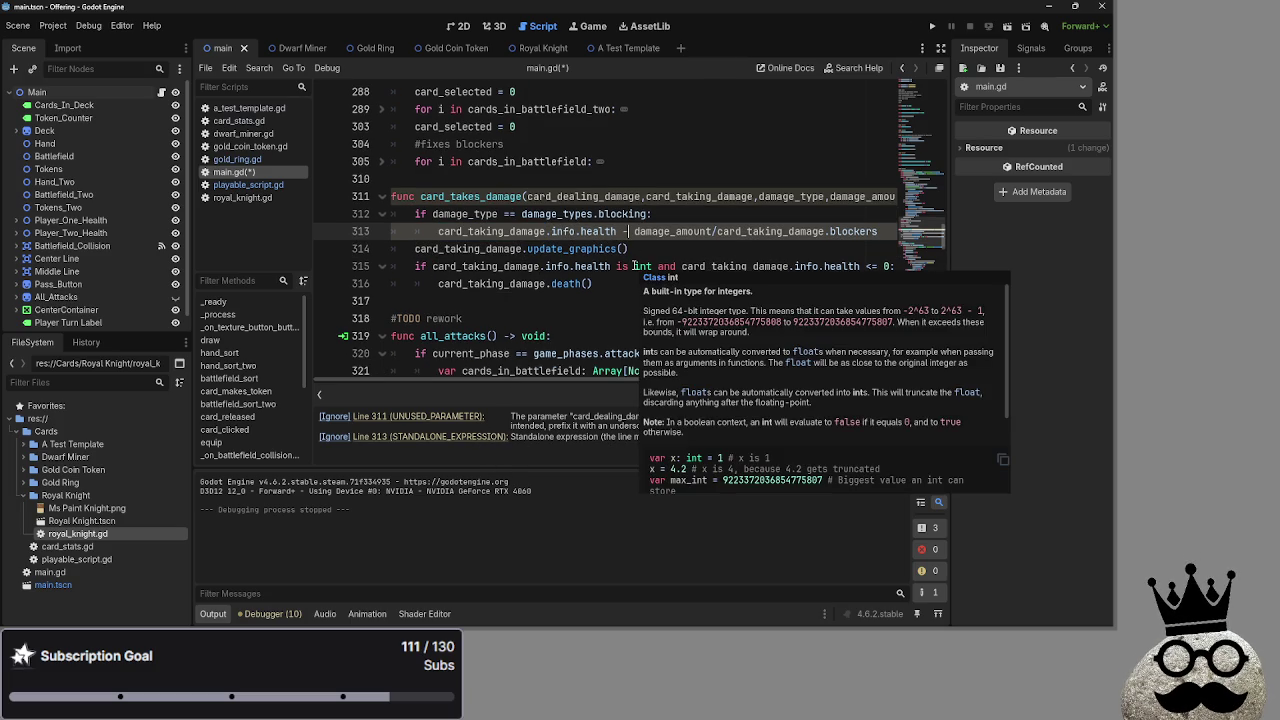
double_click(599, 231)
click(621, 231)
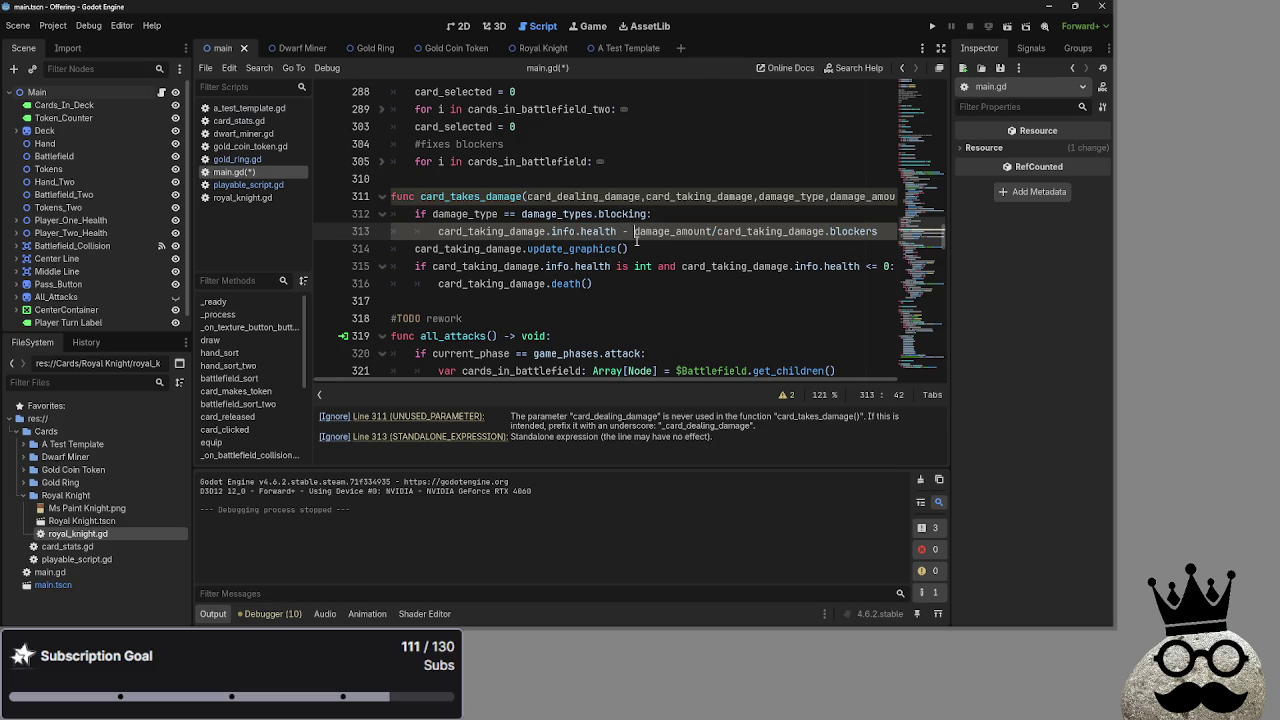
text(=)
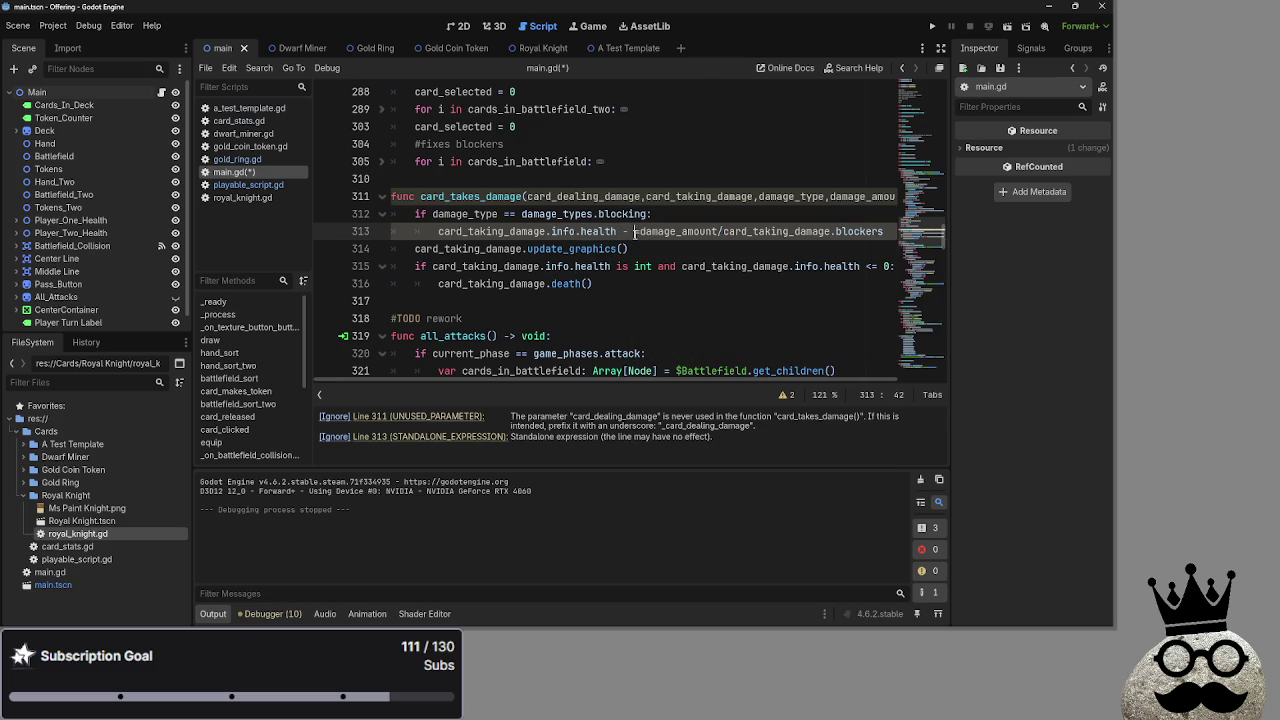
Correct line 313 to health -= damage_amount/card_taking_damage.blockers
key(BackSpace)
text(=)
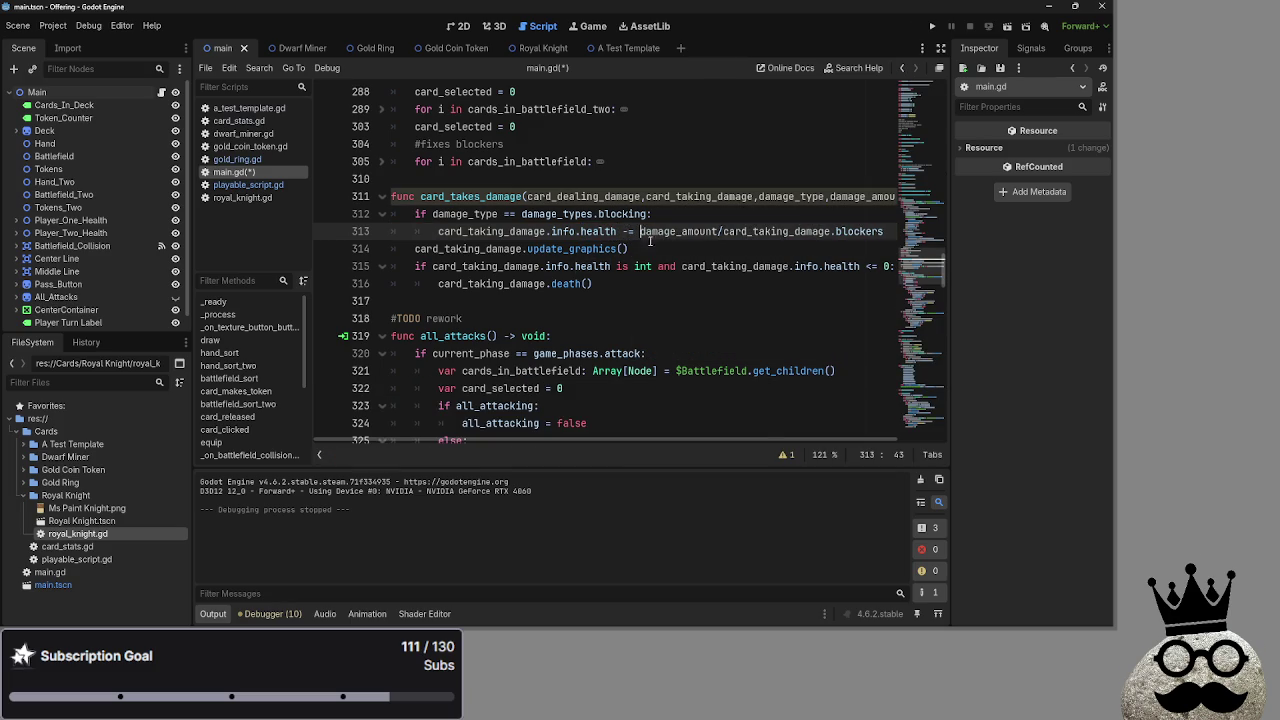
key(Down)
drag(621, 441, 671, 443)
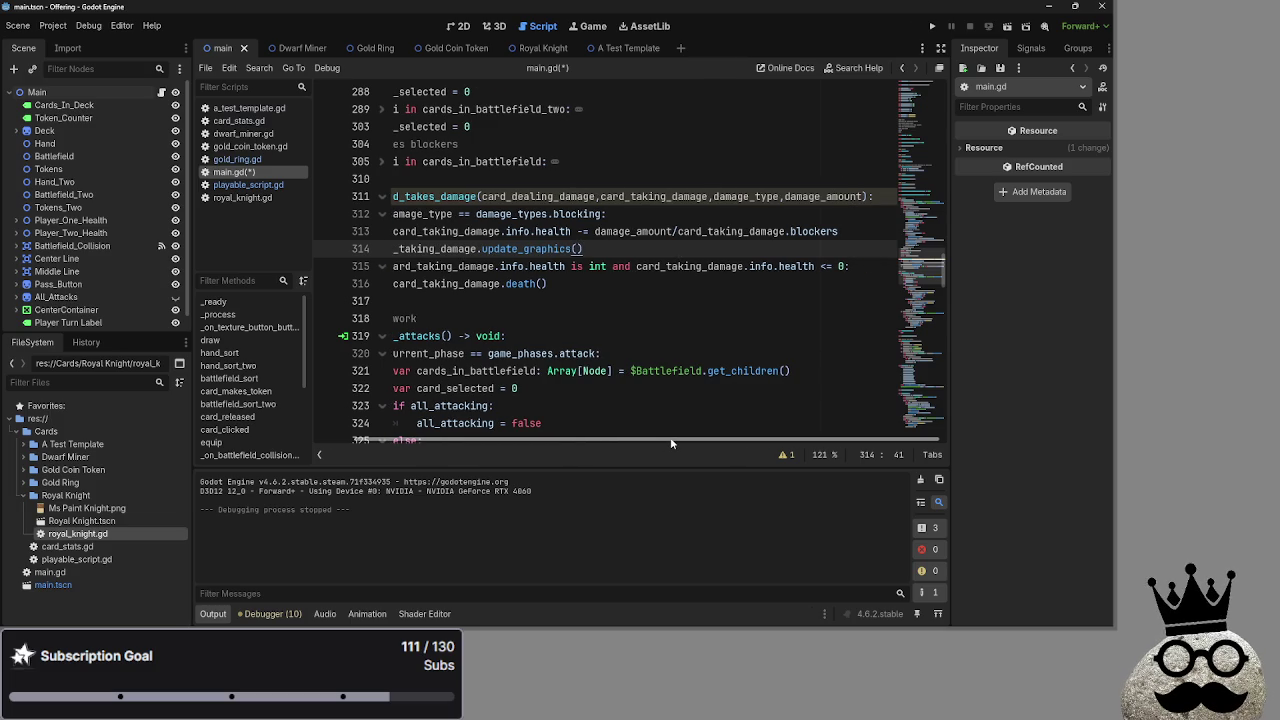
Open a new indented line 314 in the blocking branch and start typing card_ma
key(Up)
key(End)
key(Return)
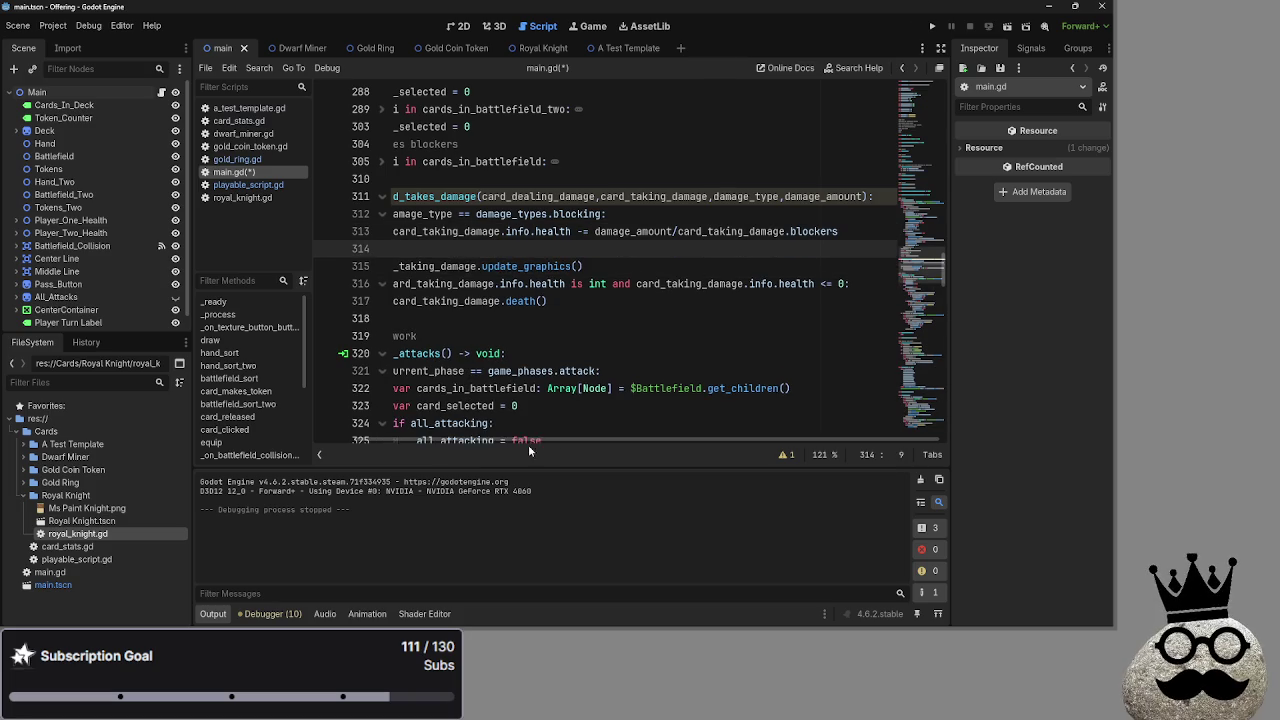
drag(528, 444, 469, 445)
scroll(497, 387, up, 15)
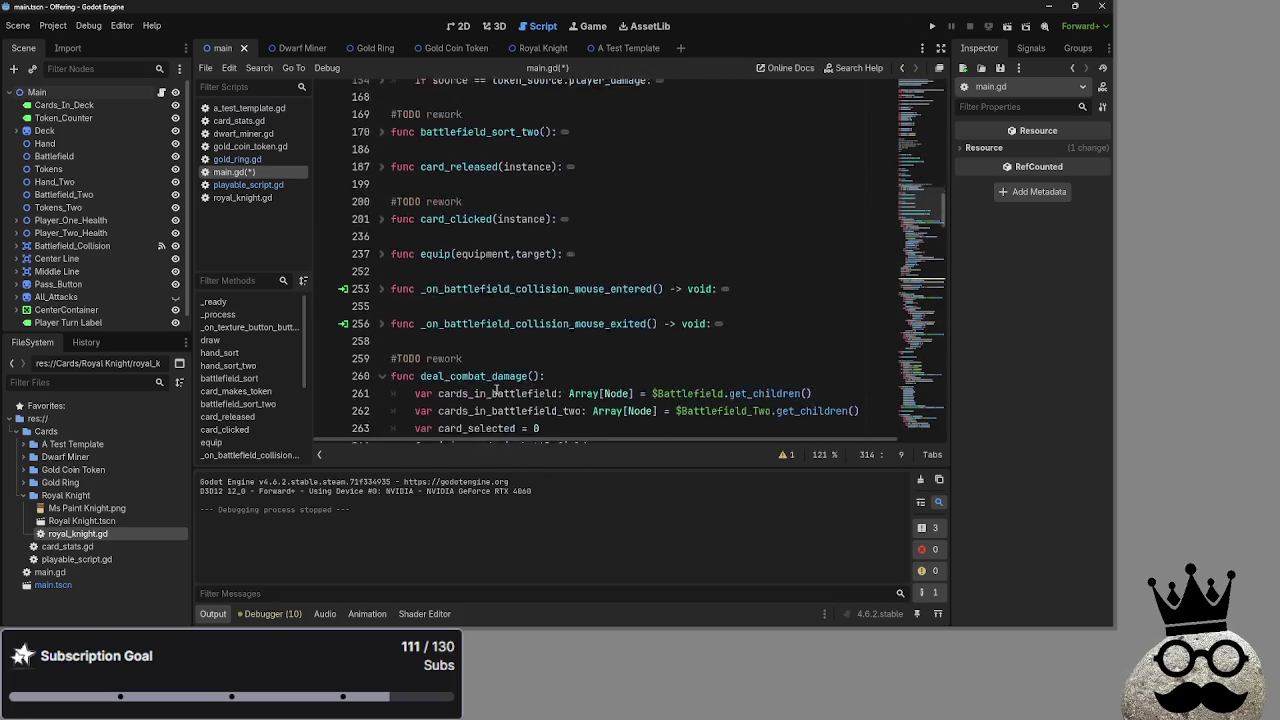
scroll(497, 387, up, 2)
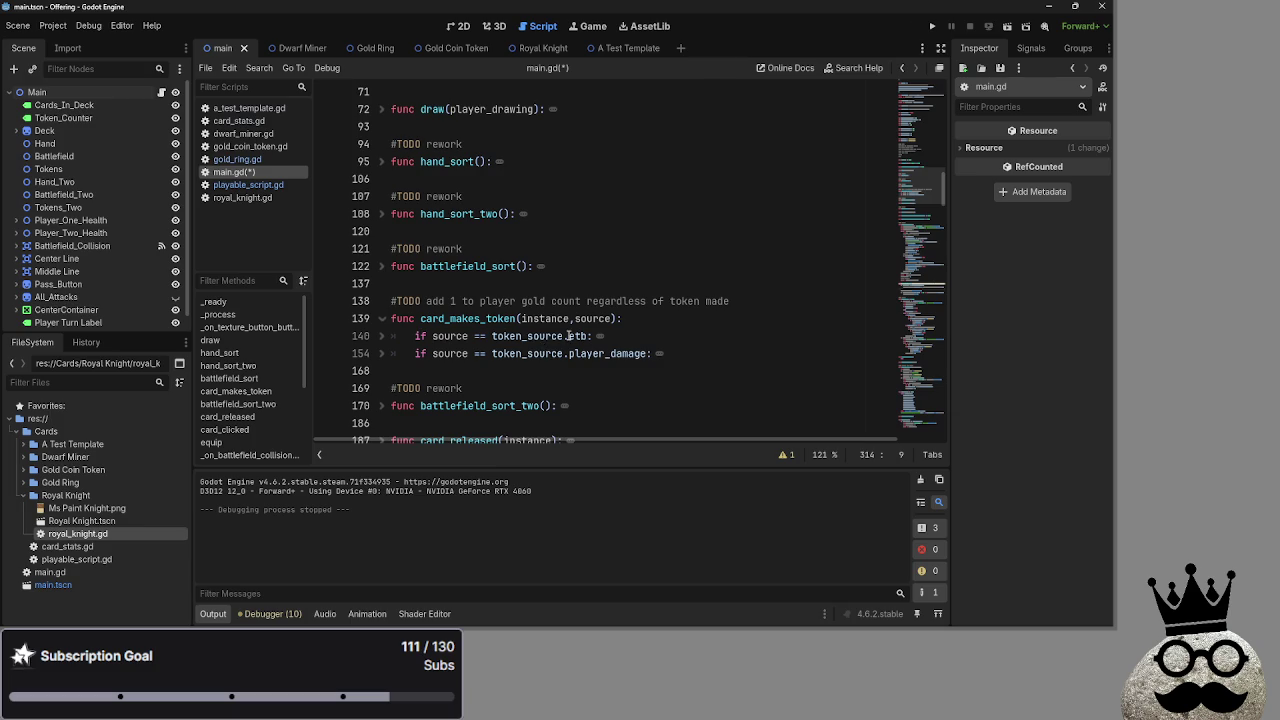
scroll(569, 336, down, 4)
scroll(563, 336, up, 2)
scroll(562, 336, down, 10)
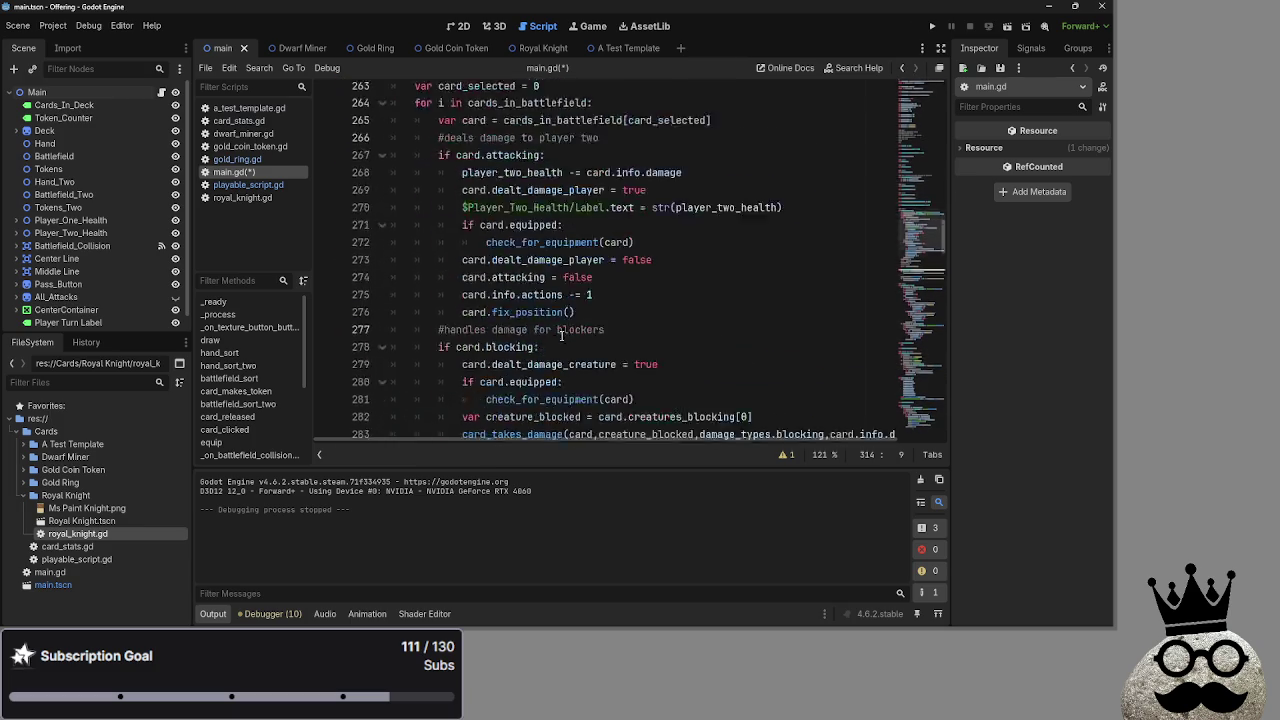
text(ca)
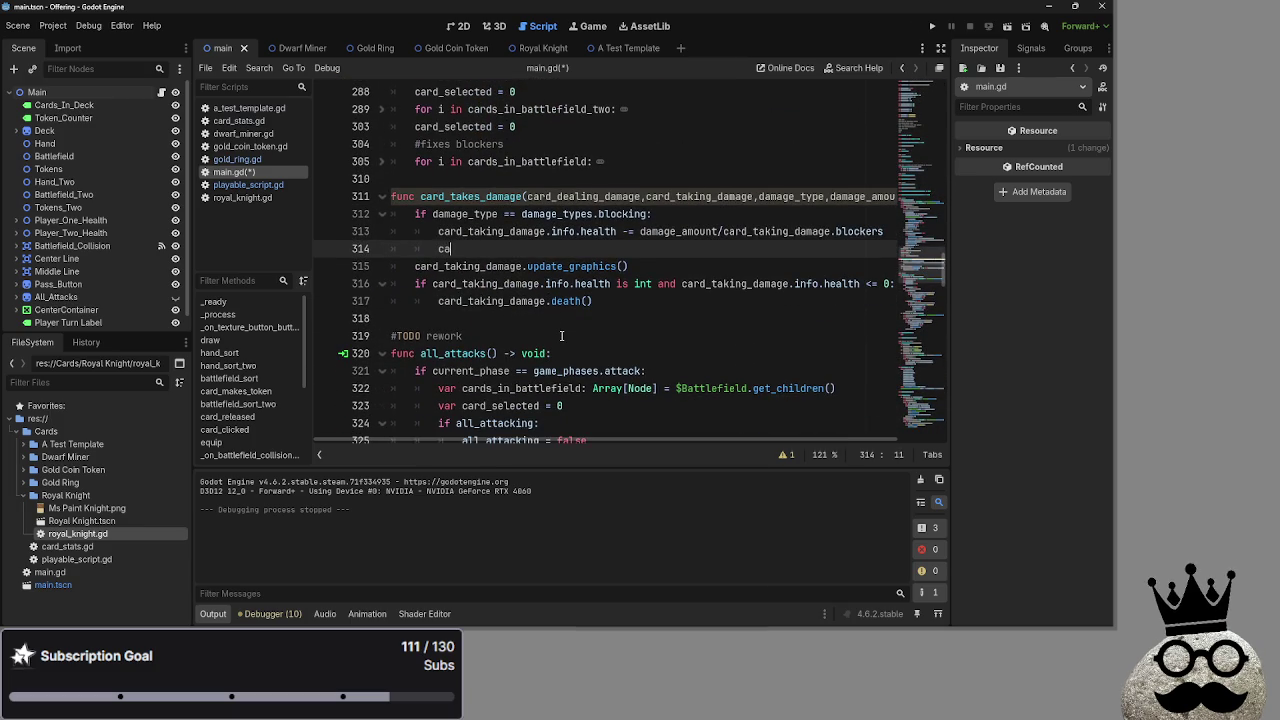
text(rd_mak)
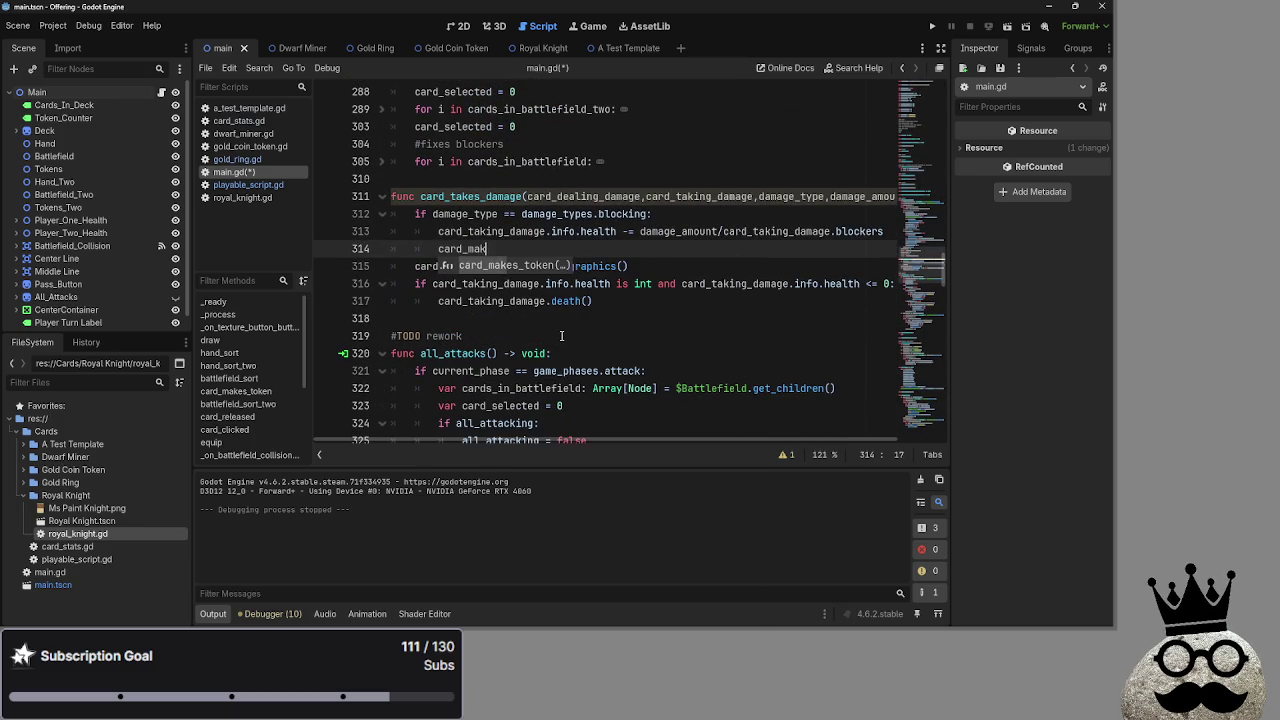
Add a card_makes_token(card_dealing_damage, call on line 314
key(Return)
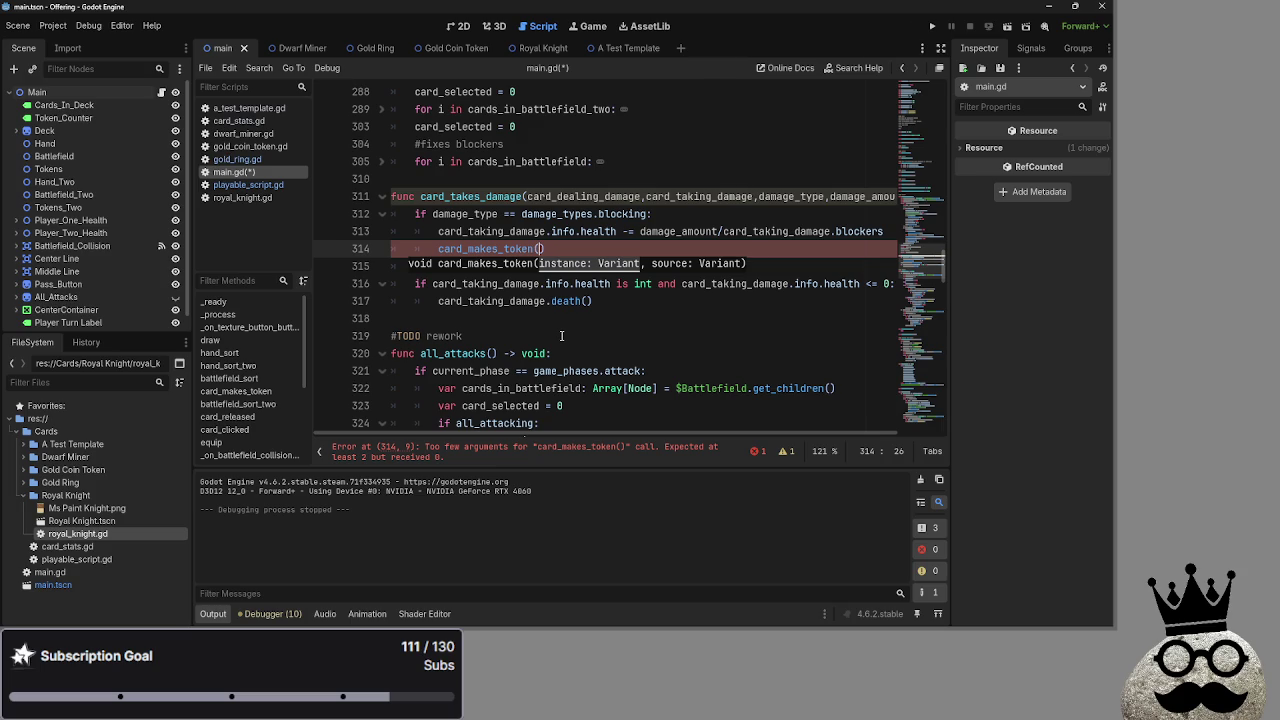
text(card_d)
text(eal)
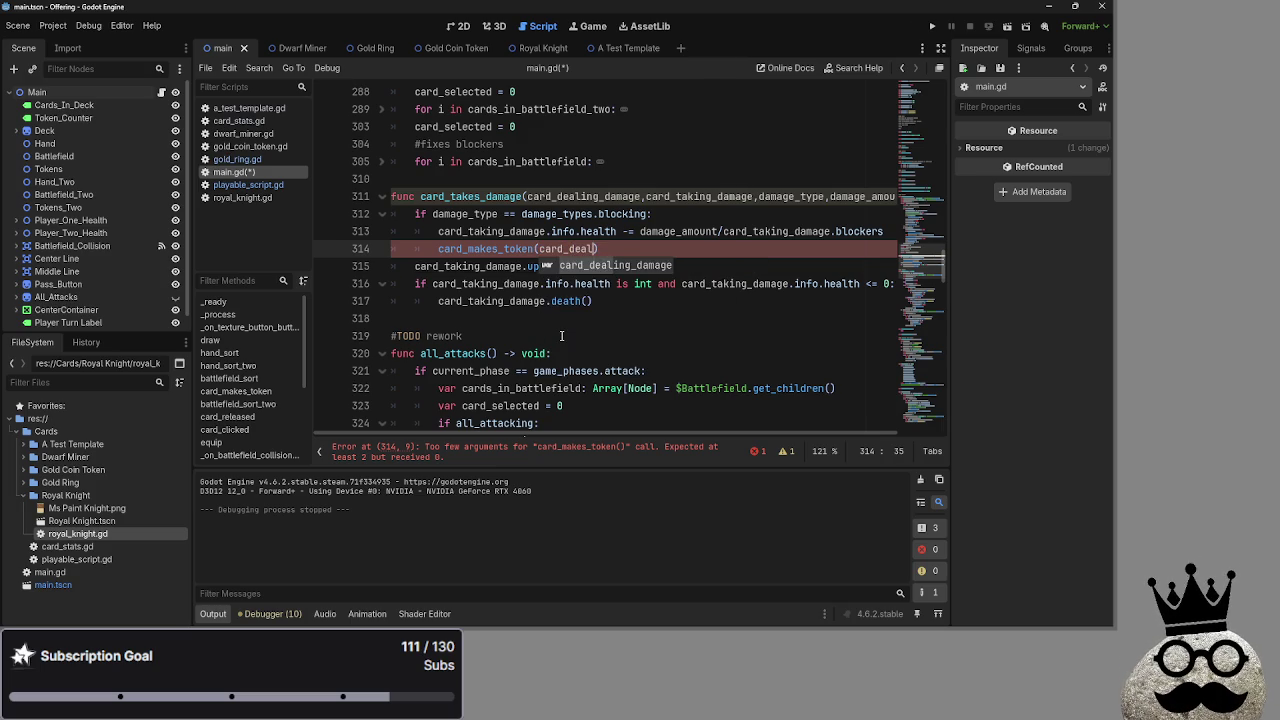
key(Return)
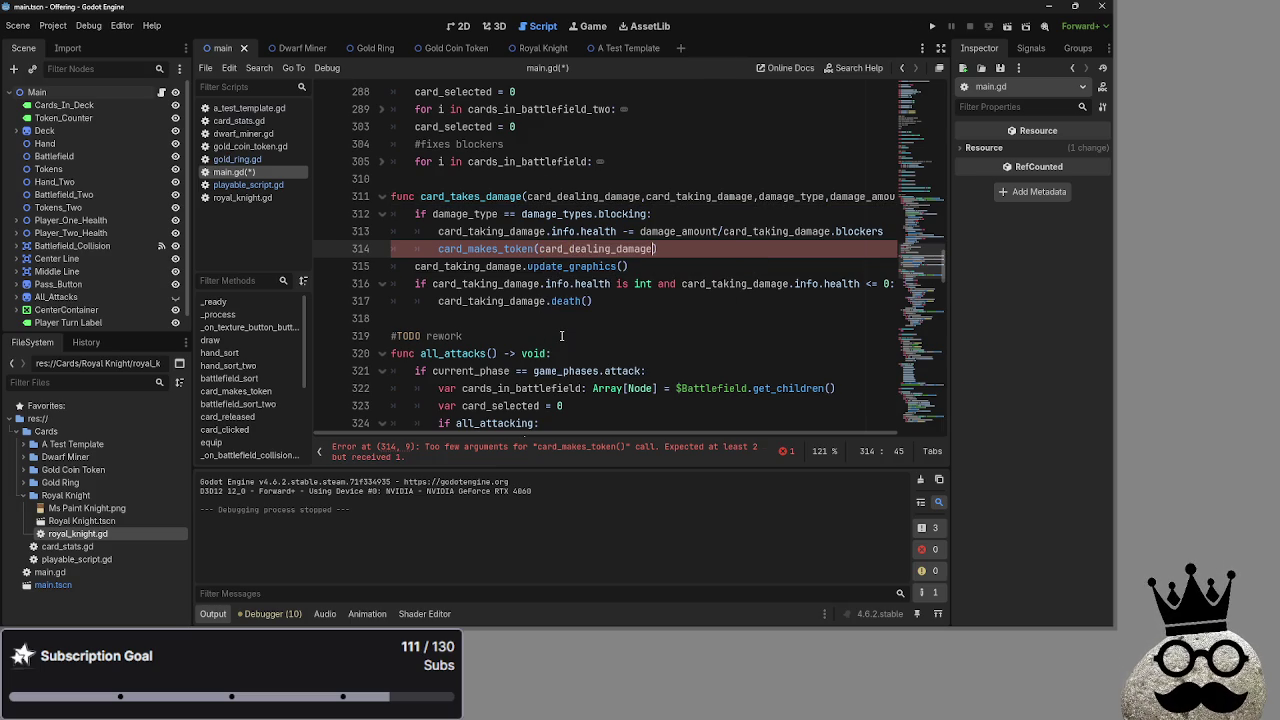
text(,)
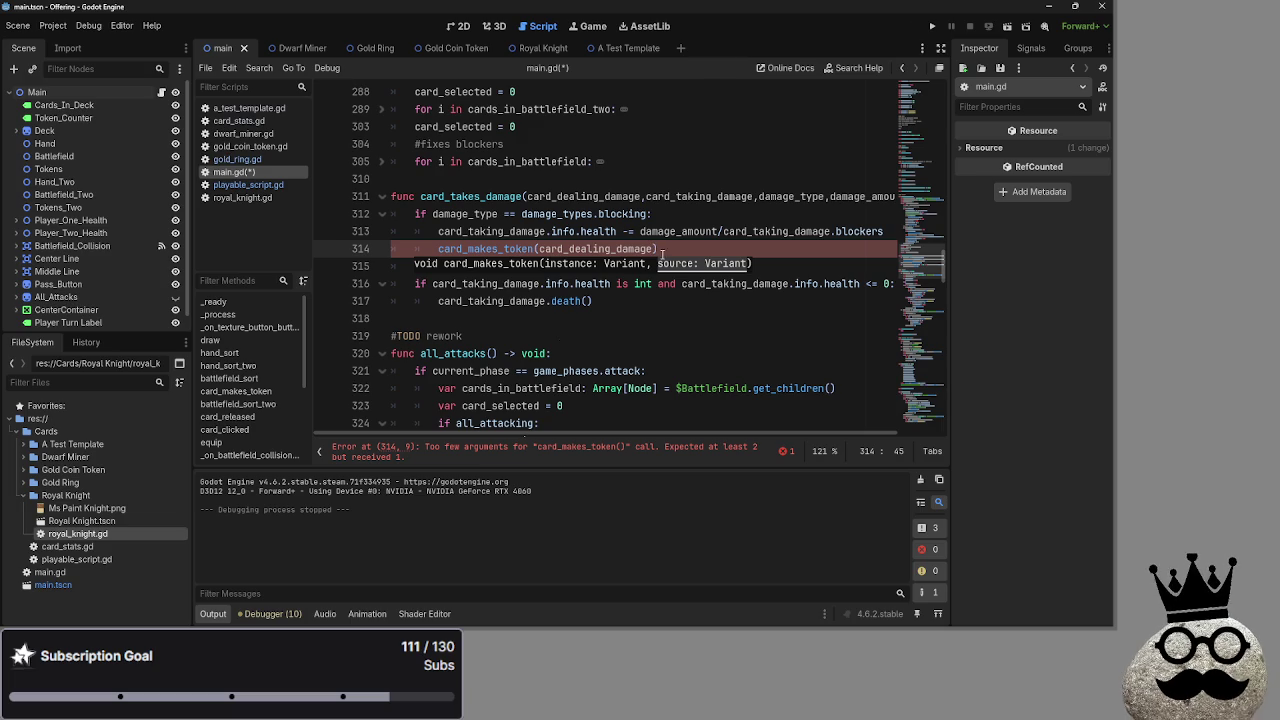
drag(658, 249, 436, 250)
key(ctrl+c)
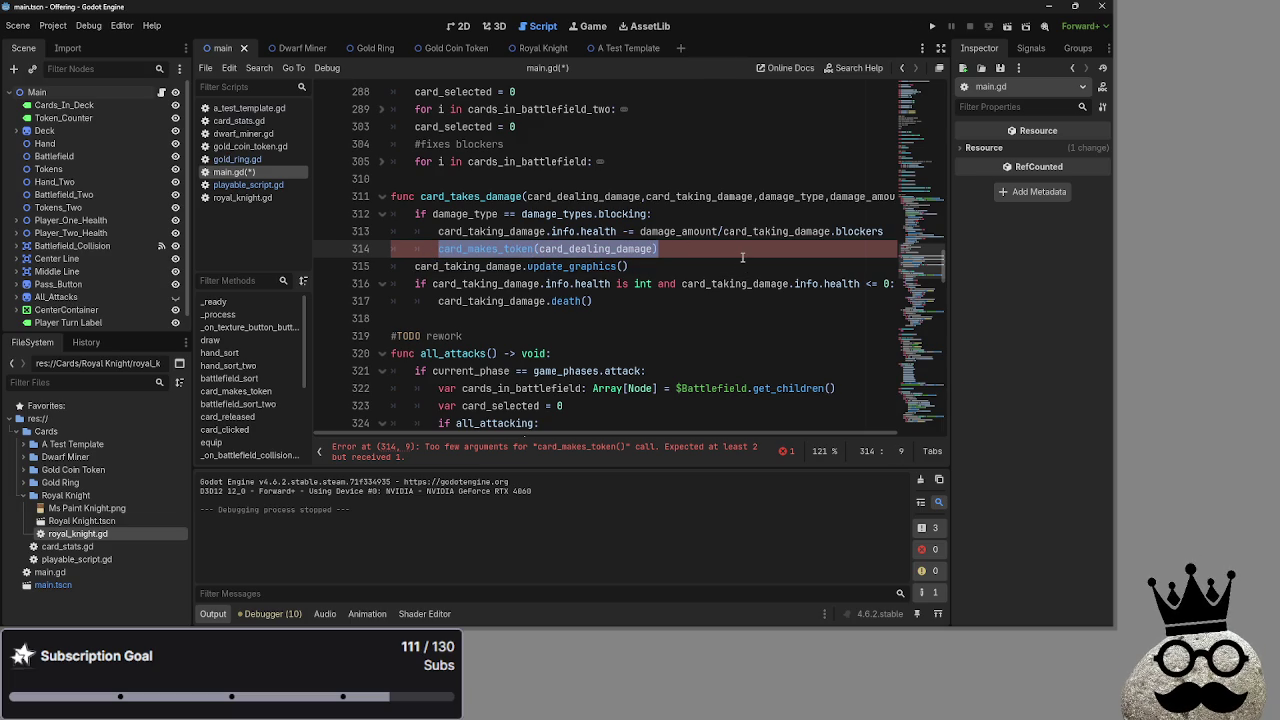
click(742, 257)
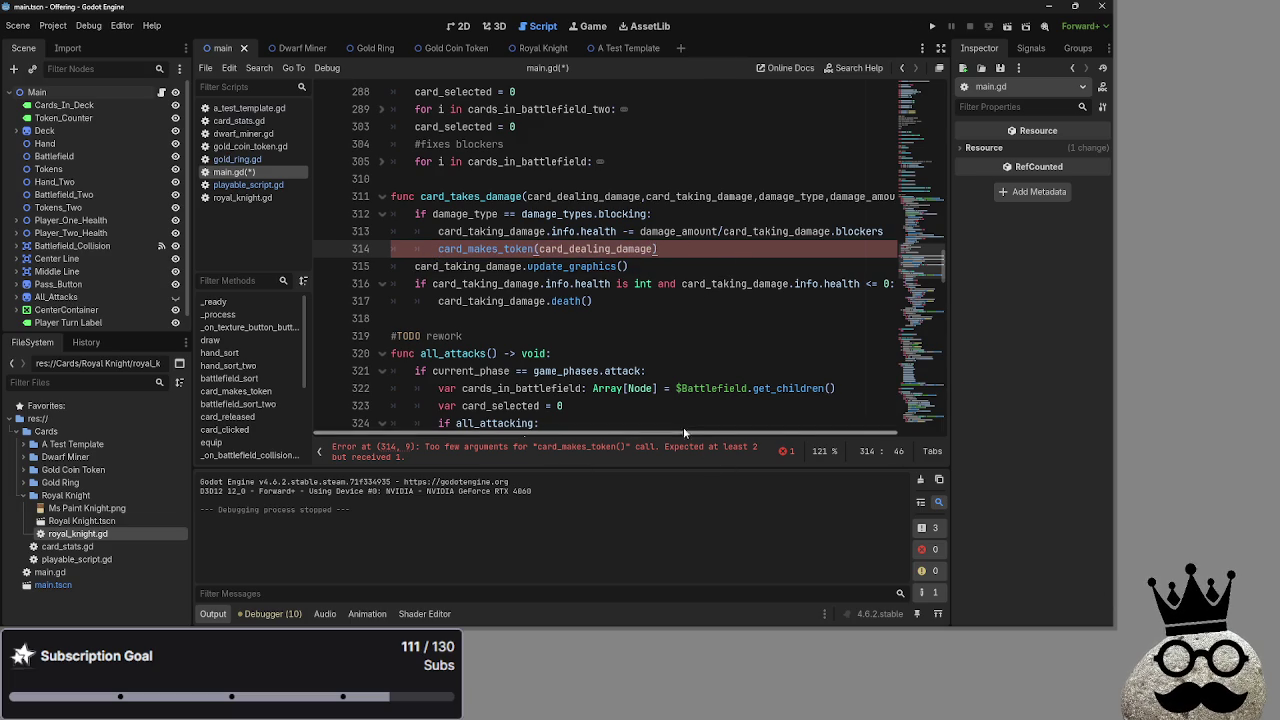
Duplicate the call on line 315 with card_taking_damage as its argument
key(Return)
key(ctrl+v)
click(585, 266)
double_click(586, 266)
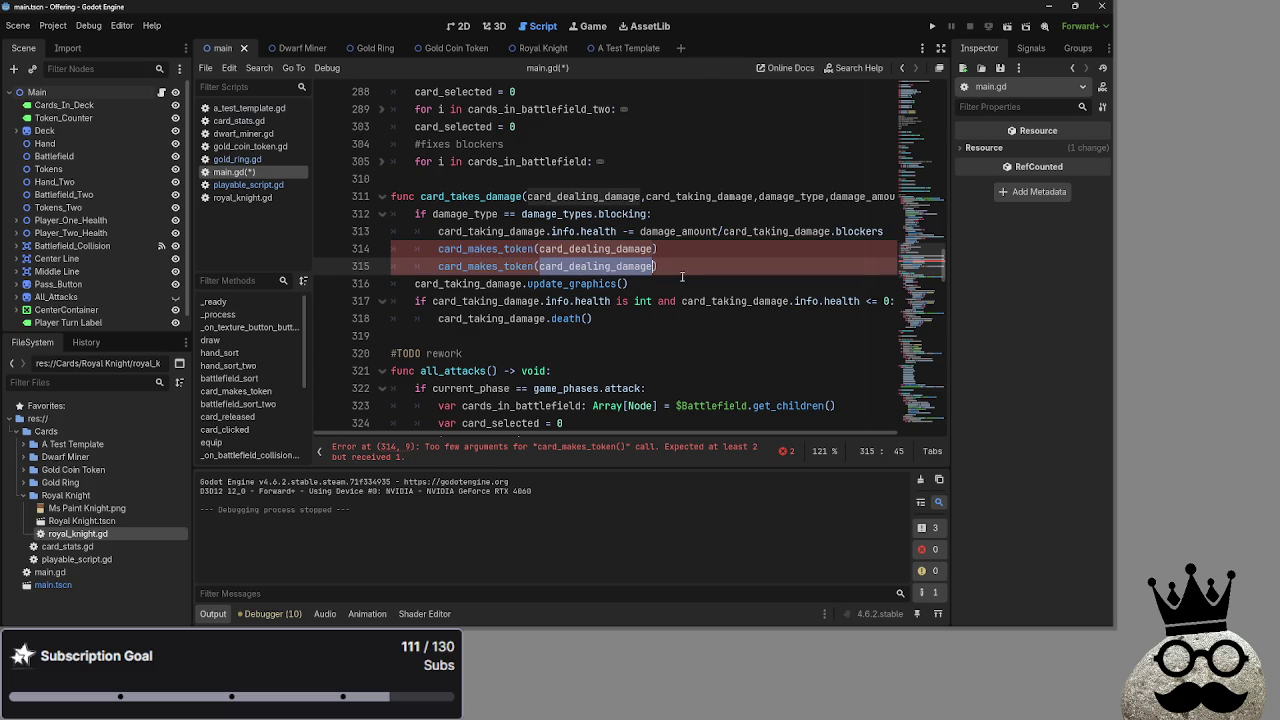
text(card_taking)
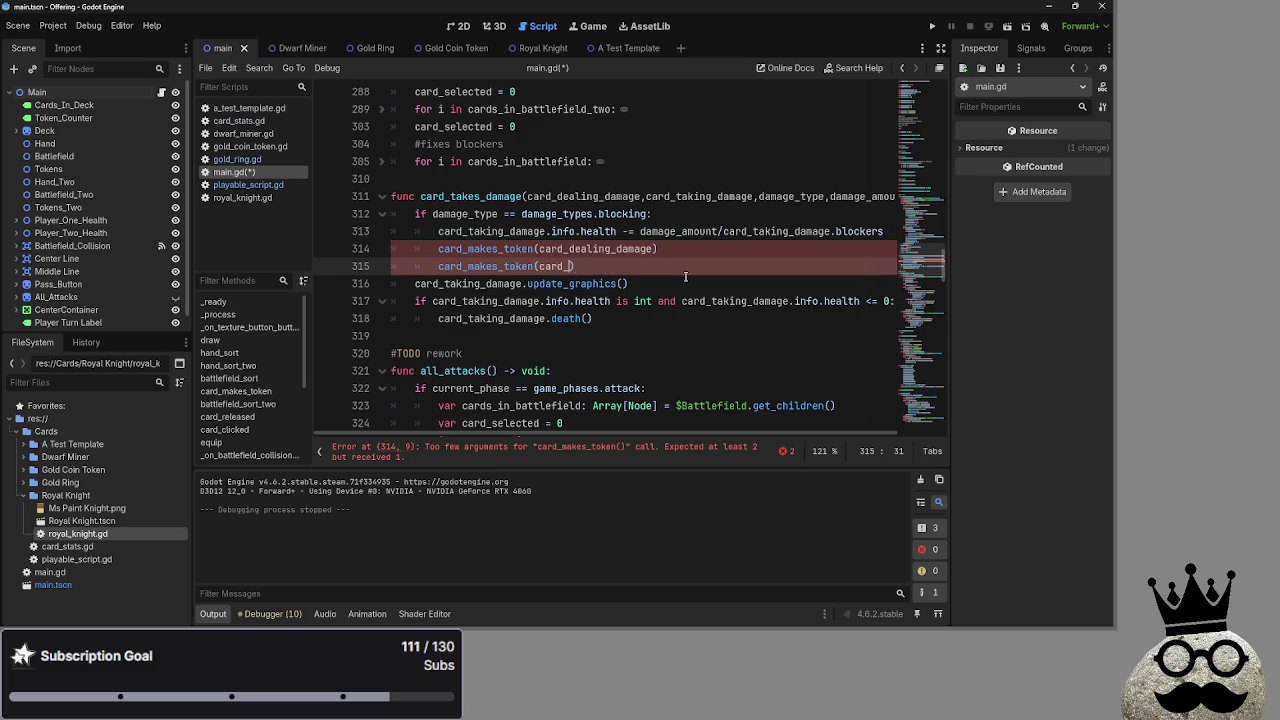
key(Return)
Review both calls and position the caret before line 314's closing parenthesis
key(Up)
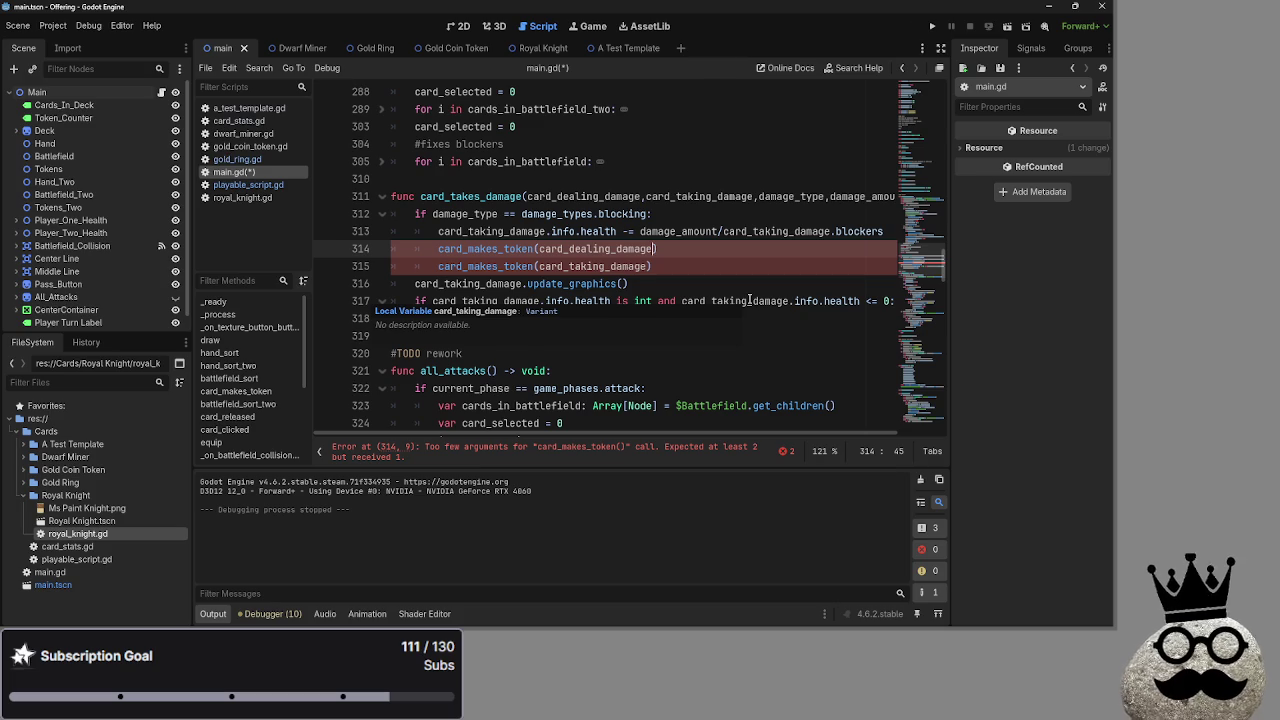
key(alt+Tab)
key(alt+Tab)
key(Escape)
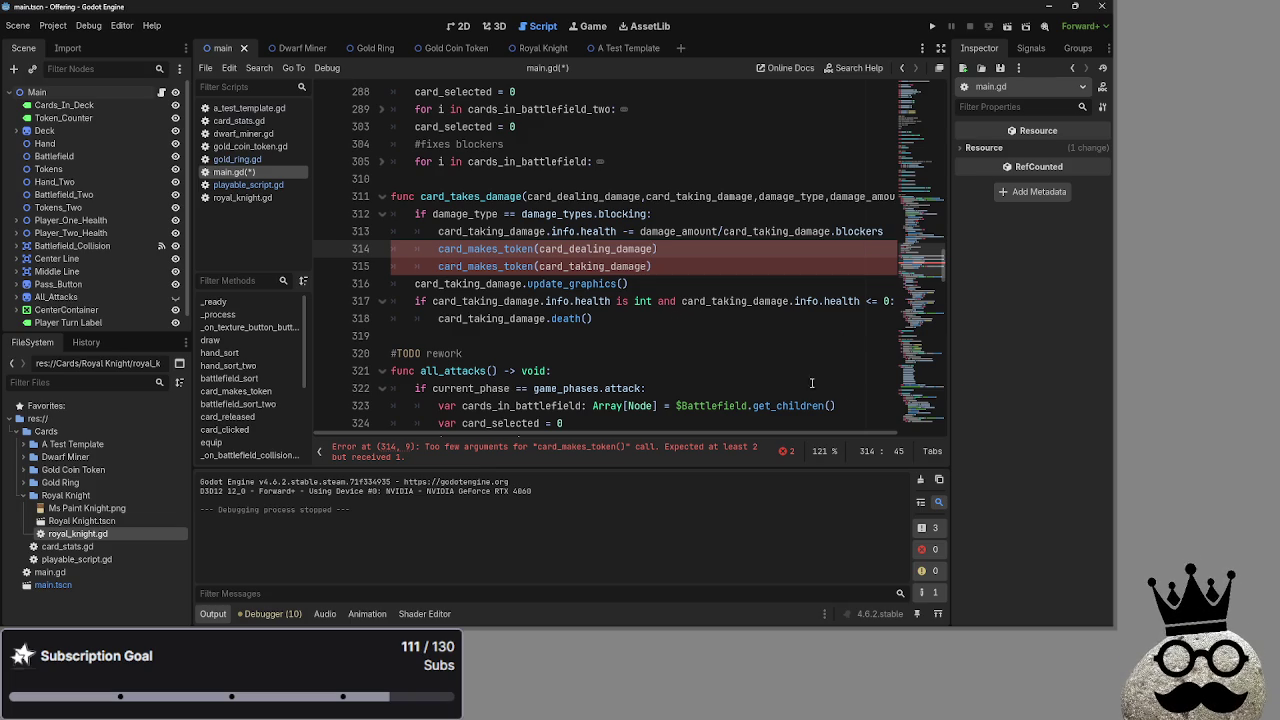
click(600, 266)
click(648, 266)
click(651, 248)
Add ,token_source to line 314's call and check the card_makes_token occurrences
text(,toke)
text(n_source)
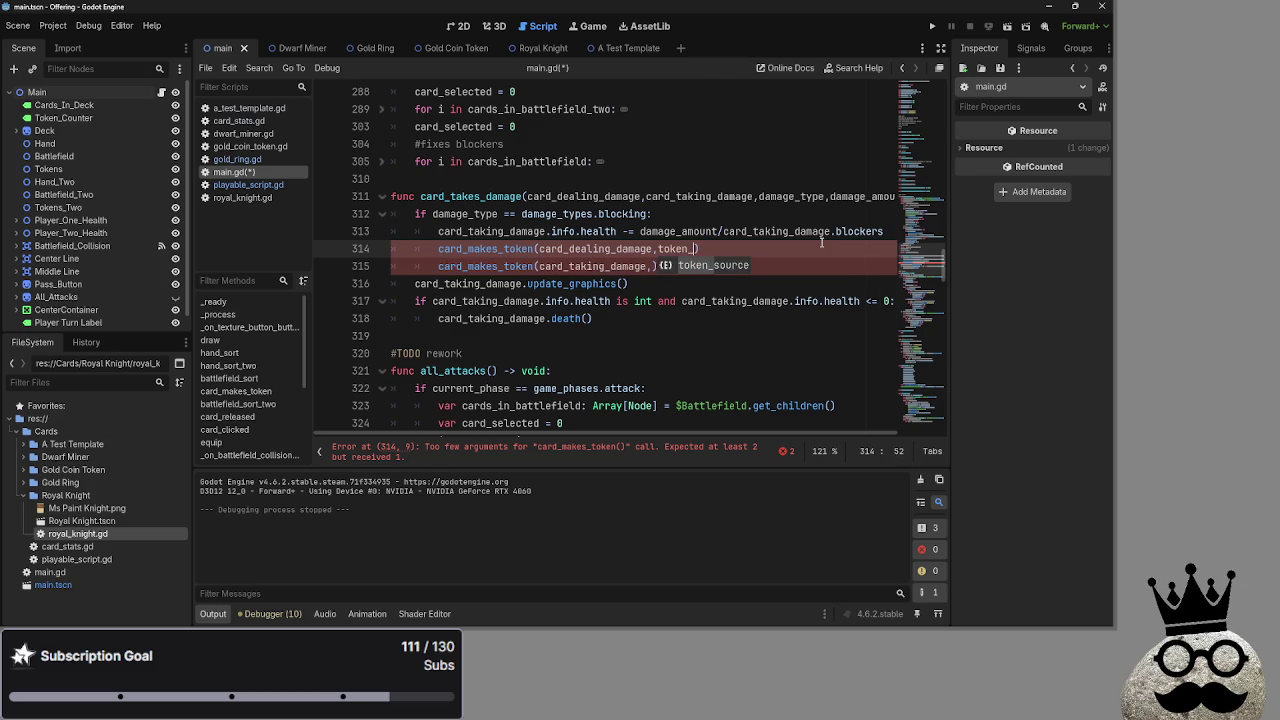
double_click(452, 249)
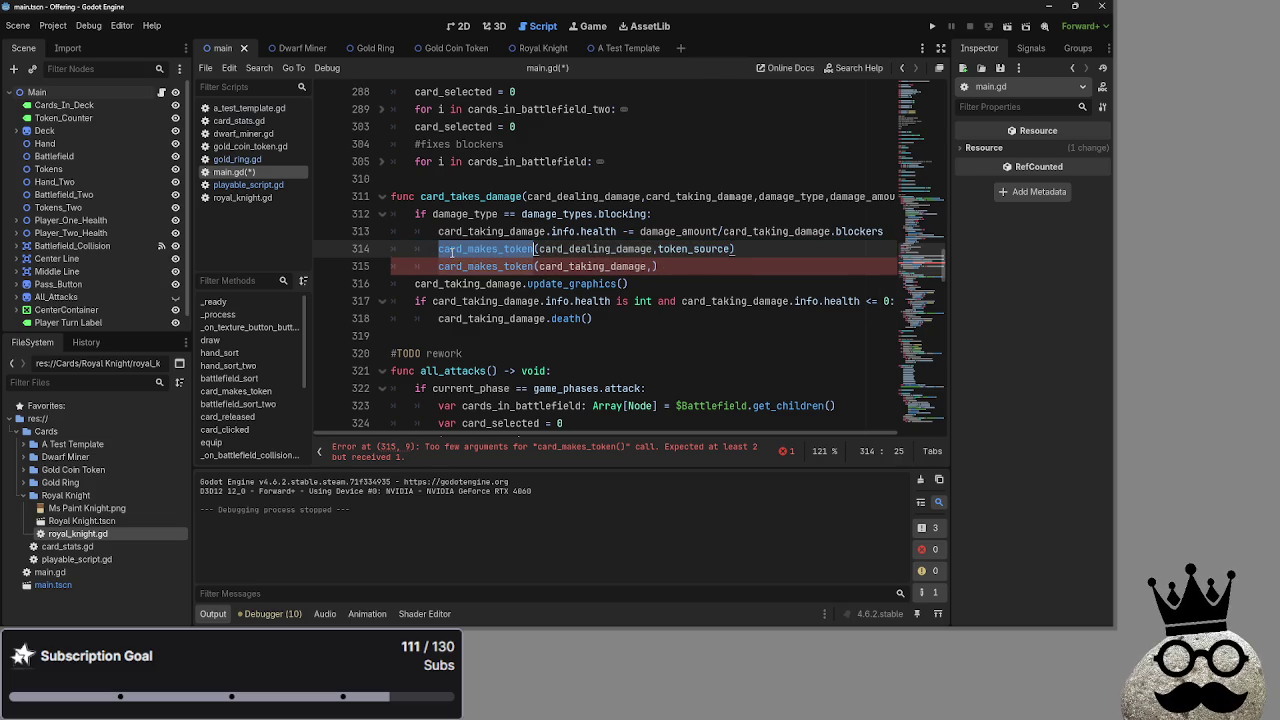
double_click(483, 231)
double_click(498, 266)
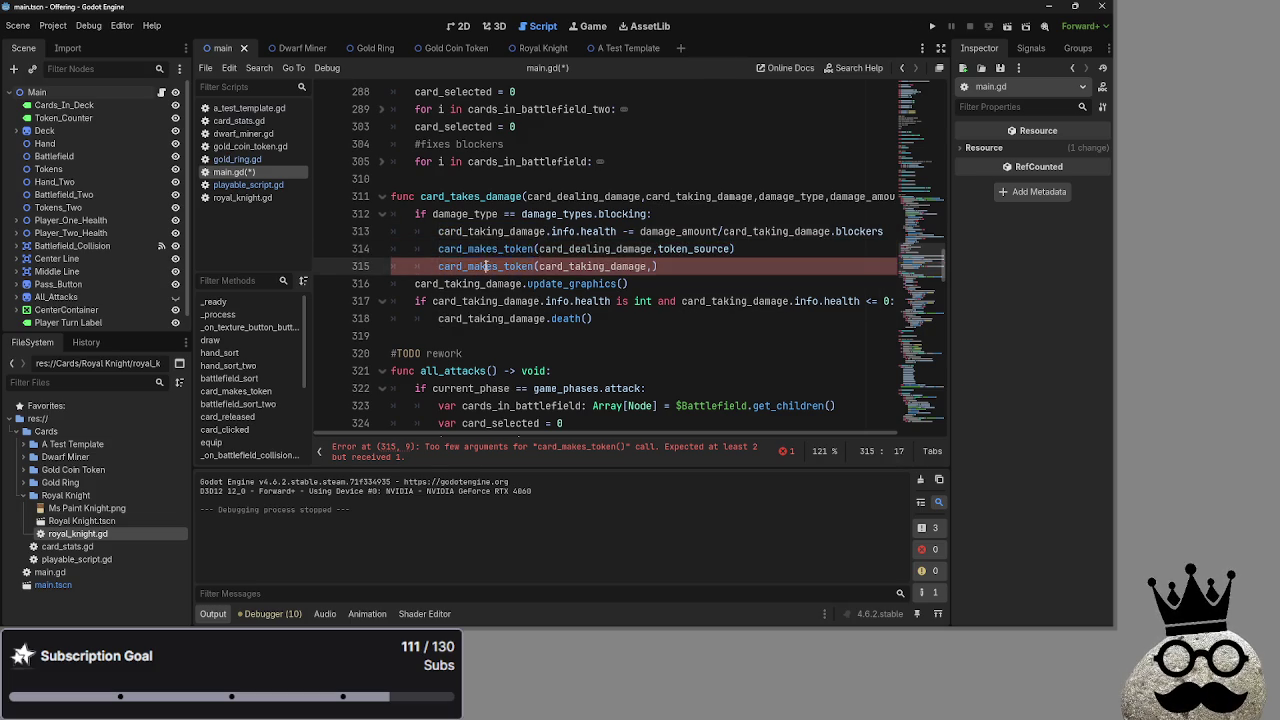
click(498, 266)
double_click(498, 266)
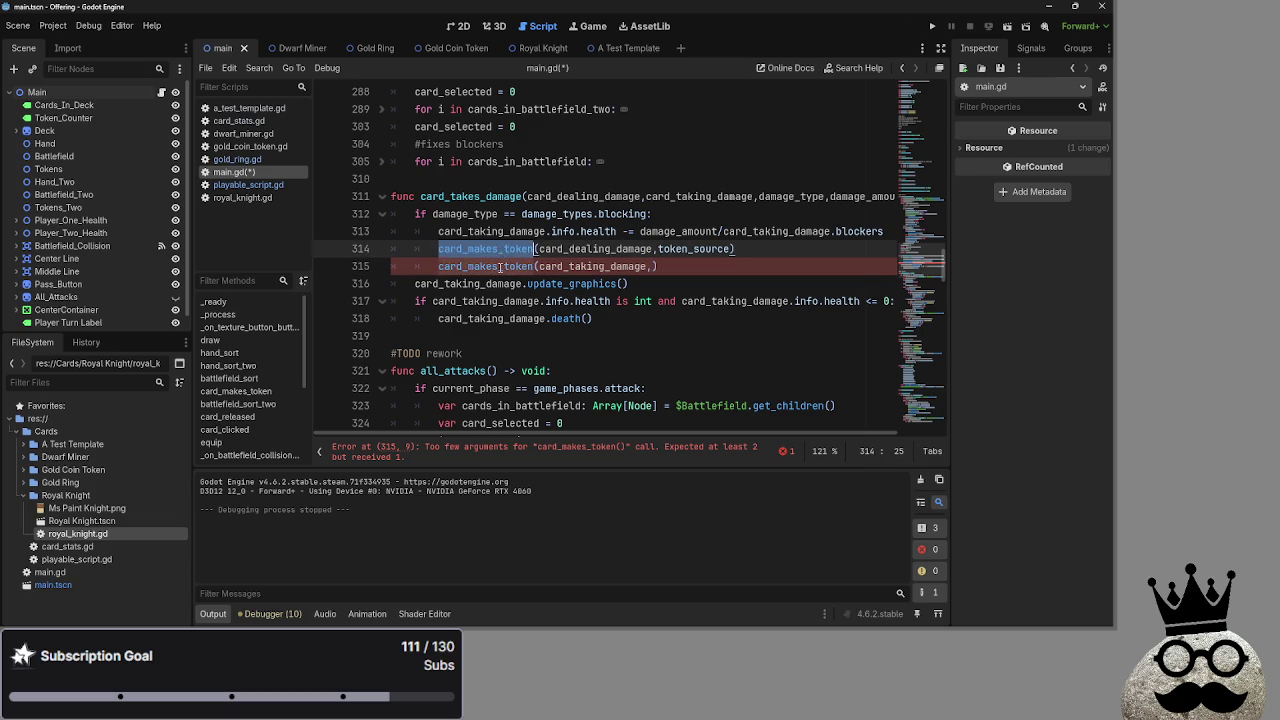
click(500, 249)
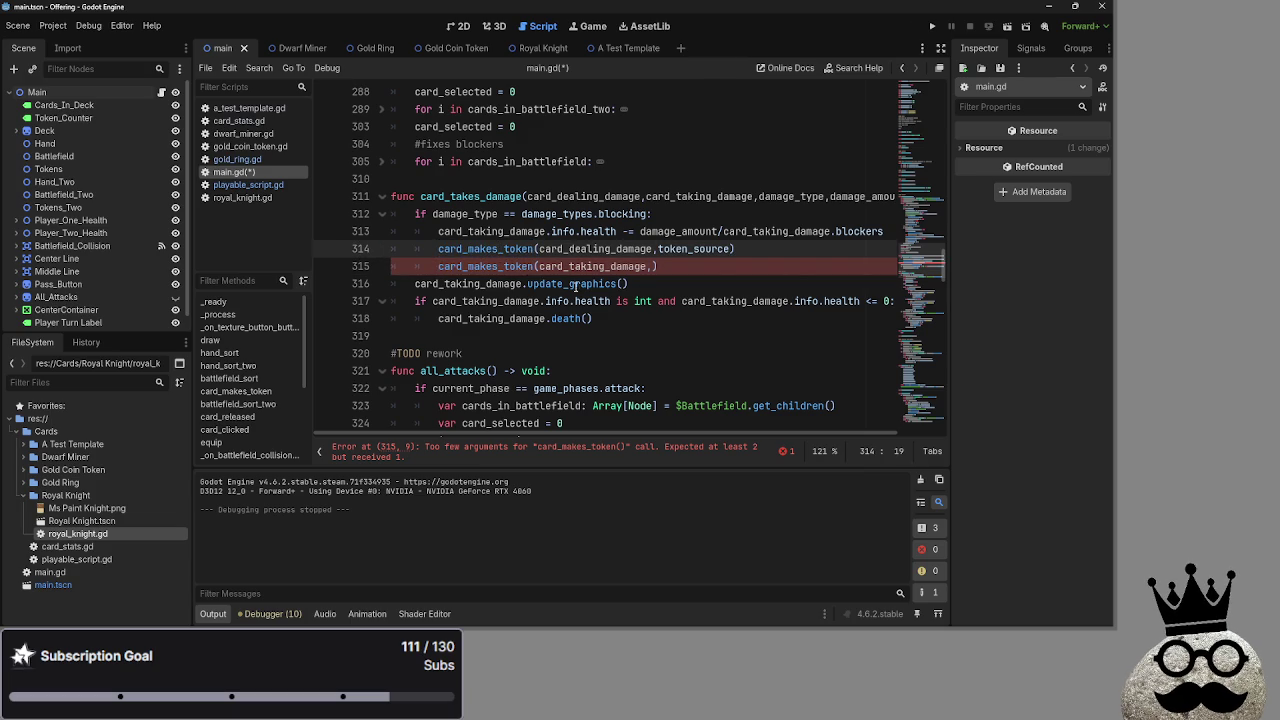
Complete token_source.creature_damage on line 314 and copy it into line 315's call
click(731, 249)
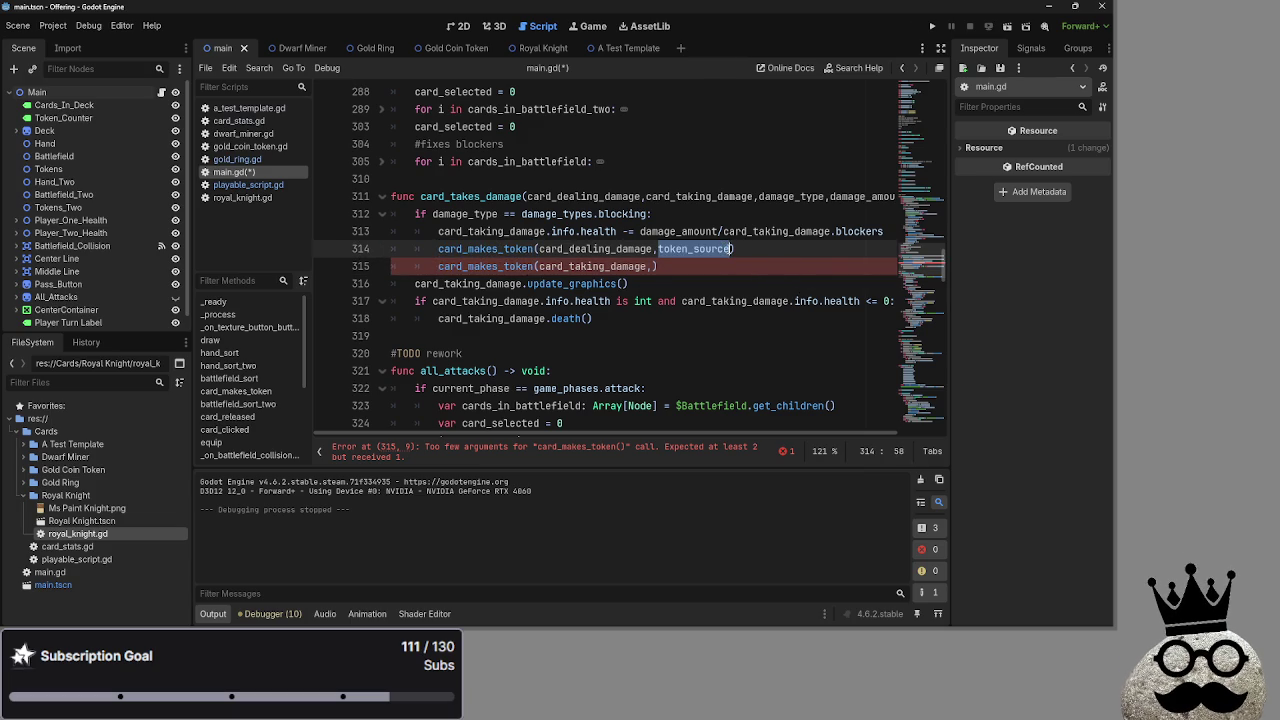
text(,.)
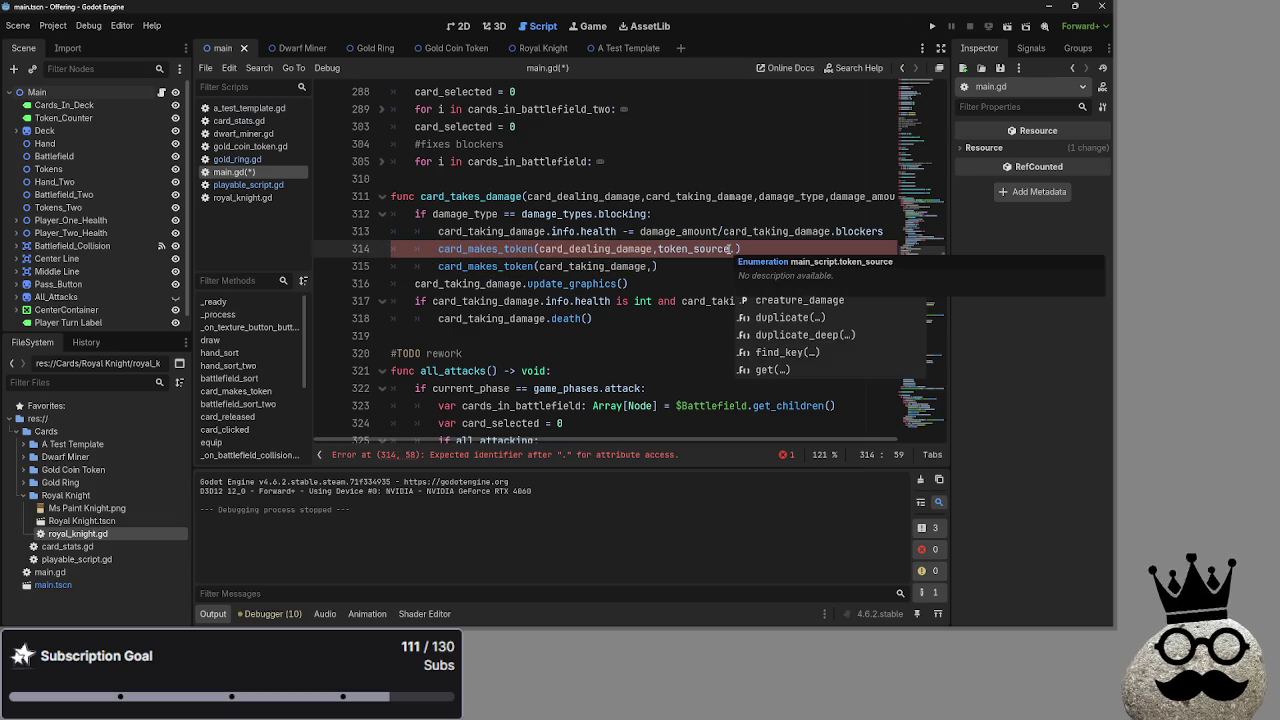
key(Down)
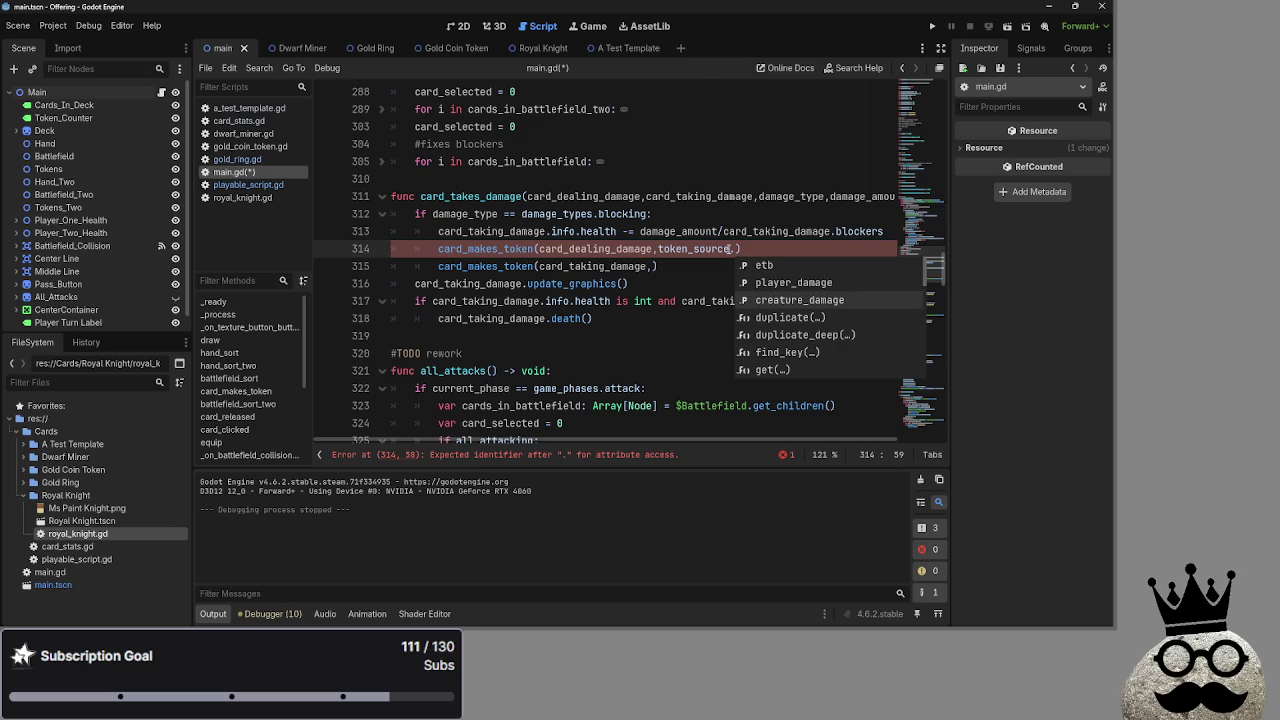
key(Return)
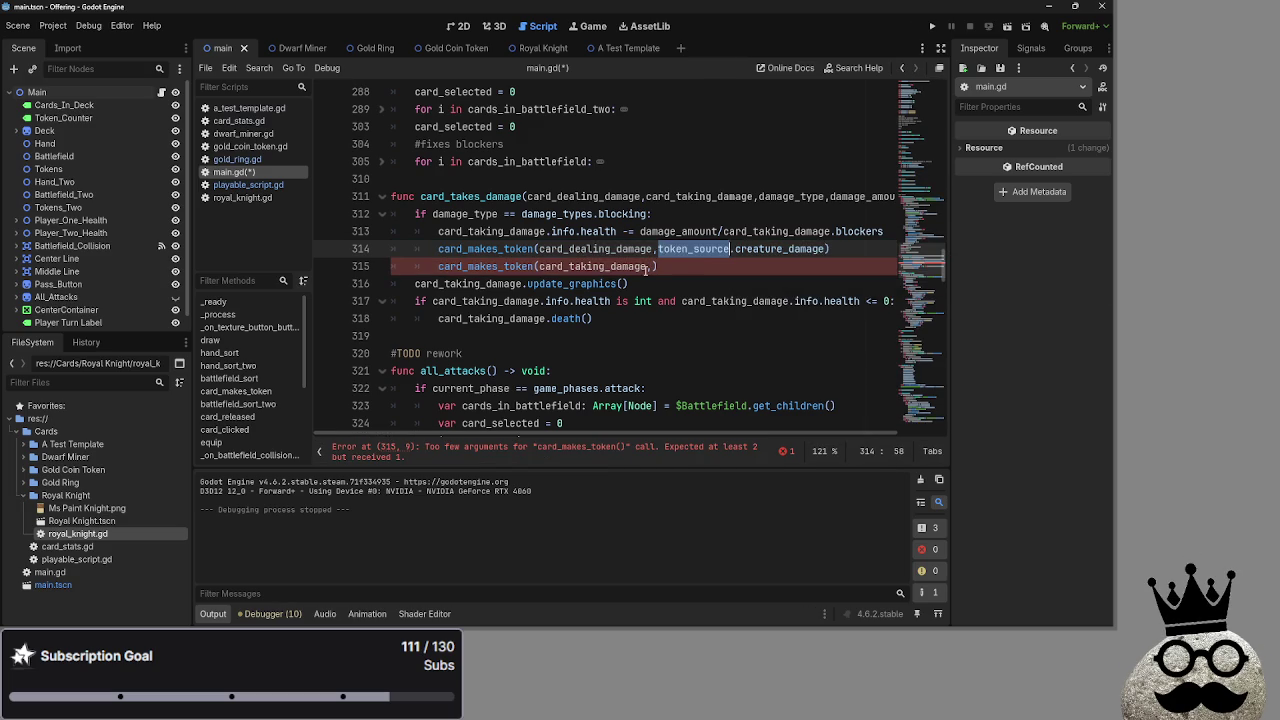
key(Down)
key(Left)
drag(659, 247, 826, 248)
key(End)
scroll(707, 317, up, 1)
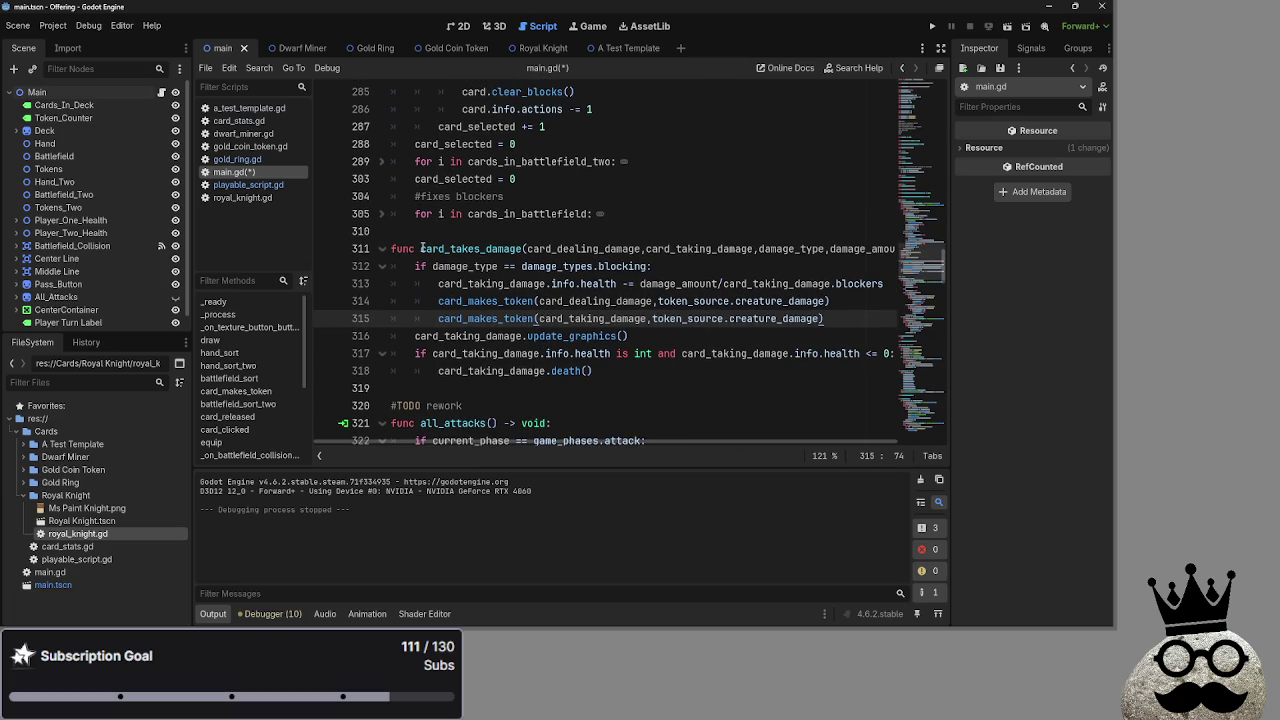
Start a new line below the second call with one less indentation level
click(648, 266)
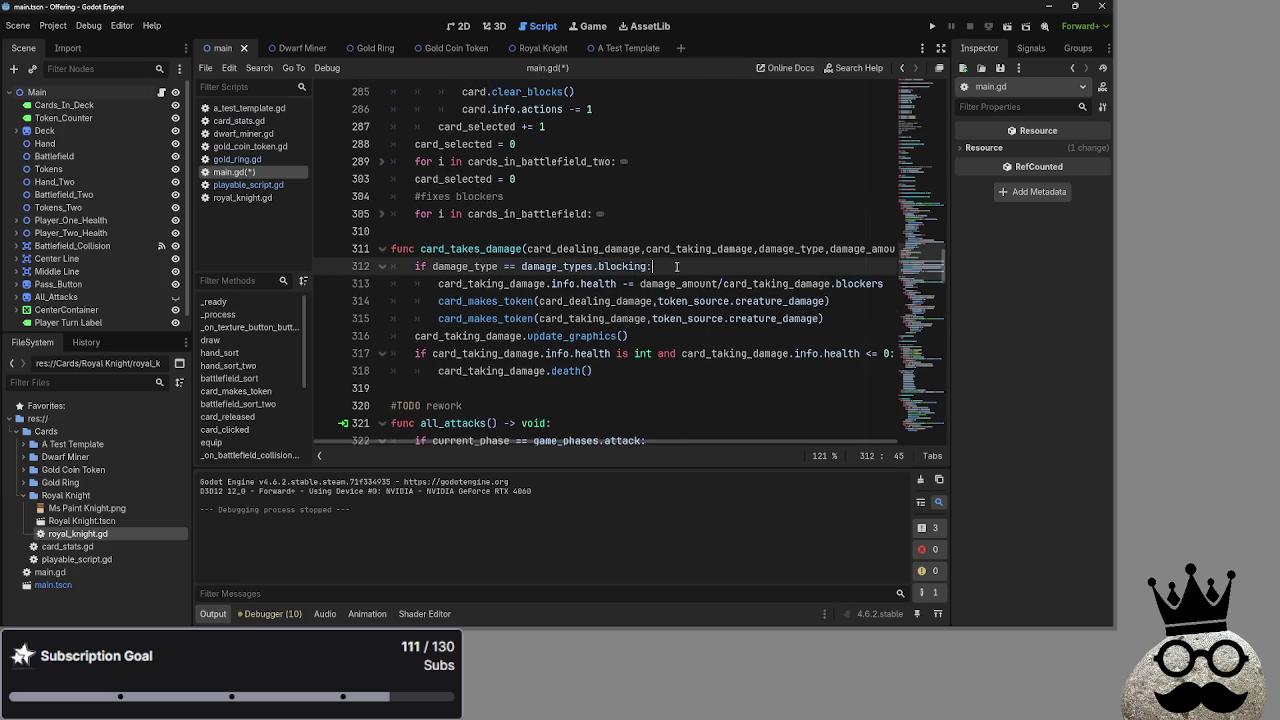
click(840, 317)
key(Return)
key(BackSpace)
scroll(597, 372, up, 4)
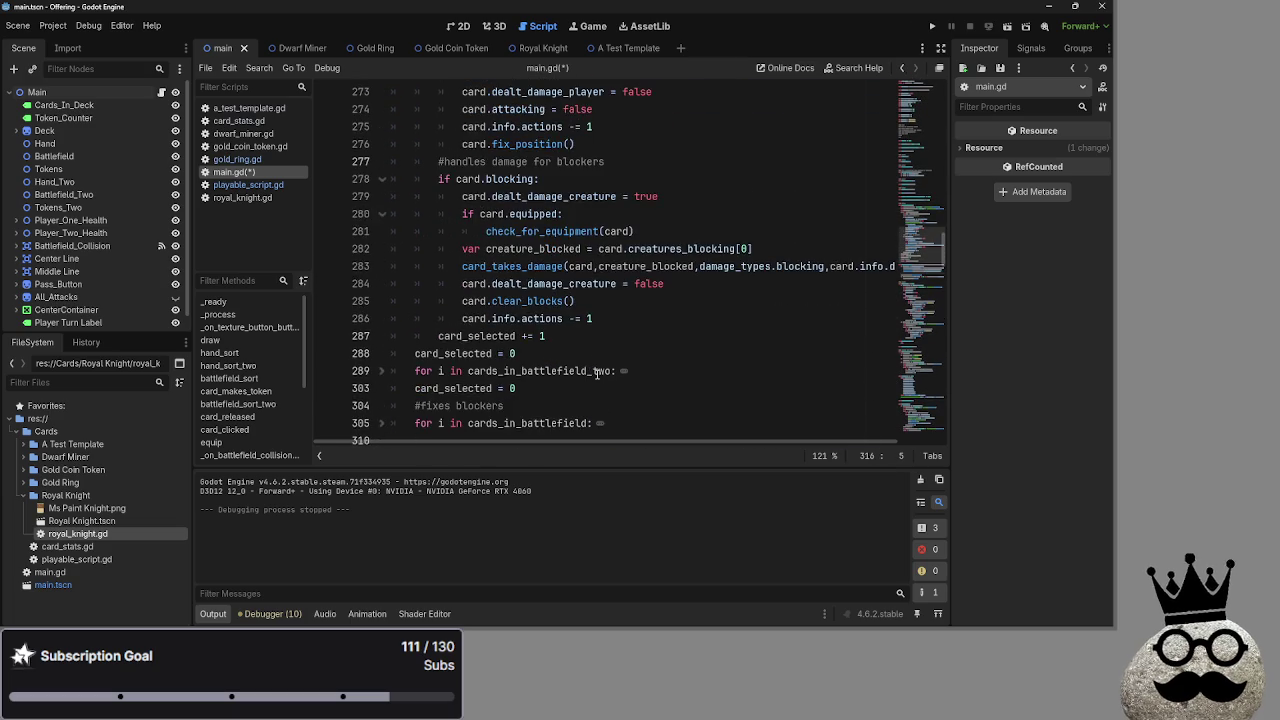
Move the card_dealing_damage token call below the other call and comment it out
scroll(597, 372, down, 4)
click(847, 319)
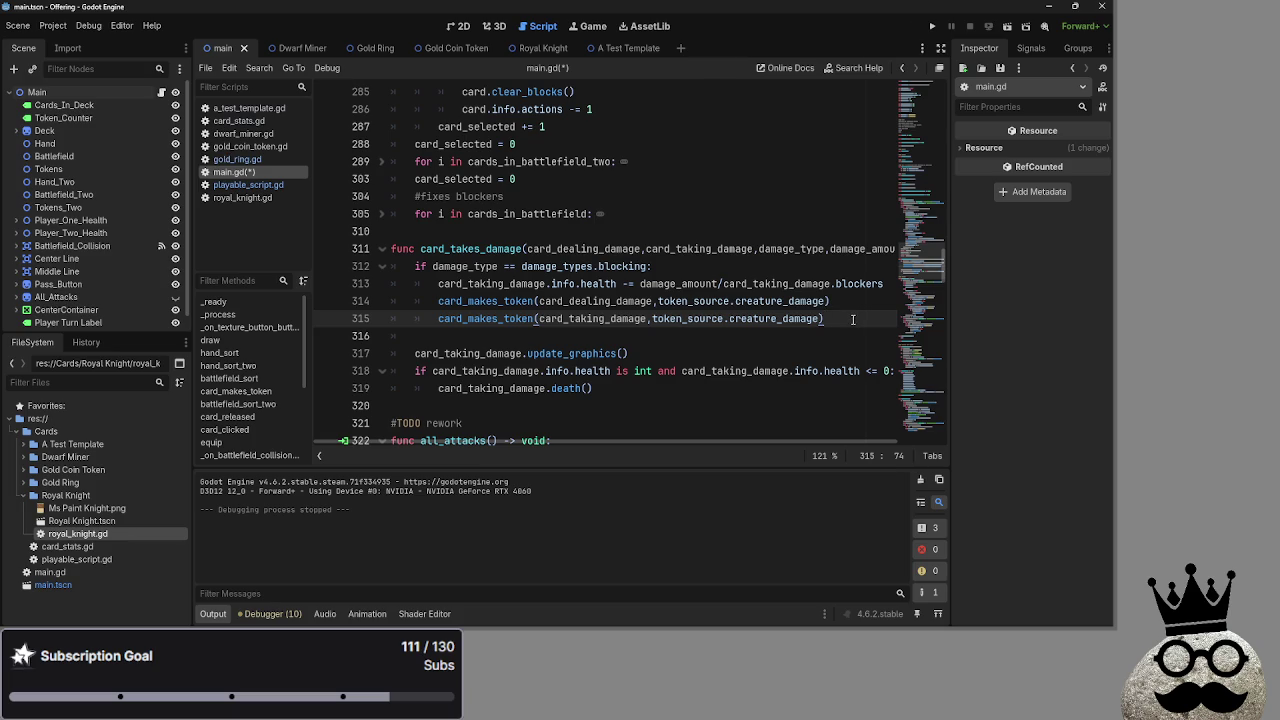
mouse_move(846, 301)
mouse_down()
mouse_move(440, 300)
mouse_move(452, 334)
mouse_move(424, 302)
mouse_move(392, 301)
mouse_up()
key(ctrl+c)
key(BackSpace)
key(BackSpace)
click(464, 320)
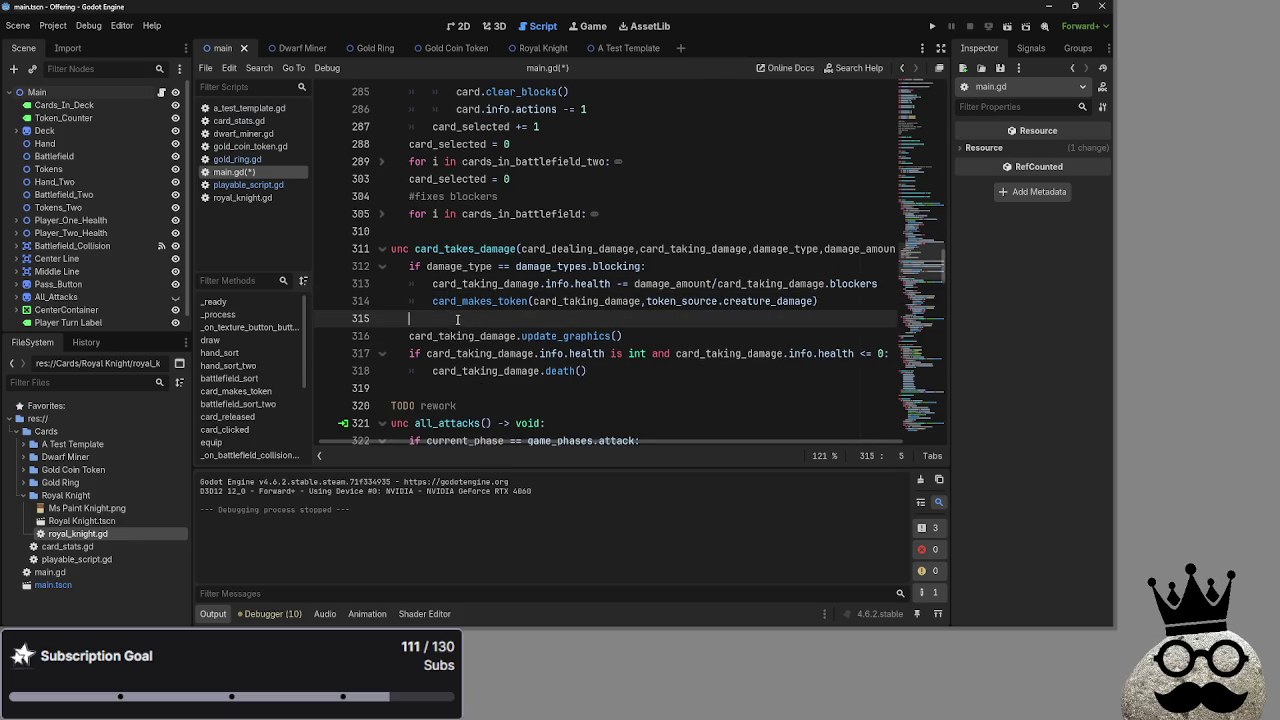
key(Return)
key(ctrl+v)
click(410, 336)
text(#)
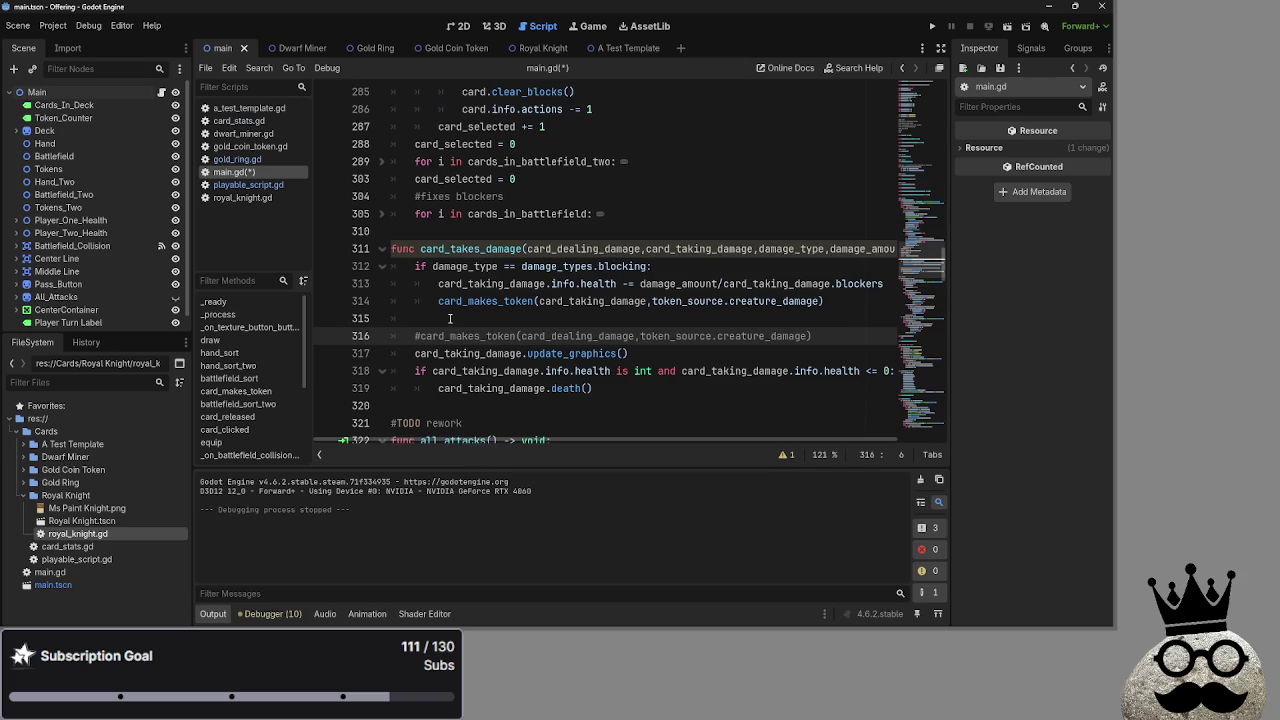
Add an 'if damage_type == damage_types.attacking:' branch with a pass body
click(450, 318)
text(if )
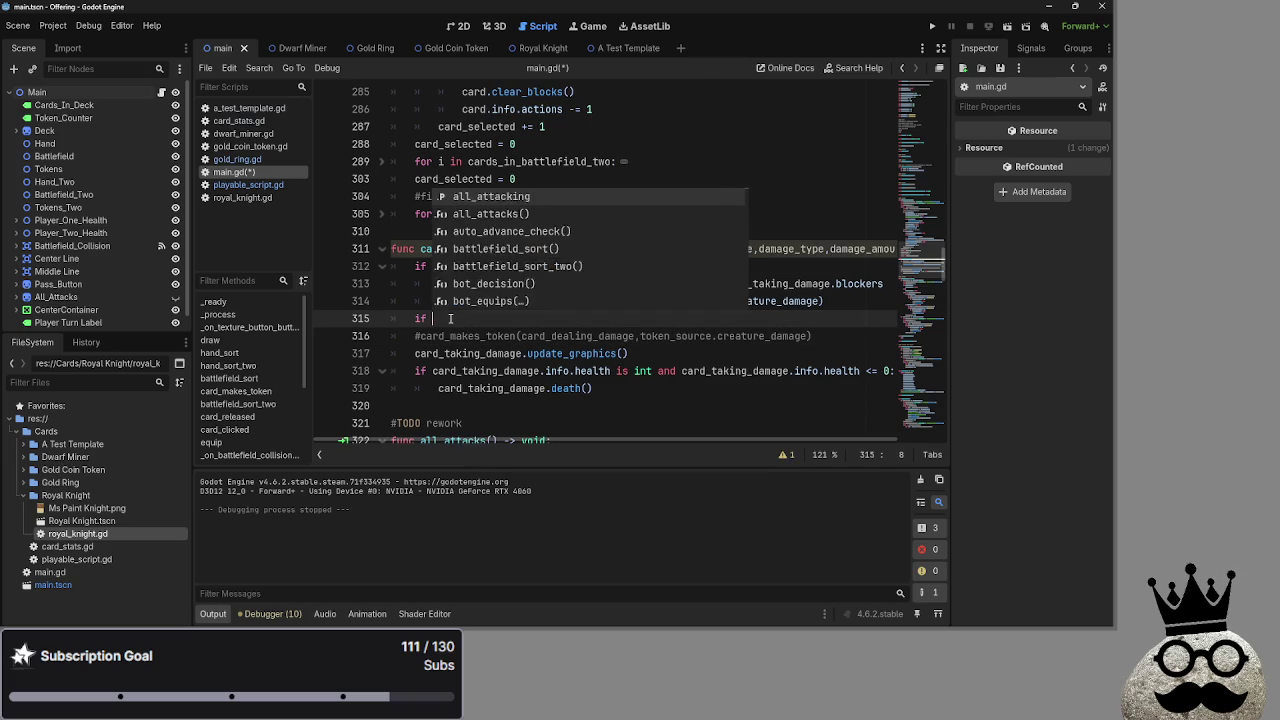
text(damage_ty)
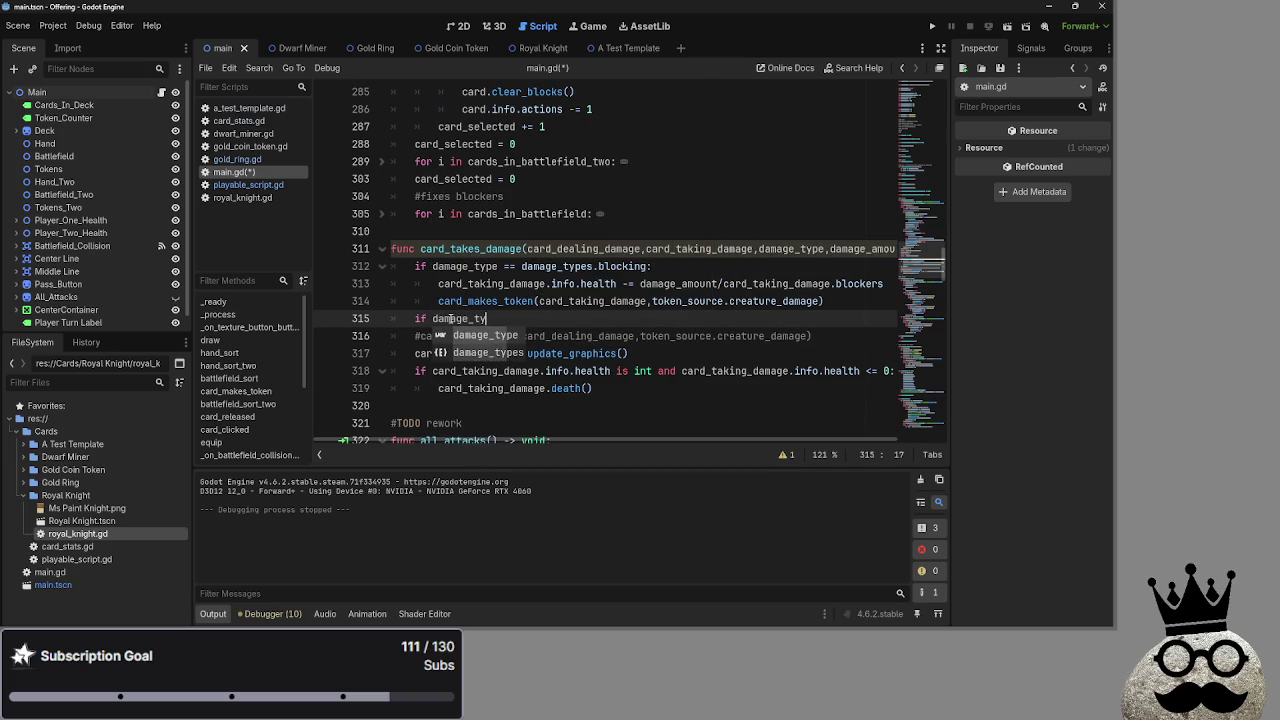
text(pe == dmagea)
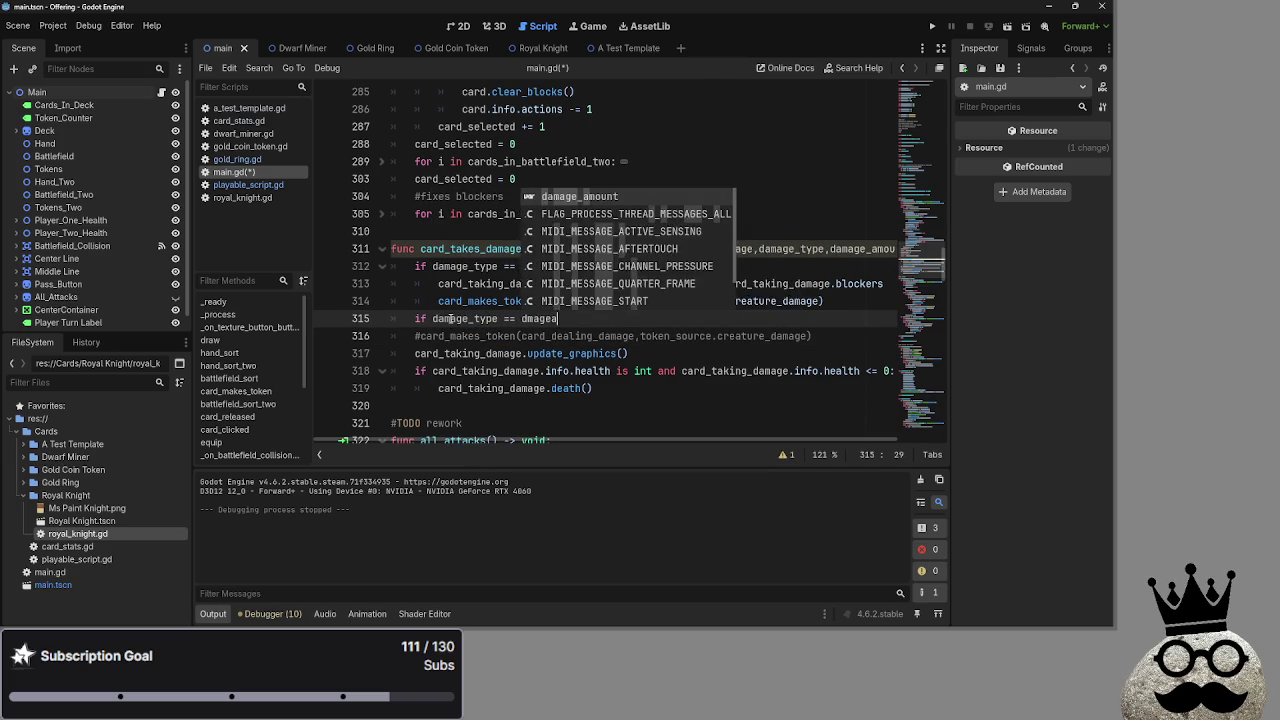
key(BackSpace)
key(BackSpace)
key(BackSpace)
key(BackSpace)
key(BackSpace)
text(amage)
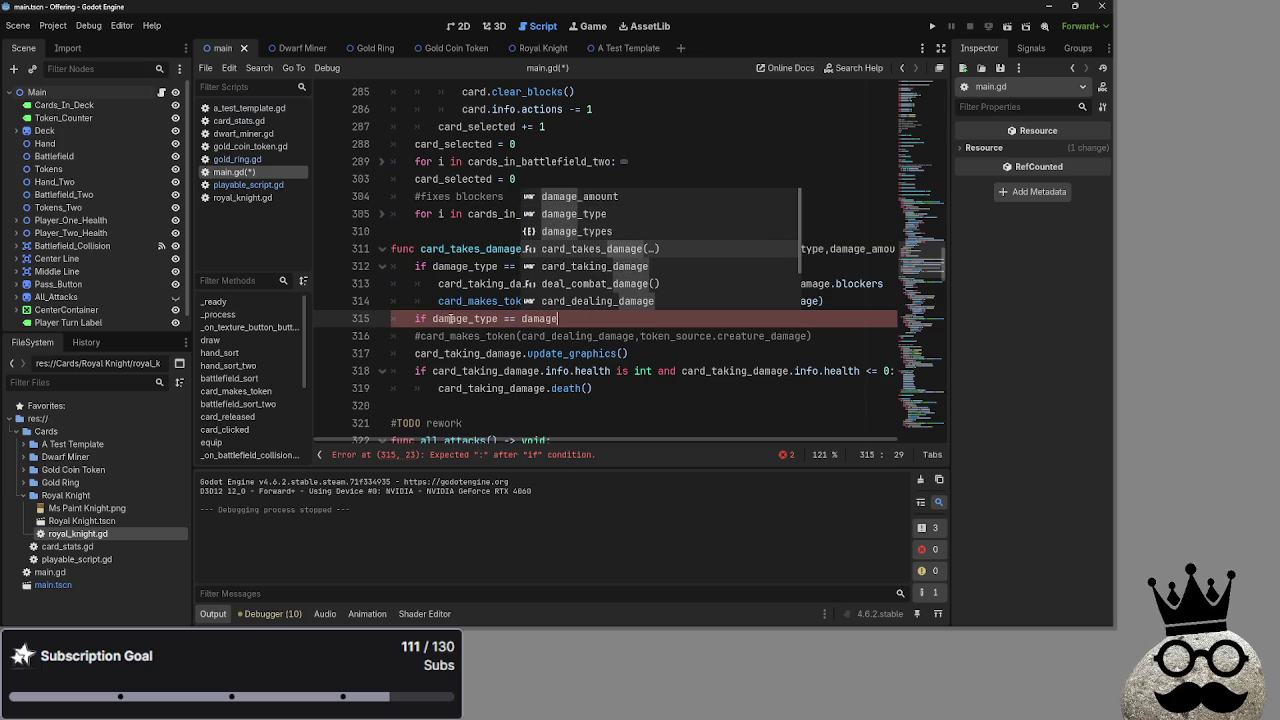
key(Escape)
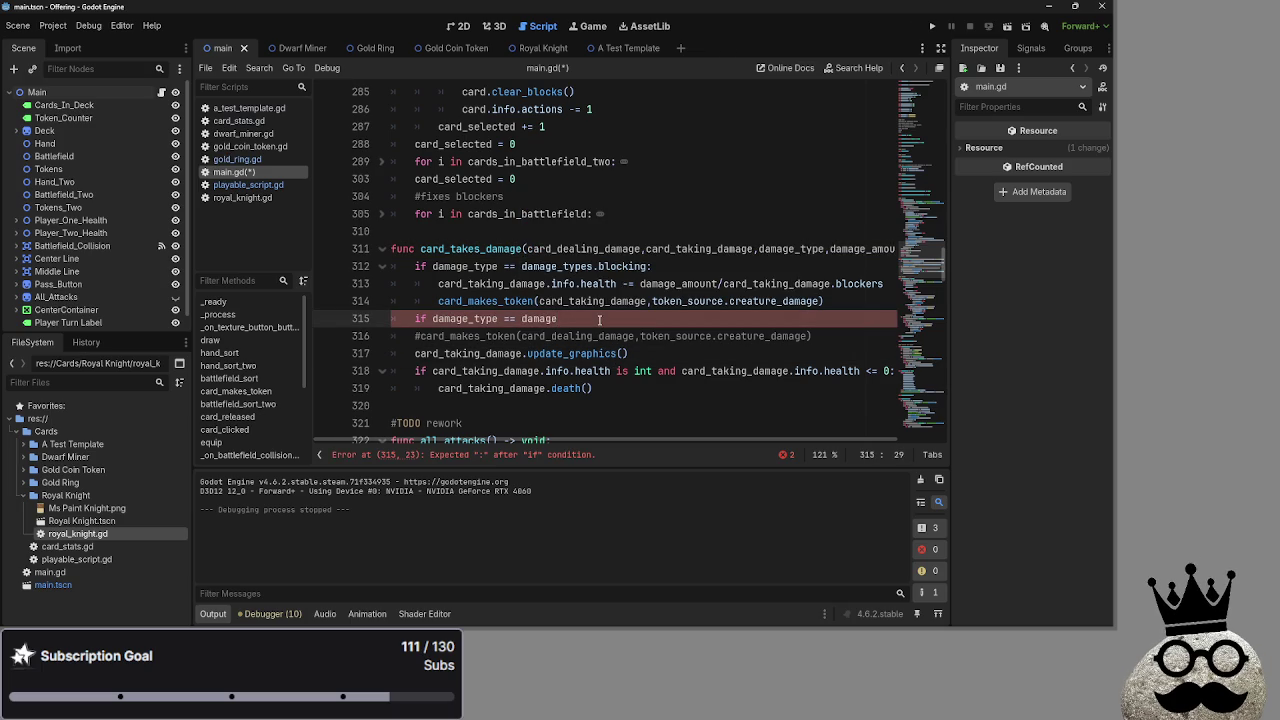
text(_types.at)
key(Return)
text(:)
key(Return)
text(pass)
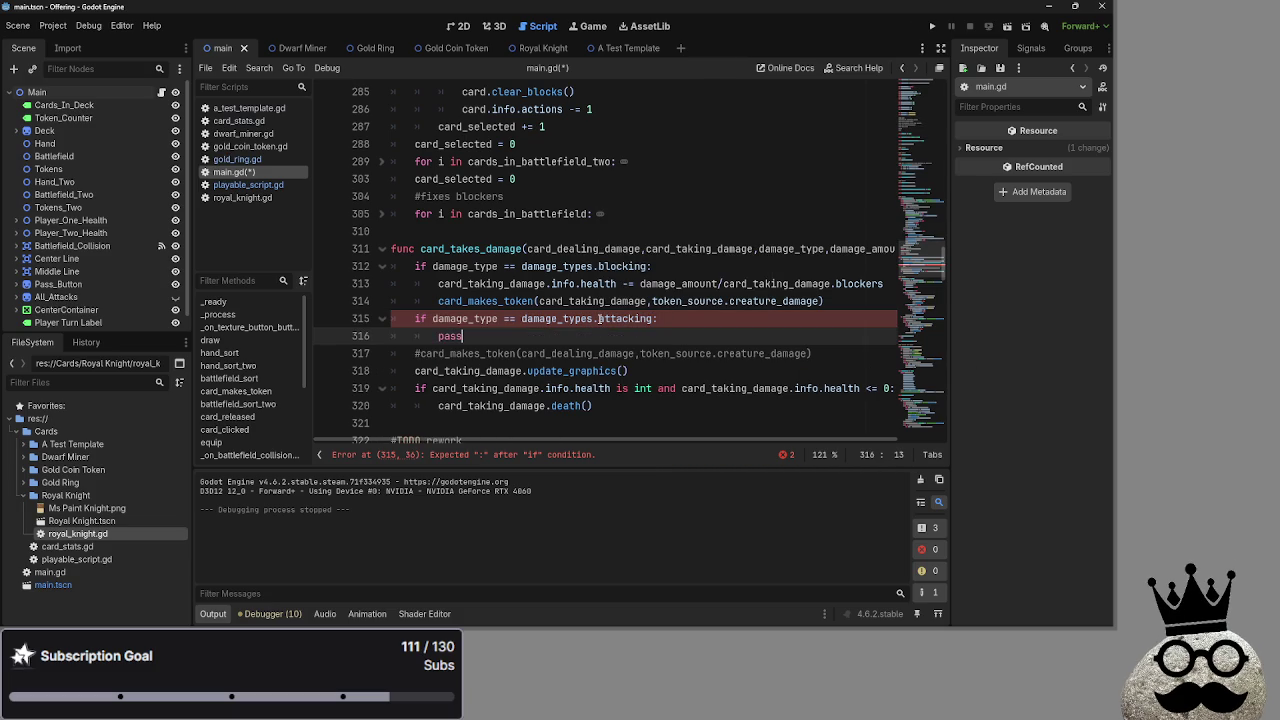
Move the card_dealing_damage token call into the attacking branch above pass
key(Home)
key(Return)
mouse_move(812, 371)
mouse_down()
mouse_move(421, 372)
mouse_move(438, 337)
mouse_move(390, 371)
mouse_up()
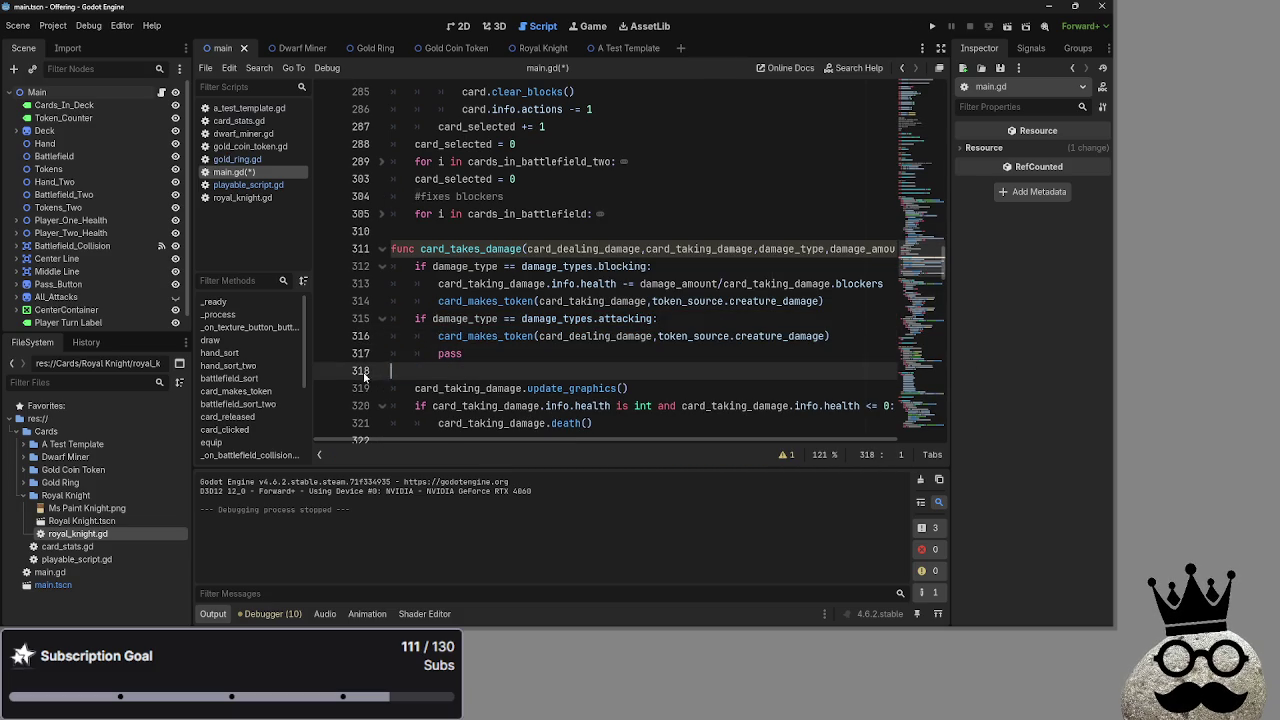
key(BackSpace)
key(BackSpace)
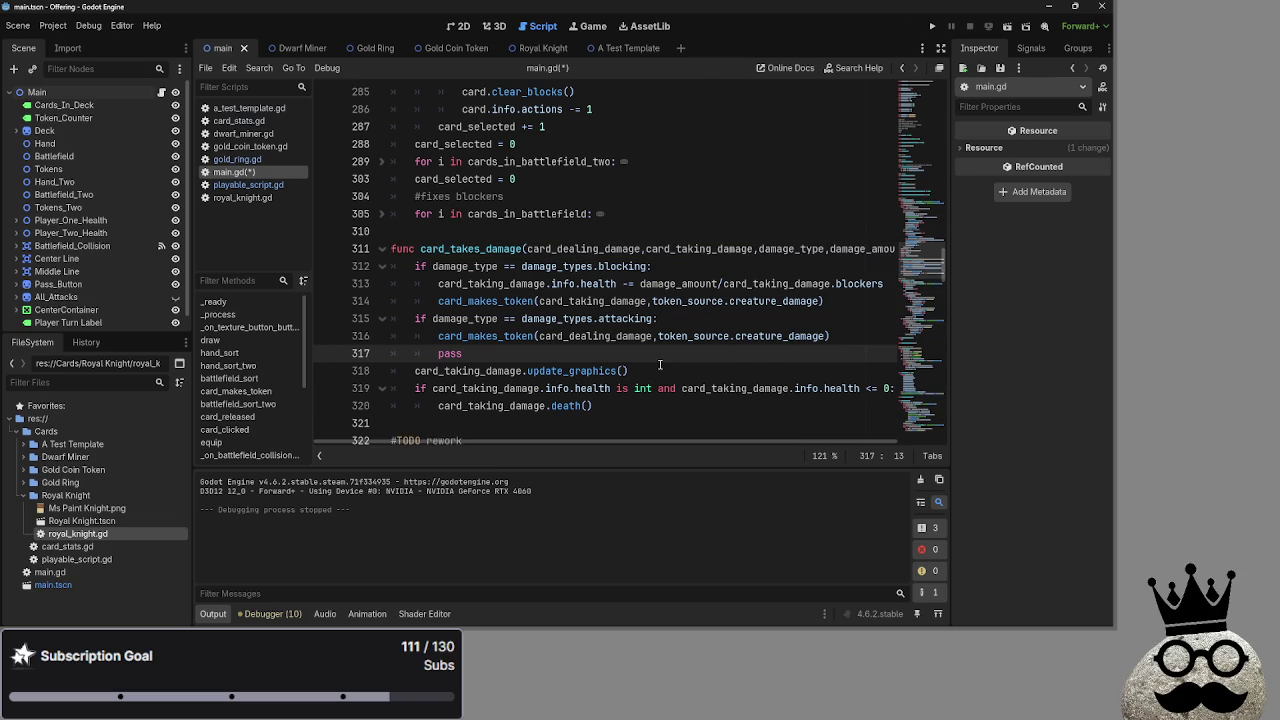
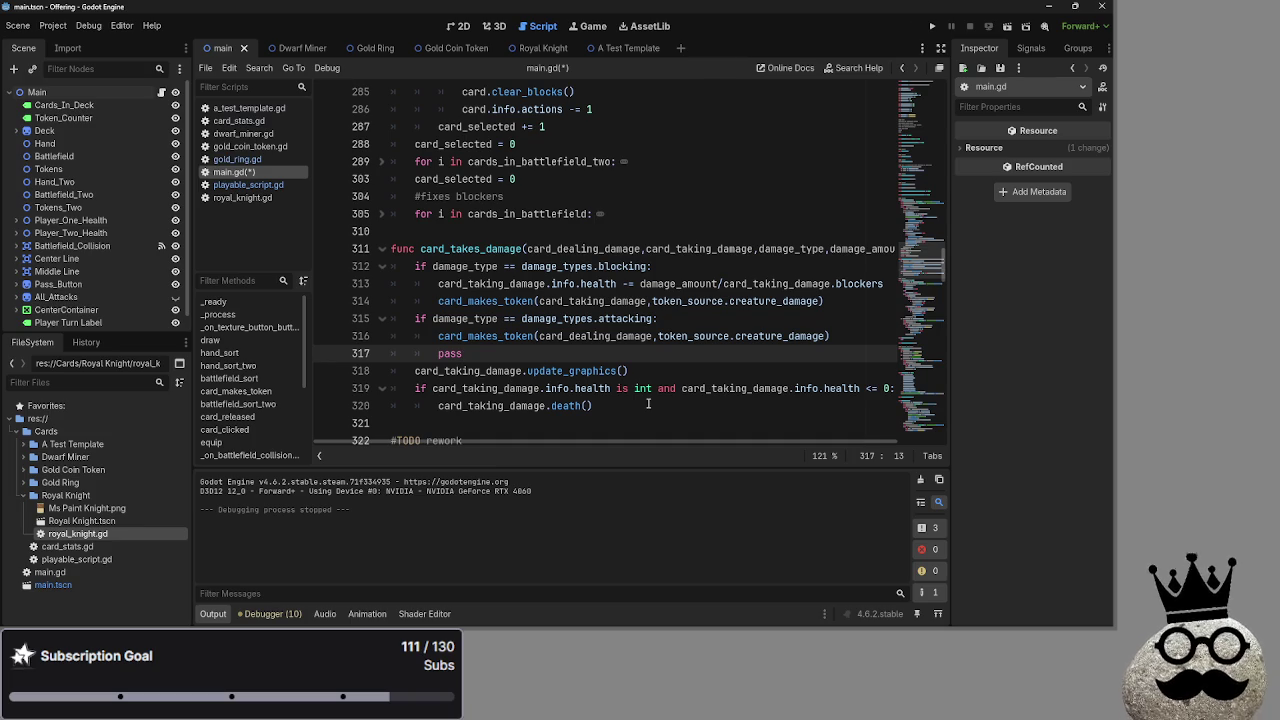
Delete the leftover pass line from the attacking branch of card_takes_damage
click(733, 318)
key(Return)
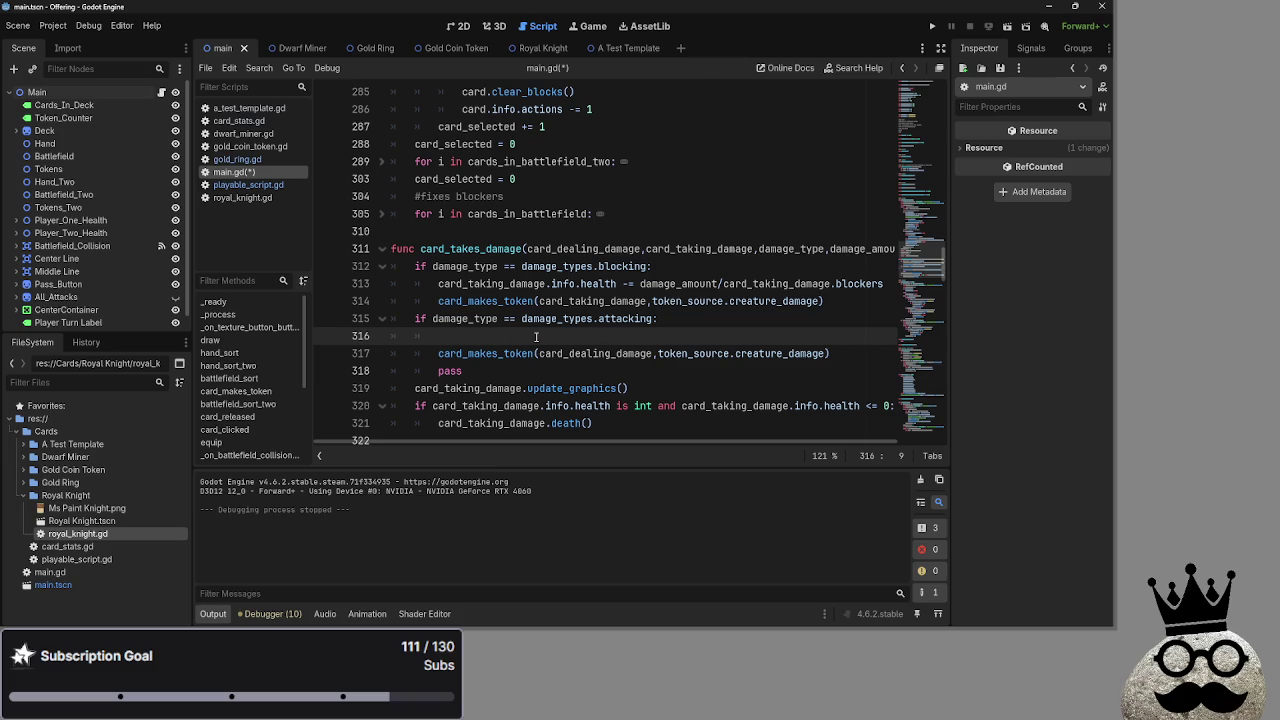
text(card_)
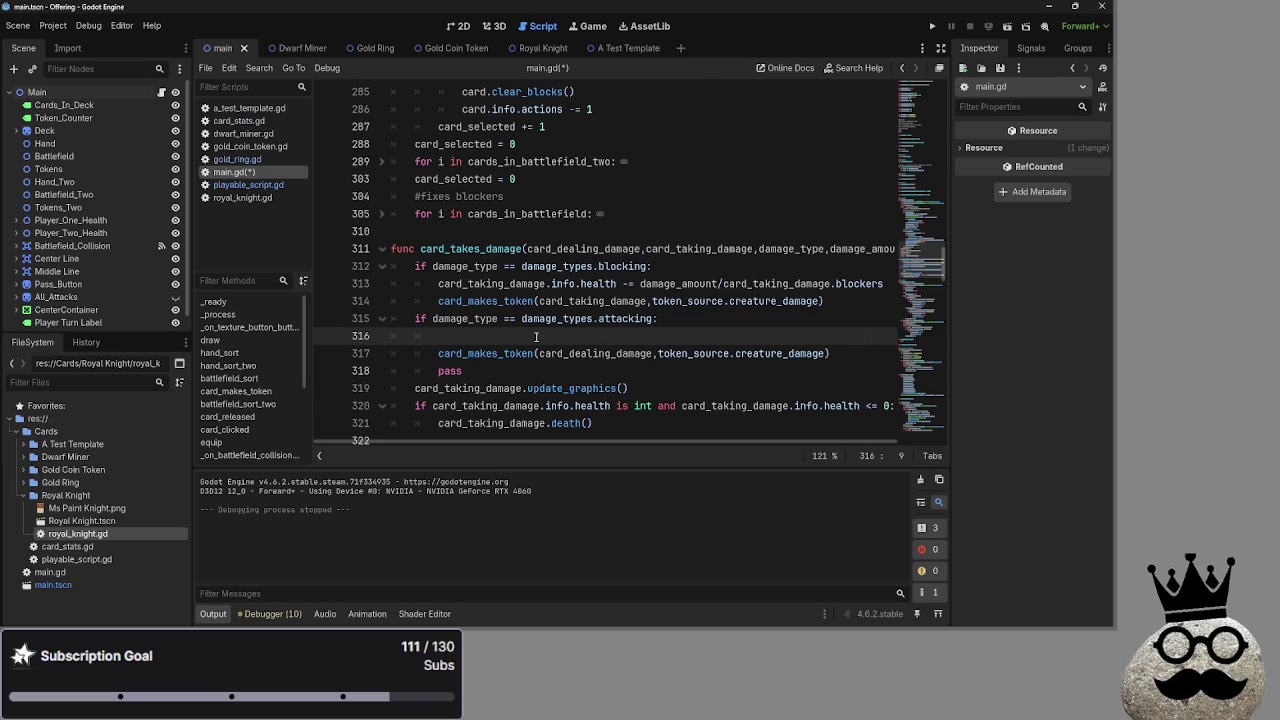
key(BackSpace)
key(BackSpace)
key(BackSpace)
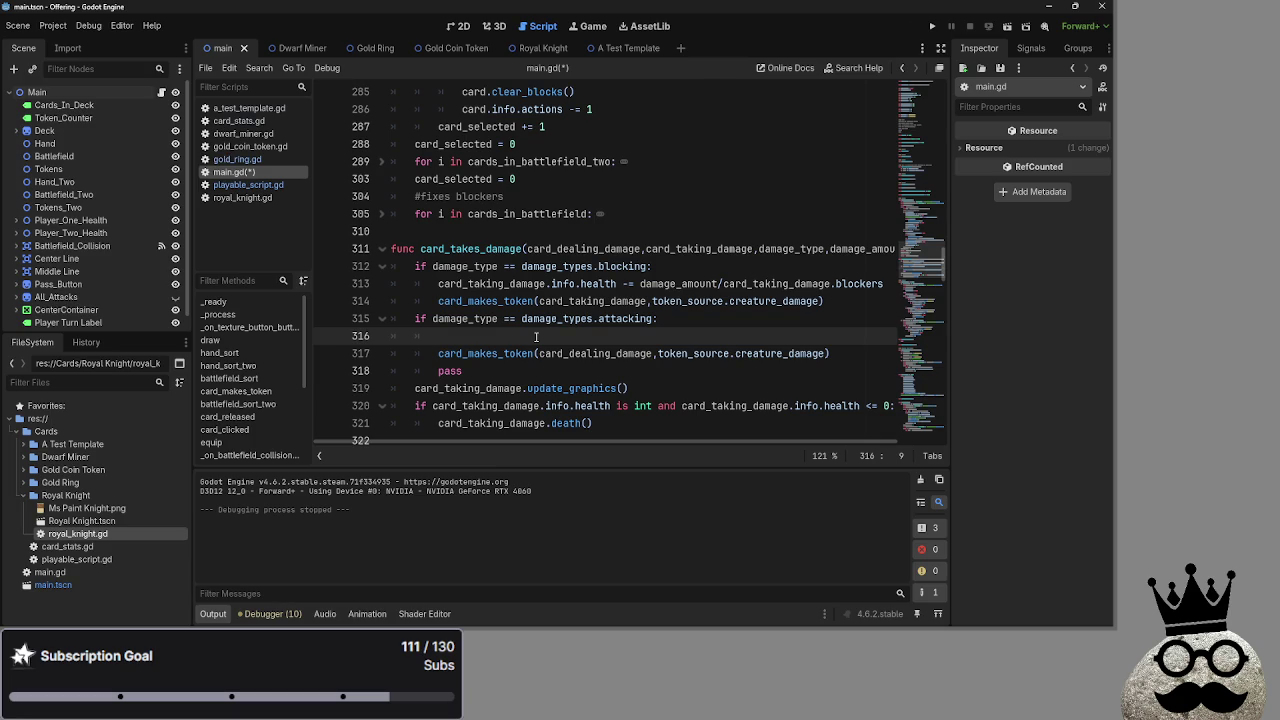
key(BackSpace)
key(BackSpace)
key(BackSpace)
mouse_move(462, 353)
mouse_down()
mouse_move(337, 349)
mouse_move(335, 324)
mouse_up()
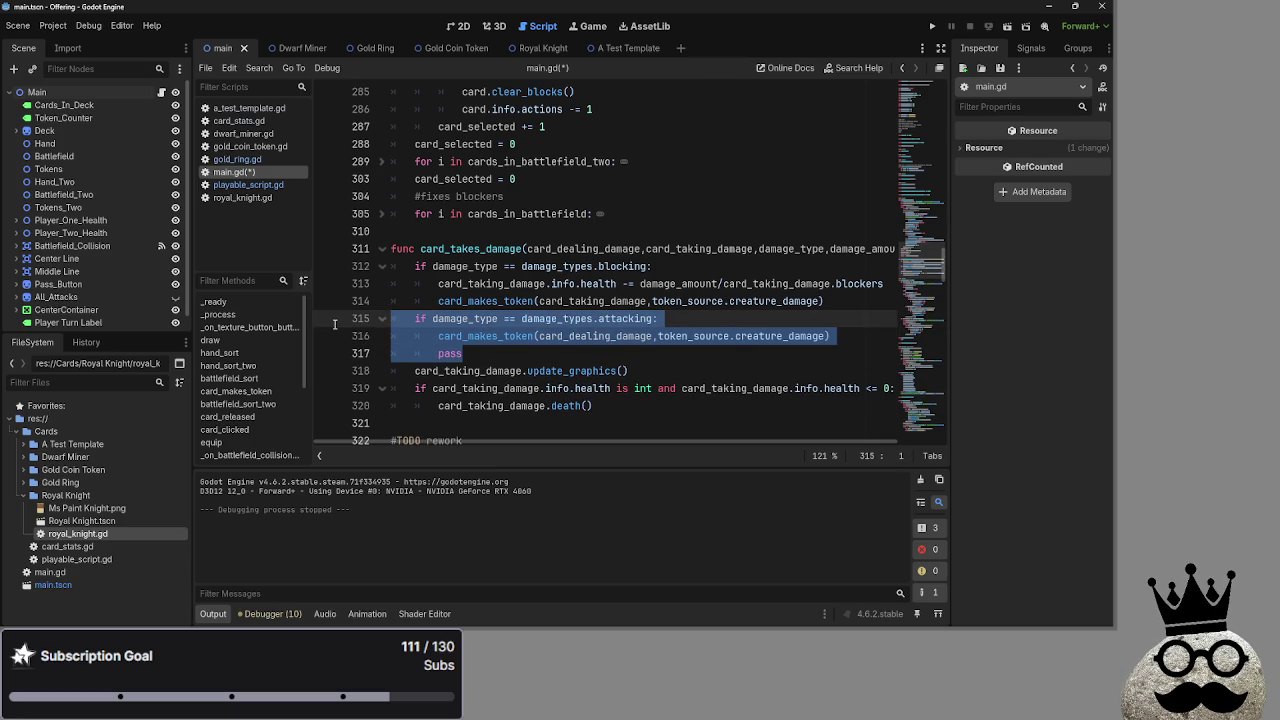
key(Right)
key(BackSpace)
key(BackSpace)
key(BackSpace)
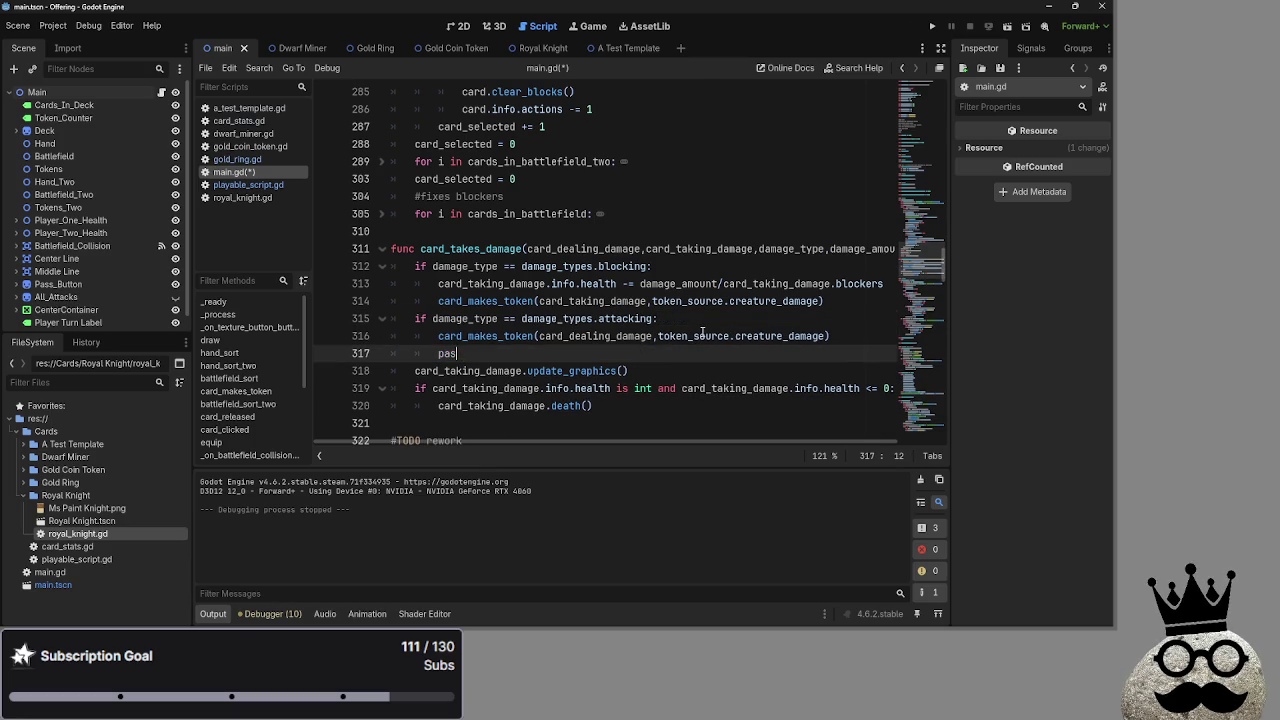
key(BackSpace)
key(BackSpace)
key(BackSpace)
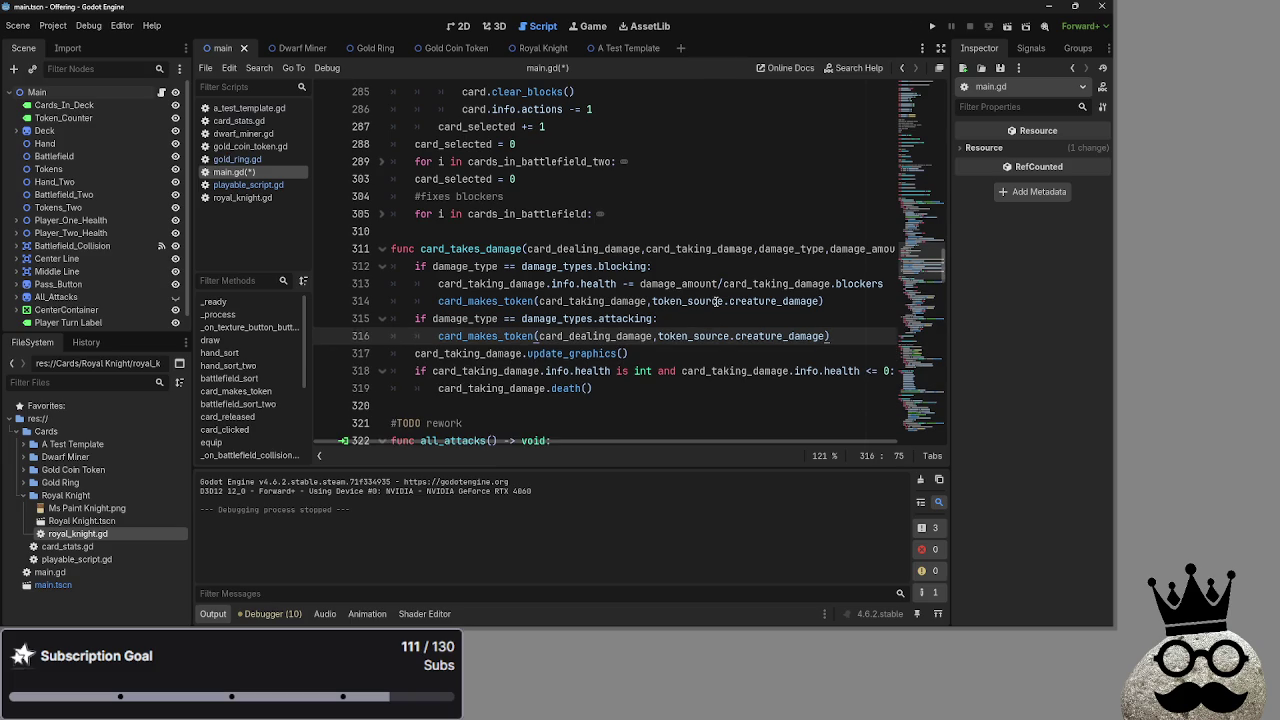
click(719, 302)
click(718, 318)
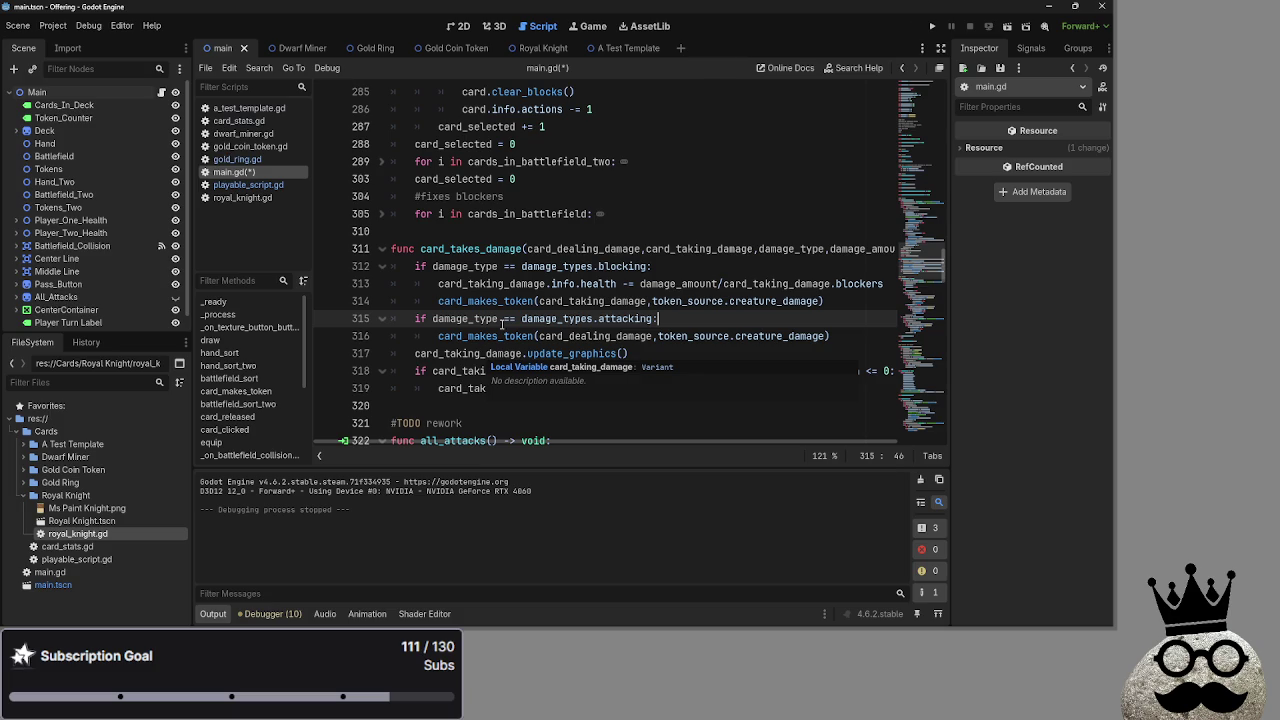
Open a new blank line after the blocking branch's health subtraction on line 313
click(885, 285)
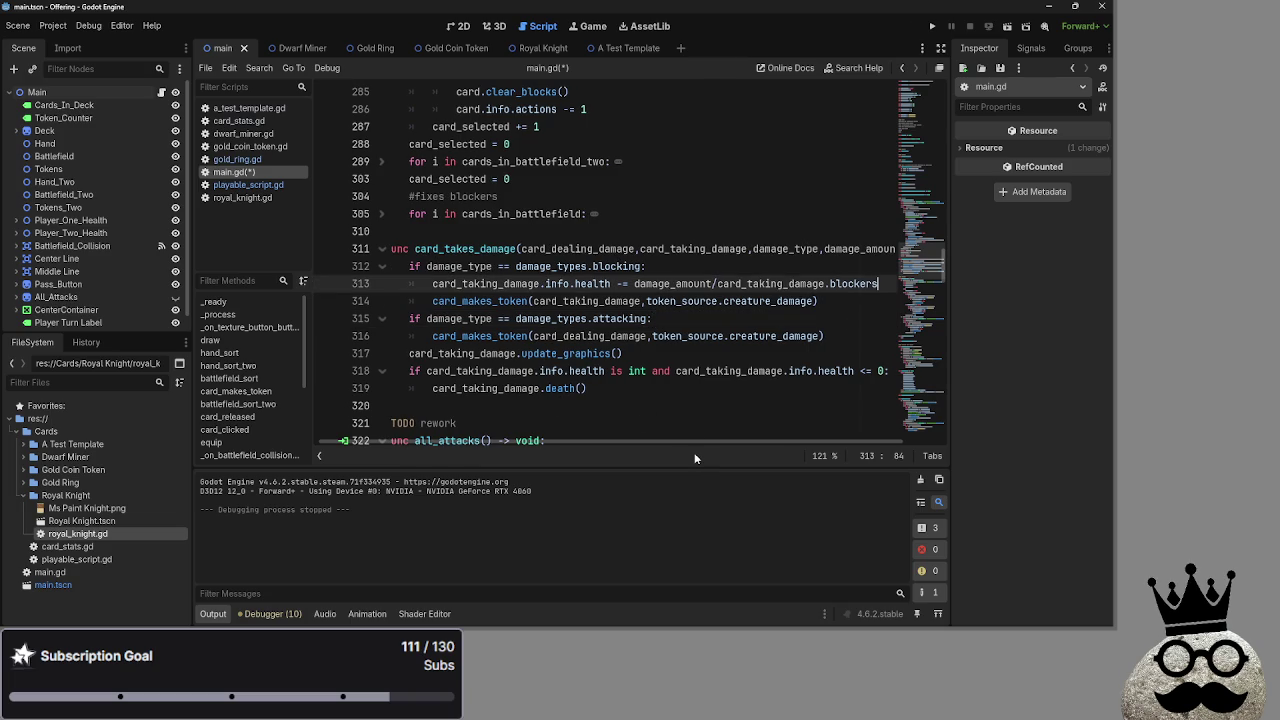
drag(670, 441, 607, 441)
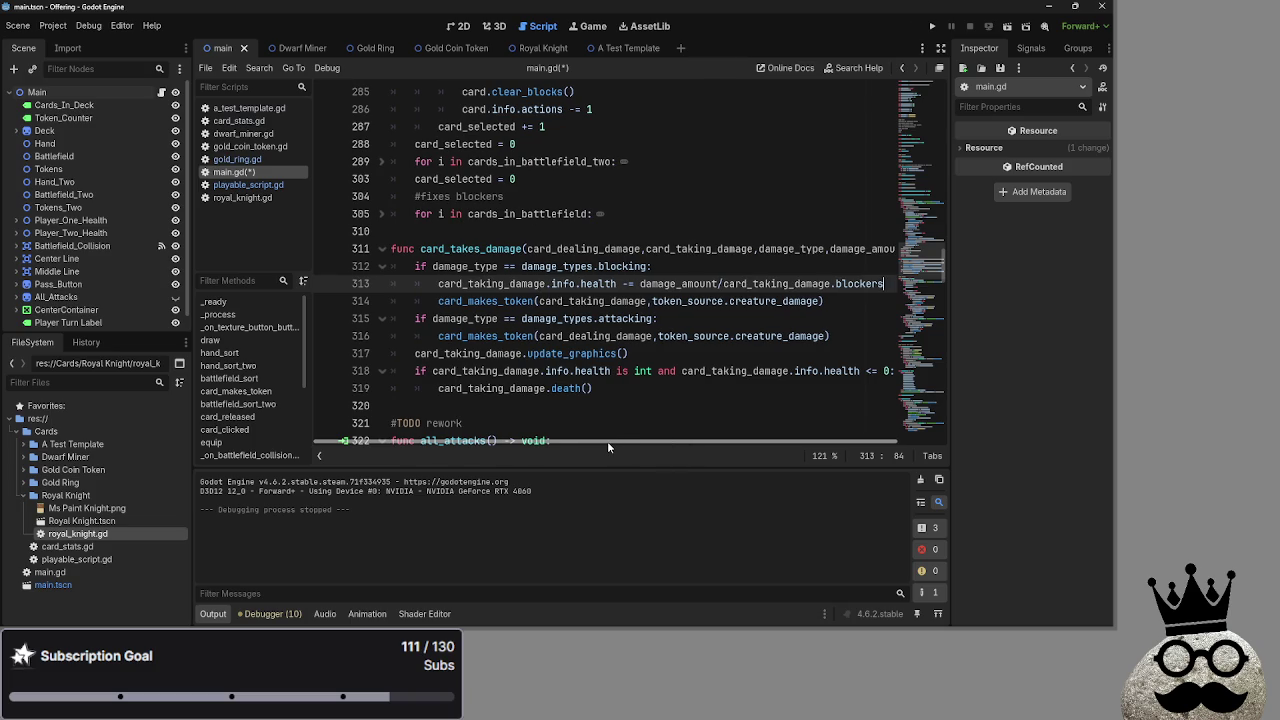
key(Return)
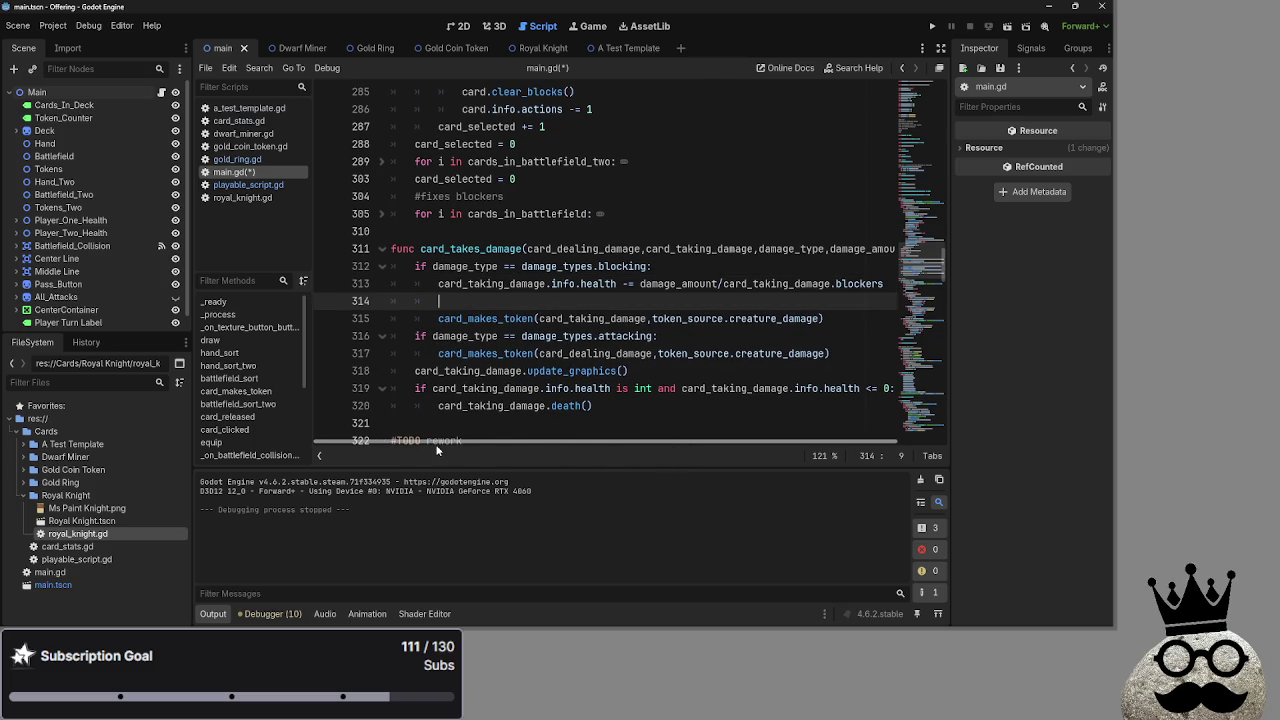
Add card_dealing_damage.info.health -= card_taking_damage.info.damage to the blocking branch
text(card_d)
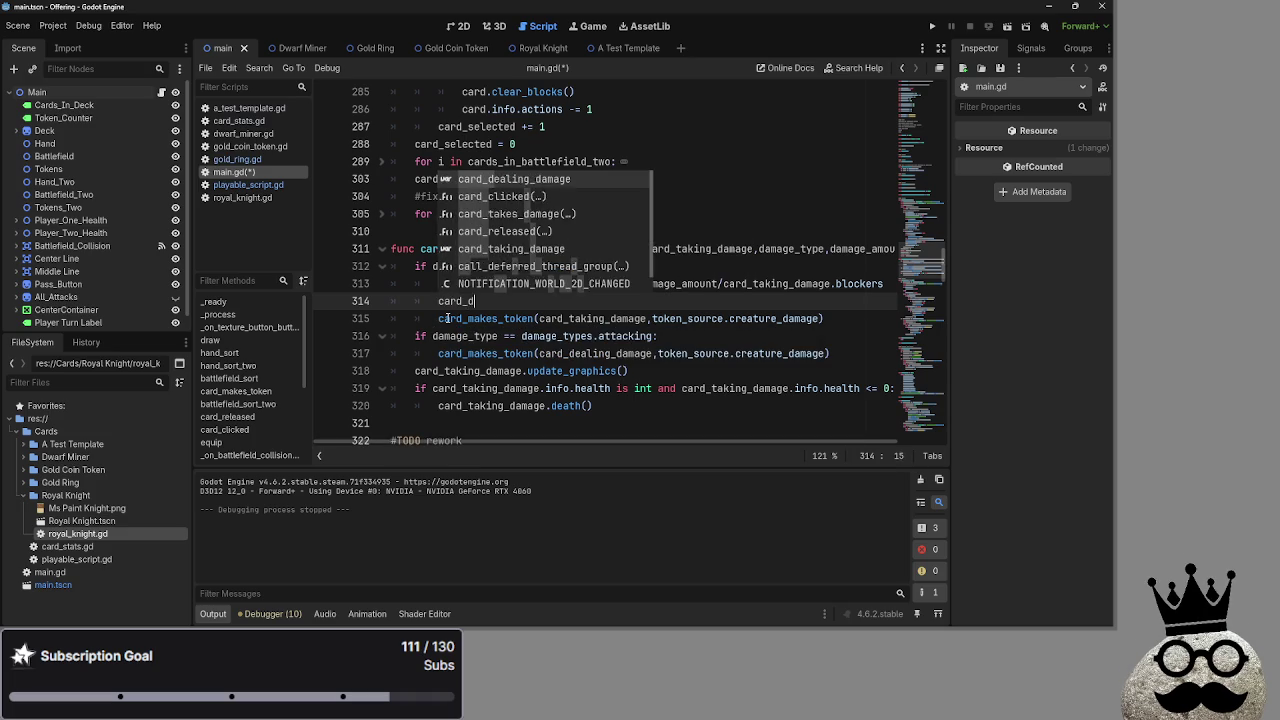
text(ealing_damage.)
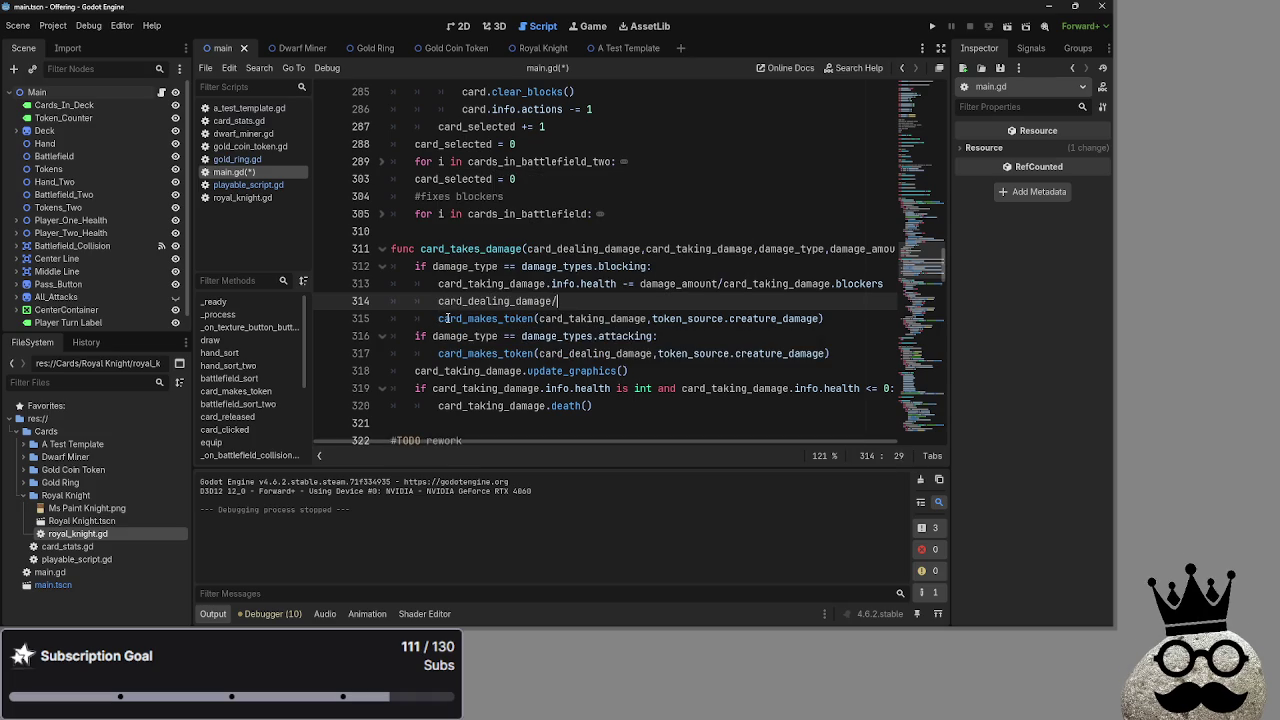
text(info.health)
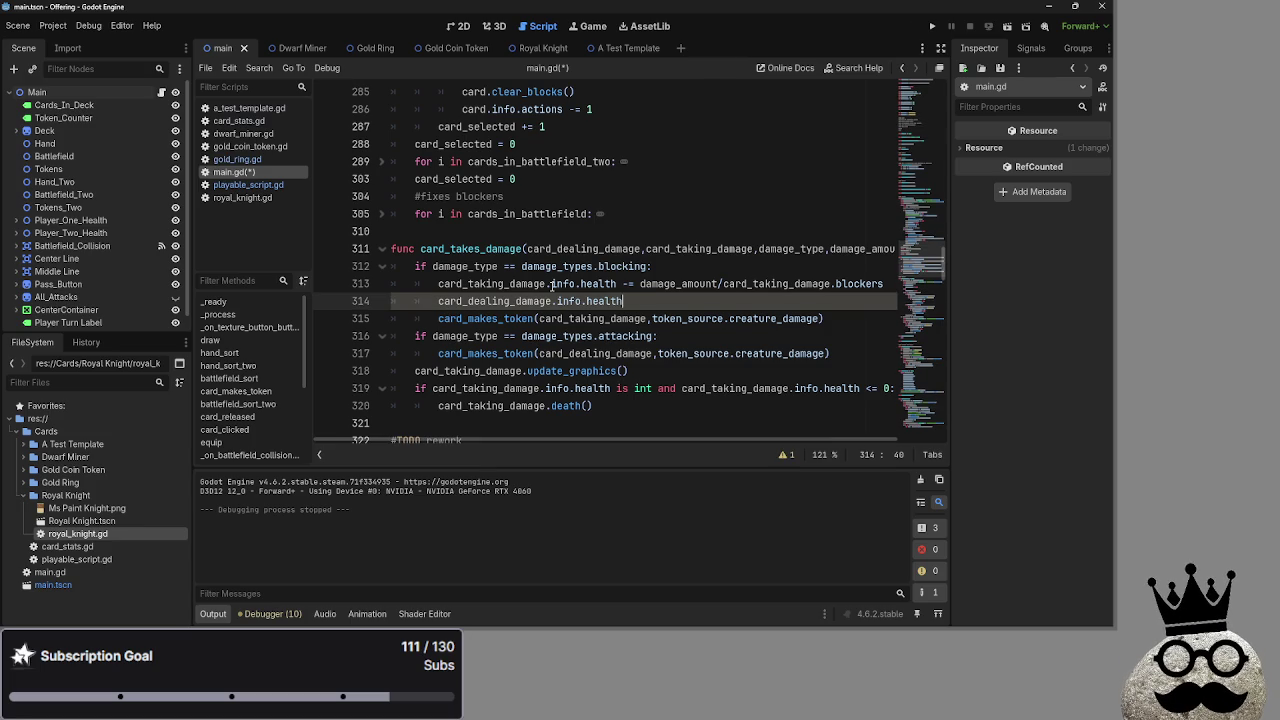
text( -)
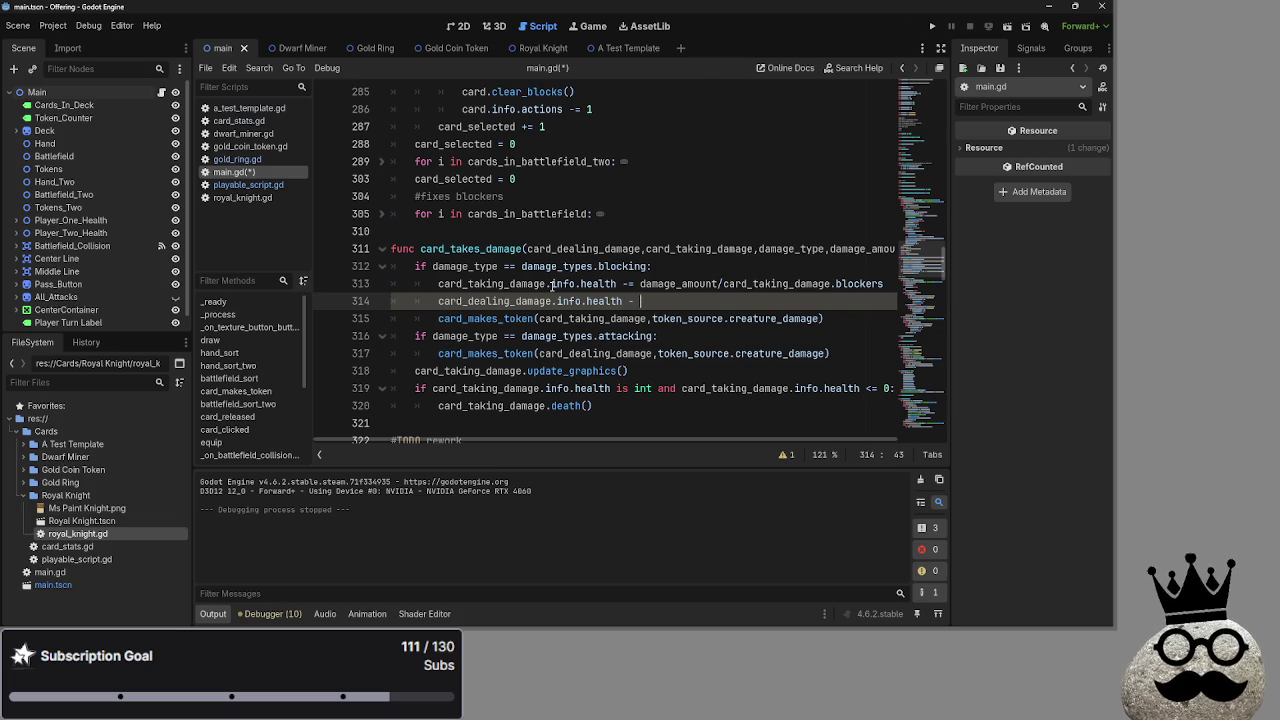
text(= damage)
key(Escape)
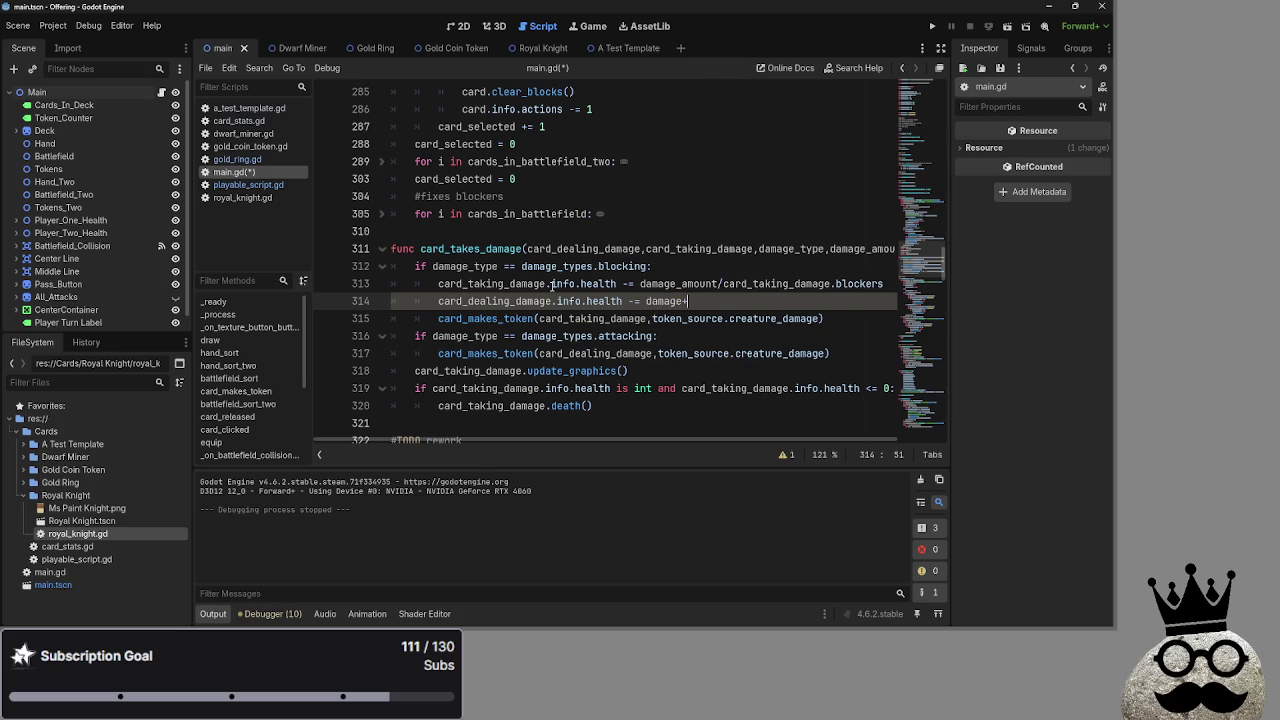
text(_amo)
text(unt/)
text(card_taking_)
text(d)
key(BackSpace)
key(BackSpace)
key(BackSpace)
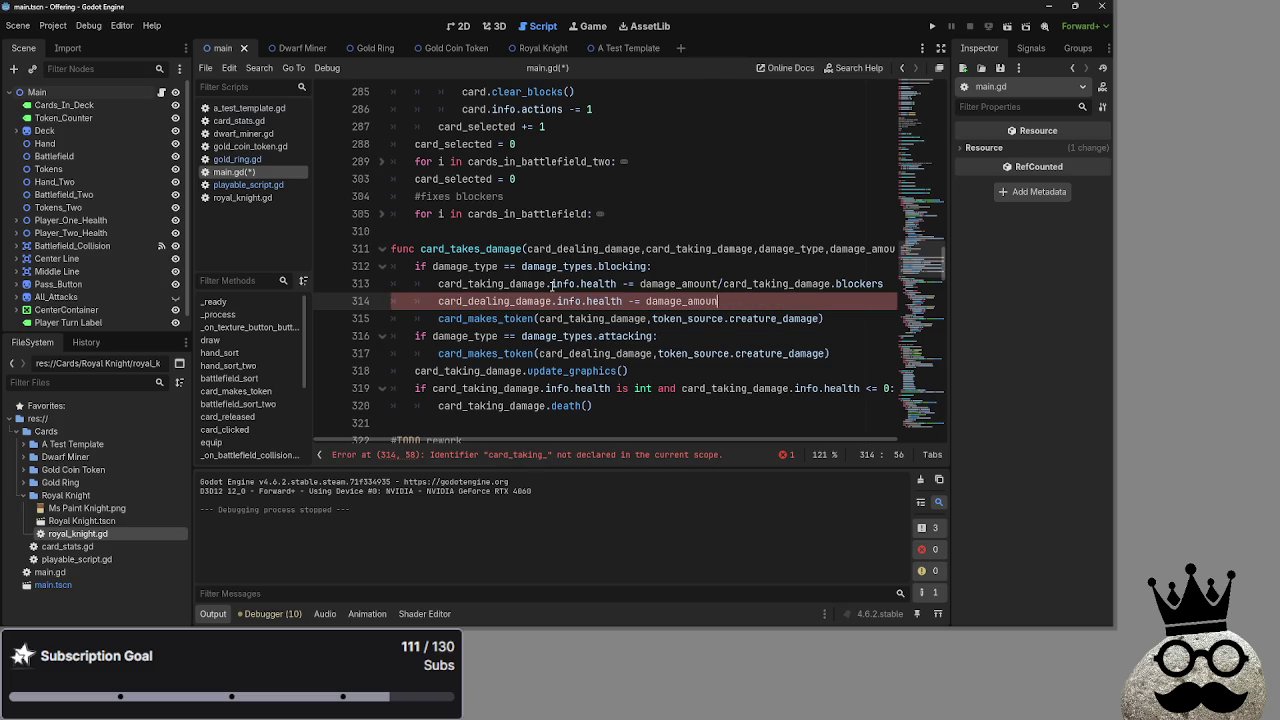
key(BackSpace)
key(BackSpace)
key(BackSpace)
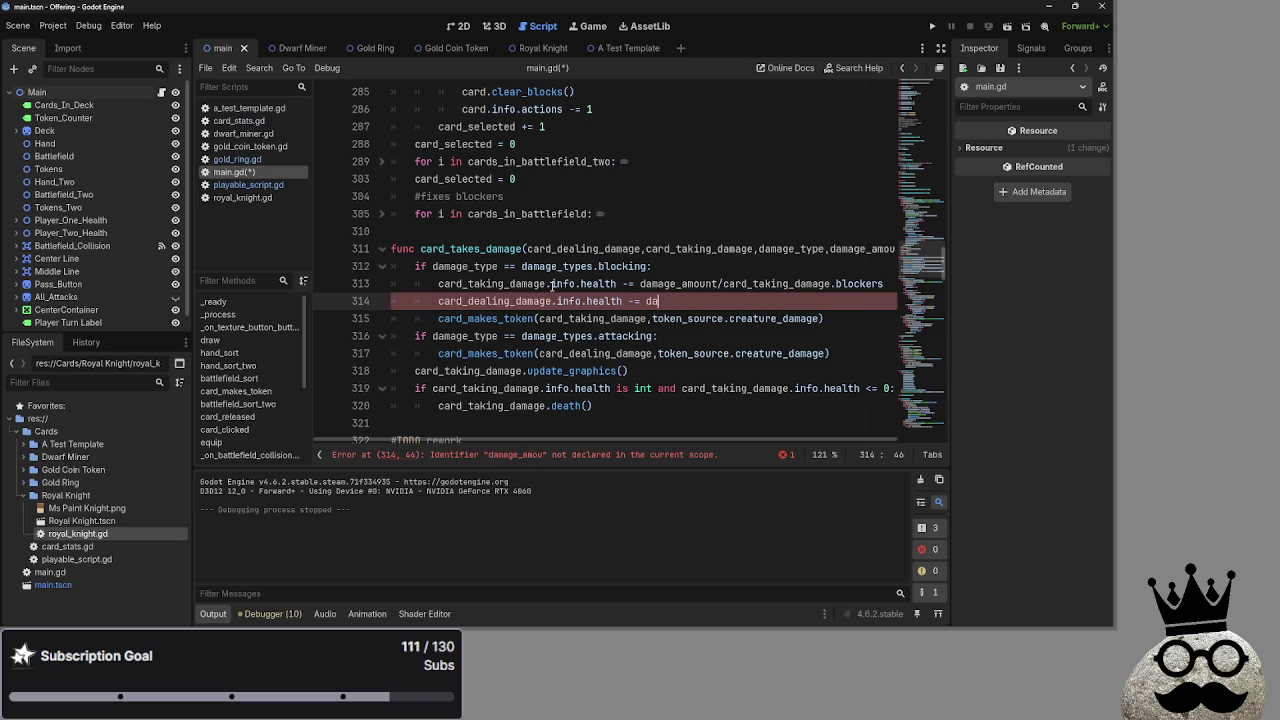
text(ard_takes_damage()
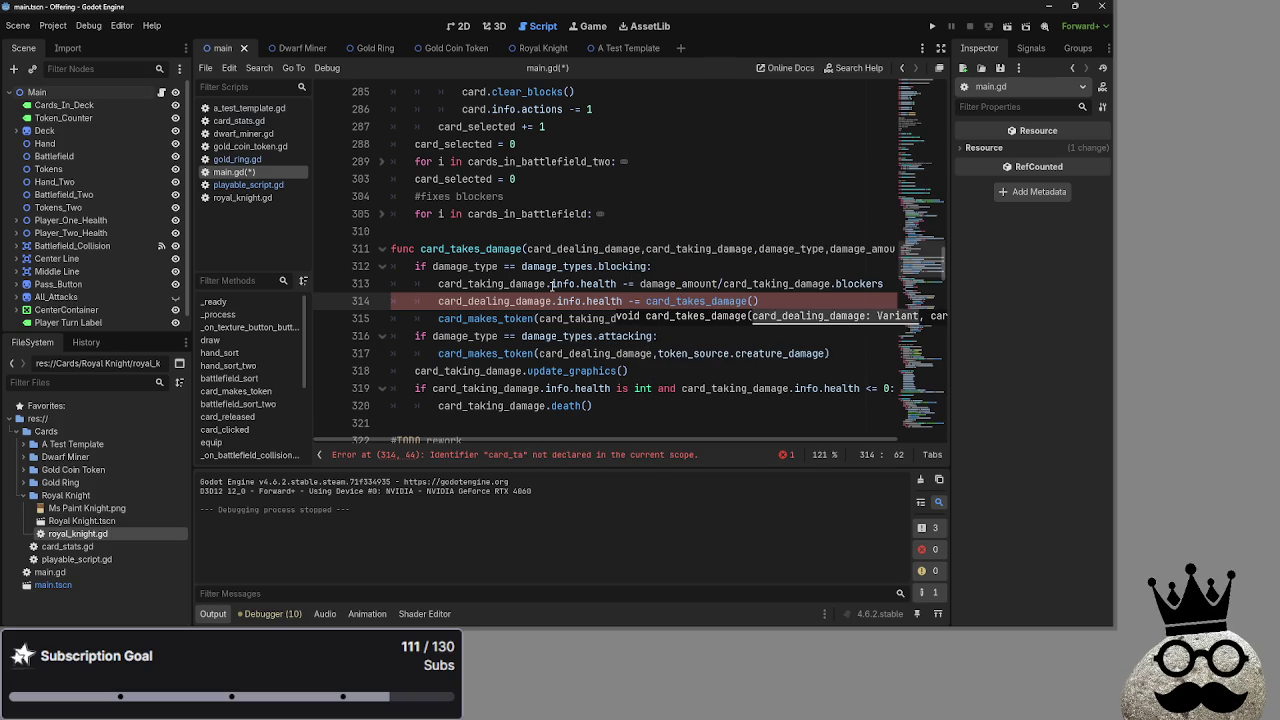
key(BackSpace)
key(BackSpace)
key(BackSpace)
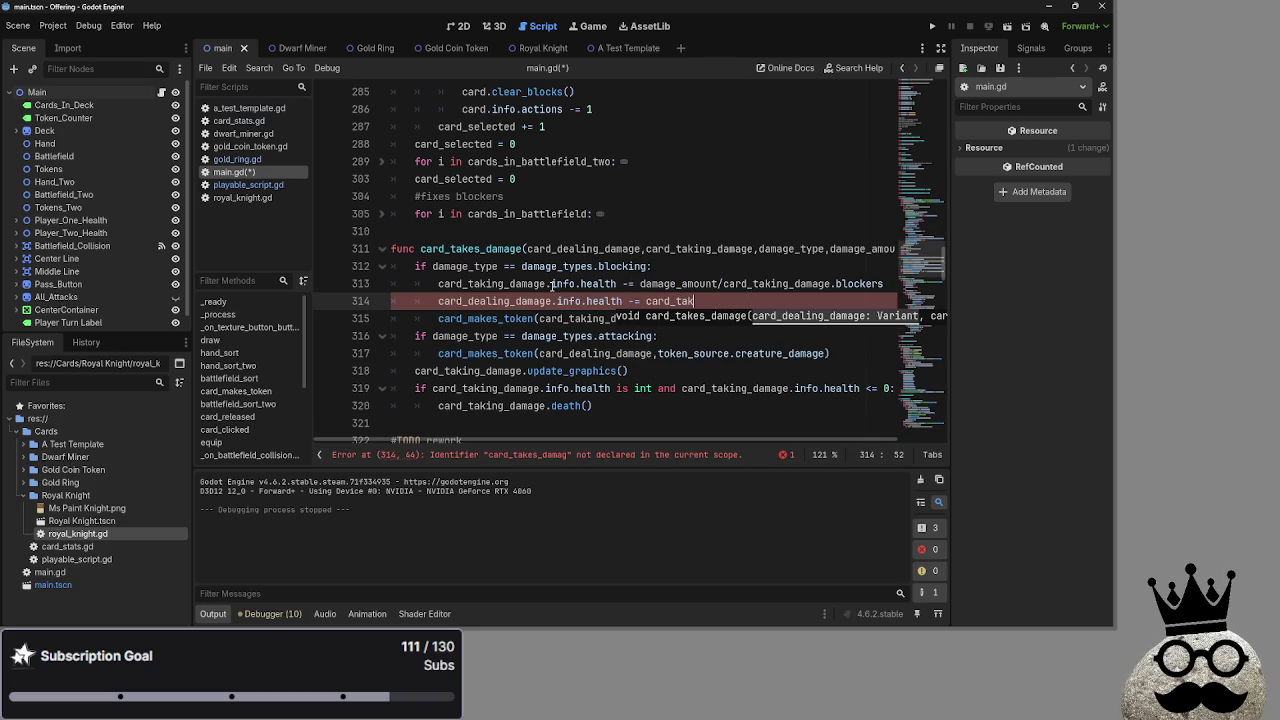
text(ing_damage)
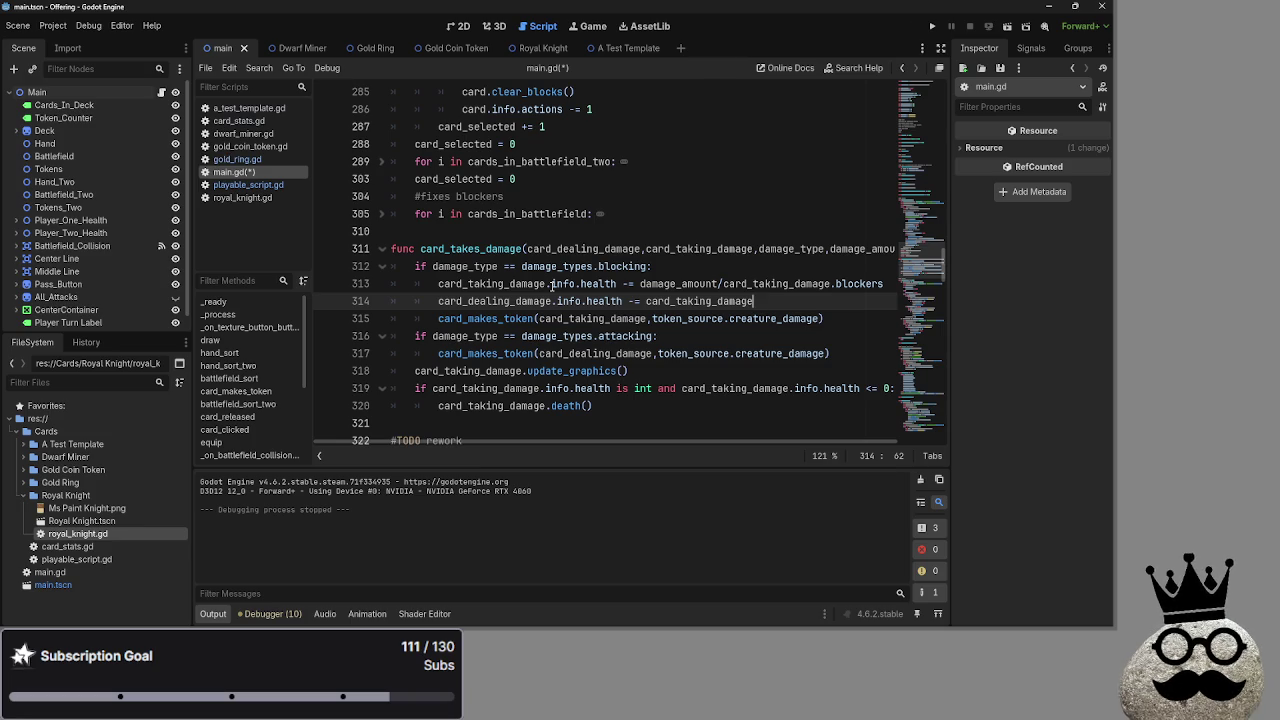
text(.info.health)
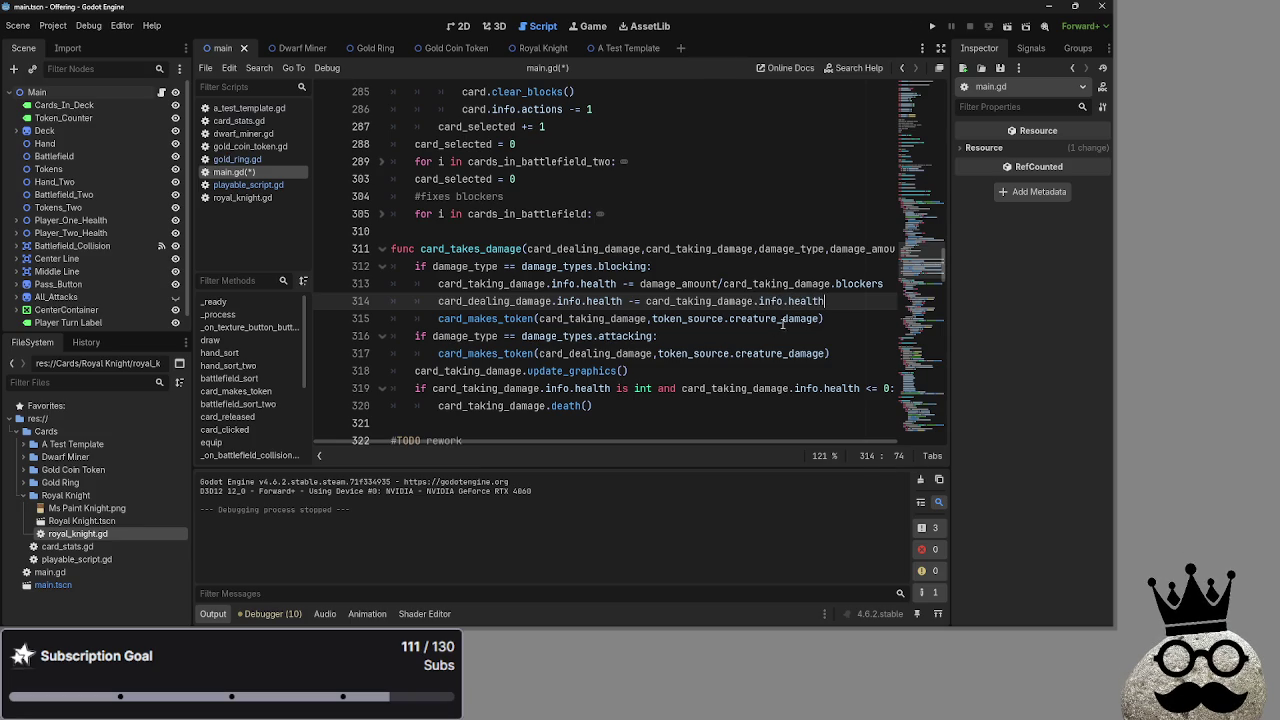
double_click(810, 301)
text(damage)
Comment out lines 316–317, the attacking branch of card_takes_damage
mouse_move(618, 441)
mouse_down()
mouse_move(655, 444)
mouse_move(607, 444)
mouse_move(690, 443)
mouse_move(603, 441)
mouse_up()
mouse_move(830, 354)
mouse_down()
mouse_move(386, 338)
mouse_move(862, 354)
mouse_up()
click(563, 338)
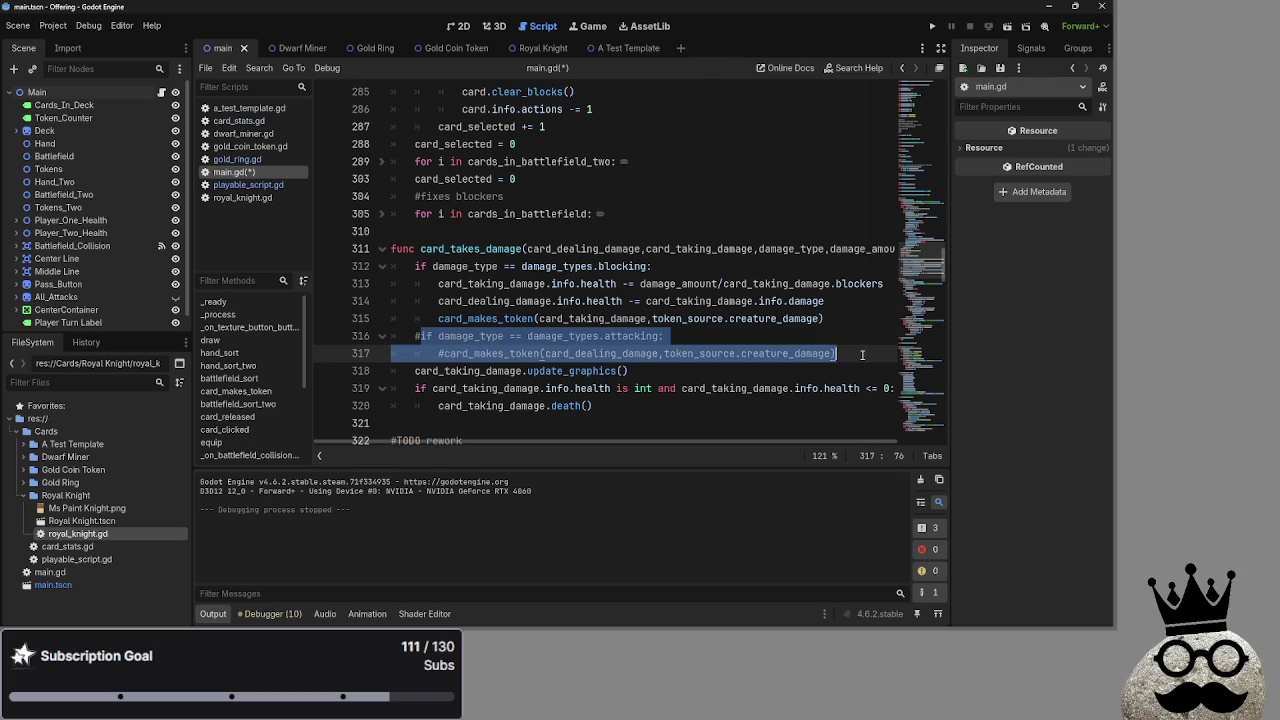
key(ctrl+k)
click(865, 341)
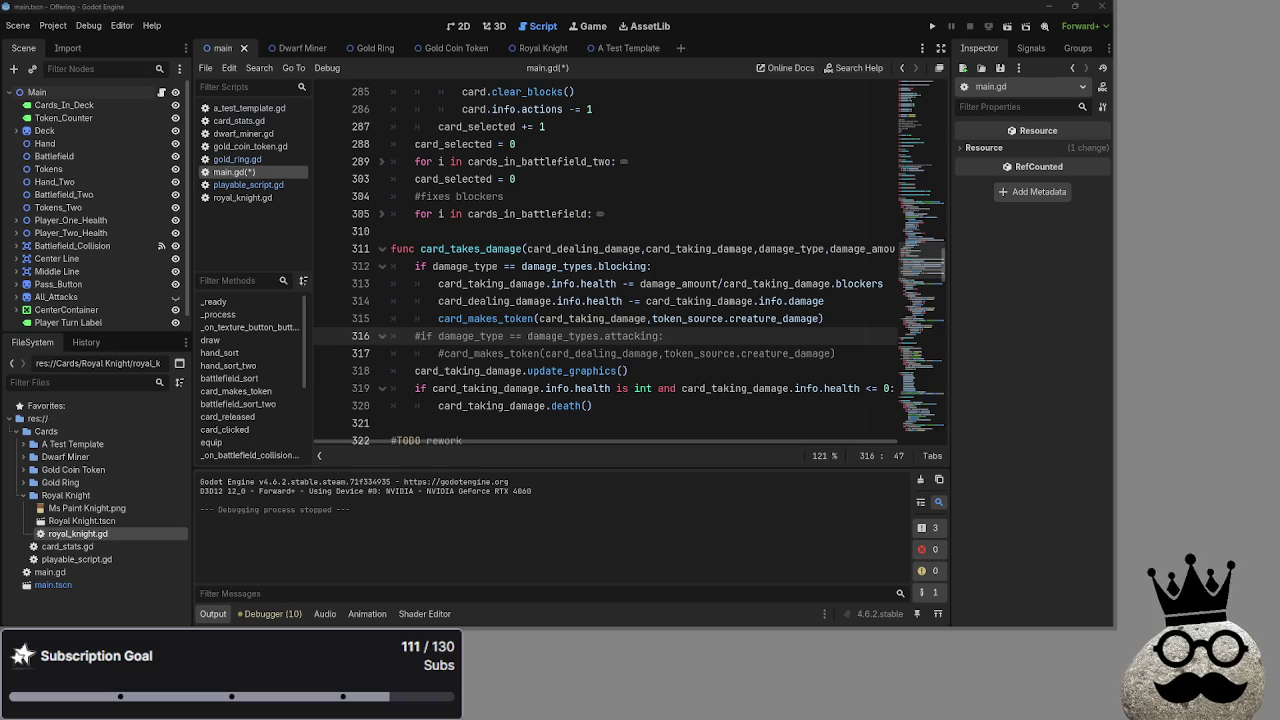
key(alt+Tab)
key(alt+Tab)
key(alt+Tab)
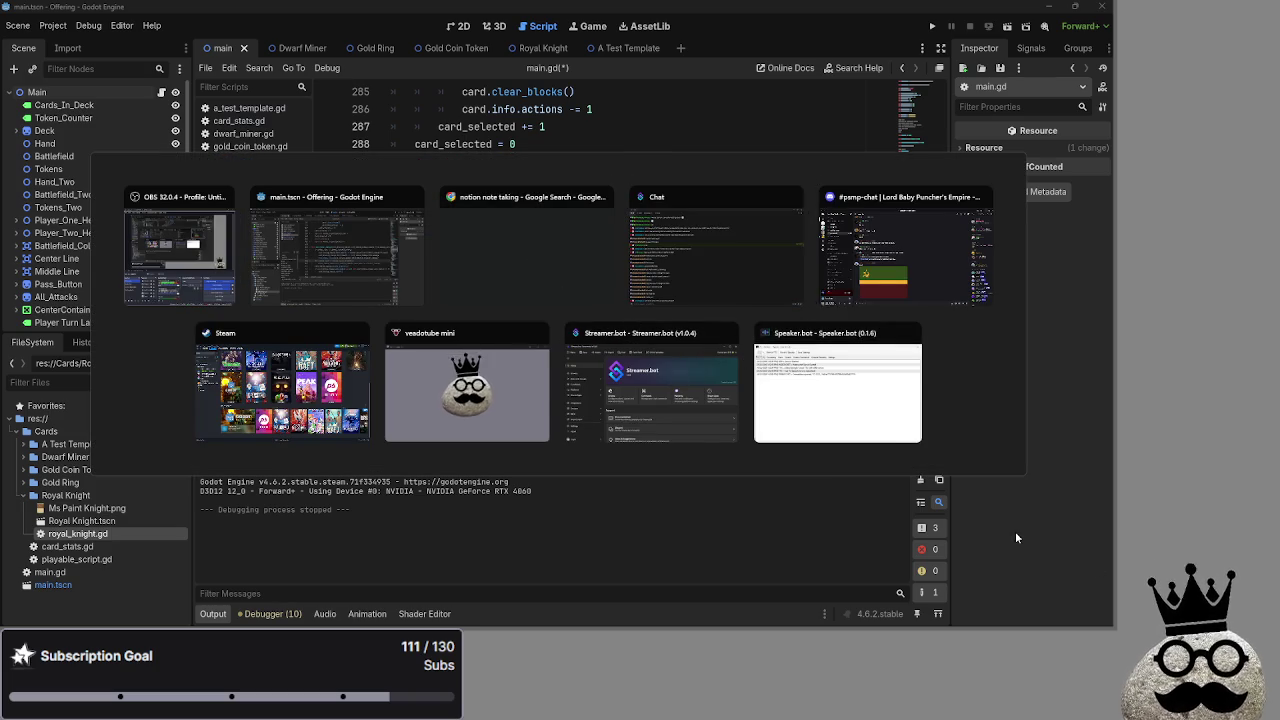
Dismiss the window switcher and stay in main.gd's script editor
key(Escape)
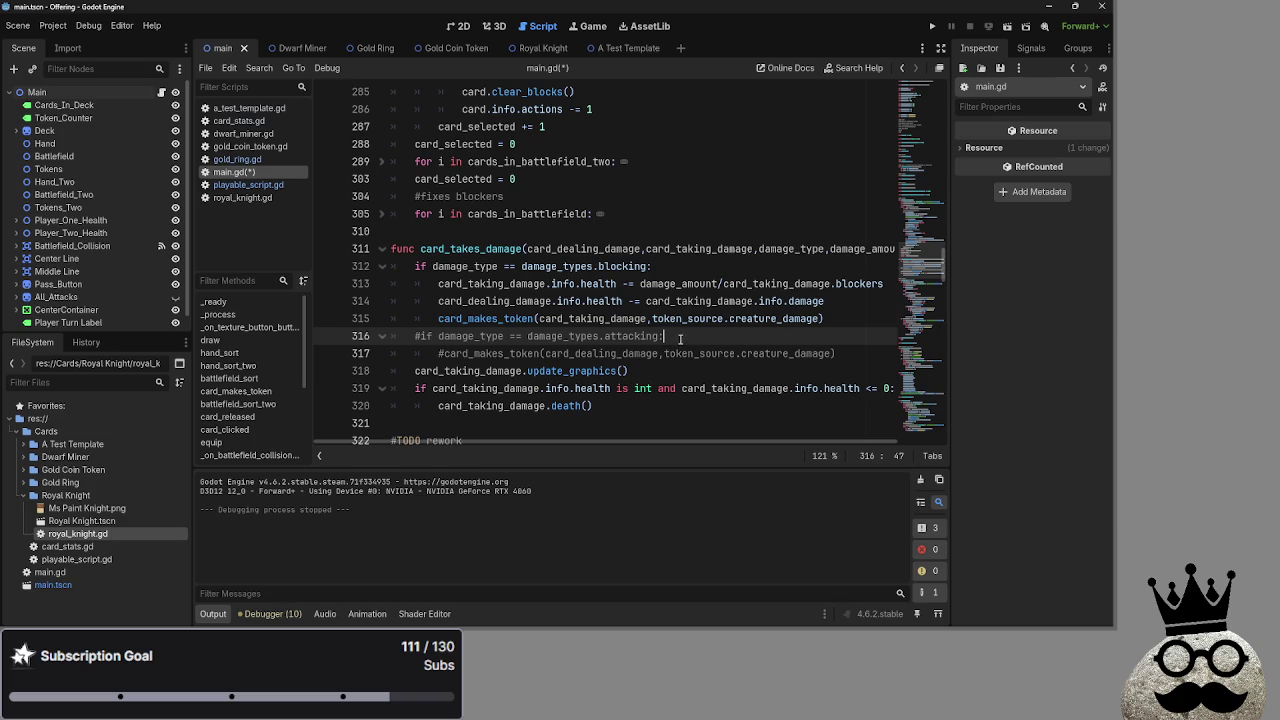
click(850, 355)
Add an empty line after the blocking branch's card_makes_token call
click(867, 318)
scroll(868, 330, up, 1)
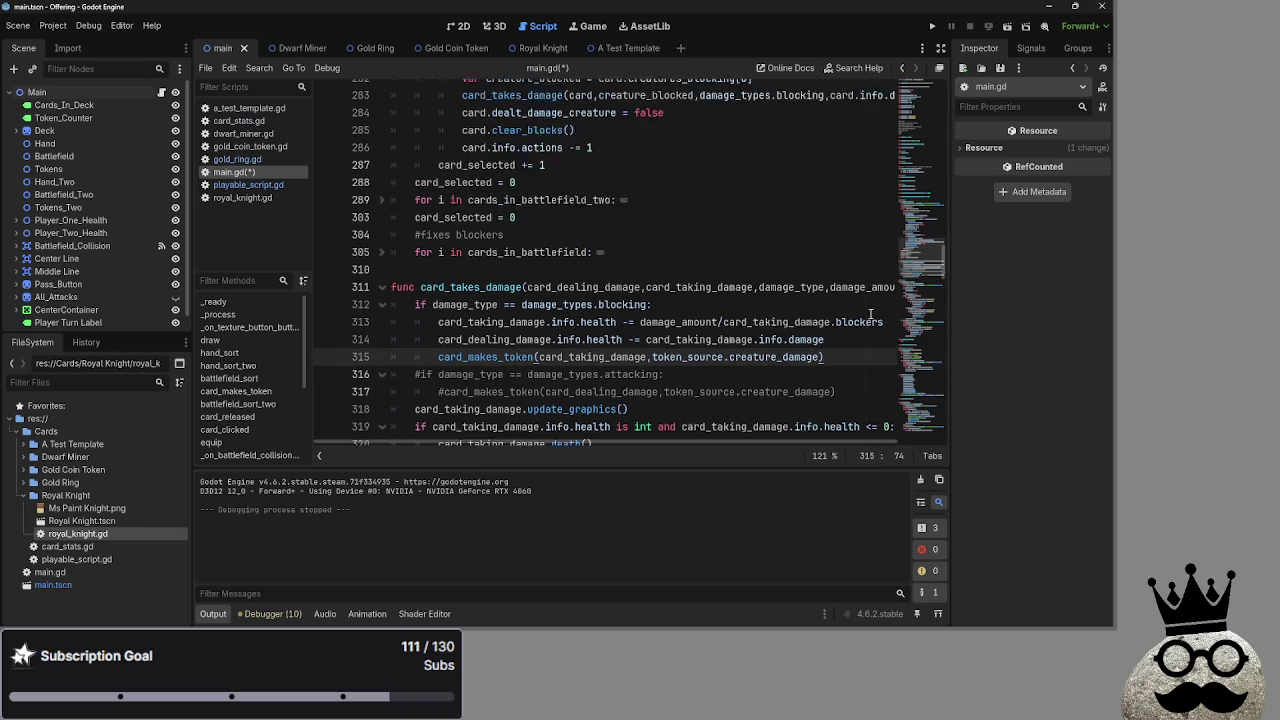
key(shift+Home)
click(835, 371)
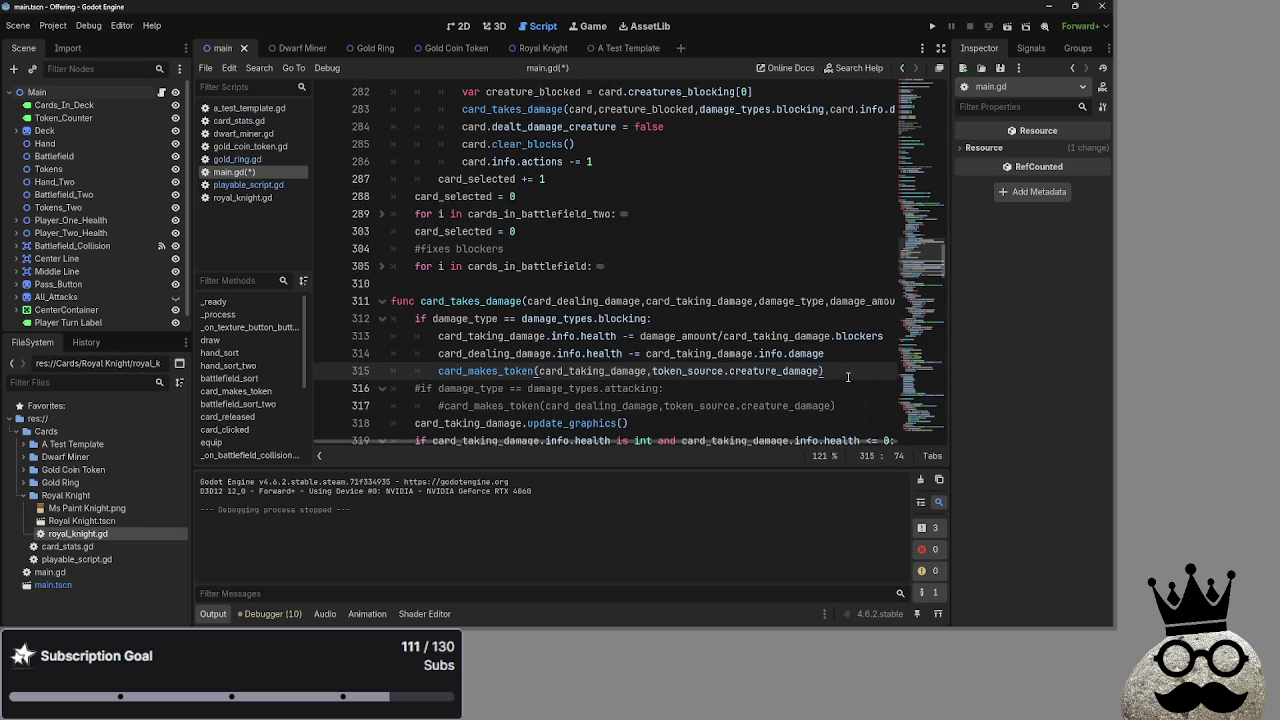
key(Return)
Copy the card_makes_token call to a new line after the first health change and remove the leftover blank line
drag(825, 371, 437, 371)
key(ctrl+c)
click(895, 340)
key(Return)
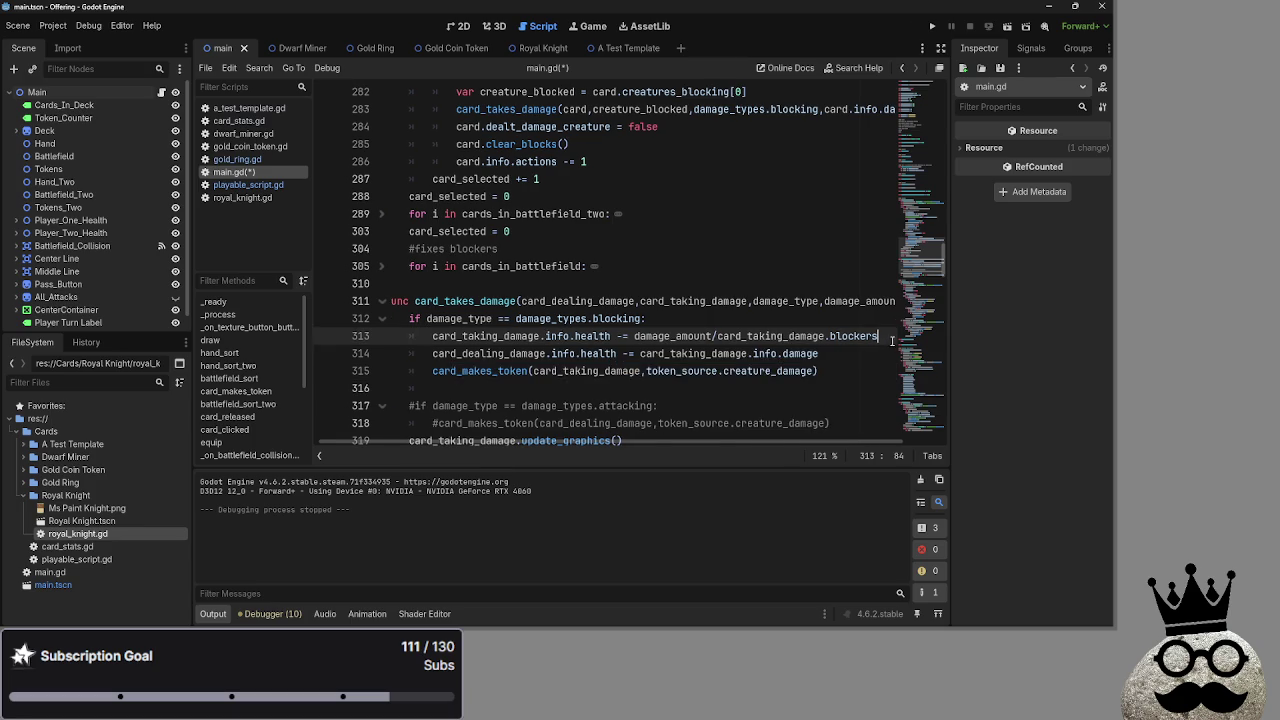
mouse_move(818, 388)
mouse_down()
mouse_move(433, 388)
mouse_move(466, 360)
mouse_up()
key(ctrl+v)
click(450, 403)
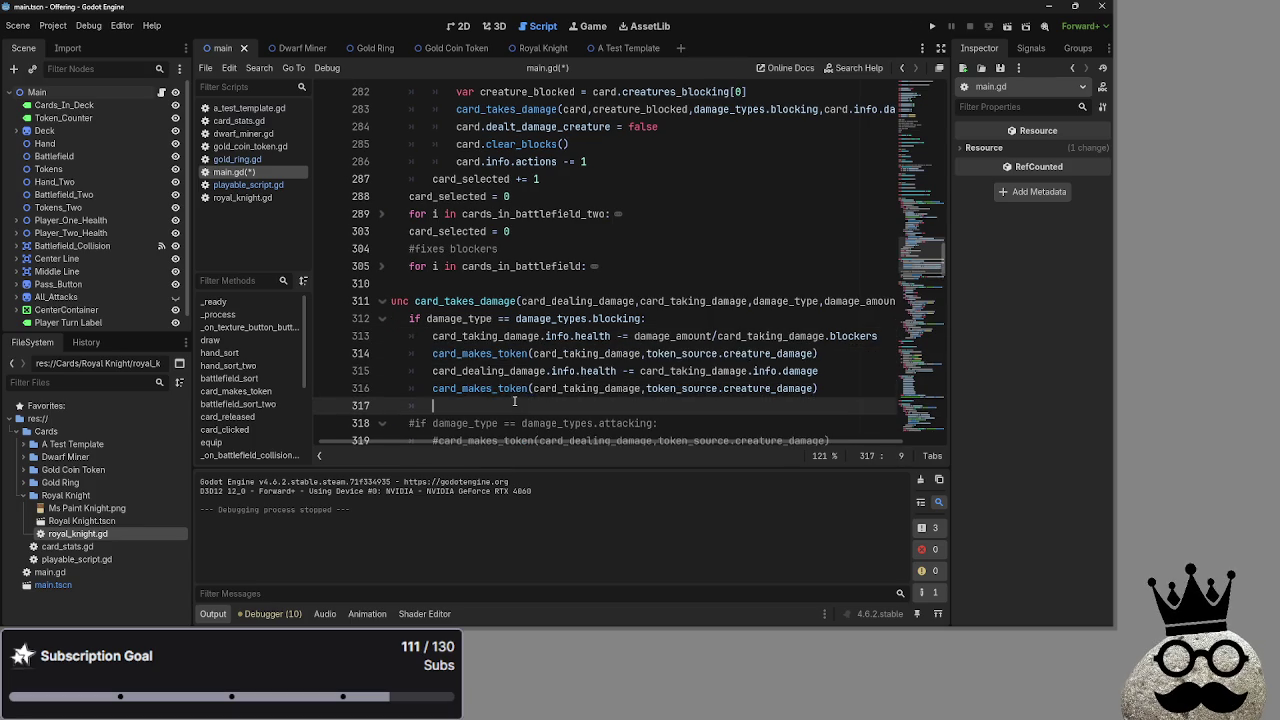
click(816, 390)
key(Delete)
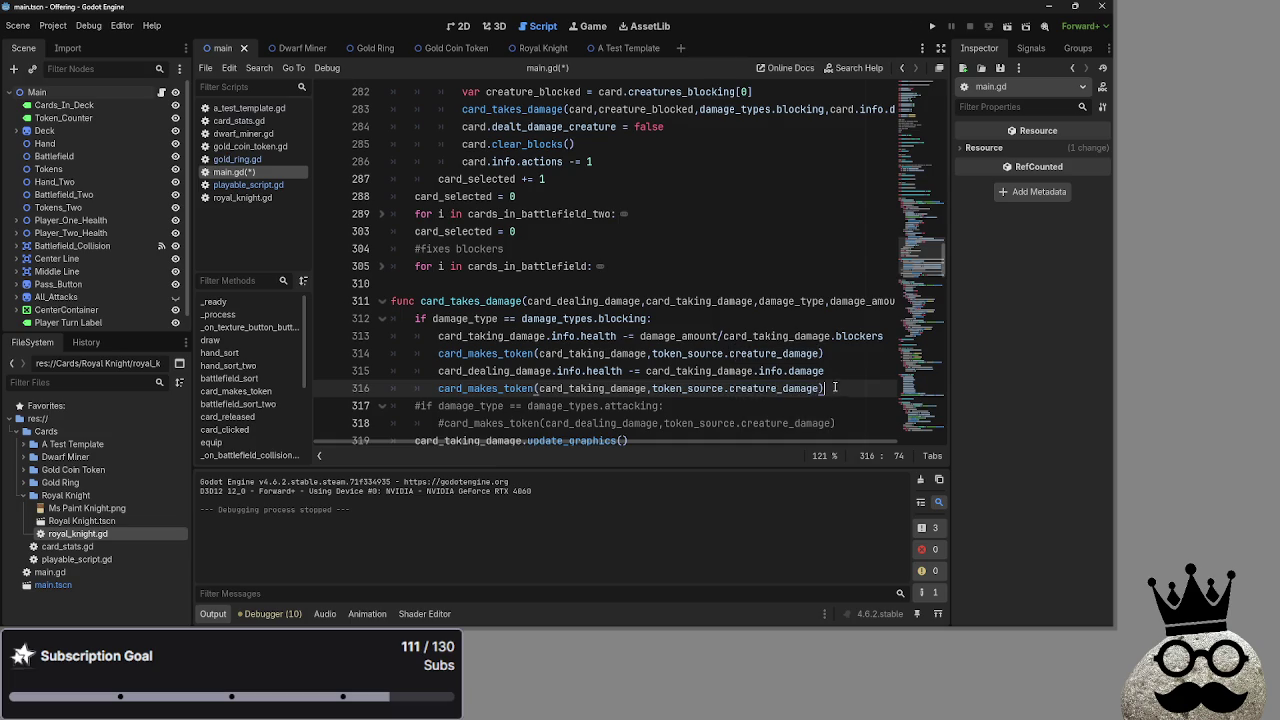
scroll(700, 380, up, 5)
scroll(628, 371, down, 6)
scroll(628, 371, up, 20)
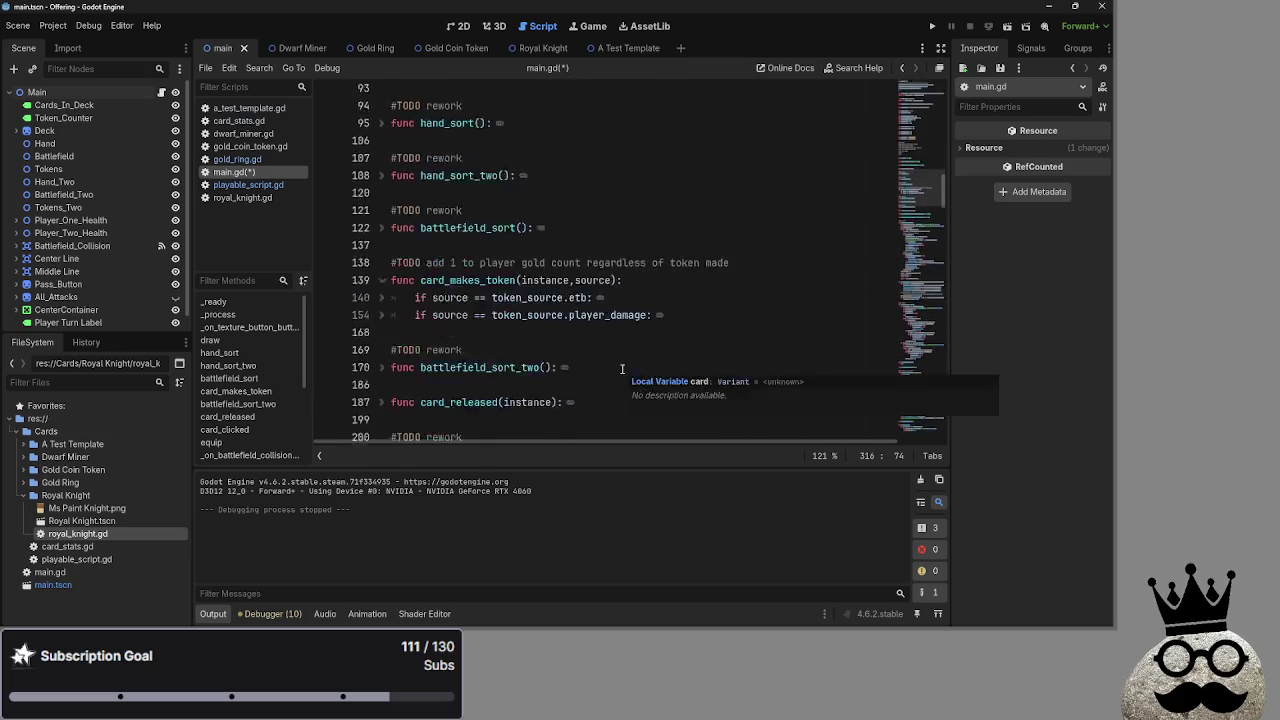
Inspect the token_source enum (etb, player_damage, creature_damage), then scroll back to card_takes_damage
scroll(622, 370, up, 5)
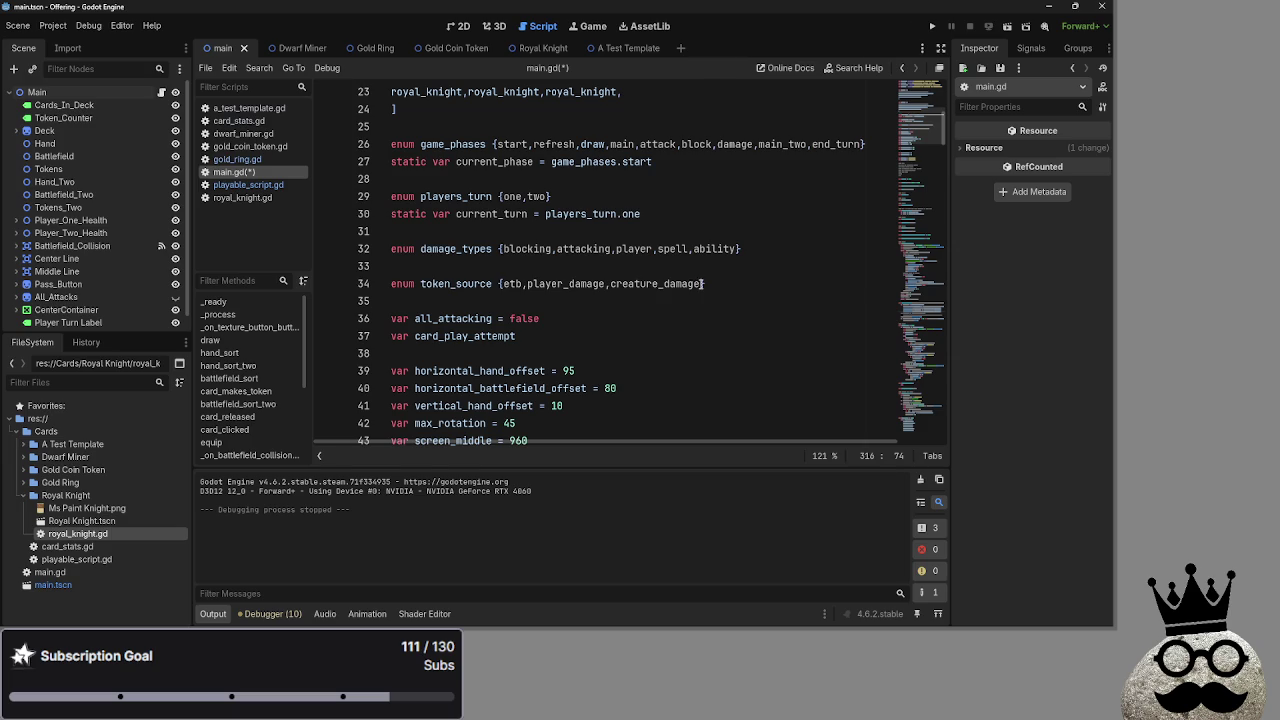
click(703, 284)
click(582, 284)
click(565, 287)
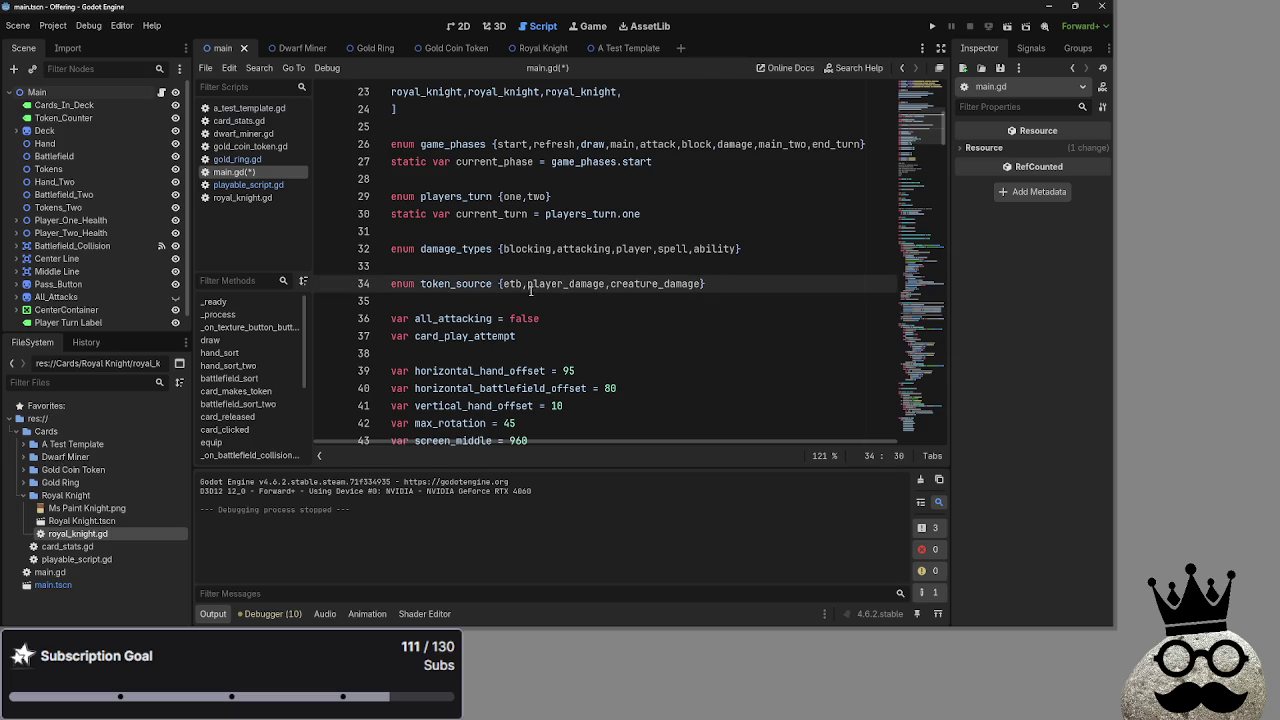
click(785, 286)
scroll(645, 340, down, 15)
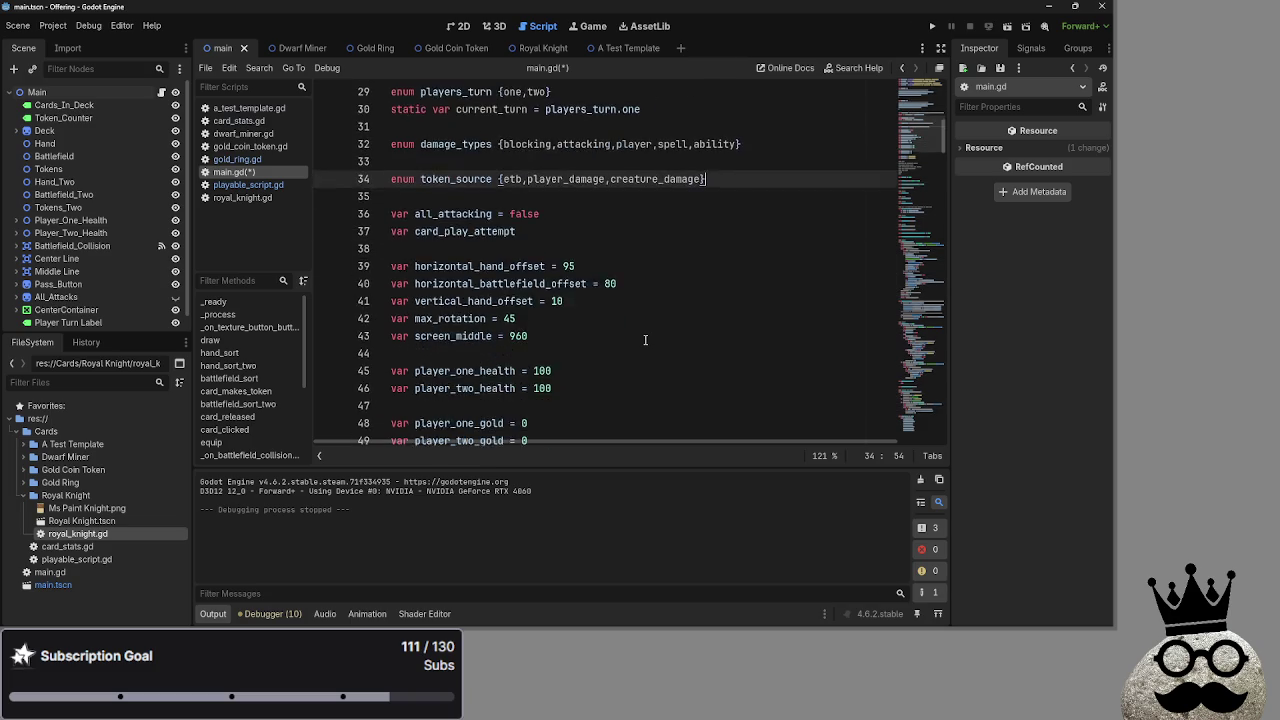
scroll(645, 340, down, 18)
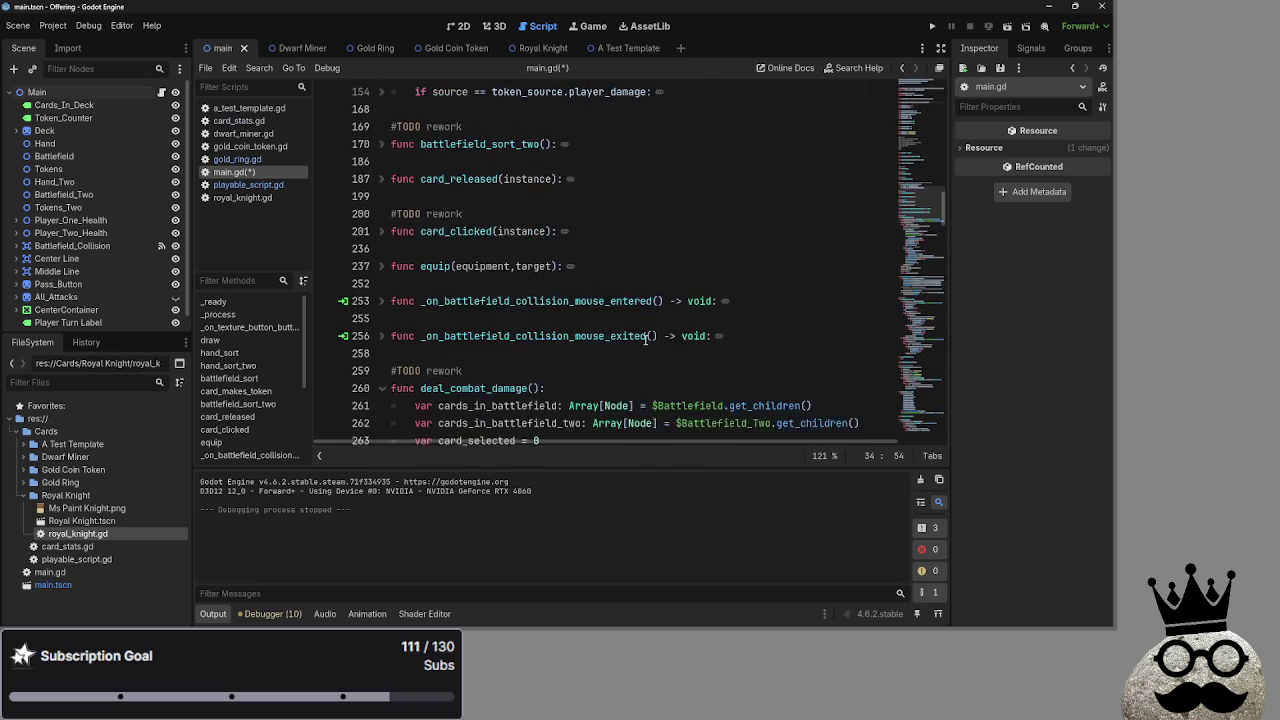
scroll(645, 340, down, 12)
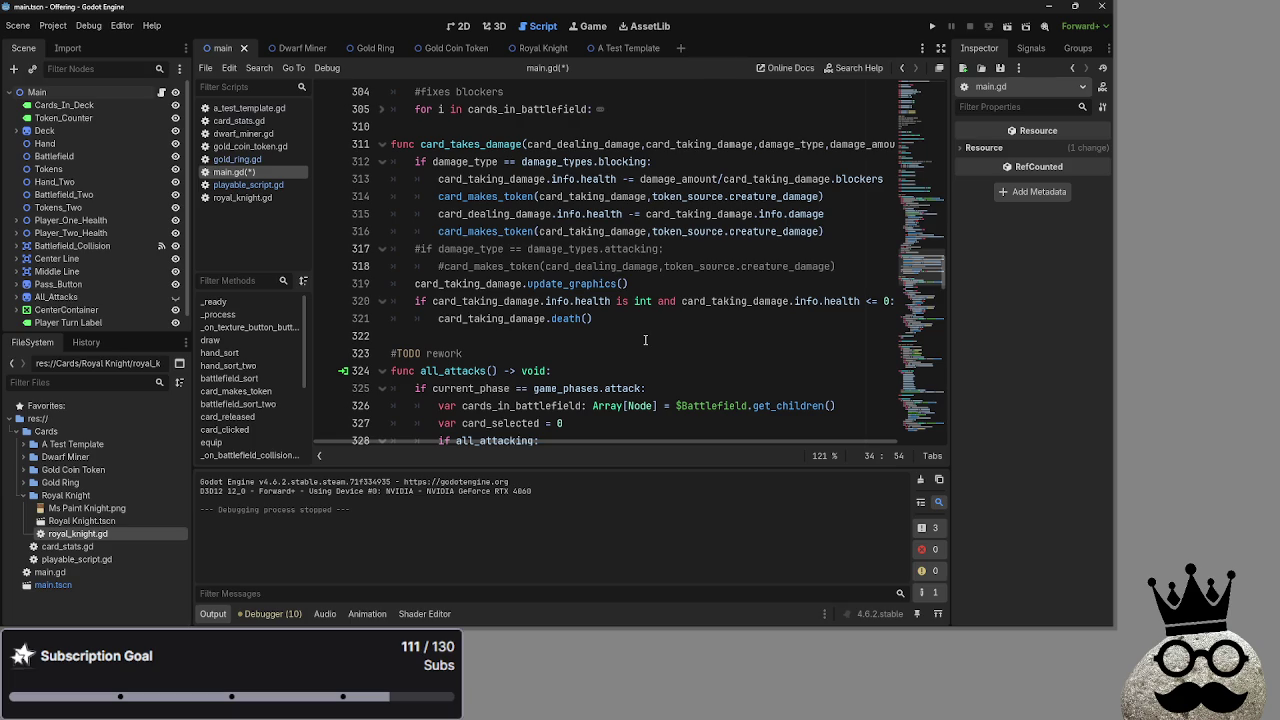
scroll(645, 340, up, 3)
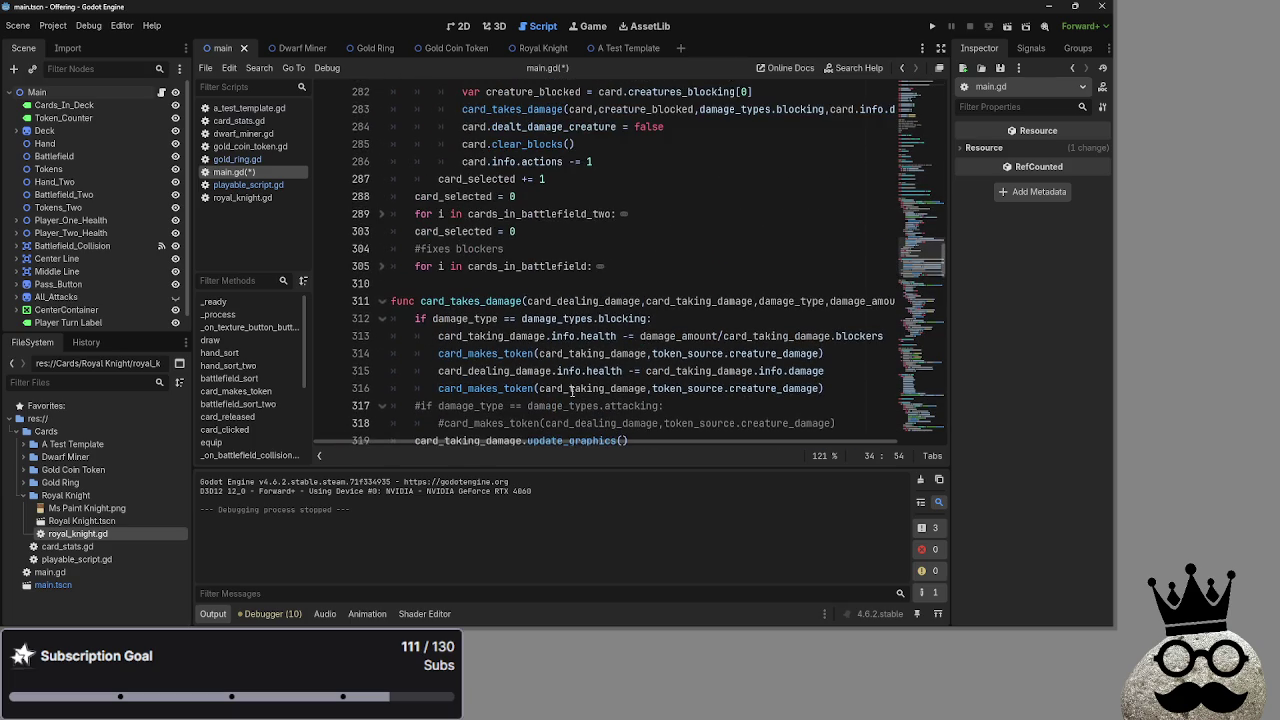
Rename the first token call's argument on line 314 from card_taking_damage to card_dealing_damage
scroll(572, 390, down, 1)
double_click(537, 286)
double_click(592, 301)
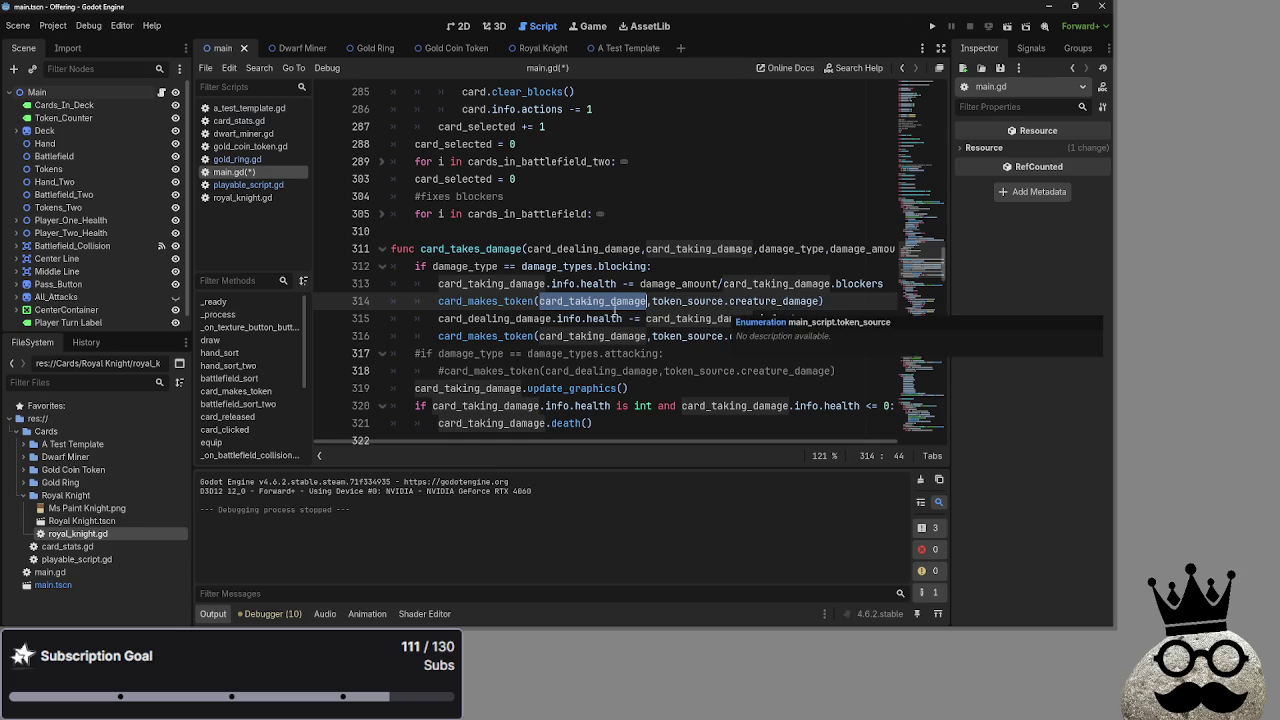
click(586, 302)
drag(605, 302, 569, 302)
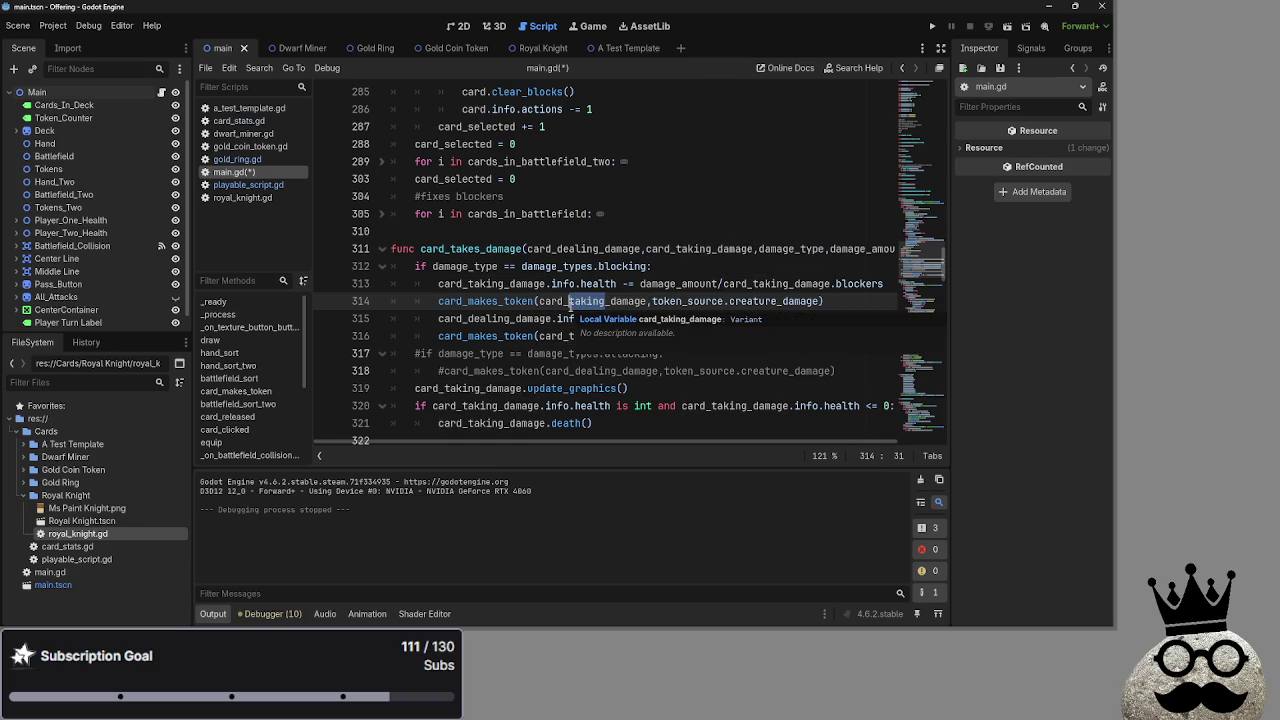
text(dealing)
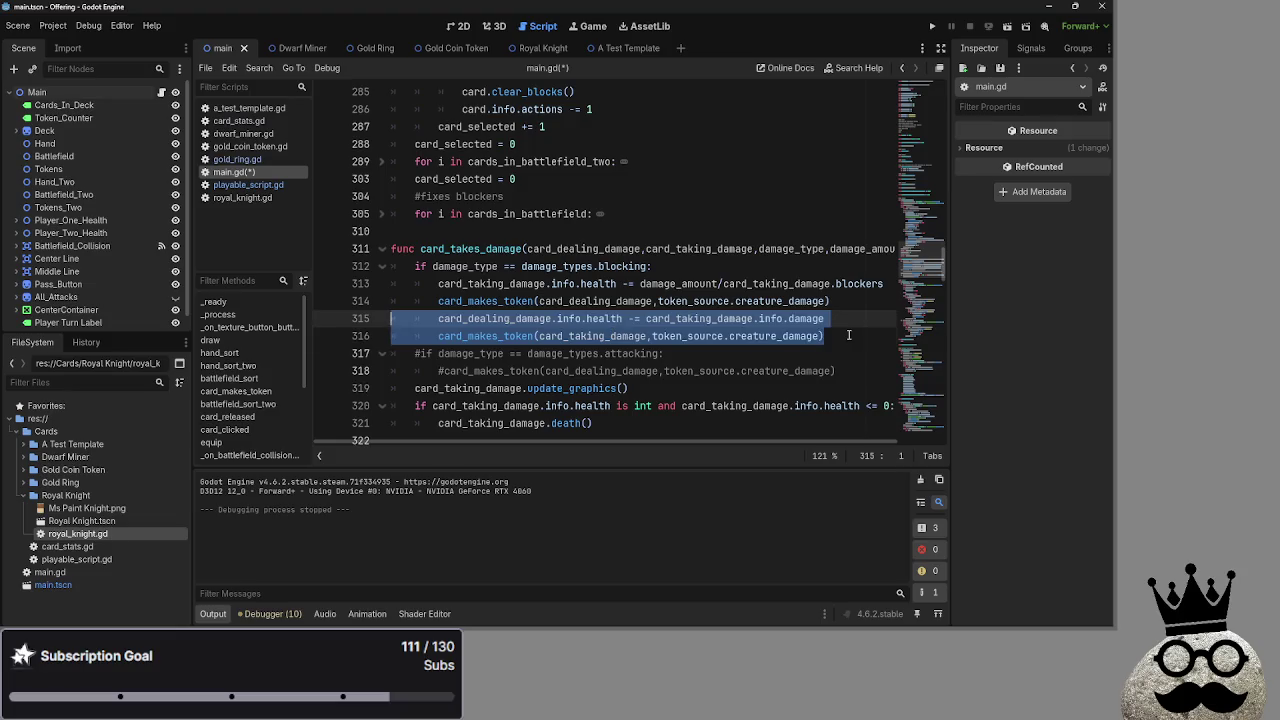
click(824, 336)
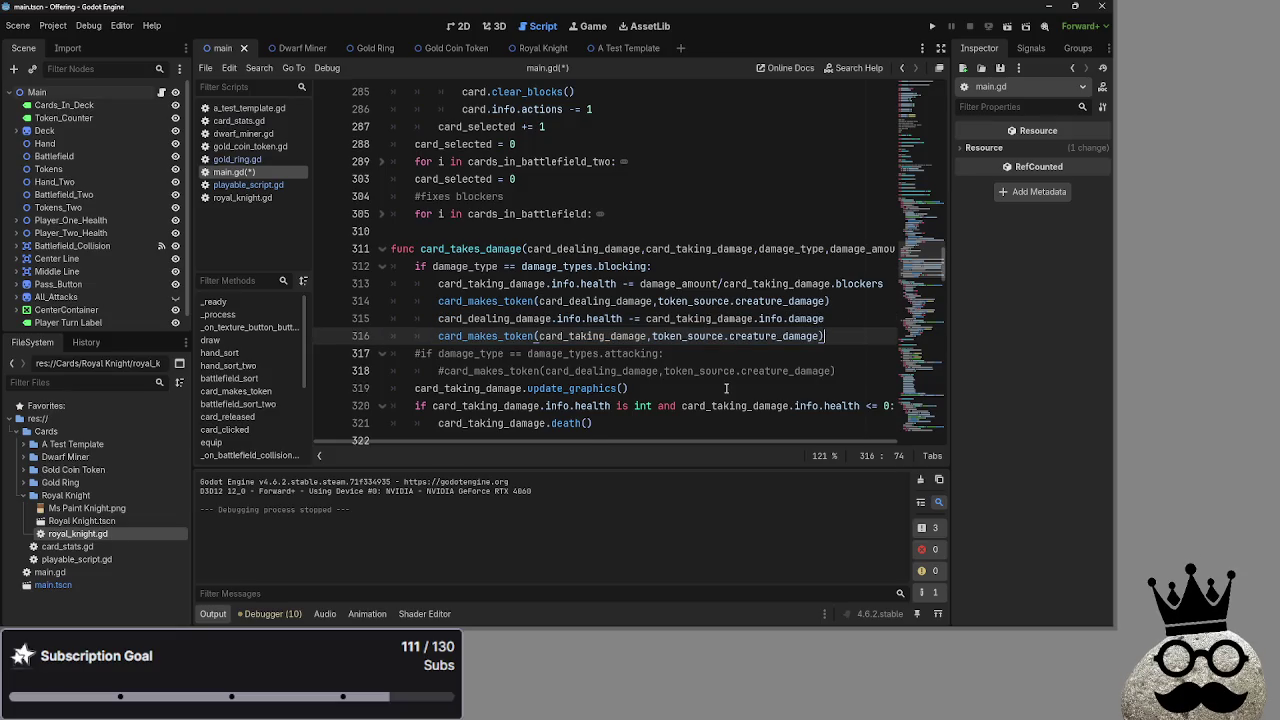
scroll(726, 388, up, 8)
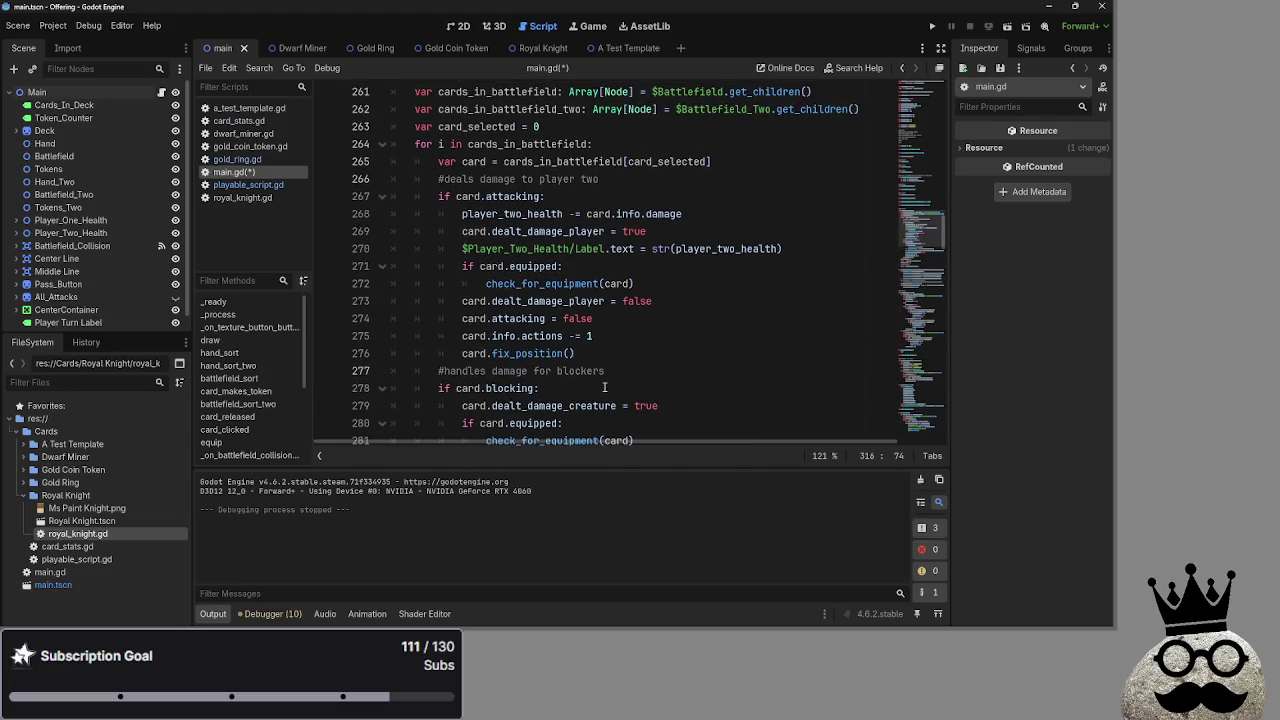
Select the card.dealt_damage_creature = false line 284 in deal_combat_damage
scroll(604, 387, down, 3)
scroll(604, 387, up, 1)
scroll(604, 387, down, 1)
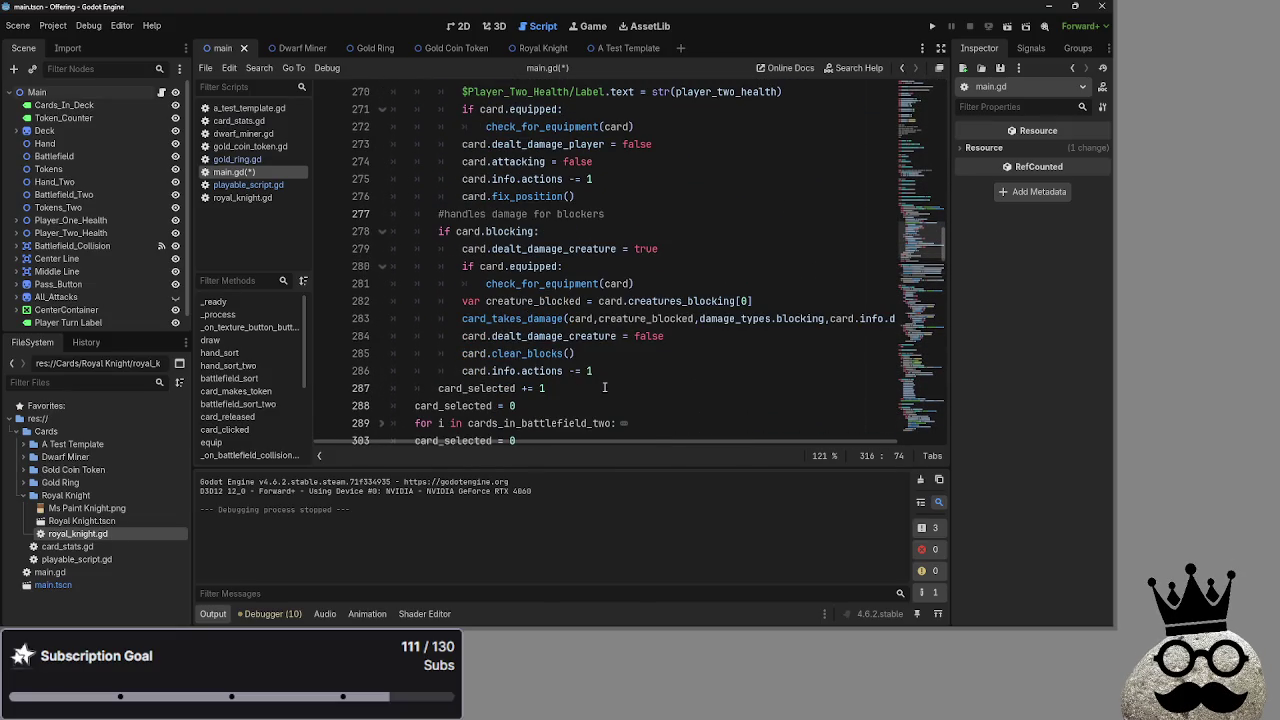
mouse_move(469, 318)
mouse_down()
mouse_move(700, 337)
mouse_move(460, 340)
mouse_up()
click(678, 340)
click(676, 338)
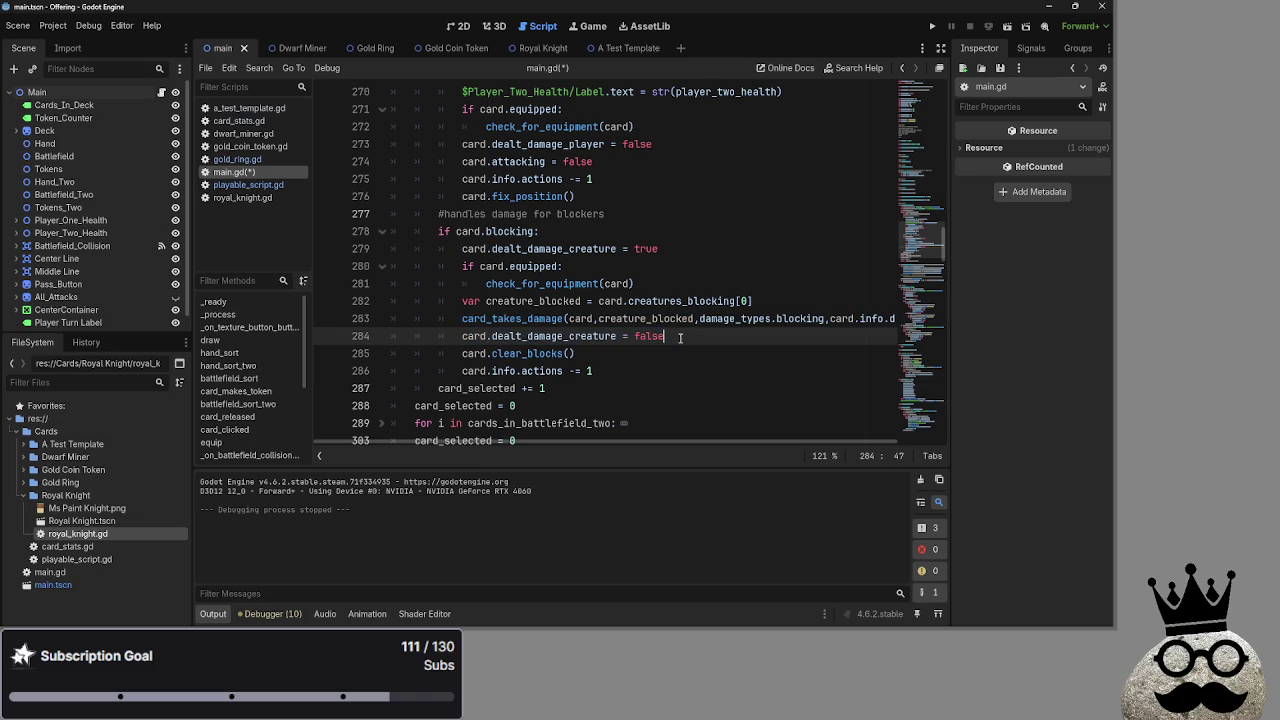
drag(676, 338, 440, 338)
click(670, 338)
drag(670, 338, 462, 336)
key(ctrl+c)
Reselect dealt_damage_creature on line 284, then open playable_script.gd from the Scripts list
scroll(719, 348, down, 5)
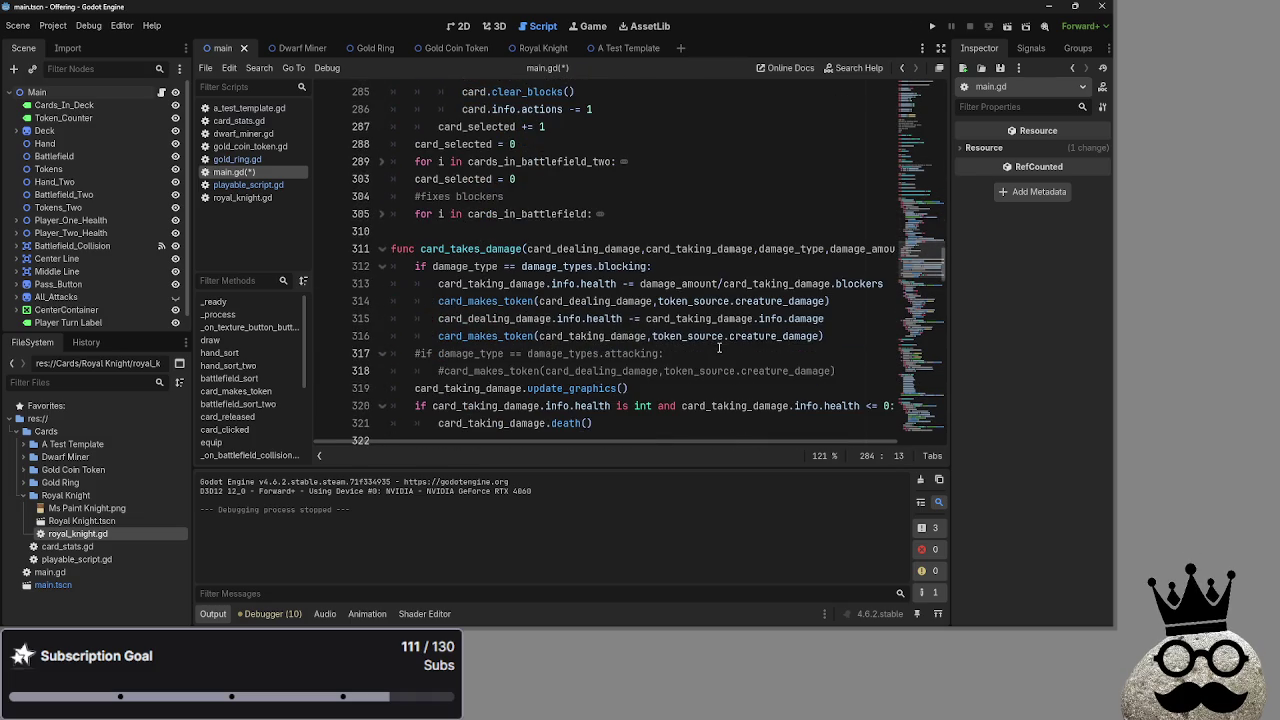
scroll(853, 334, up, 4)
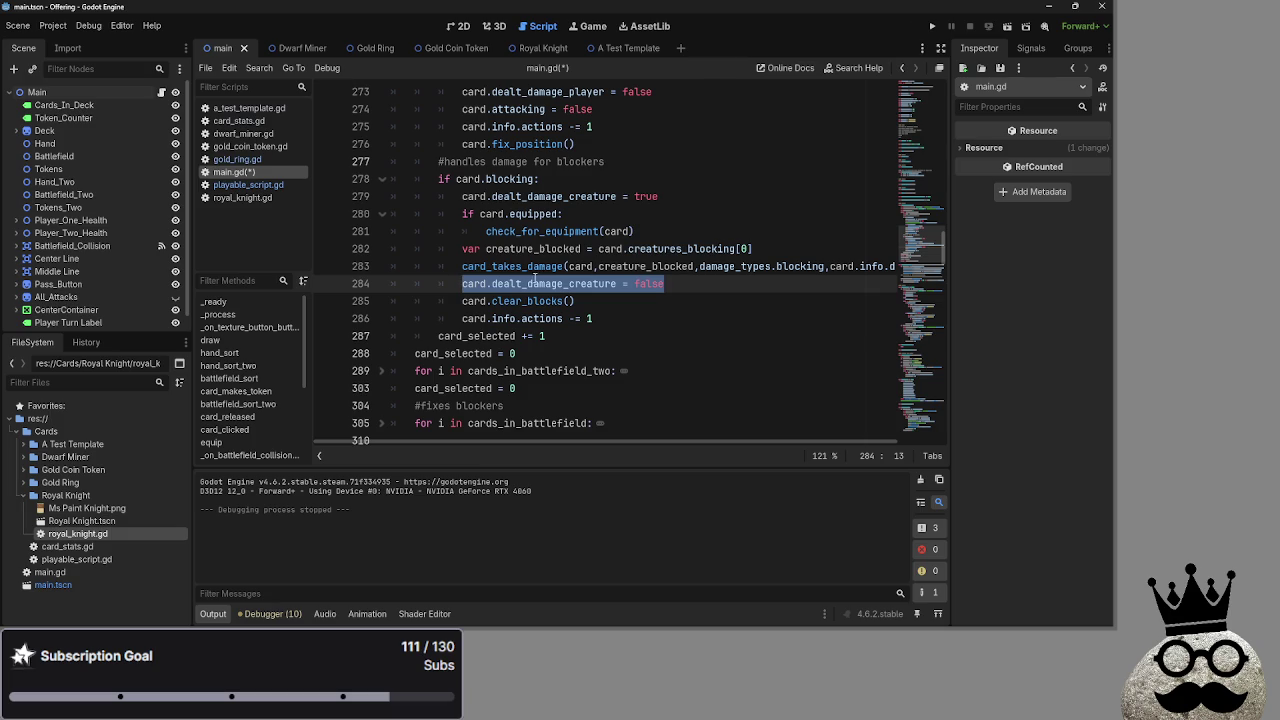
double_click(570, 289)
click(680, 289)
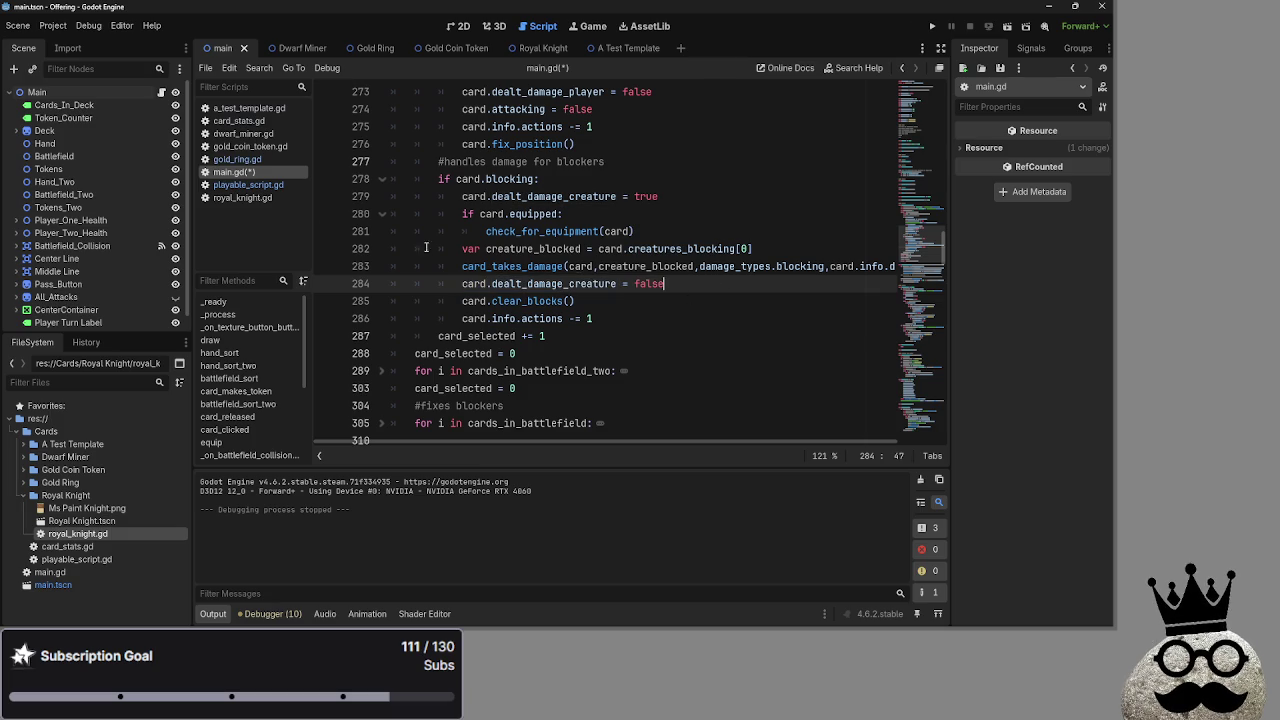
click(248, 184)
click(232, 365)
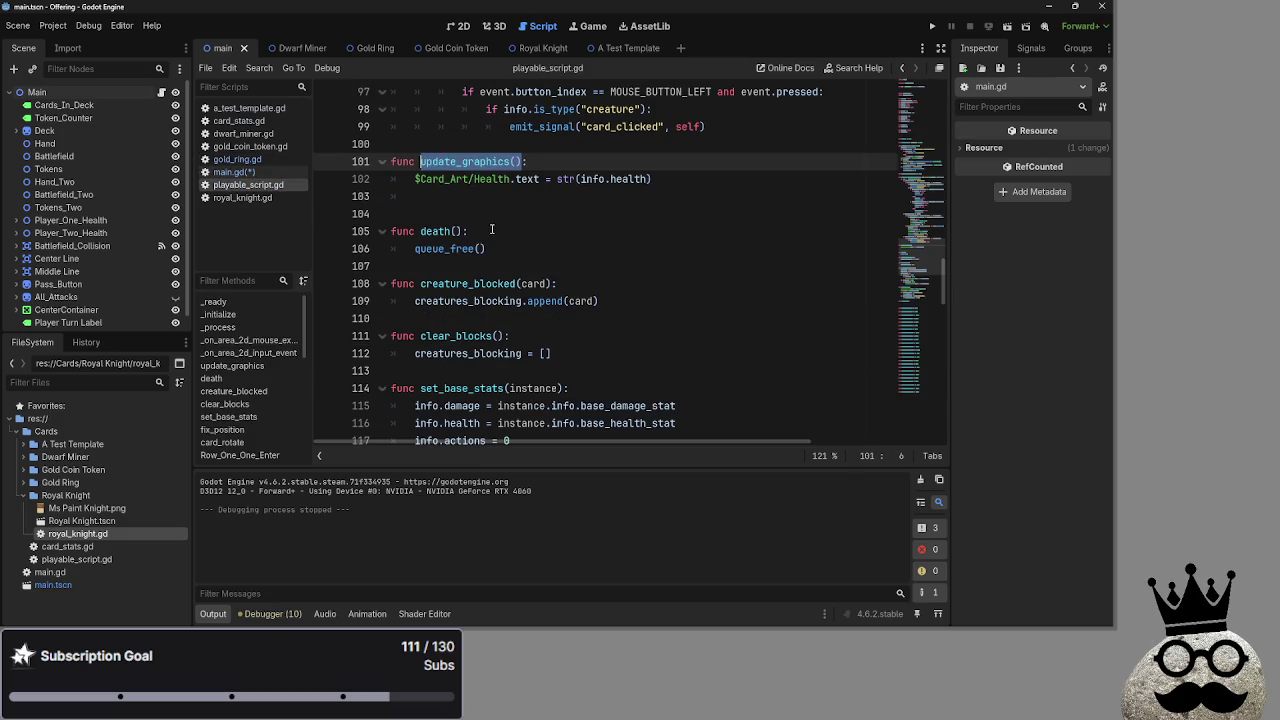
Search playable_script.gd for 'dealt_d' to locate the dealt_damage variable declarations
click(732, 233)
key(ctrl+f)
key(ctrl+v)
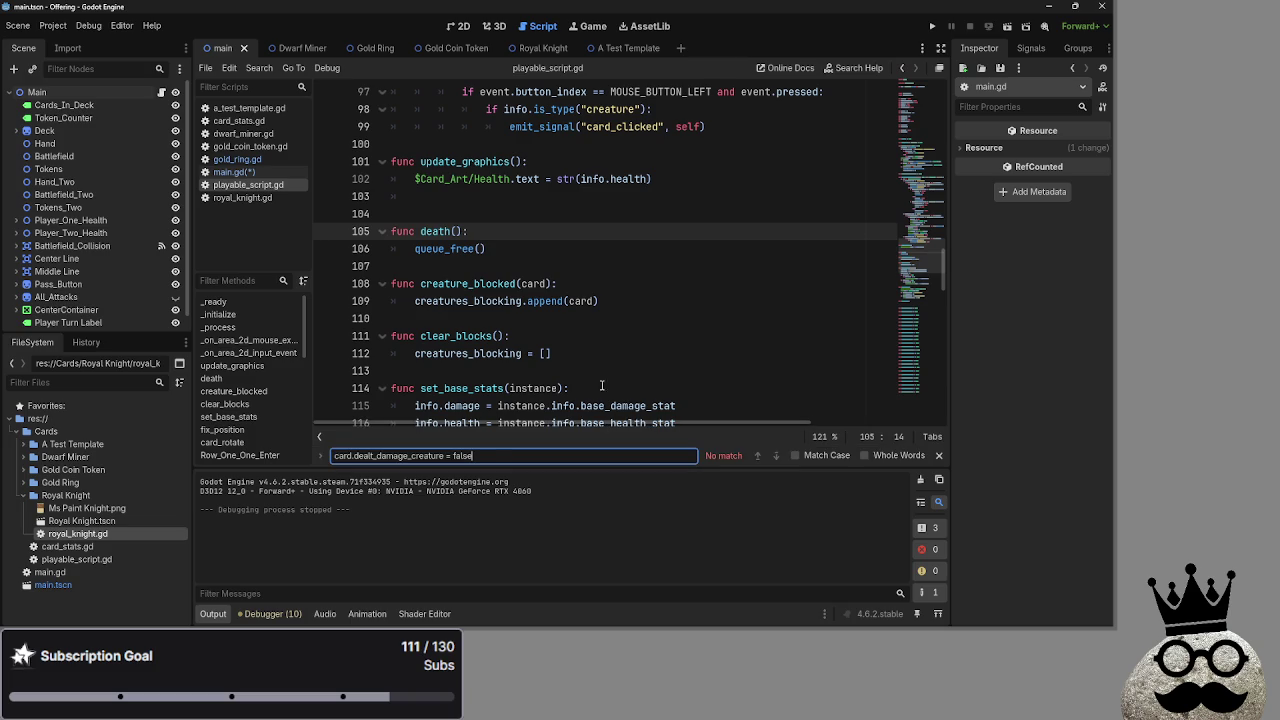
drag(497, 454, 327, 454)
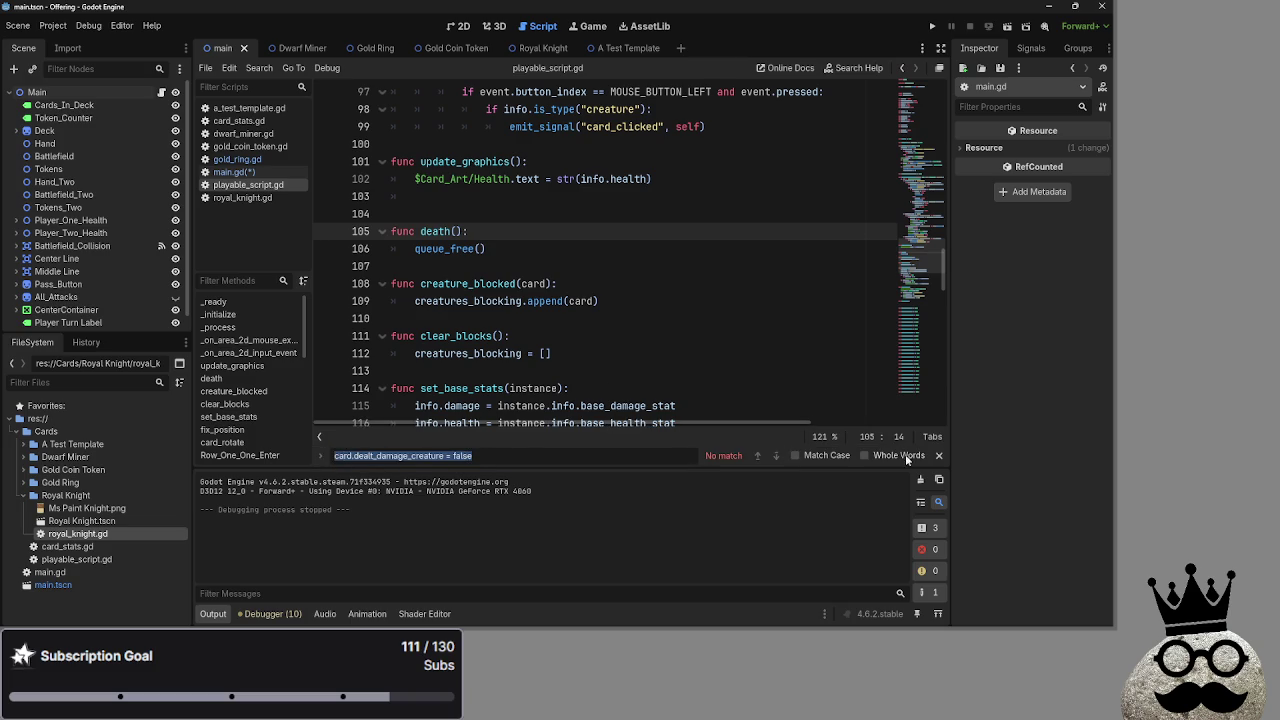
click(940, 455)
scroll(656, 328, up, 20)
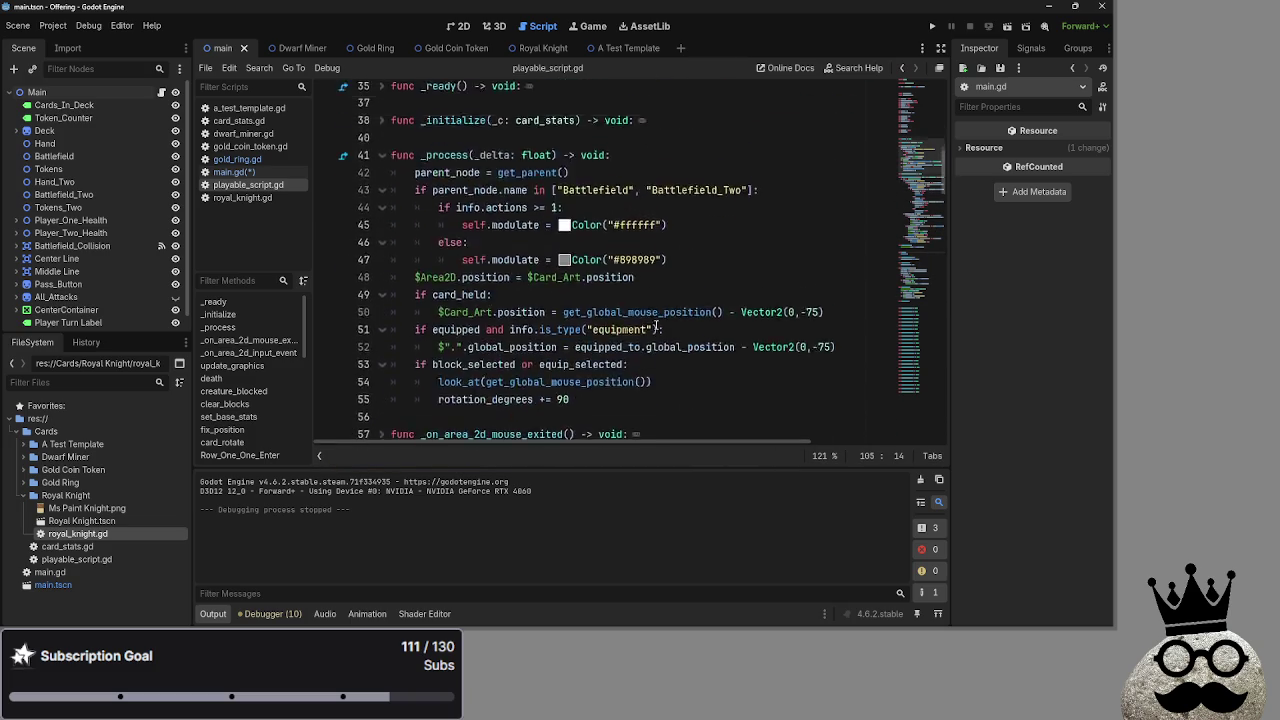
scroll(656, 328, up, 11)
click(455, 231)
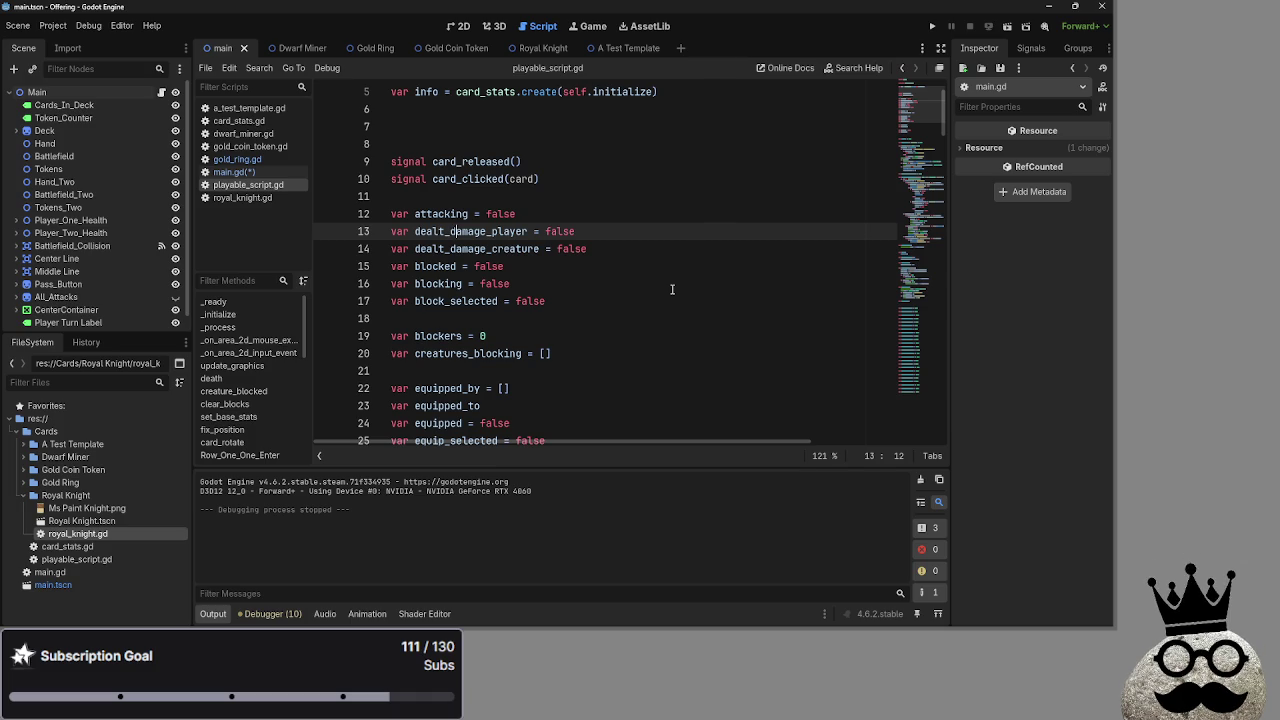
key(ctrl+f)
text(dealt_d)
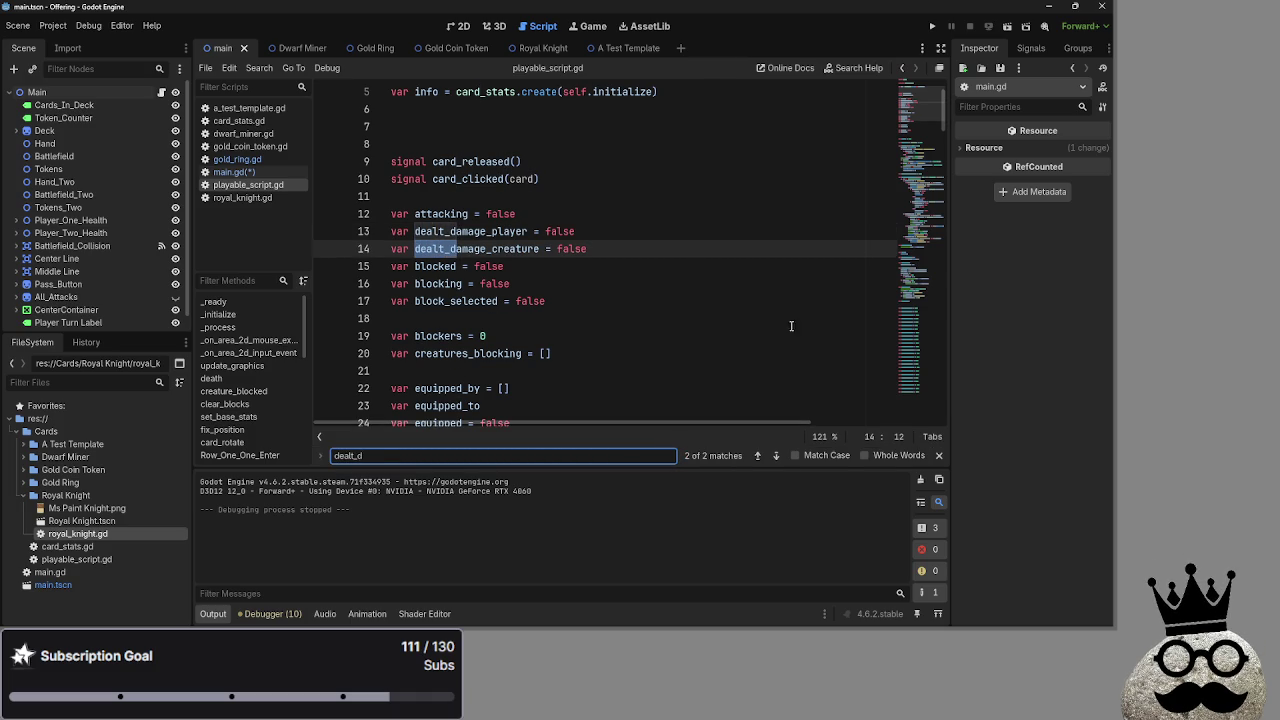
click(938, 455)
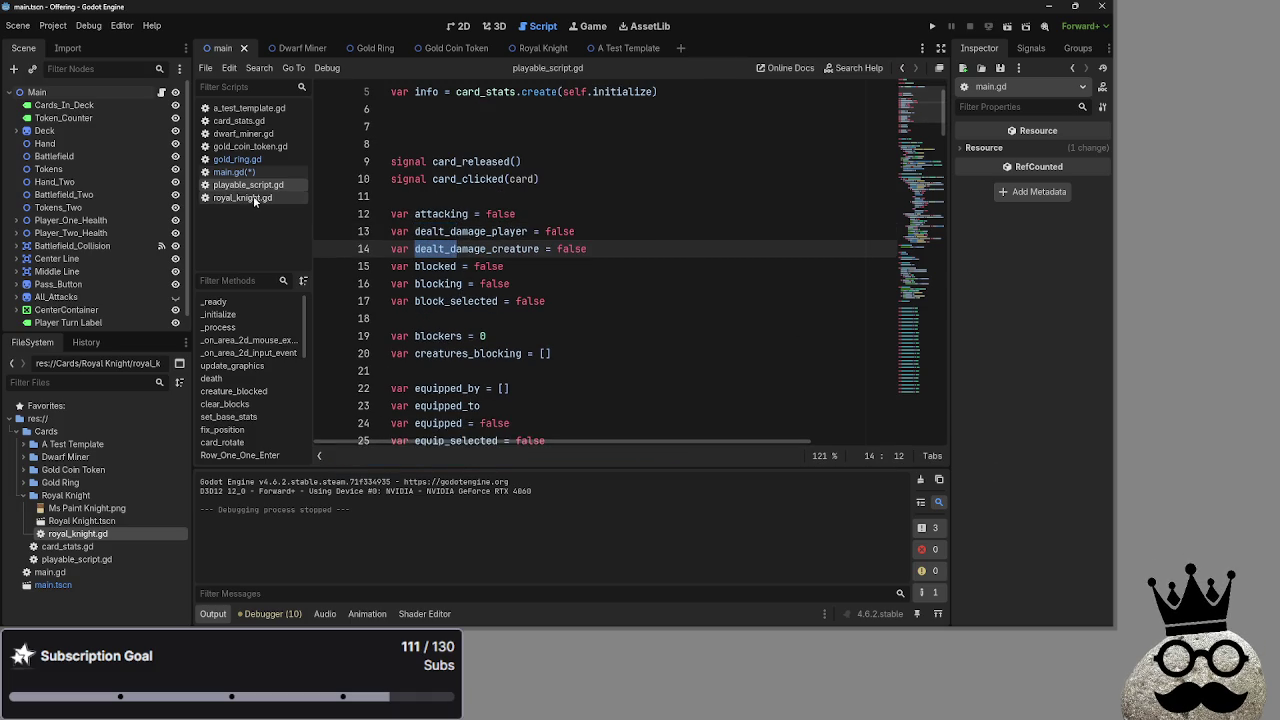
Return to main.gd, save it, and begin a search for 'dealt'
click(236, 172)
scroll(601, 313, up, 5)
key(ctrl+s)
click(634, 336)
key(ctrl+f)
text(dealth)
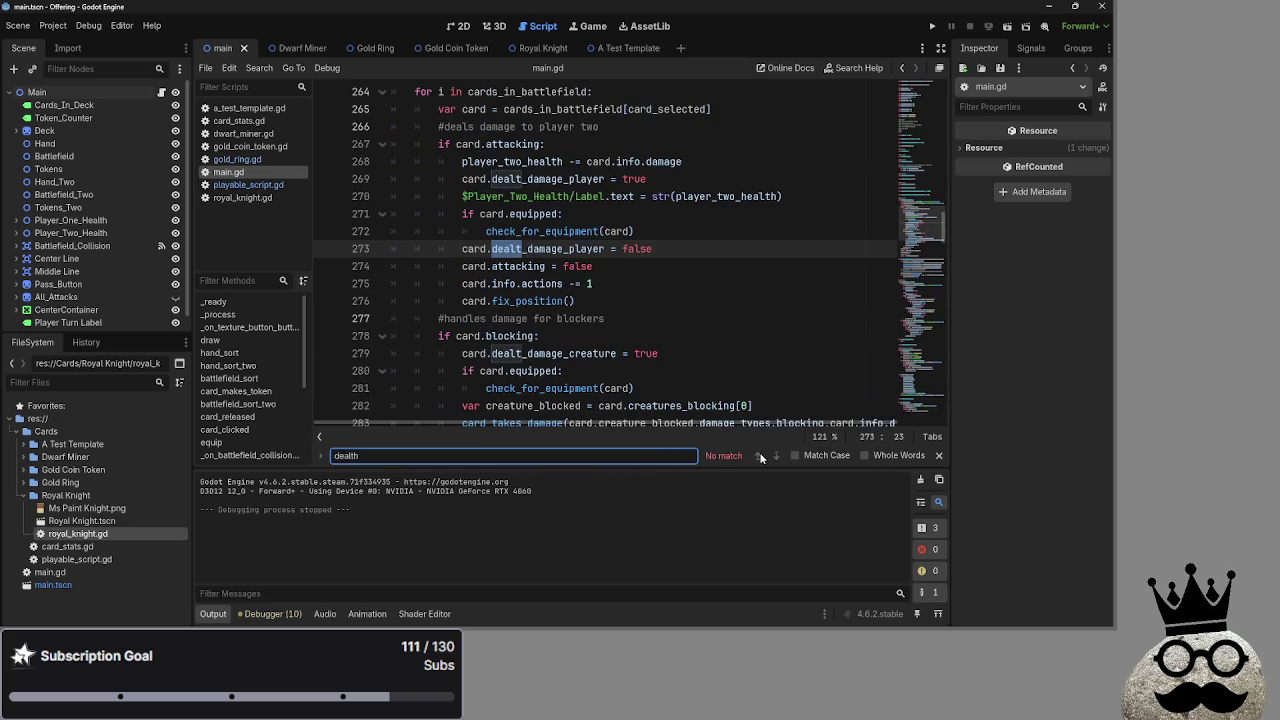
Step through the 'dealt' matches in main.gd to find the dealt_damage flag lines
key(BackSpace)
click(760, 455)
click(764, 455)
click(764, 455)
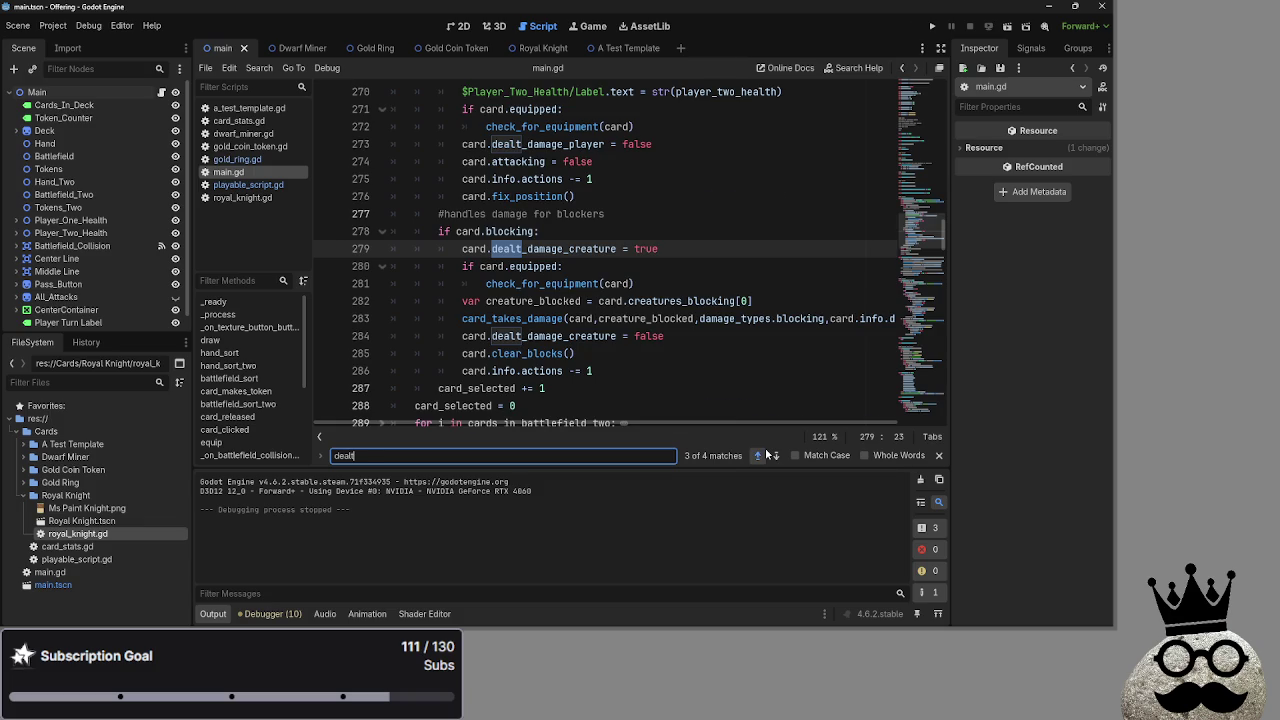
click(764, 455)
click(764, 455)
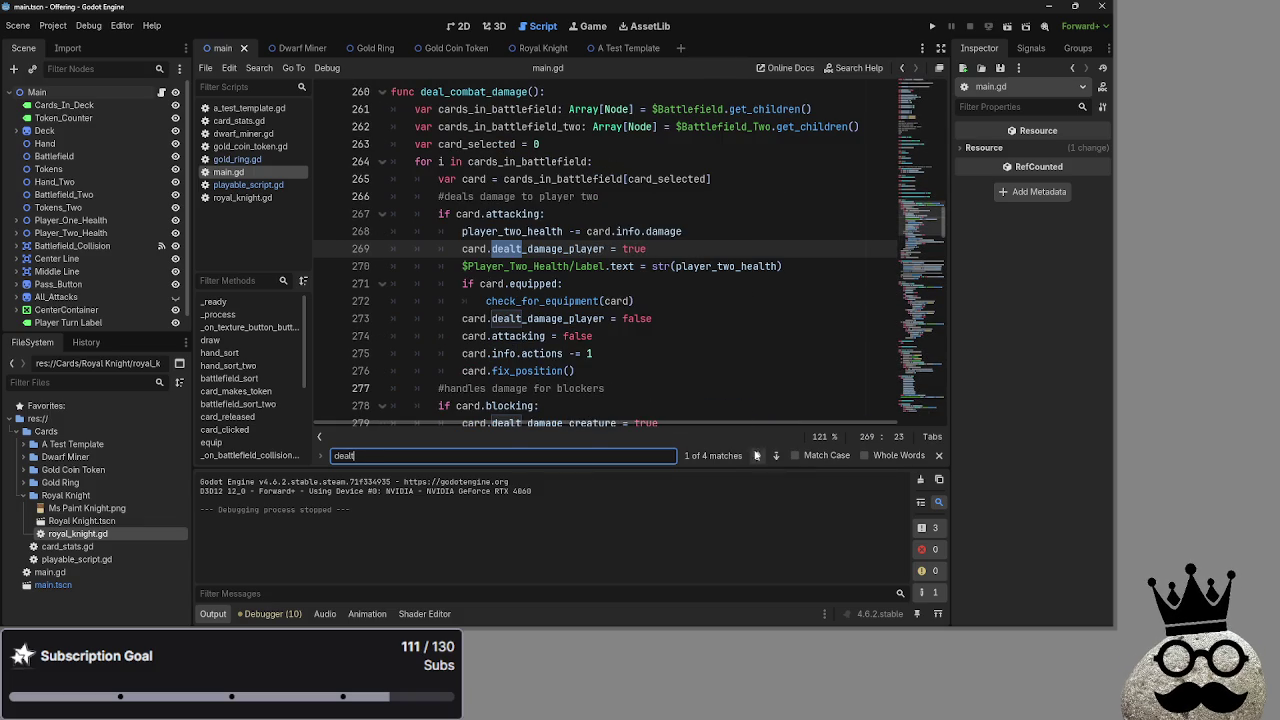
mouse_move(656, 249)
mouse_down()
mouse_move(684, 250)
mouse_move(384, 249)
mouse_up()
click(670, 231)
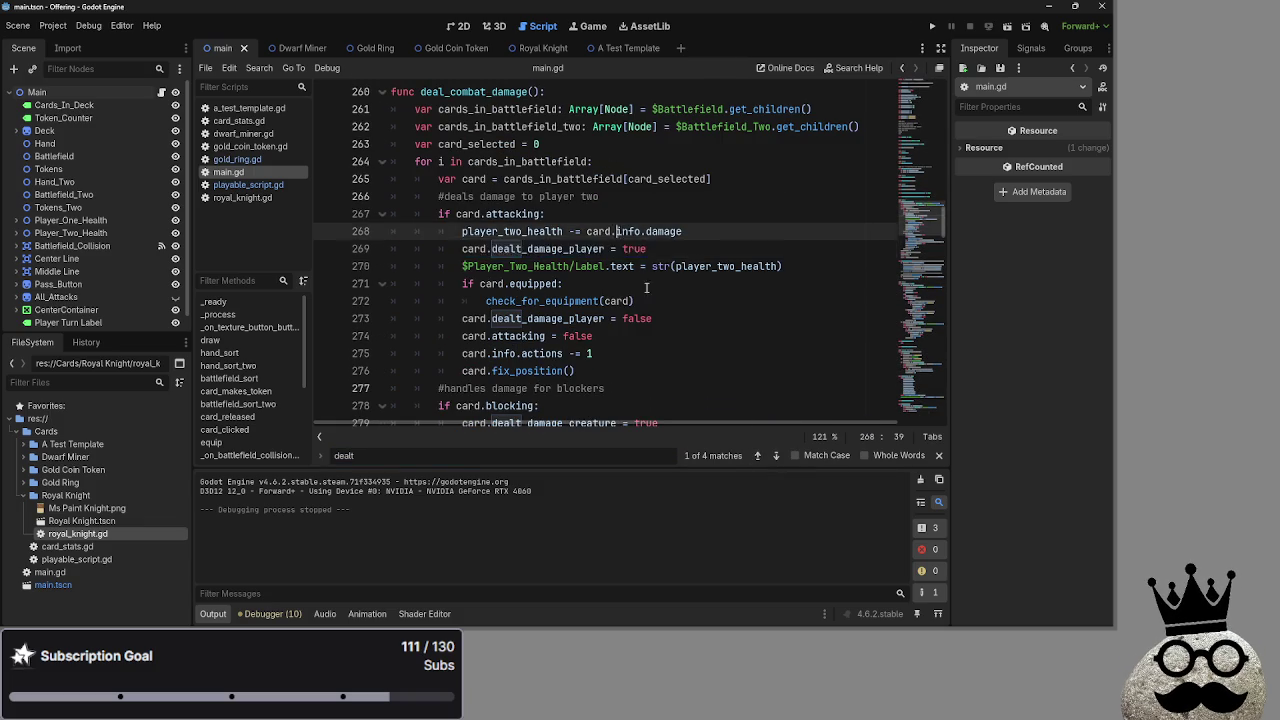
scroll(645, 393, up, 5)
click(383, 196)
click(383, 196)
scroll(612, 306, down, 1)
scroll(612, 306, down, 5)
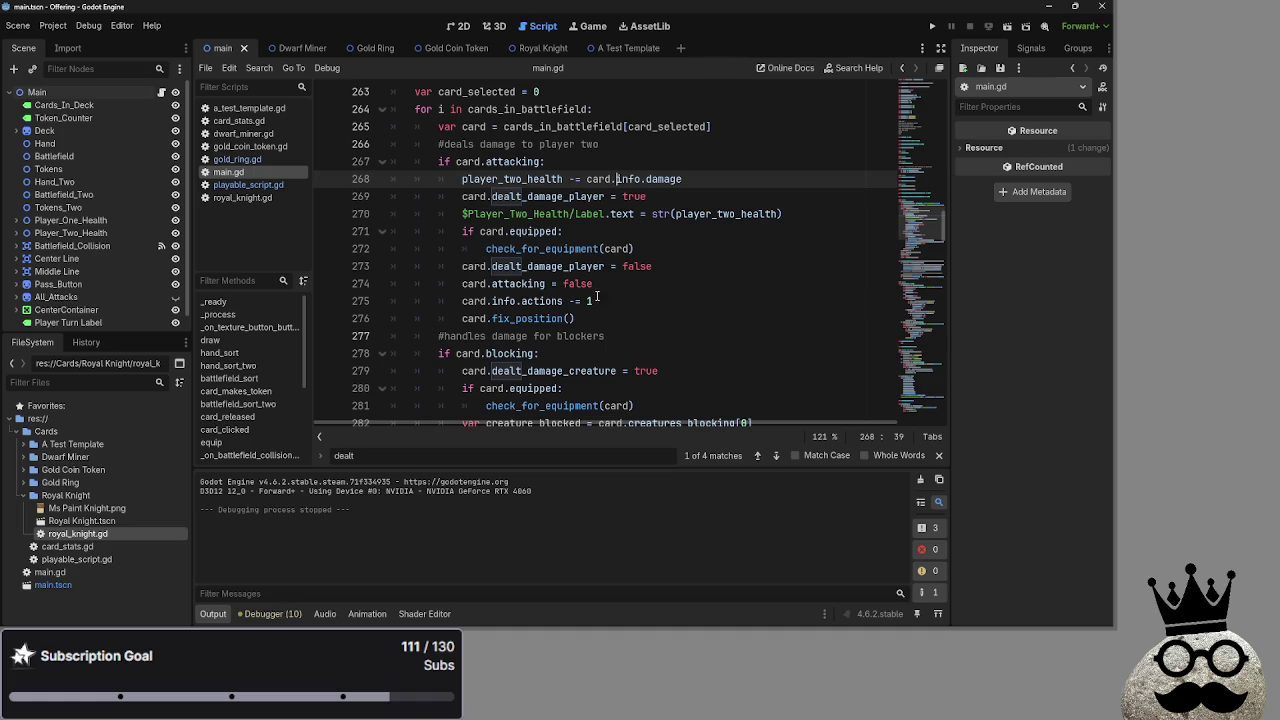
Delete the dealt_damage_player and dealt_damage_creature true/false assignment lines from main.gd
mouse_move(667, 196)
mouse_down()
mouse_move(680, 196)
mouse_move(337, 197)
mouse_up()
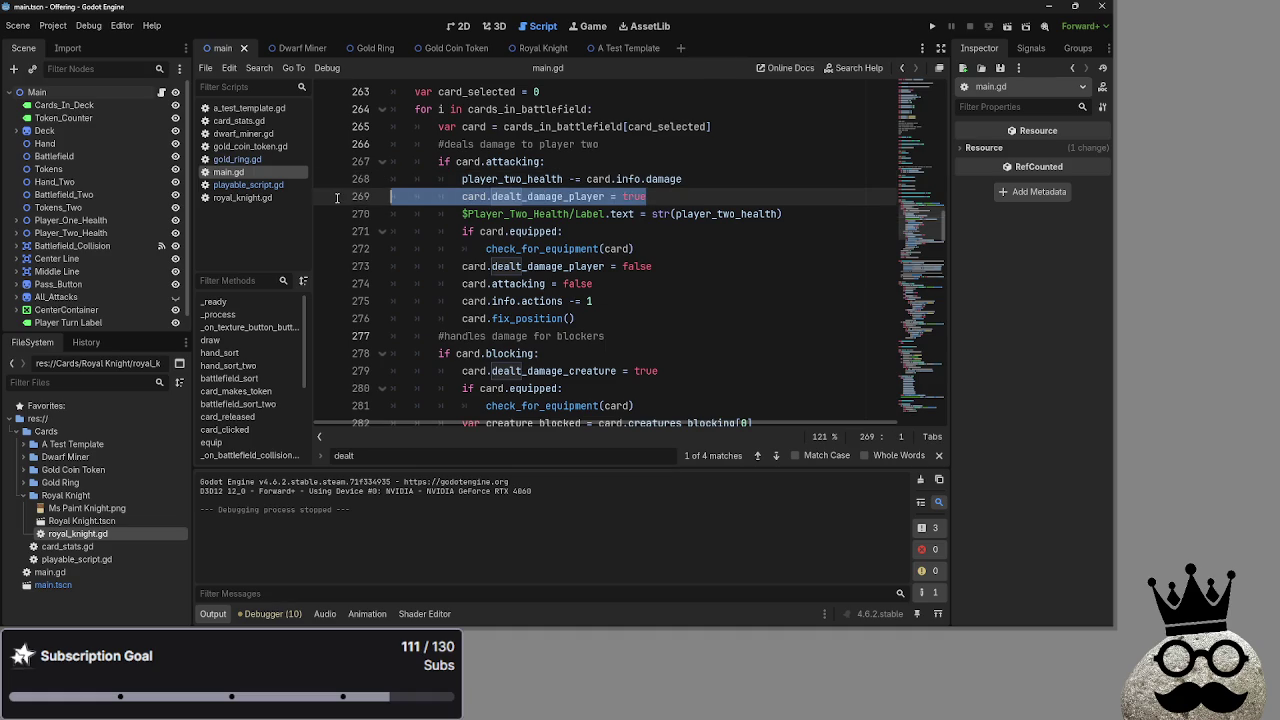
key(BackSpace)
key(BackSpace)
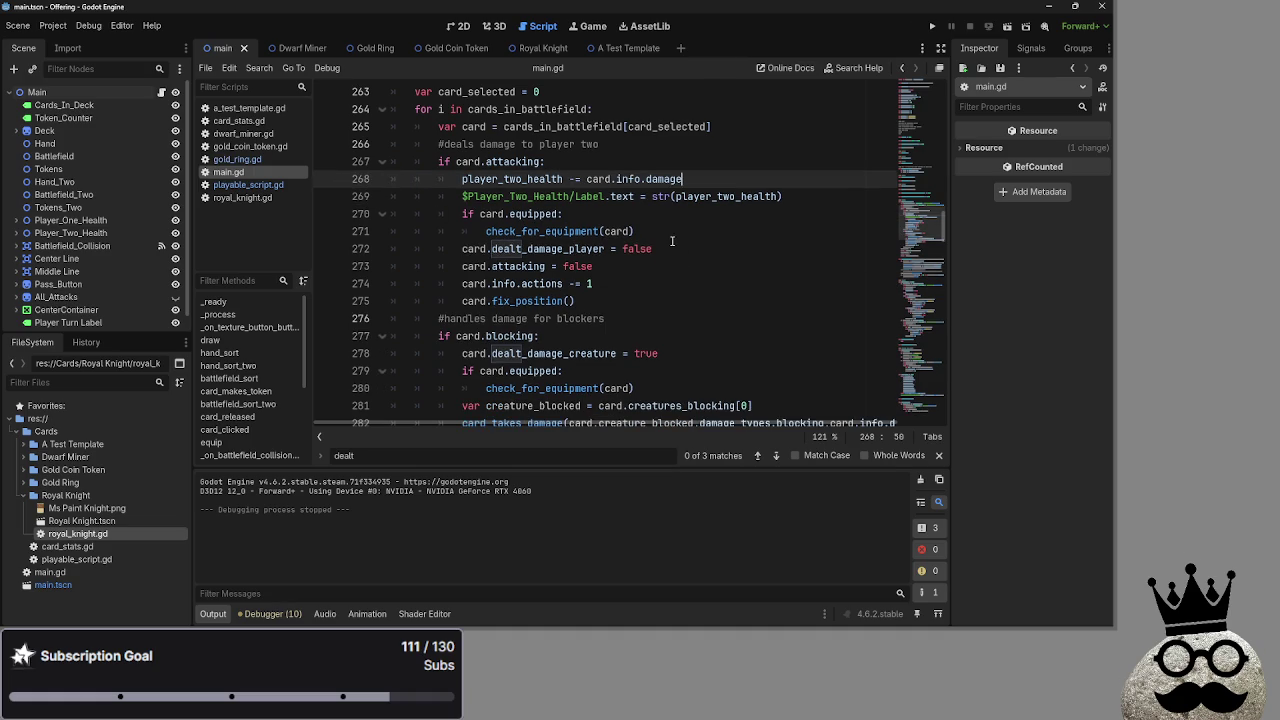
click(672, 249)
drag(672, 249, 390, 249)
key(BackSpace)
key(BackSpace)
scroll(619, 298, down, 1)
click(658, 283)
key(shift+Home)
key(shift+Home)
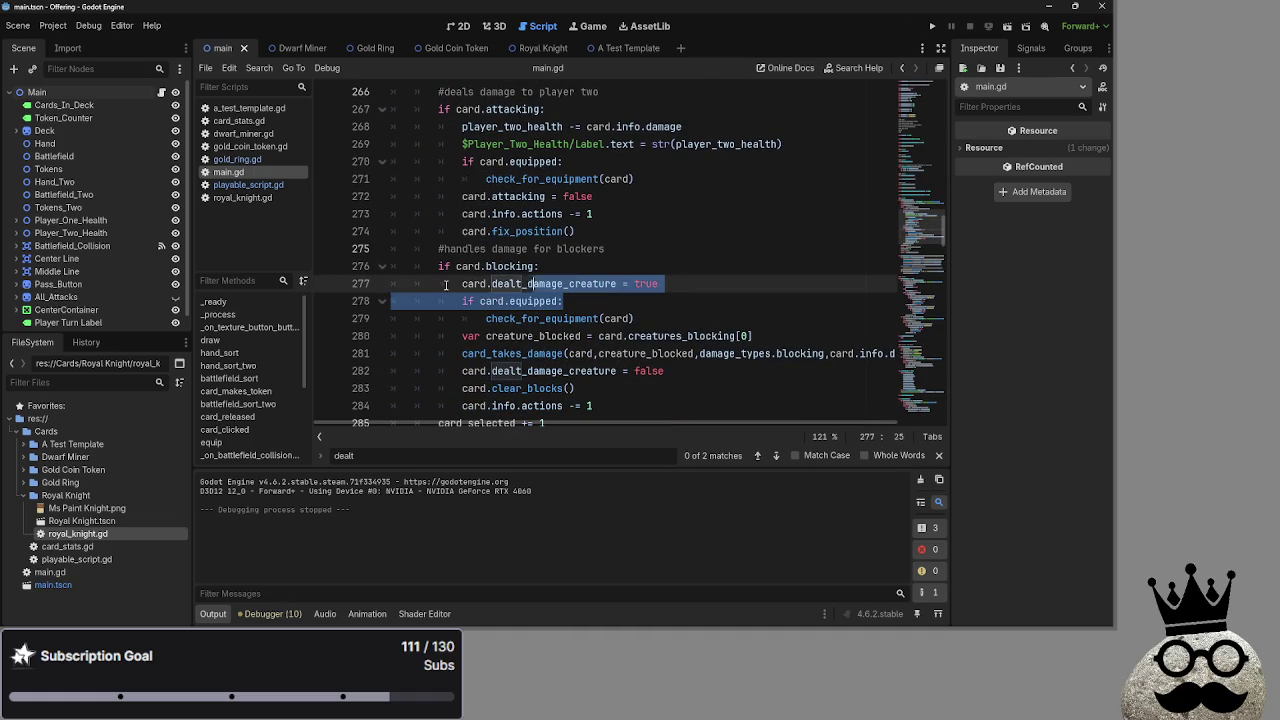
key(BackSpace)
key(BackSpace)
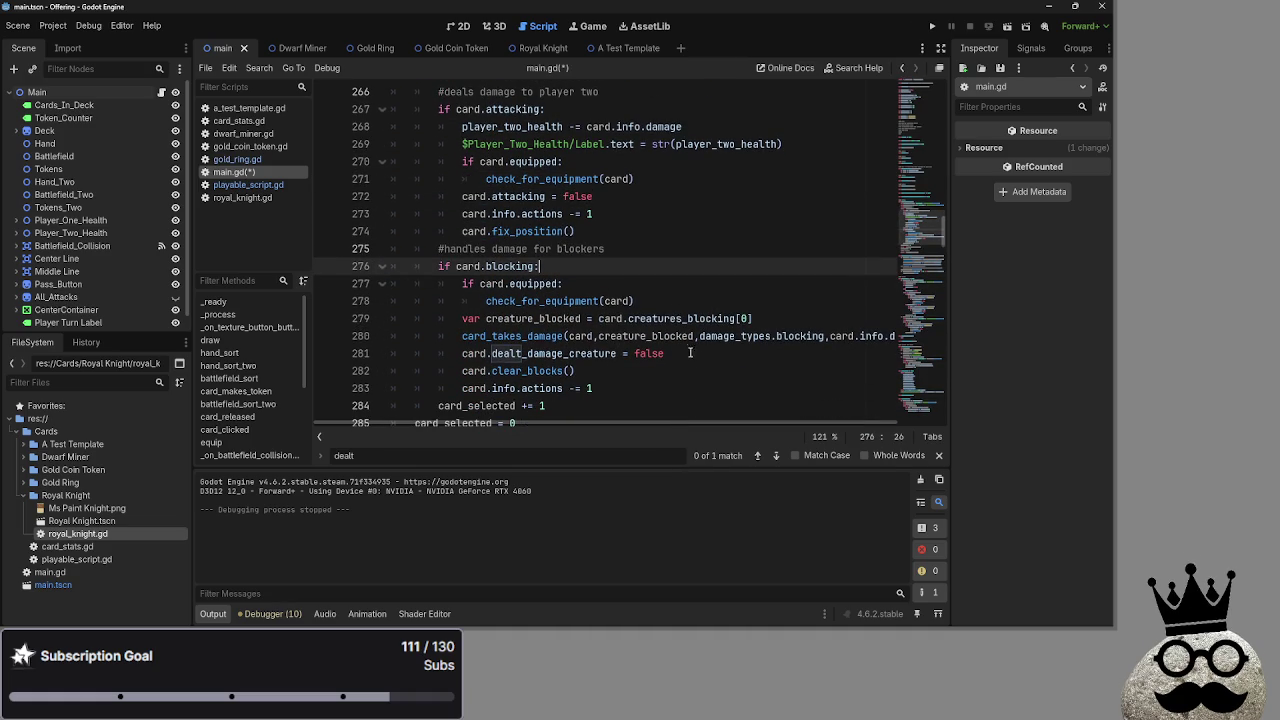
drag(664, 353, 496, 353)
key(shift+Home)
key(shift+Home)
key(BackSpace)
key(BackSpace)
scroll(400, 330, down, 2)
Remove the two dealt_damage variables from playable_script.gd, save, and run the project
click(242, 185)
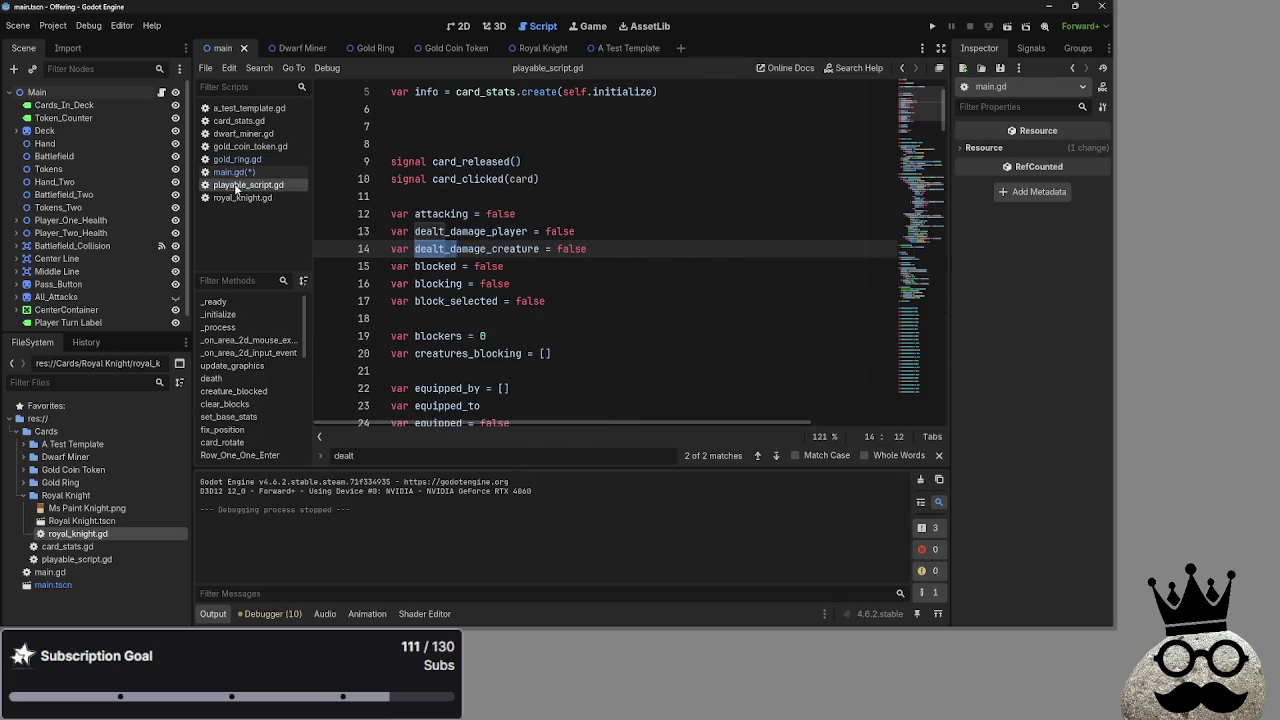
drag(587, 248, 332, 245)
key(BackSpace)
key(BackSpace)
key(BackSpace)
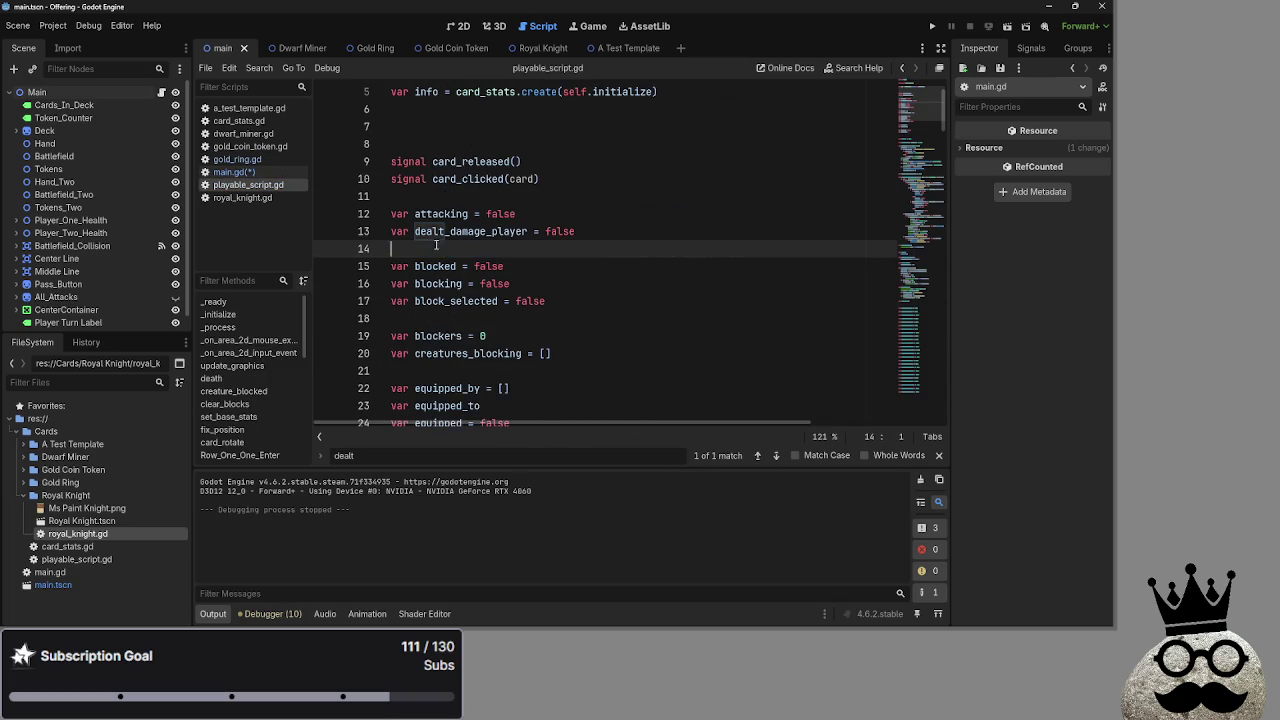
key(BackSpace)
key(BackSpace)
key(BackSpace)
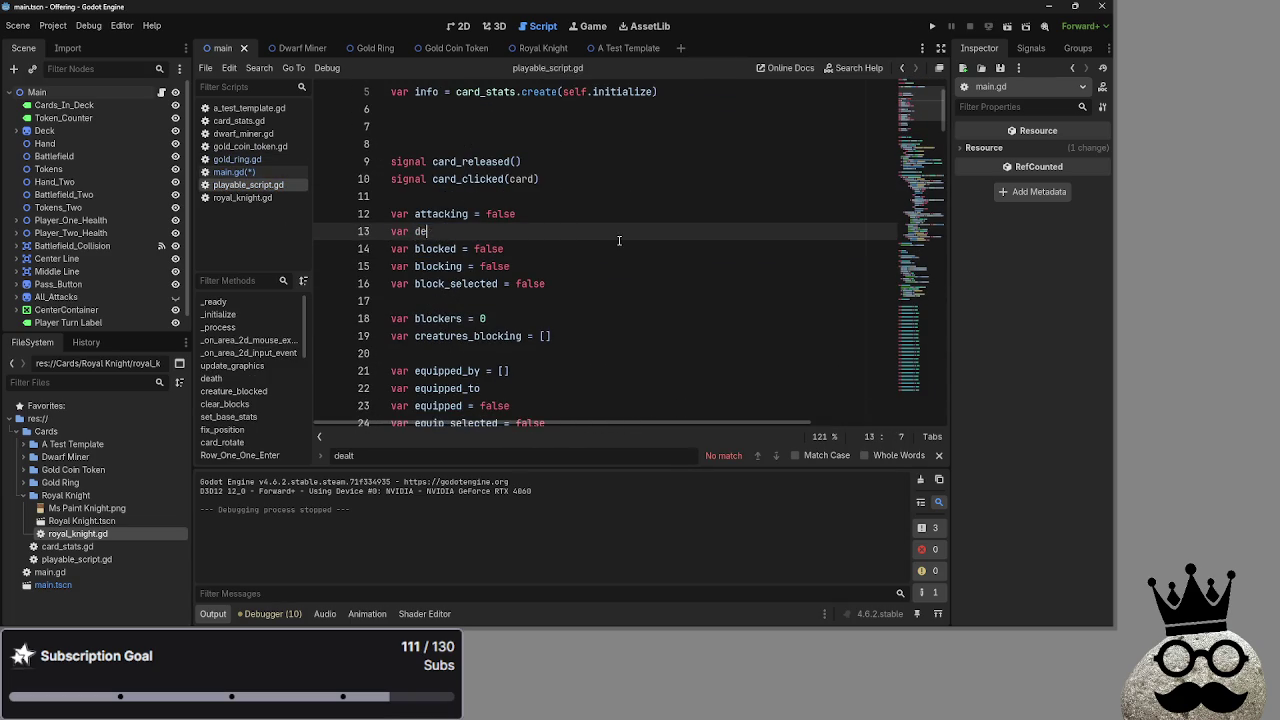
key(ctrl+s)
click(938, 455)
click(932, 26)
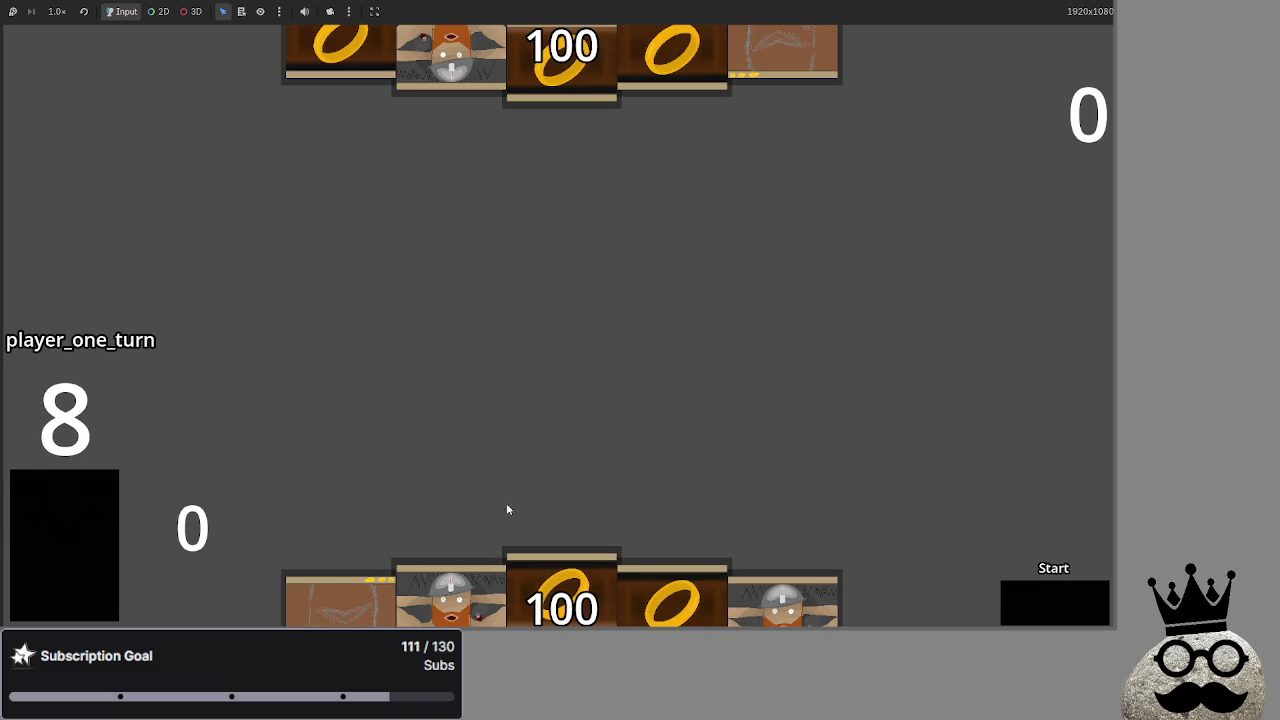
Play a dwarf card onto the battlefield, advance two phases, then stop the game
drag(616, 594, 679, 378)
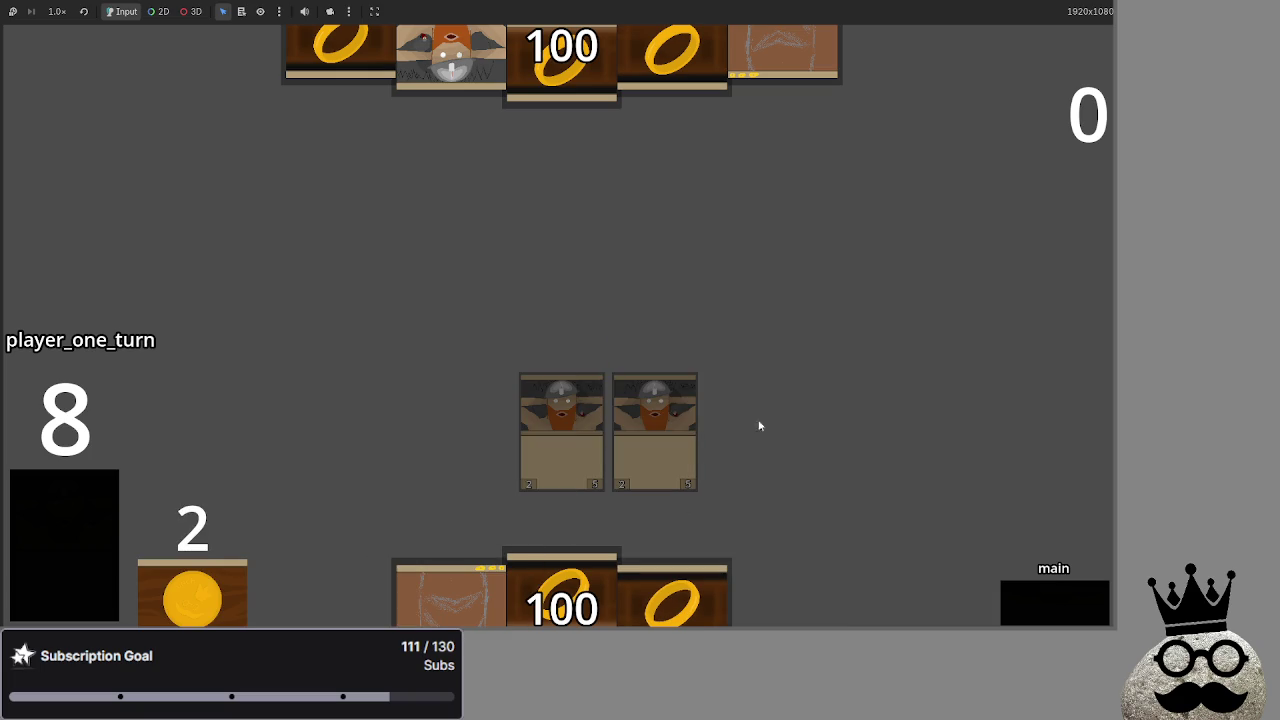
click(1040, 601)
click(1040, 601)
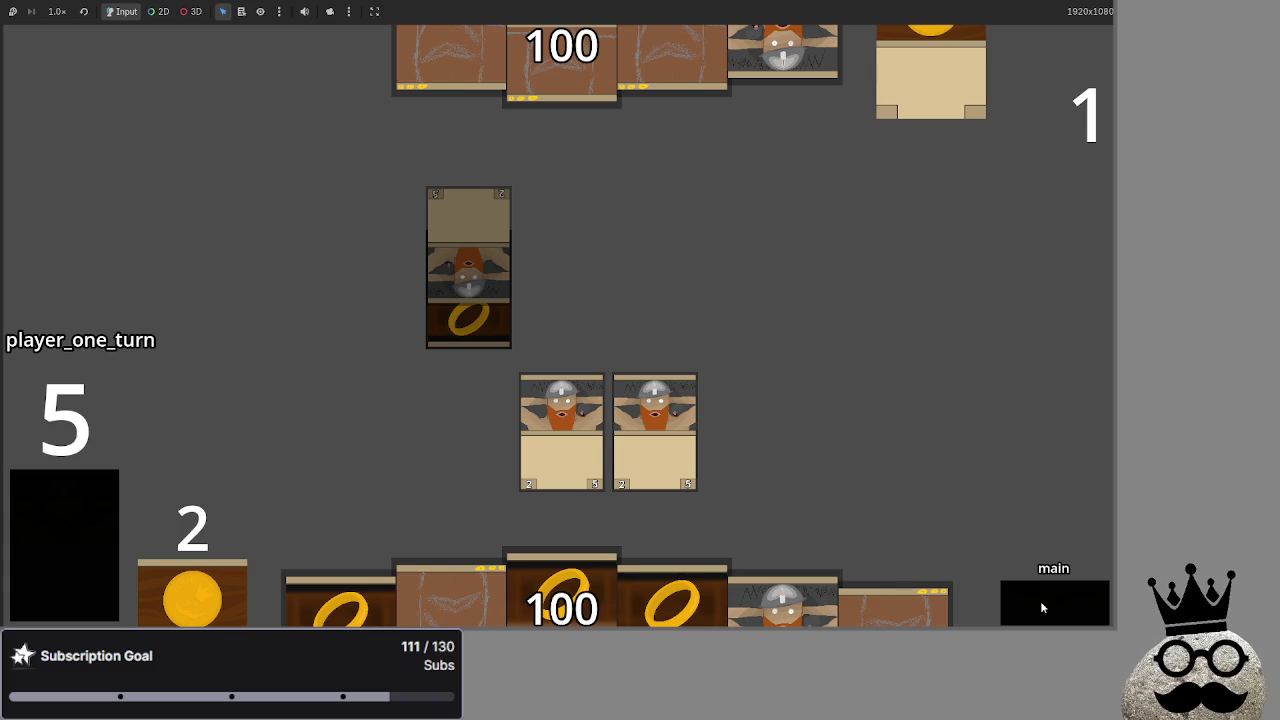
key(F8)
Open main.gd and highlight lines 309–312 of card_takes_damage
click(230, 172)
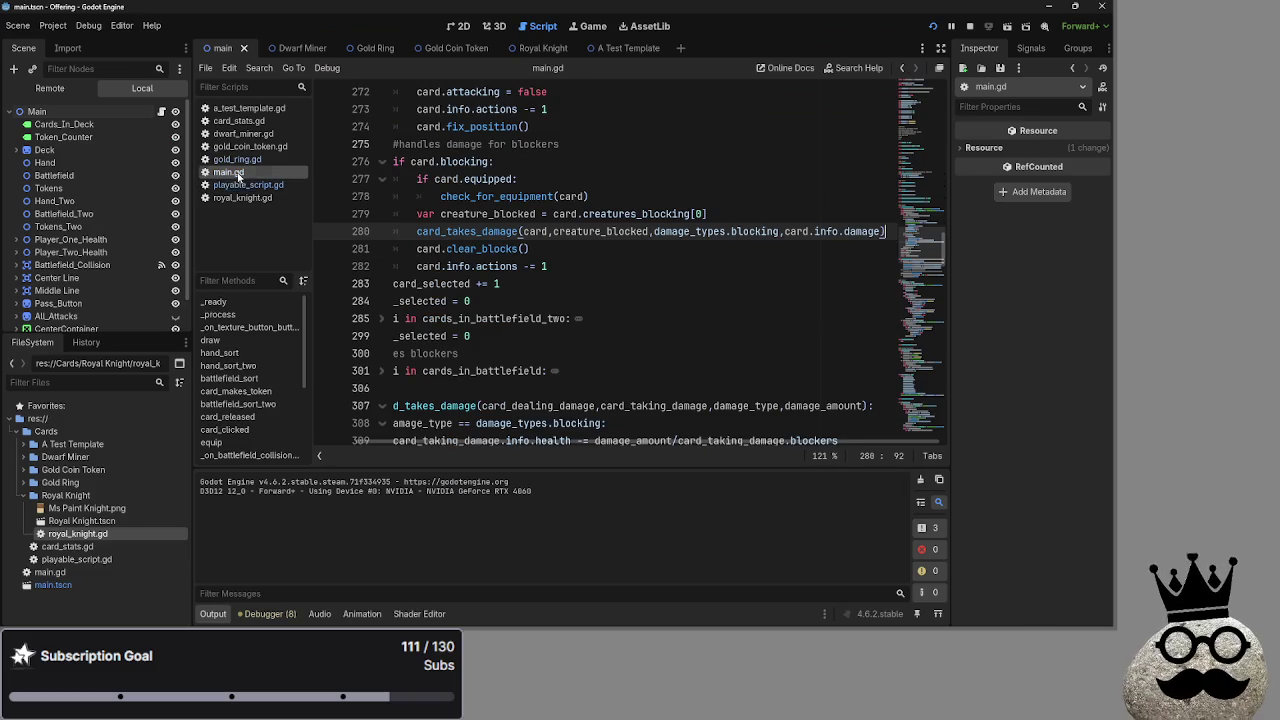
drag(534, 444, 510, 444)
scroll(600, 300, down, 3)
mouse_move(438, 283)
mouse_down()
mouse_move(700, 300)
mouse_move(838, 338)
mouse_up()
click(838, 338)
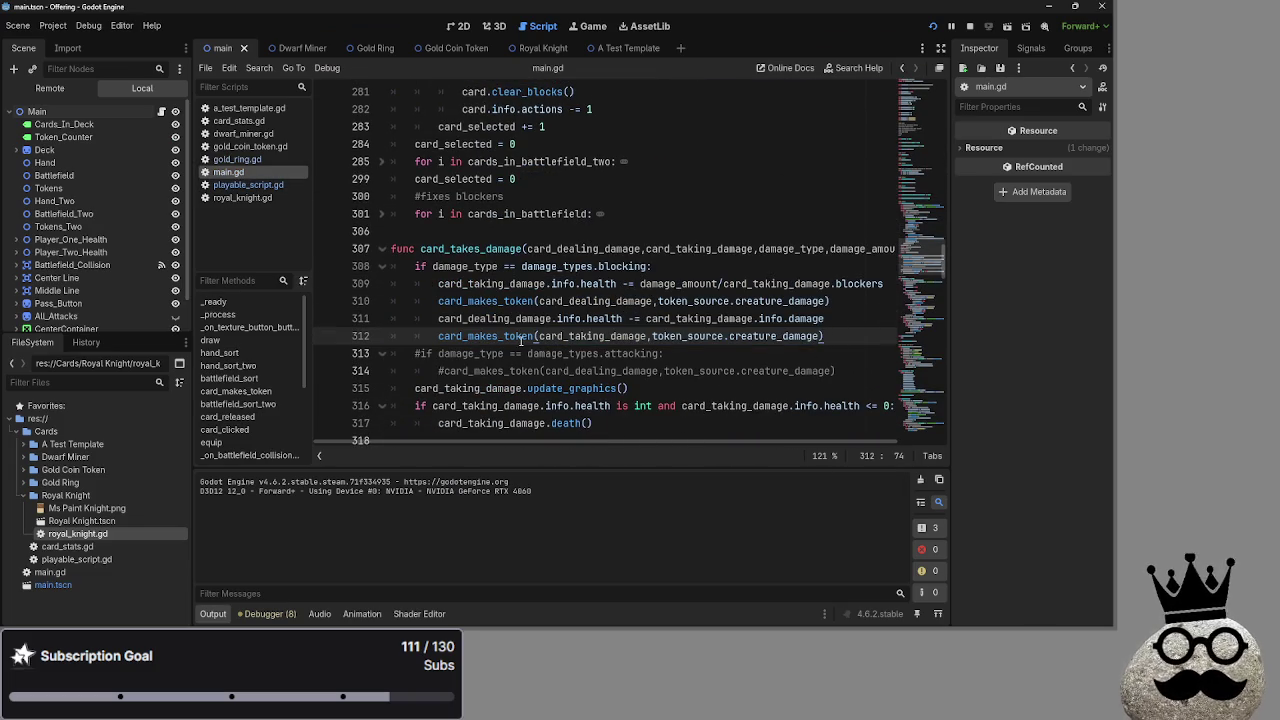
Look over the blockers comment at line 275 in deal_combat_damage, then switch windows
scroll(520, 340, up, 15)
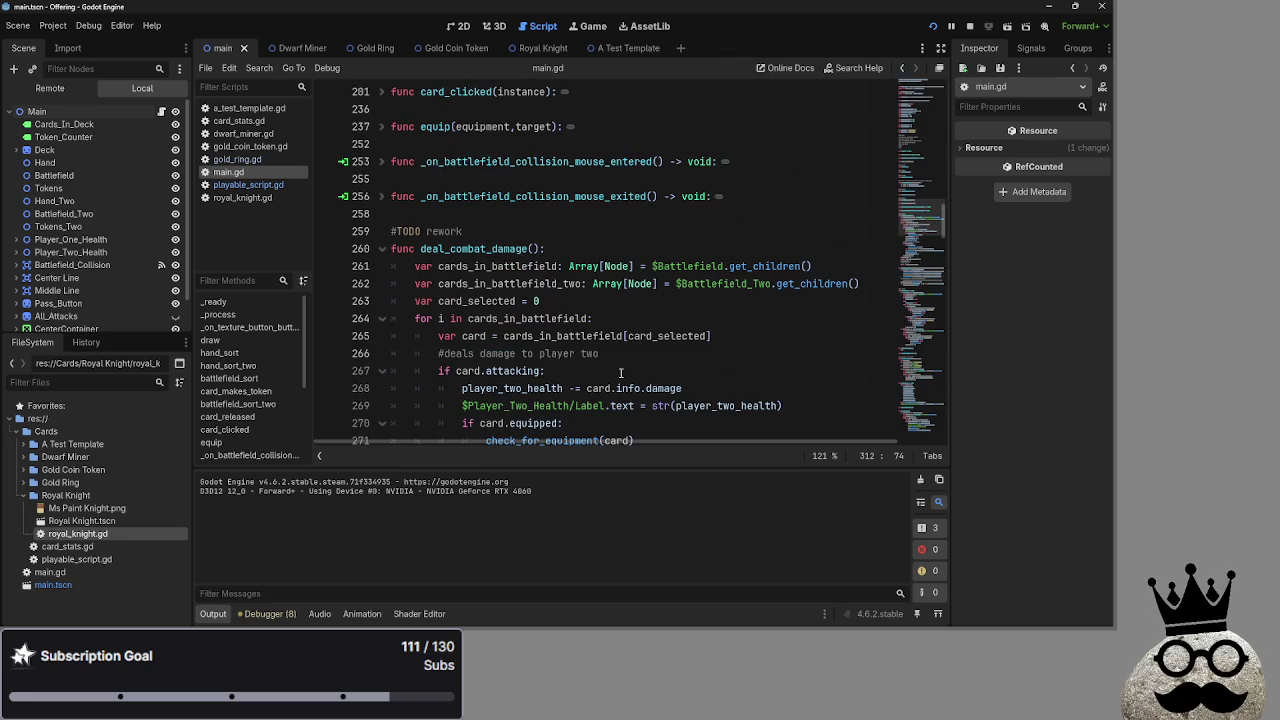
scroll(620, 373, down, 3)
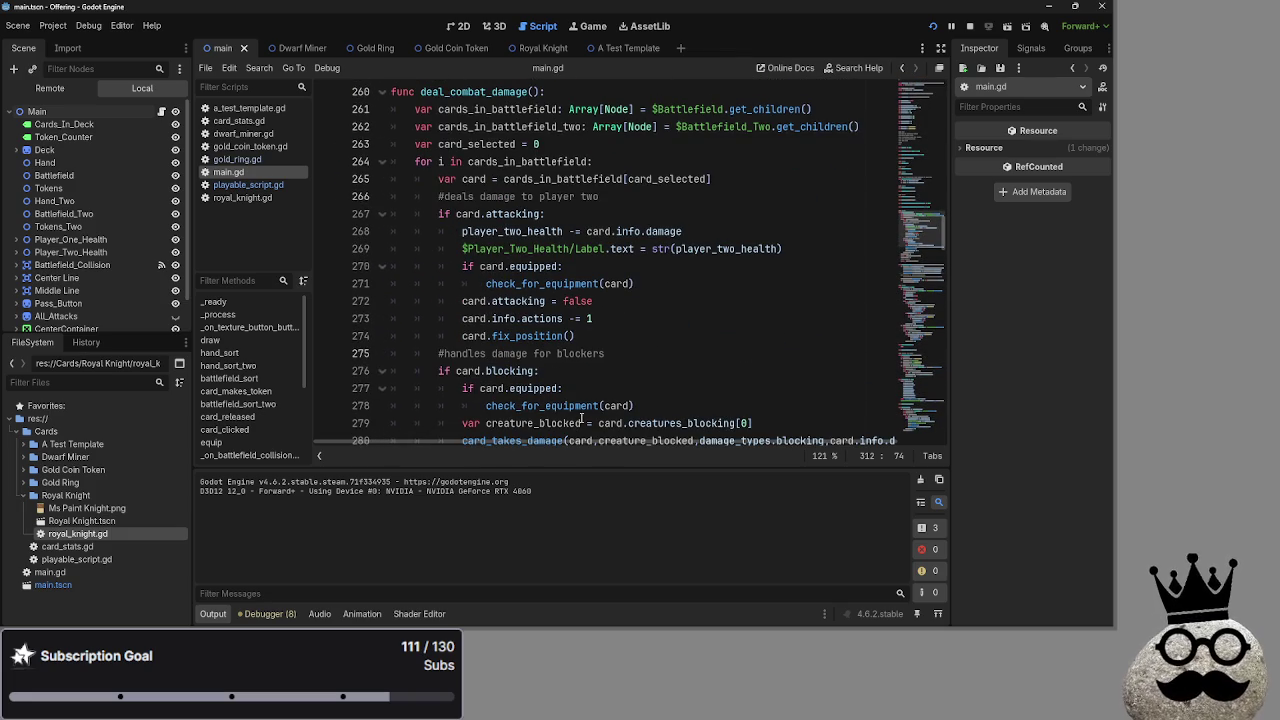
click(652, 353)
scroll(652, 351, down, 3)
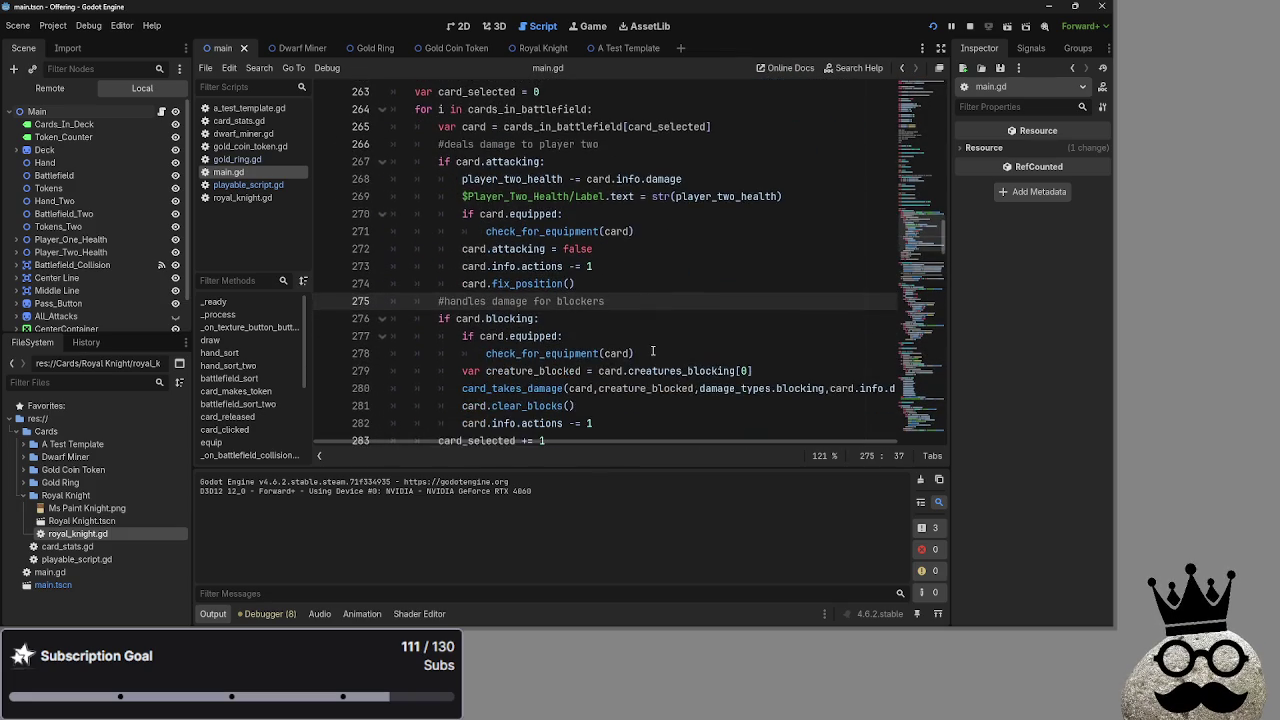
key(super)
key(super)
key(alt+Tab)
key(alt+Tab)
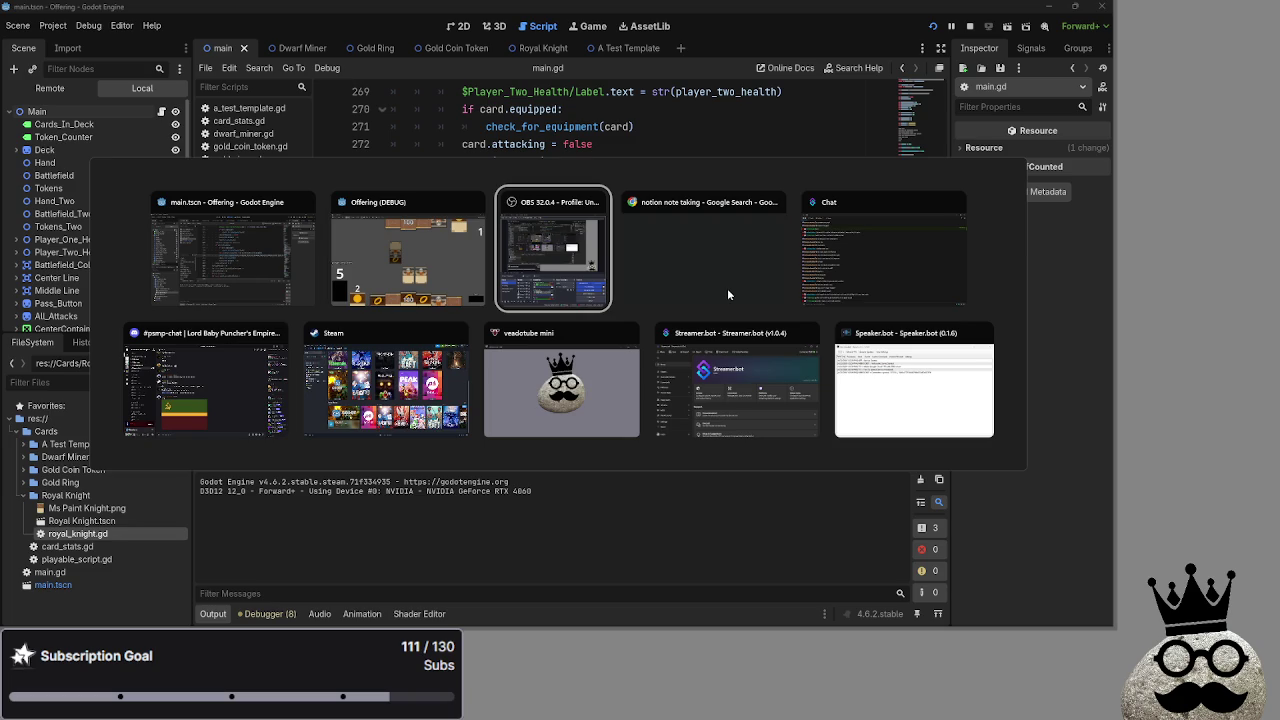
In the game, advance through attack, block, damage, main_two and end_turn, then return to the editor
mouse_move(695, 297)
key(alt+shift+Tab)
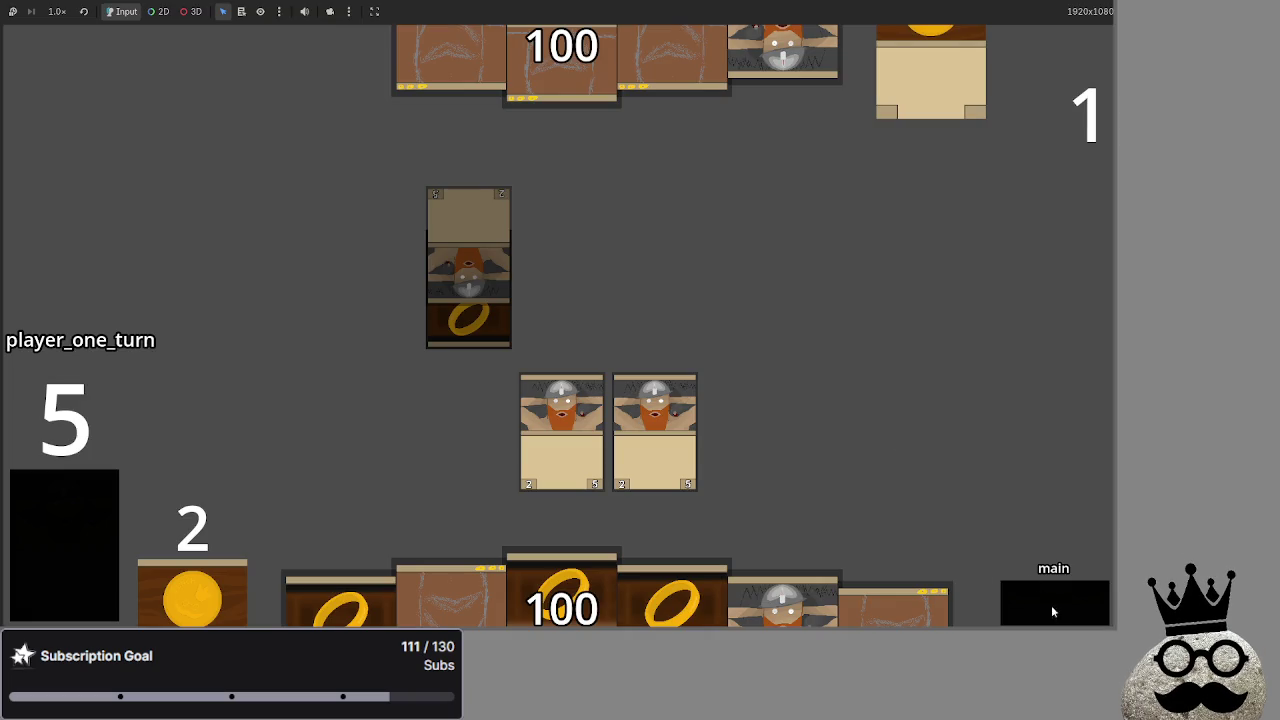
click(1058, 609)
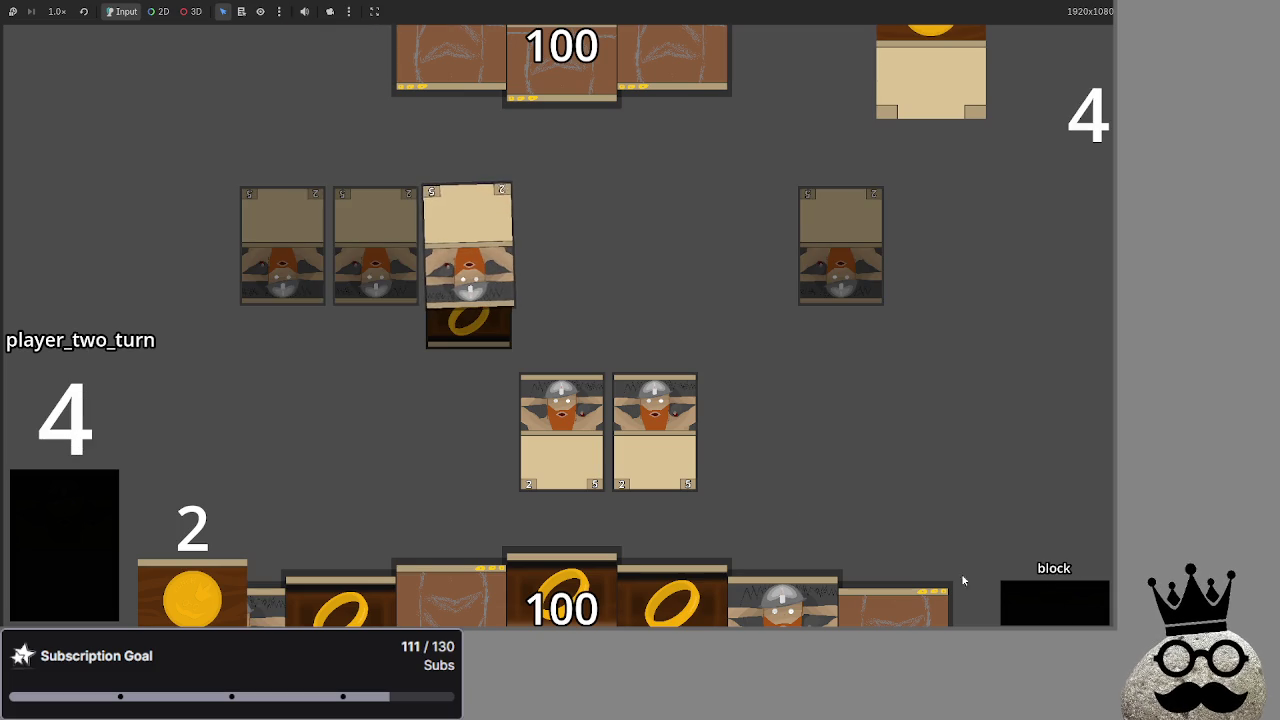
click(1061, 597)
click(1046, 600)
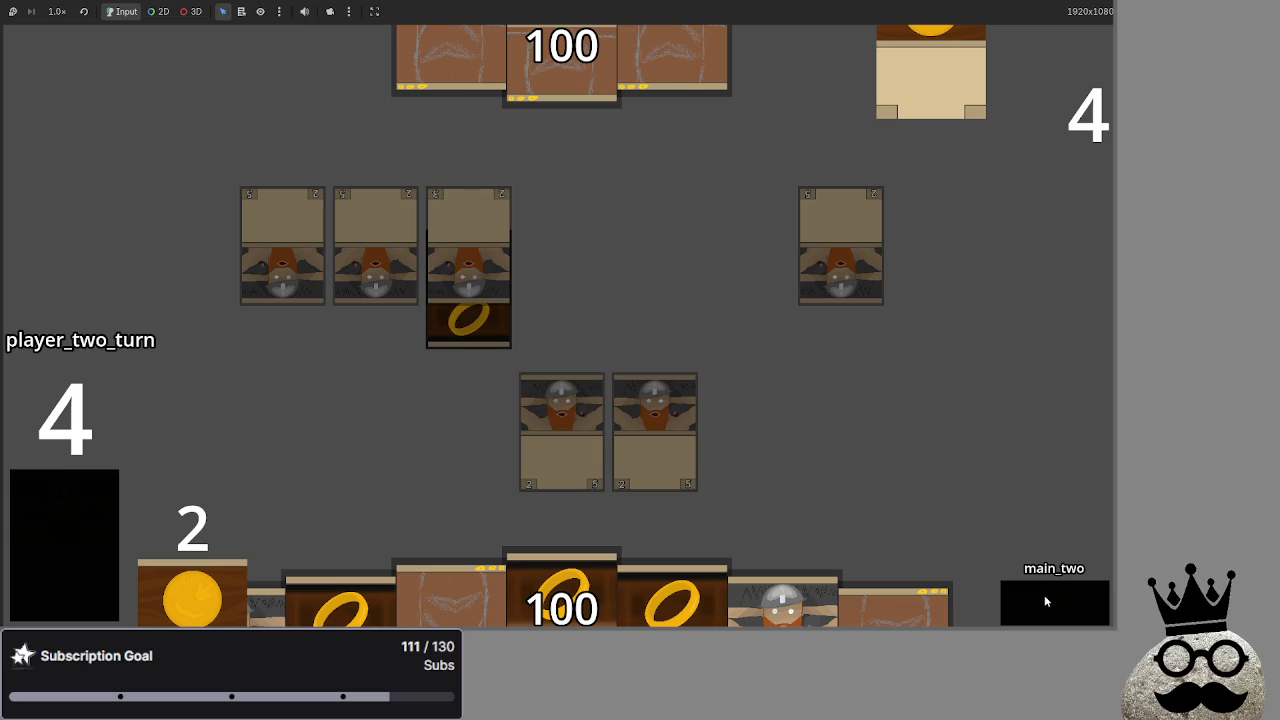
click(1046, 600)
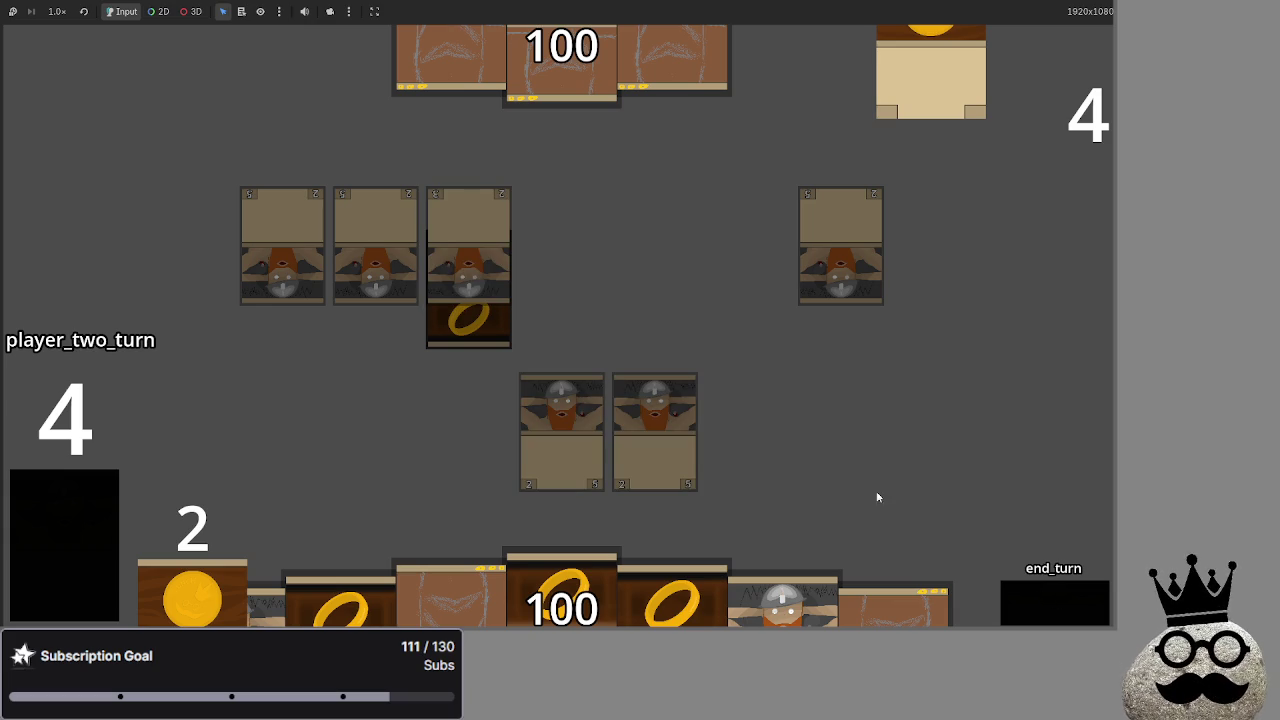
key(F8)
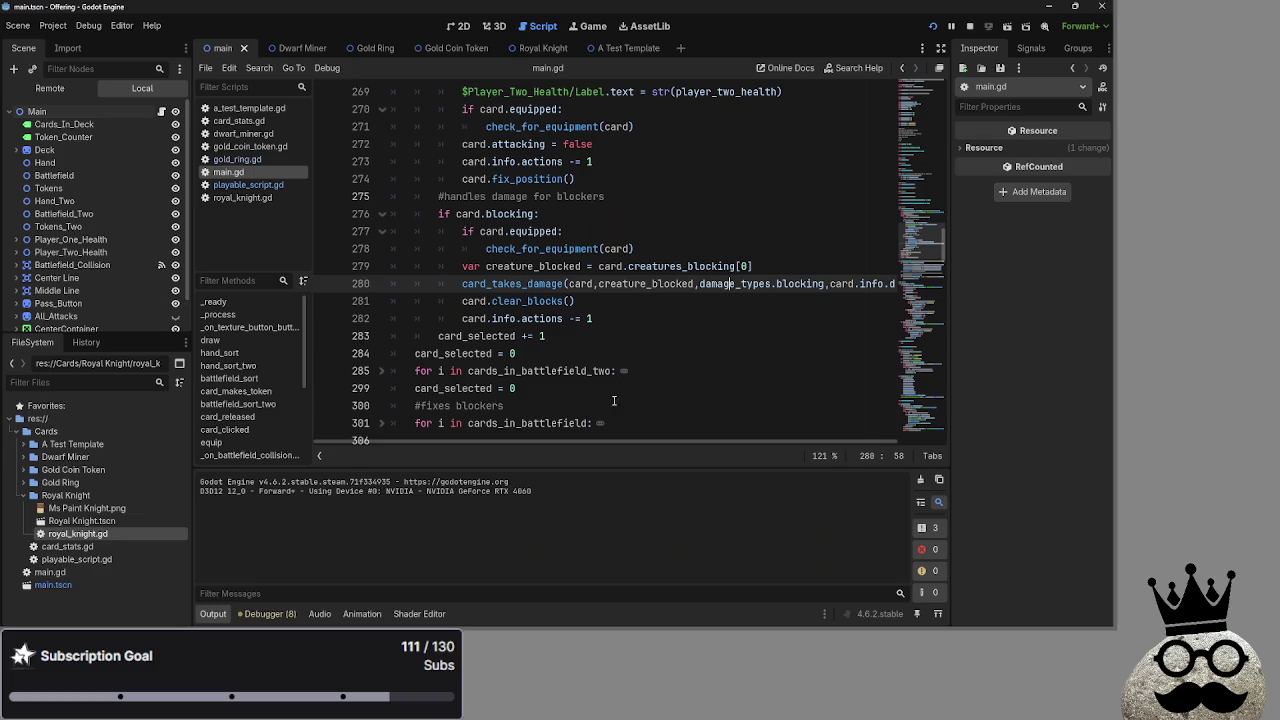
In the running game, attack an enemy card with one of your cards
scroll(590, 403, down, 4)
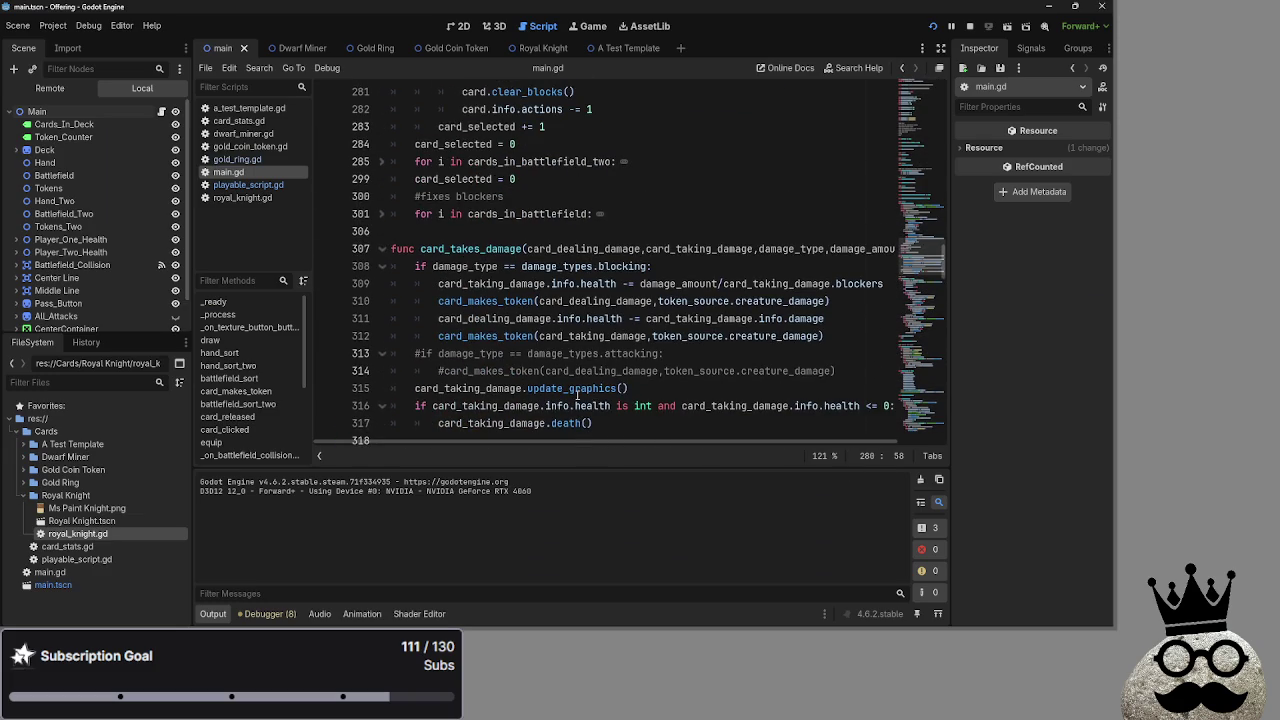
key(alt+Tab)
key(alt+Tab)
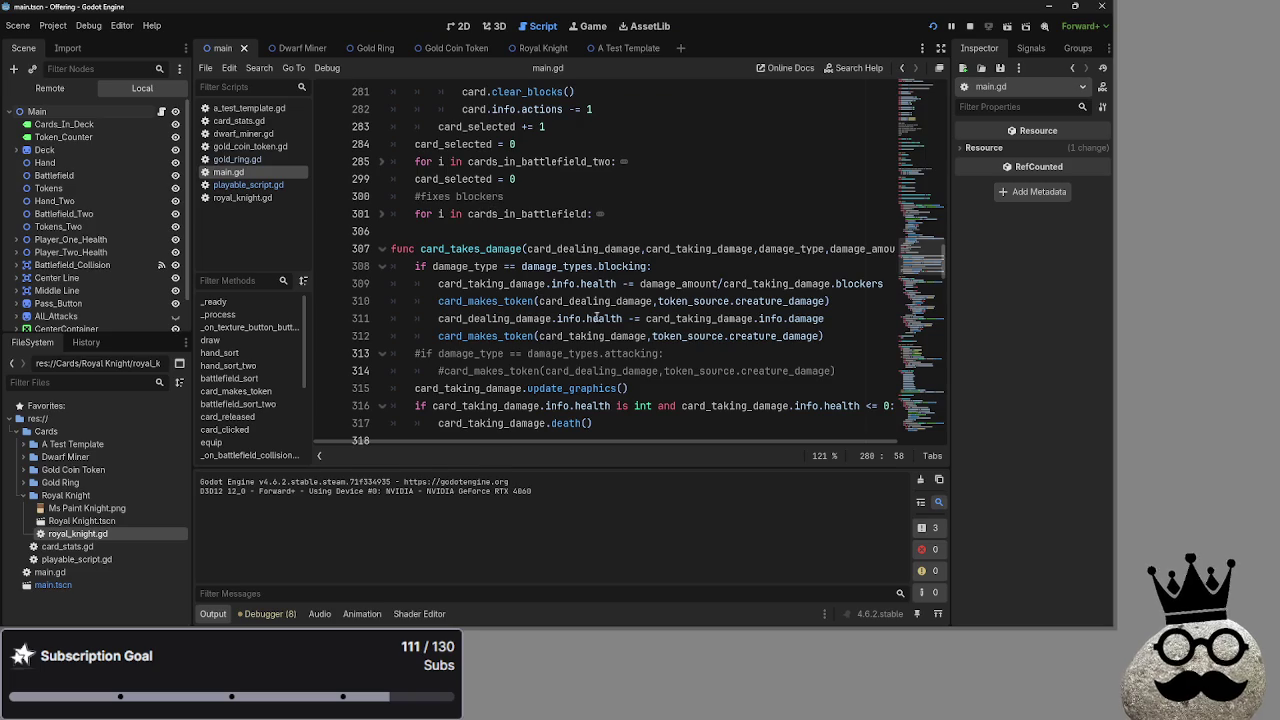
key(alt+Tab)
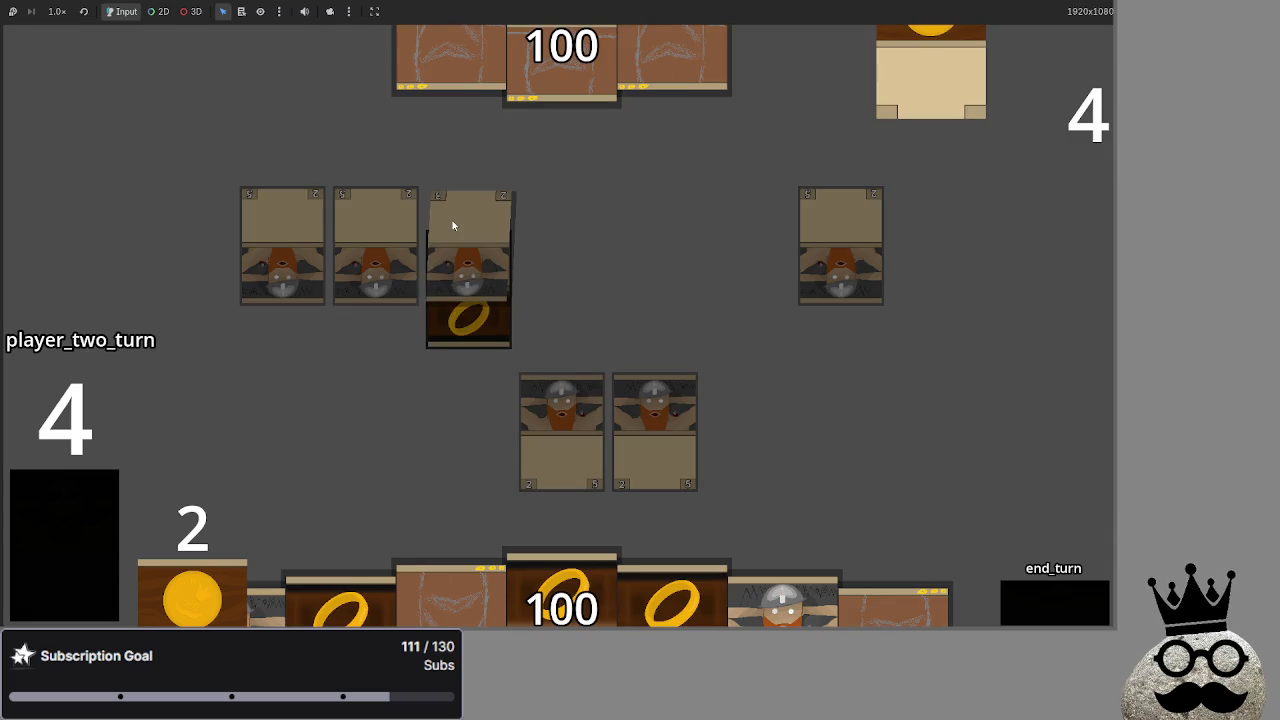
key(alt+Tab)
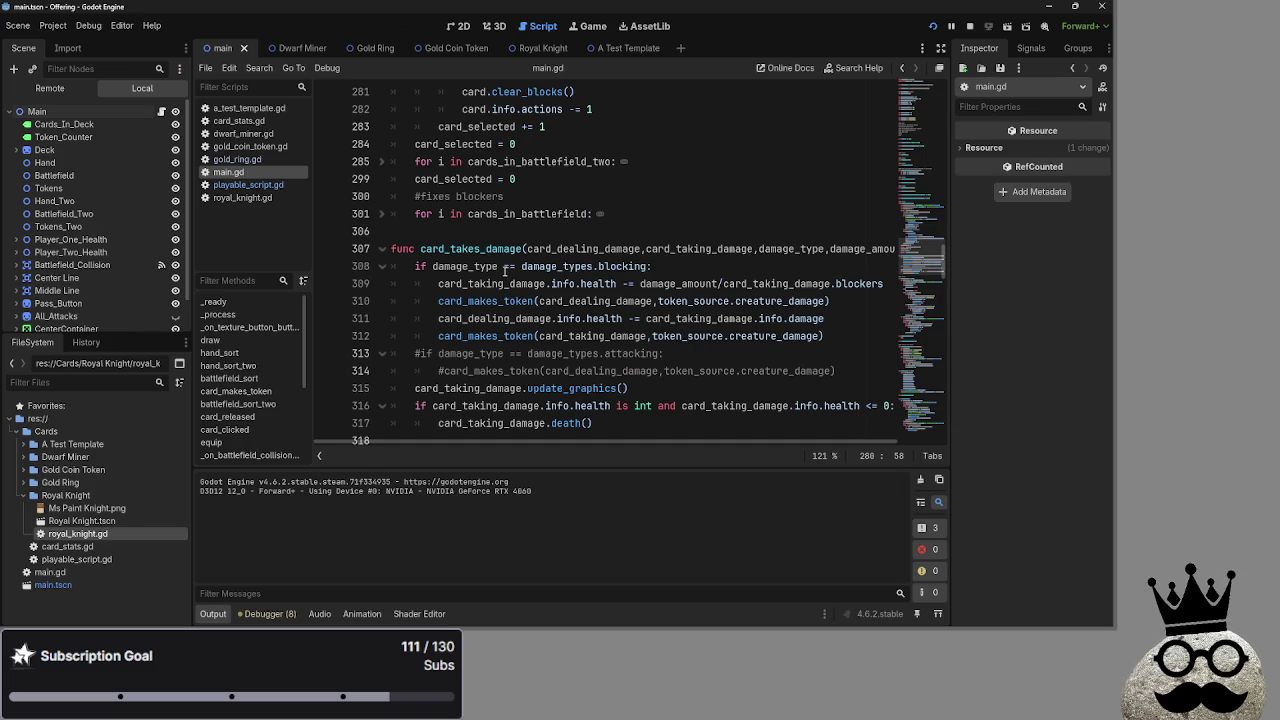
key(alt+Tab)
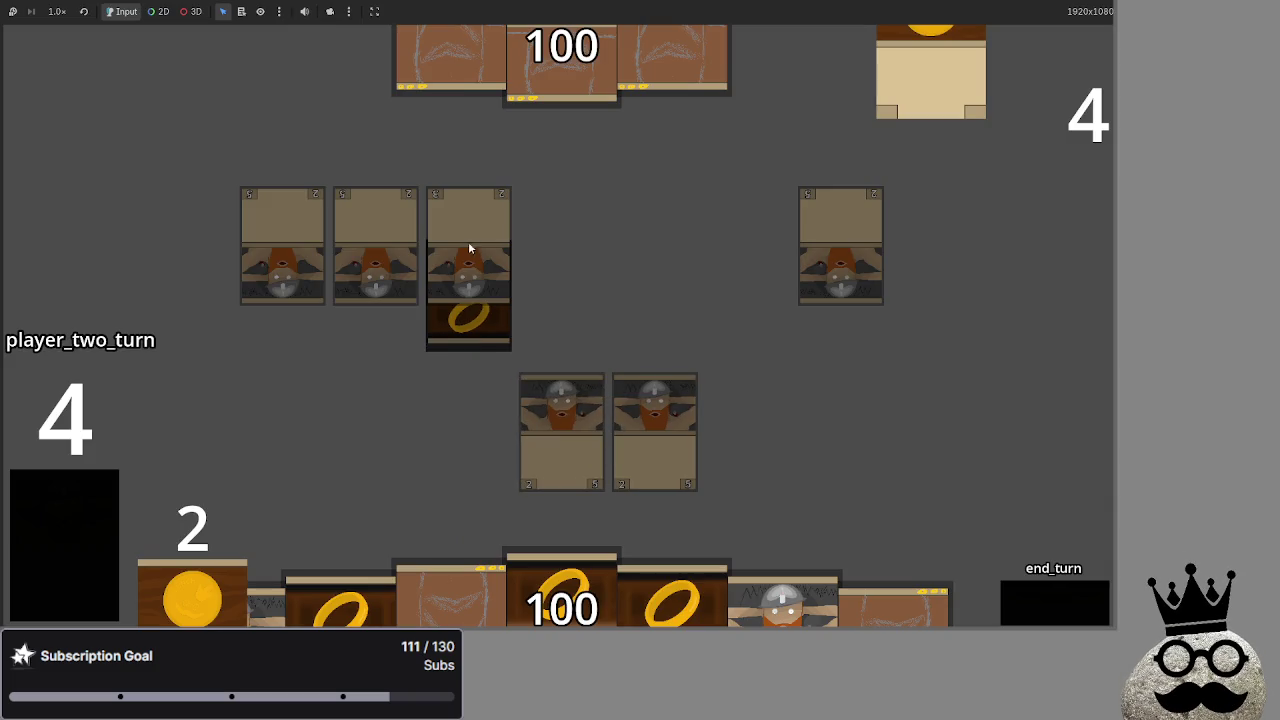
key(alt+Tab)
key(alt+Tab)
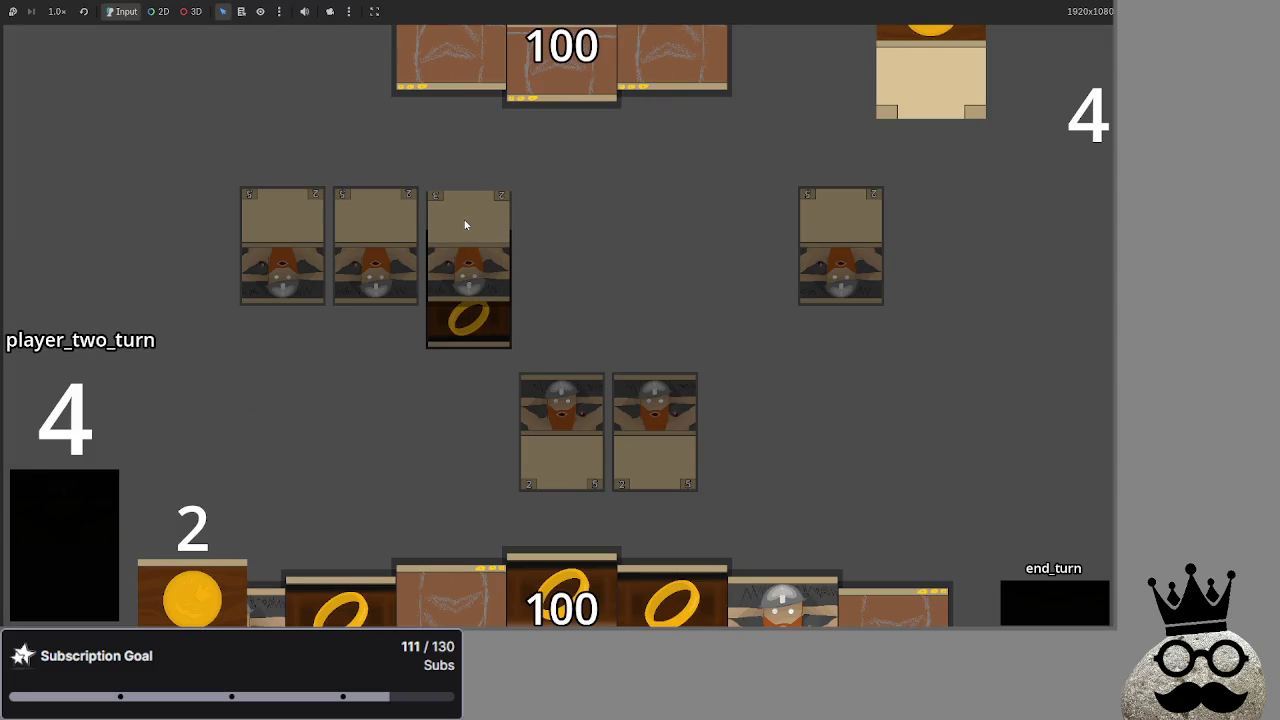
click(549, 451)
click(494, 208)
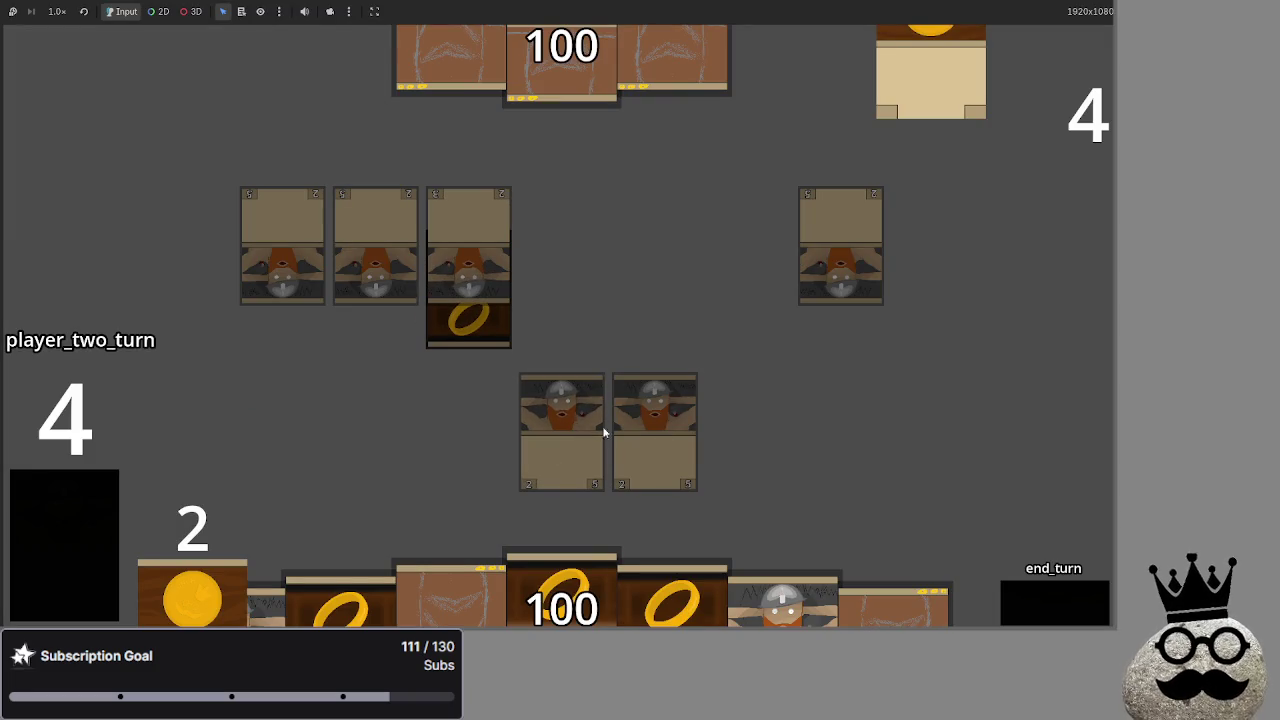
Return to main.gd and scroll up to the blocker handling near line 280
key(alt+Tab)
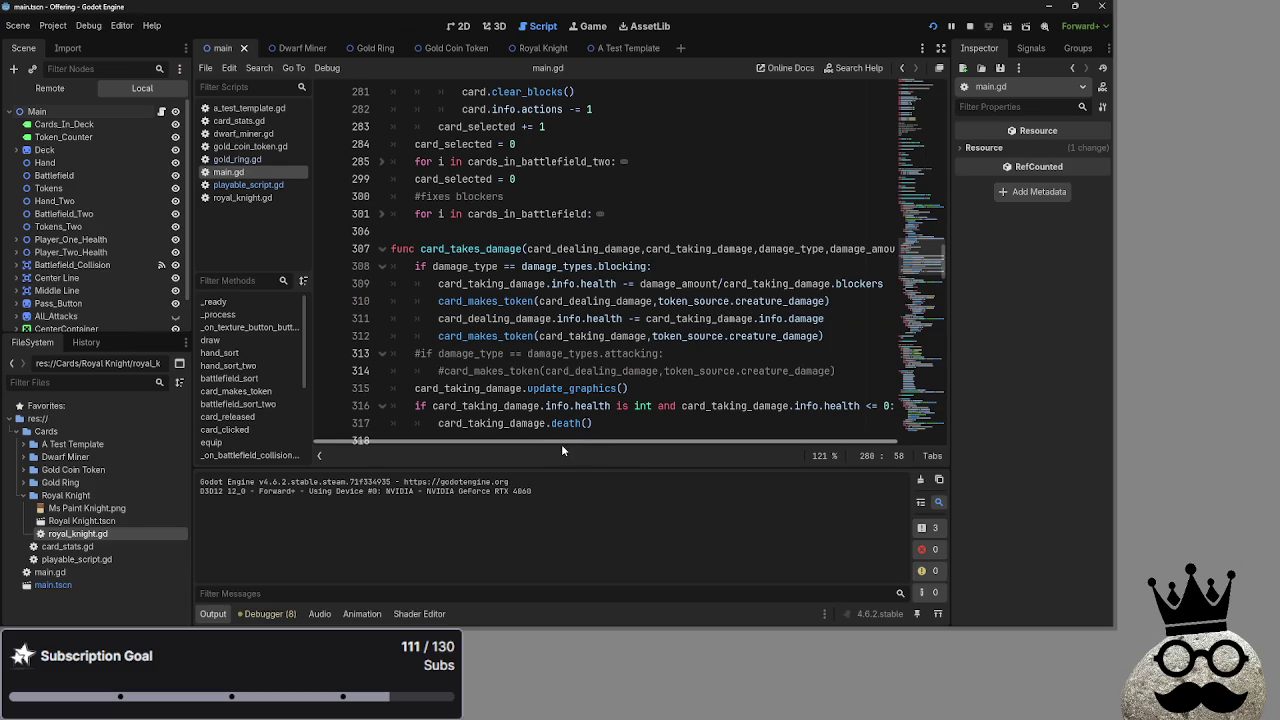
scroll(586, 322, up, 3)
scroll(586, 322, up, 2)
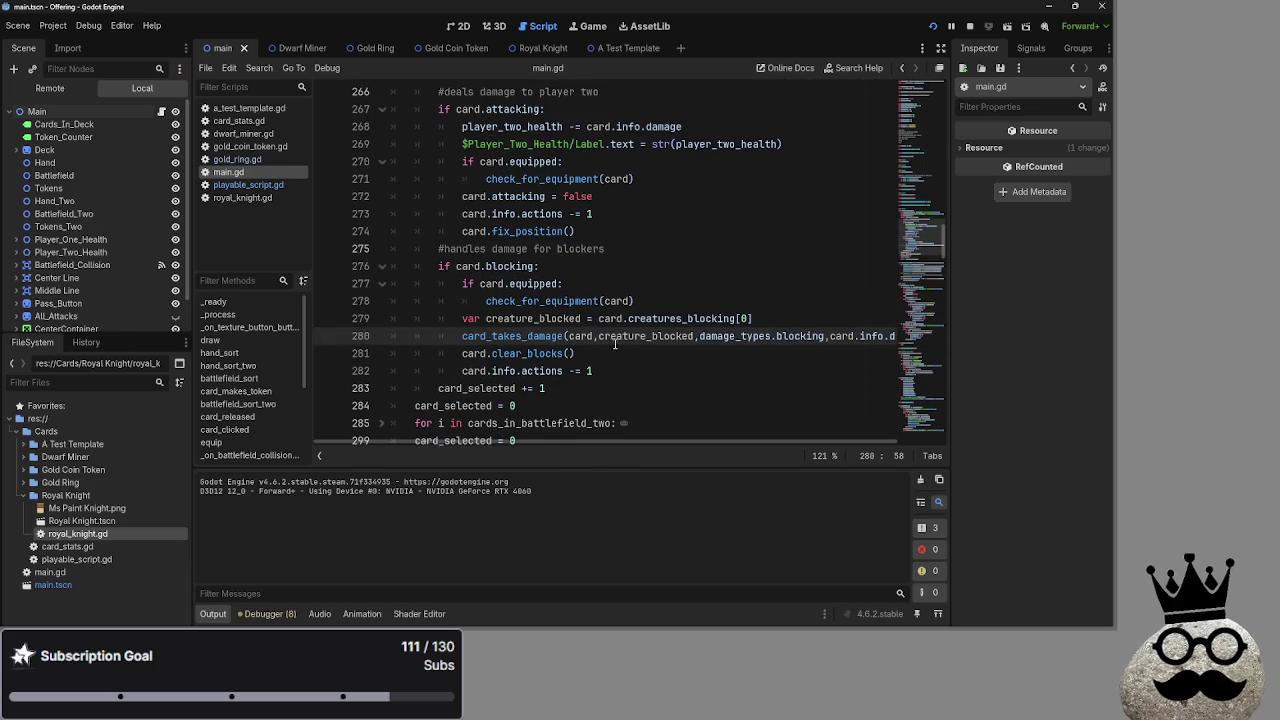
double_click(645, 336)
scroll(611, 341, down, 3)
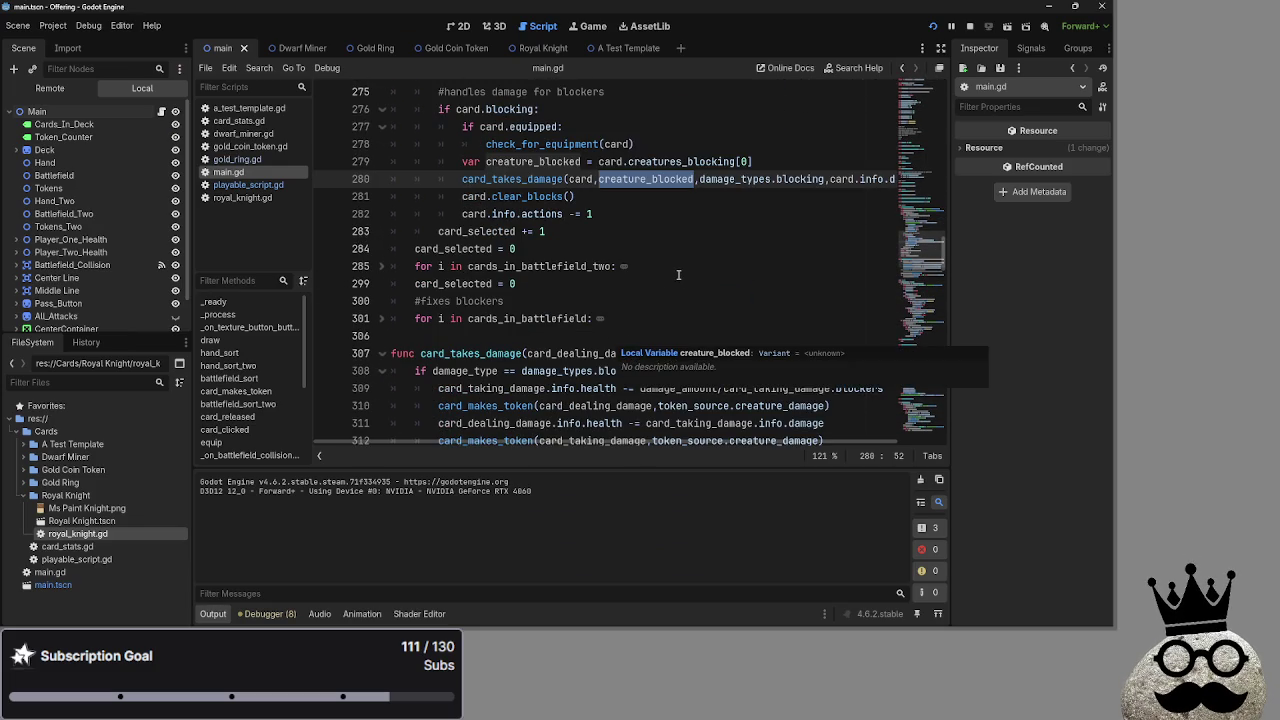
click(678, 336)
double_click(700, 353)
click(666, 332)
double_click(620, 352)
click(626, 338)
double_click(624, 350)
click(626, 338)
double_click(627, 348)
click(626, 338)
double_click(626, 350)
click(626, 338)
click(626, 350)
click(623, 337)
double_click(624, 350)
click(623, 337)
double_click(620, 350)
click(617, 338)
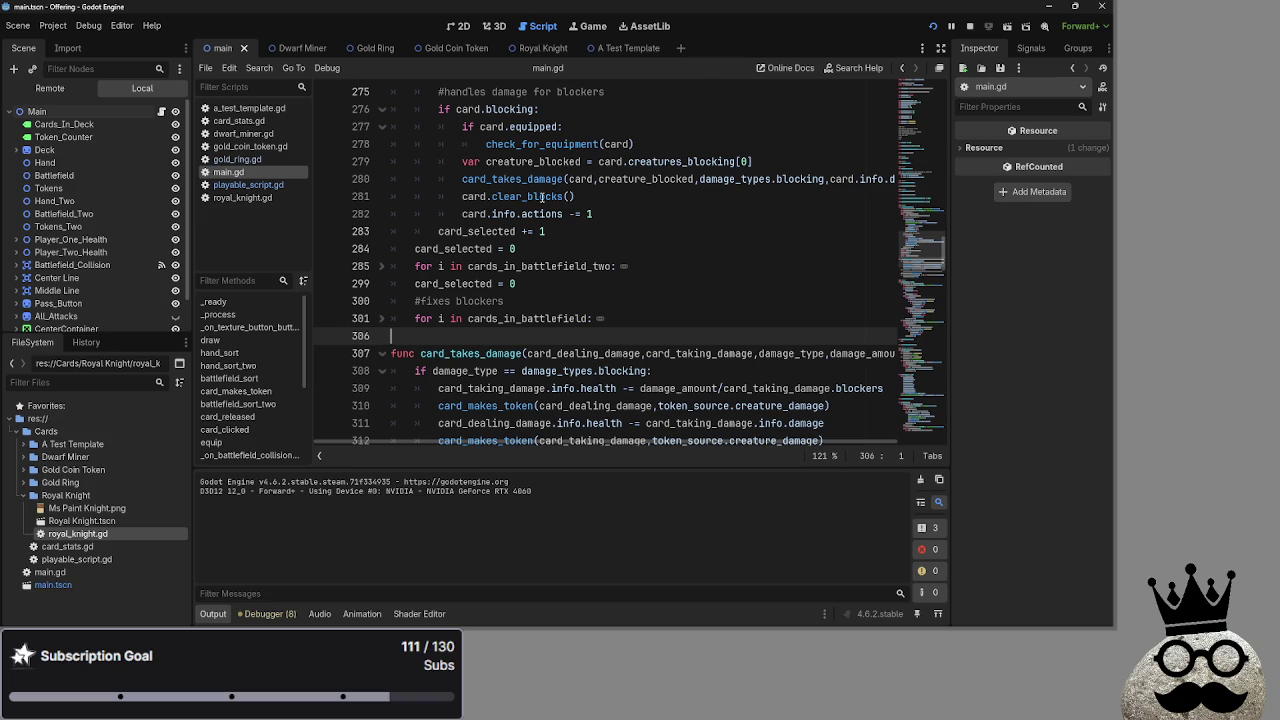
double_click(538, 178)
double_click(475, 196)
double_click(529, 180)
click(626, 194)
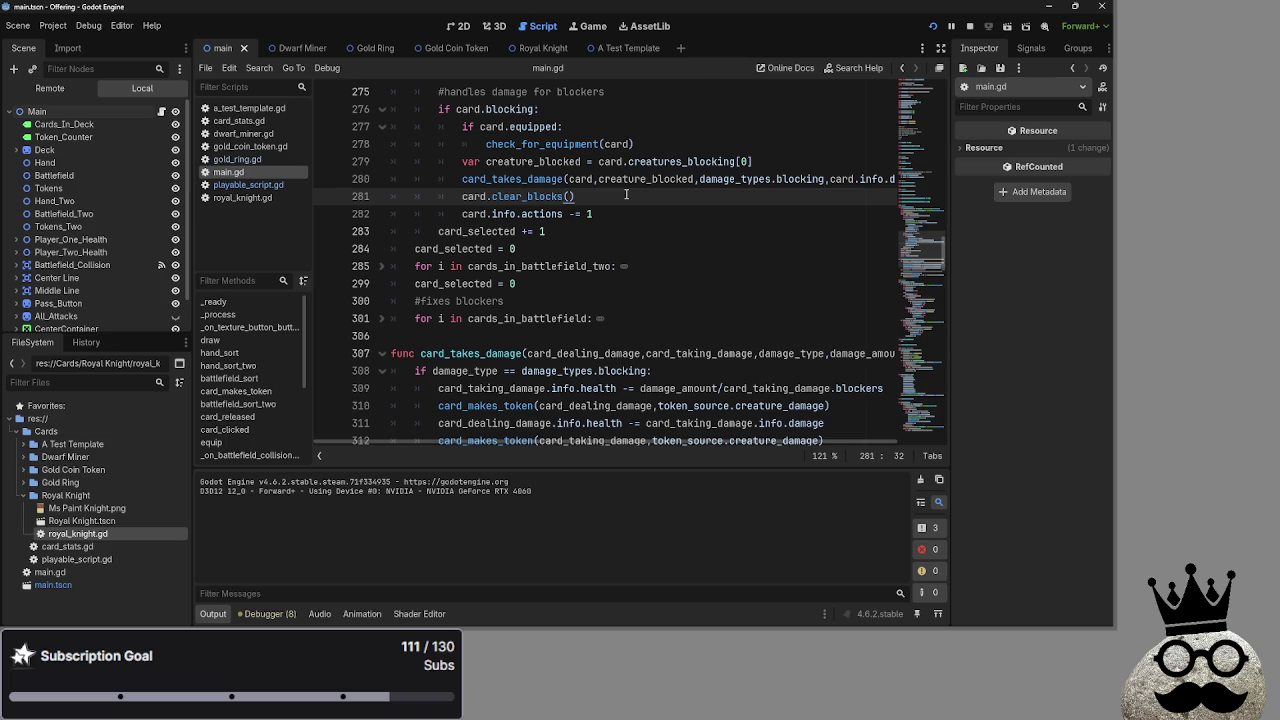
scroll(626, 194, up, 1)
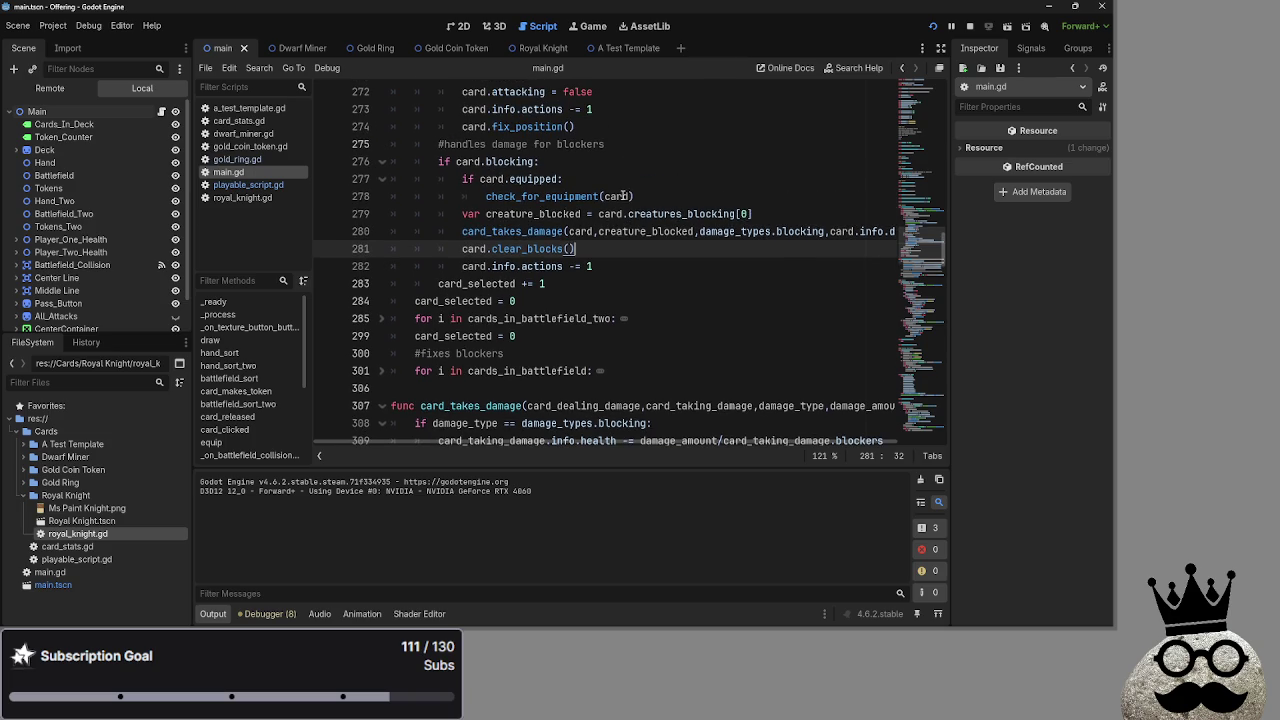
click(539, 179)
double_click(545, 196)
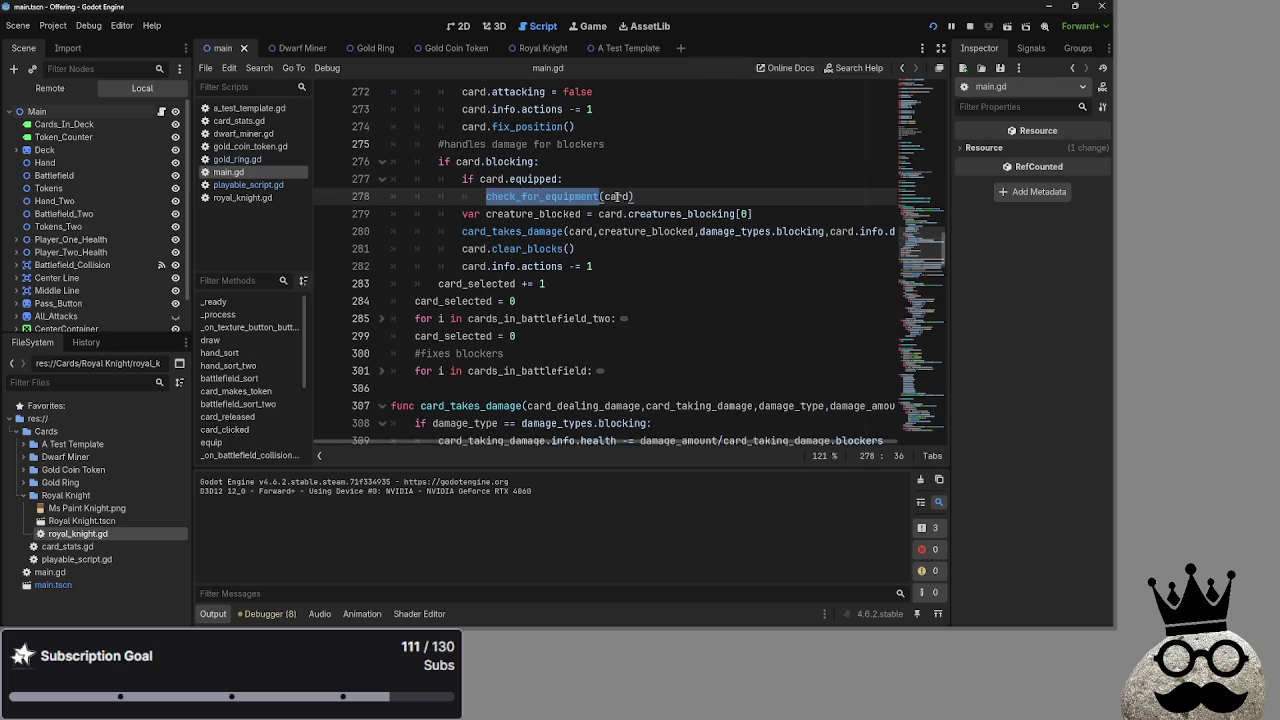
double_click(617, 196)
double_click(577, 213)
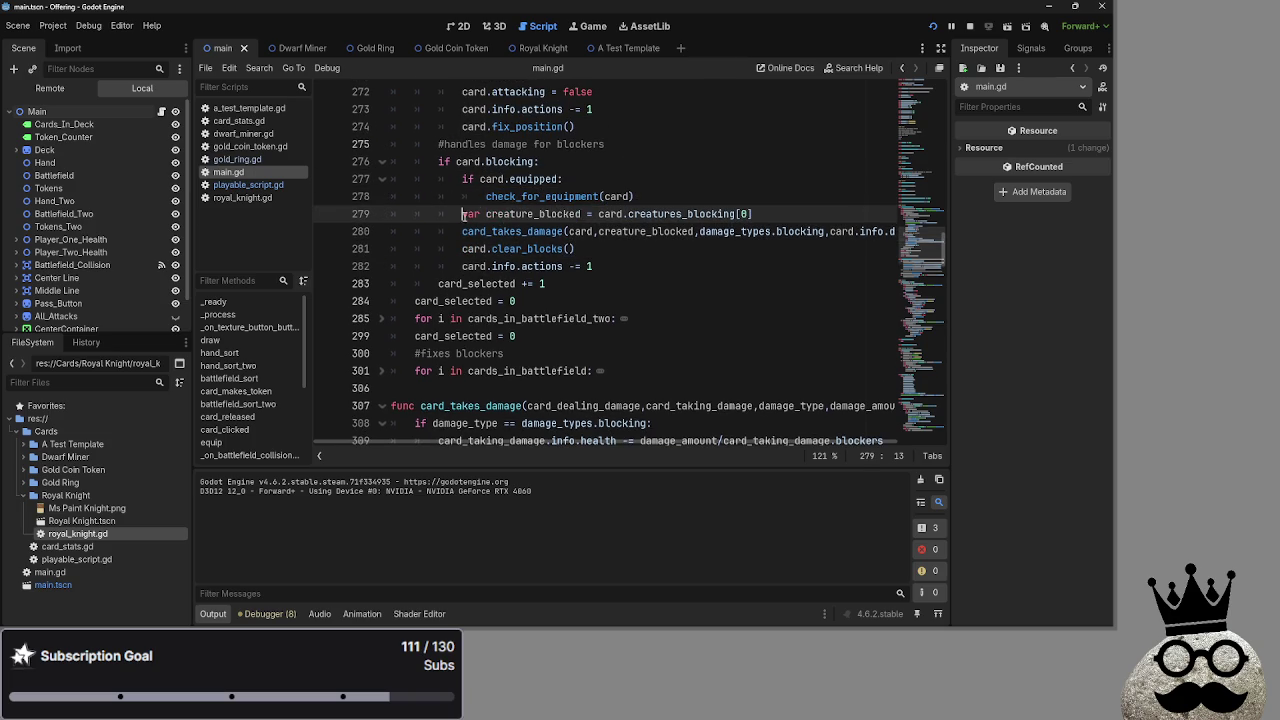
click(607, 253)
double_click(632, 214)
double_click(610, 214)
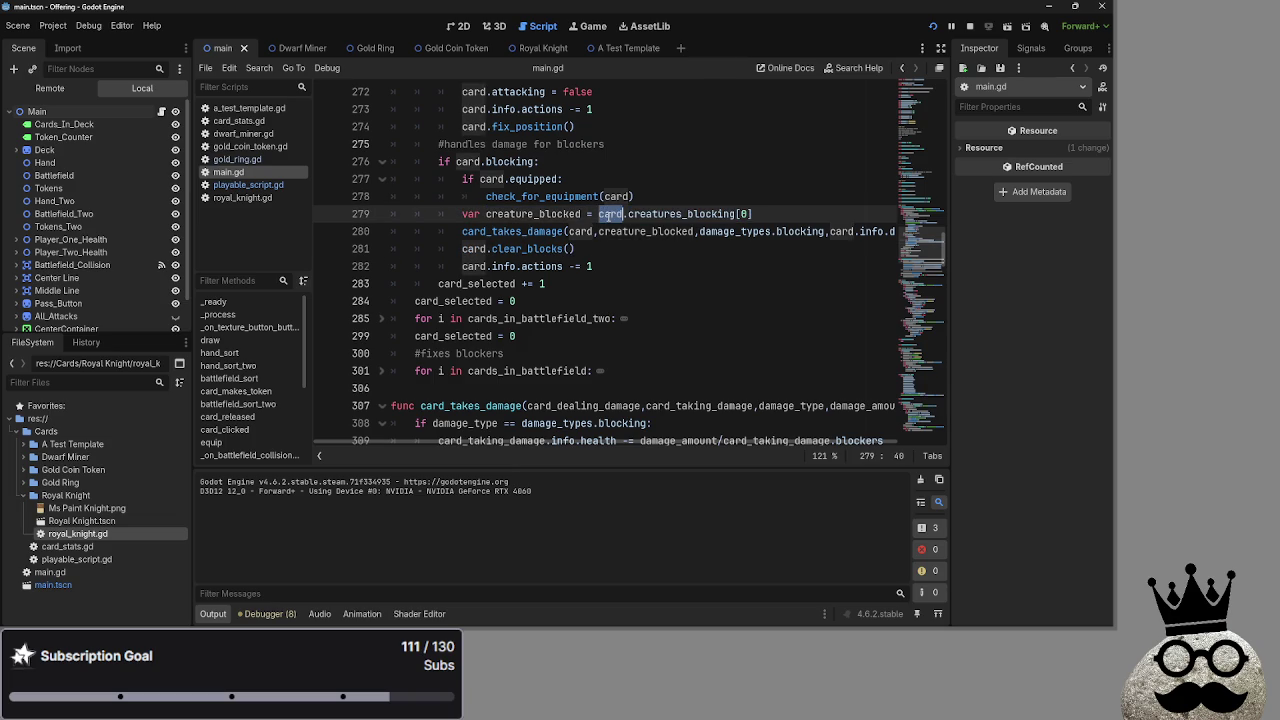
click(619, 230)
click(616, 214)
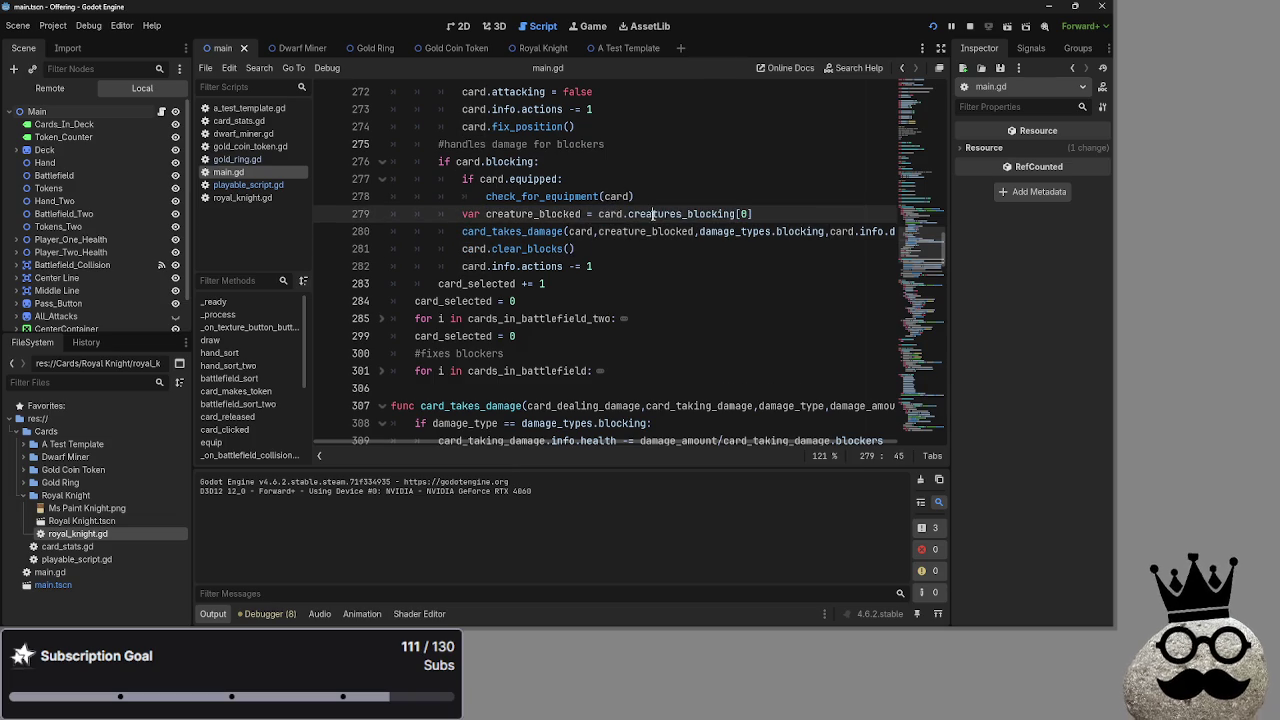
double_click(533, 214)
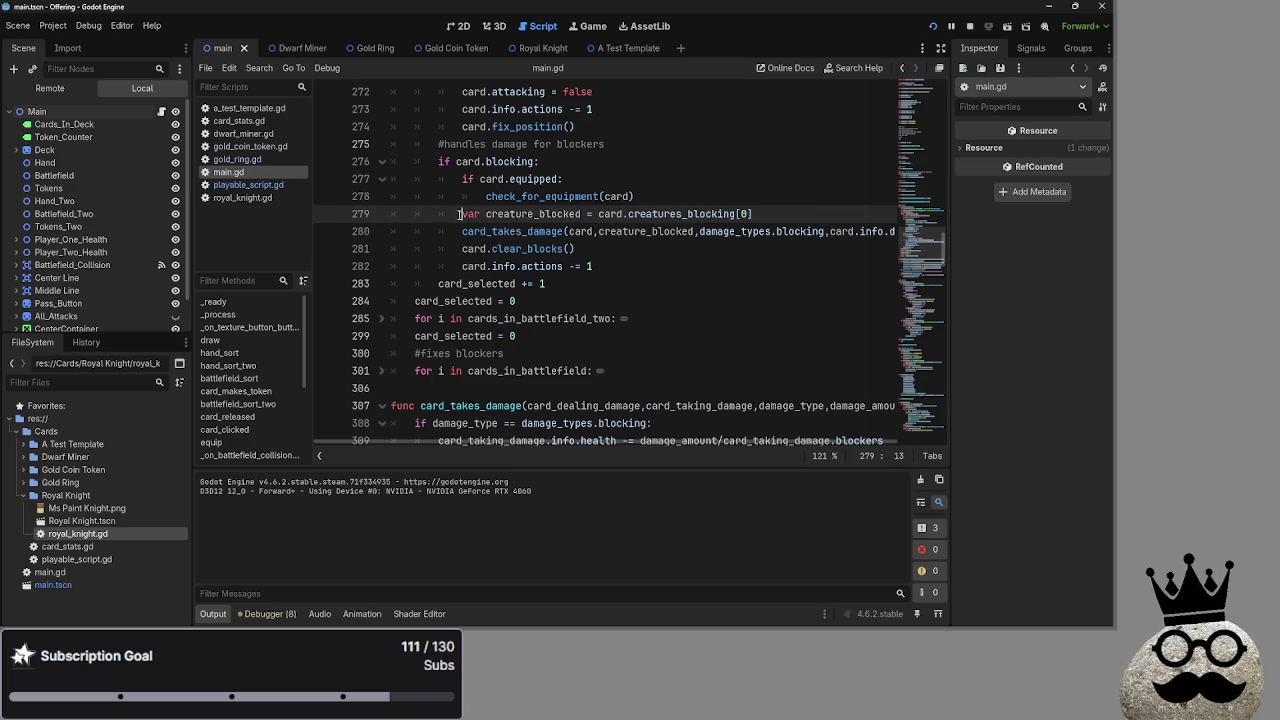
triple_click(481, 214)
double_click(481, 214)
double_click(520, 214)
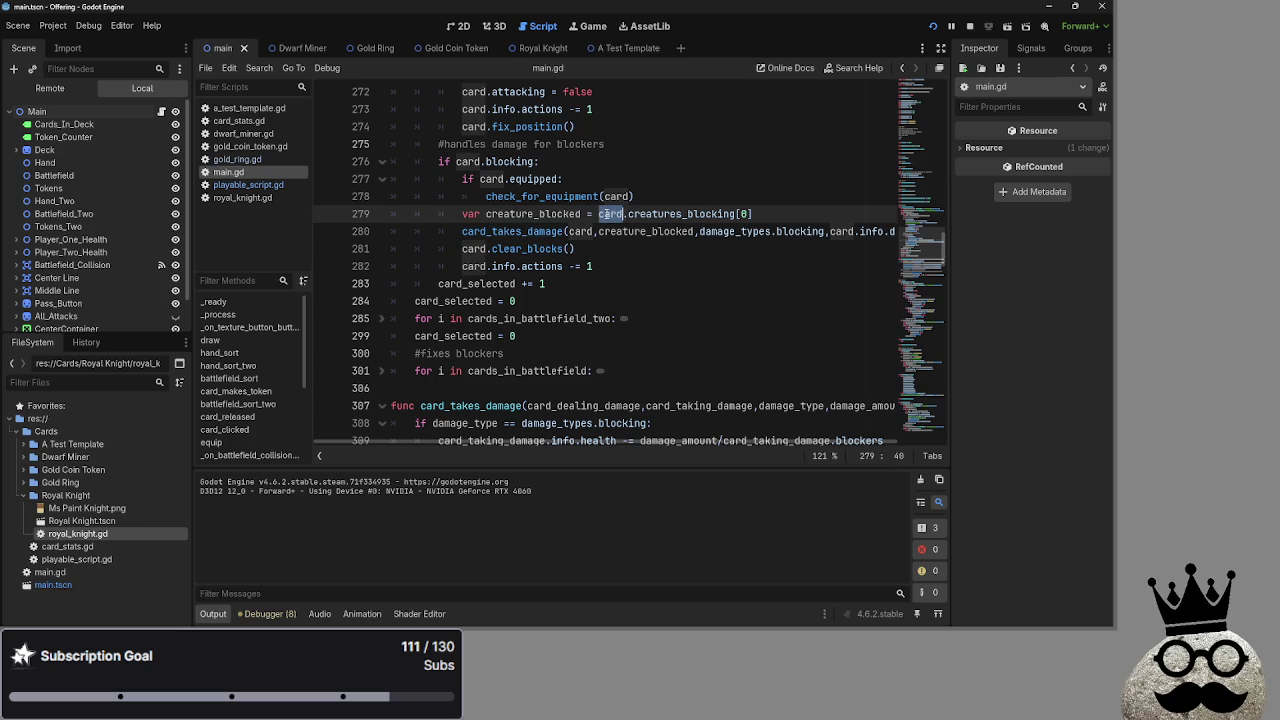
double_click(494, 218)
double_click(660, 214)
double_click(612, 214)
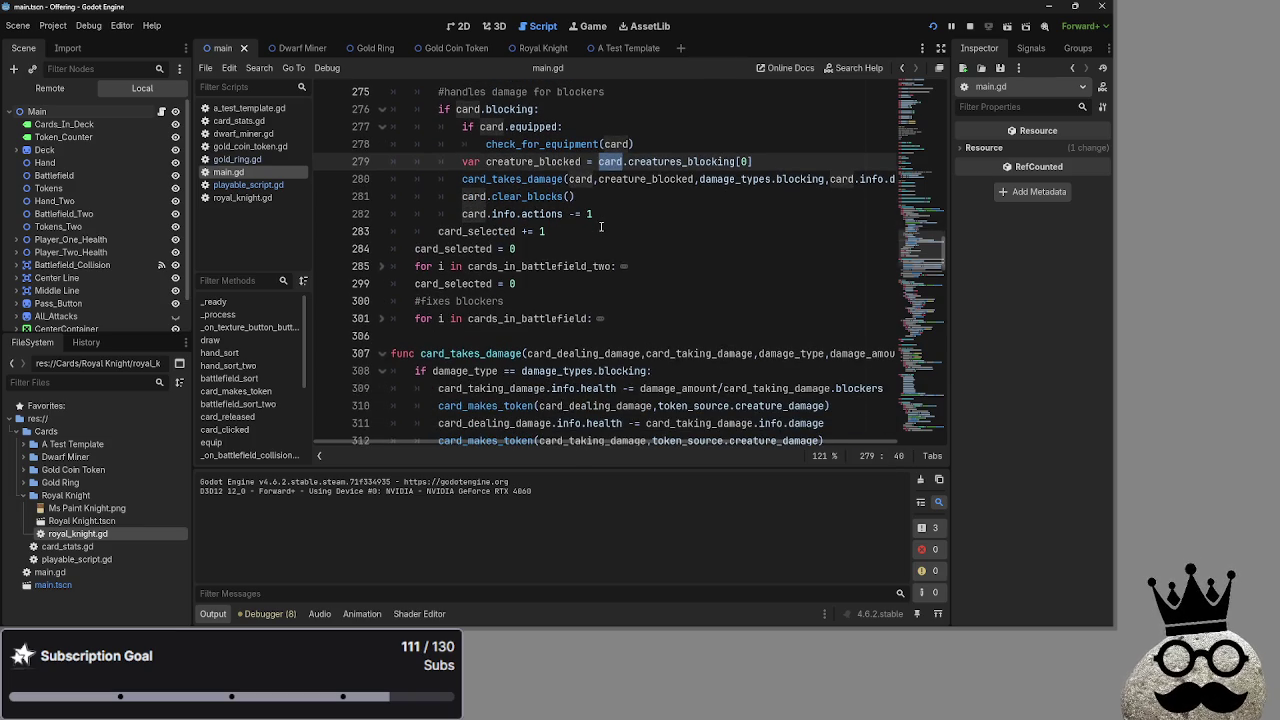
scroll(612, 230, down, 1)
double_click(592, 354)
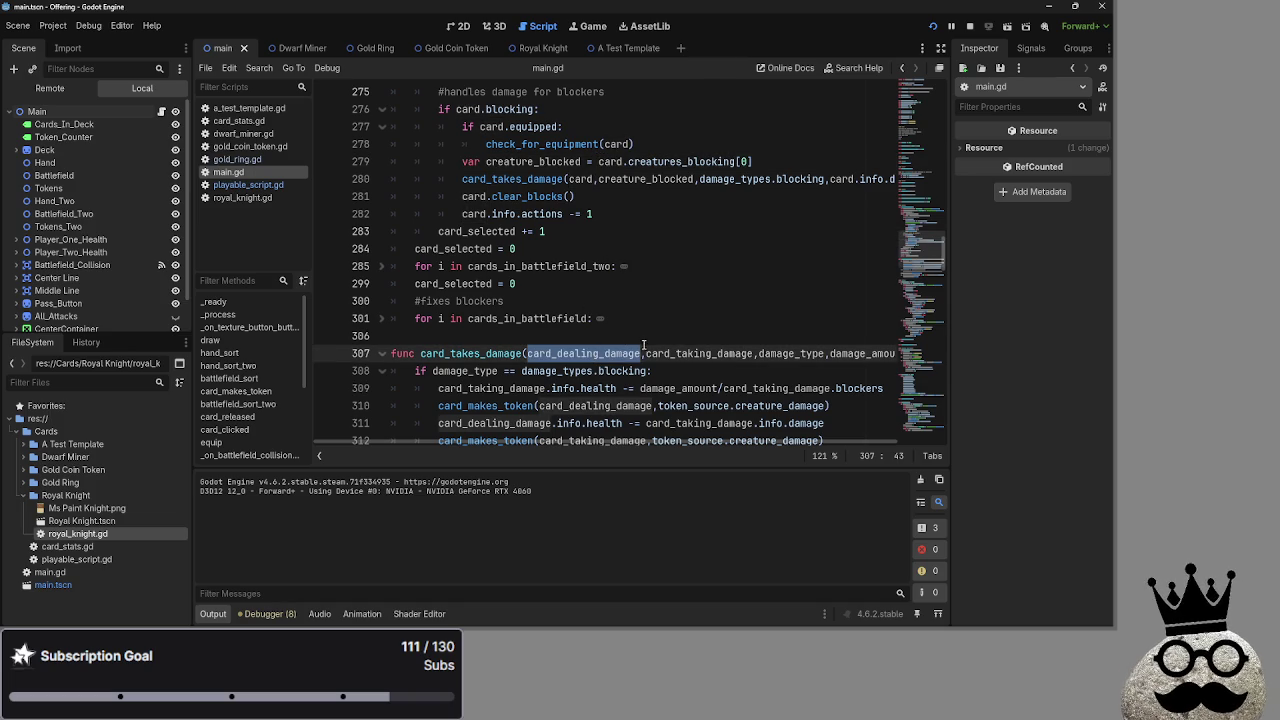
scroll(646, 345, down, 1)
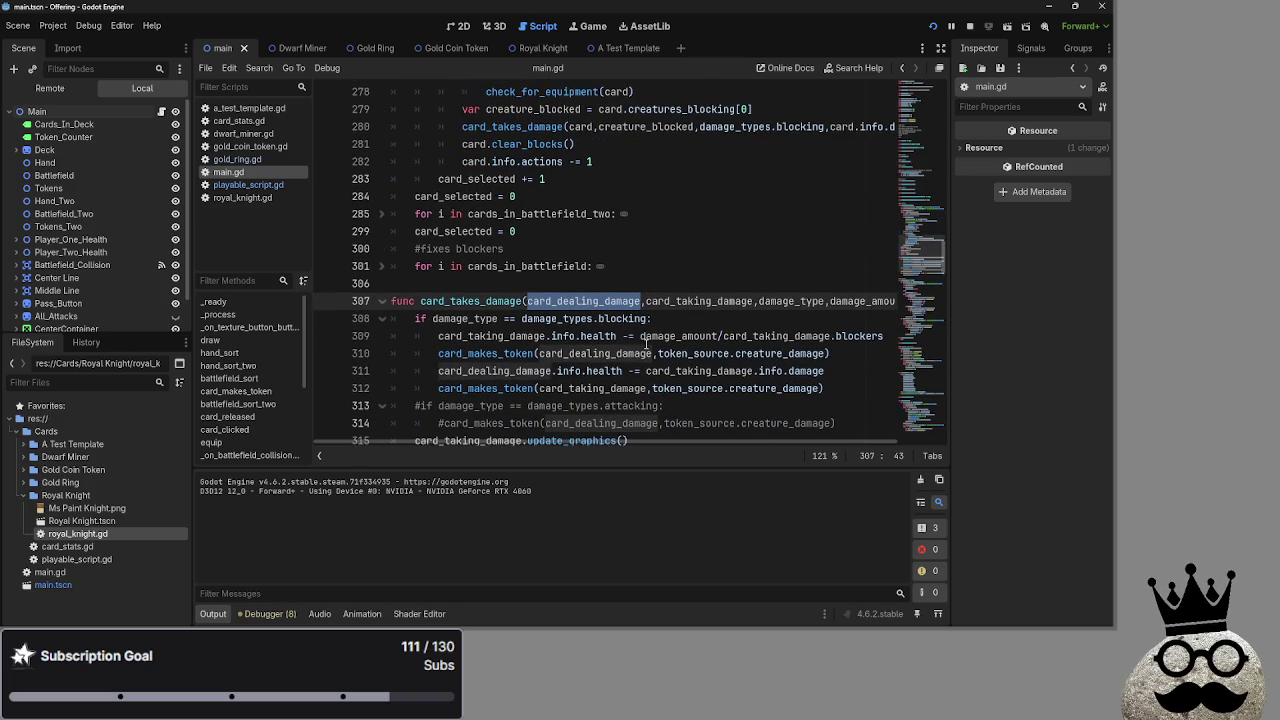
double_click(697, 336)
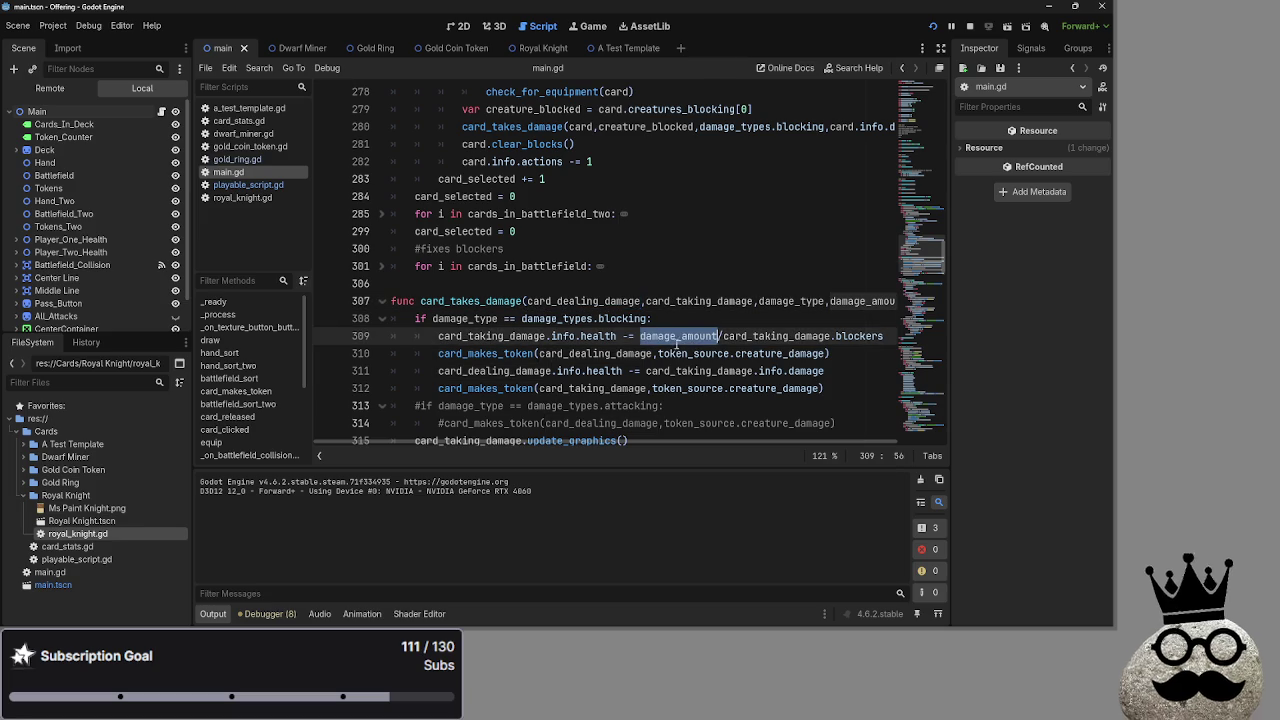
click(624, 308)
double_click(613, 301)
click(699, 335)
click(699, 318)
scroll(699, 323, up, 2)
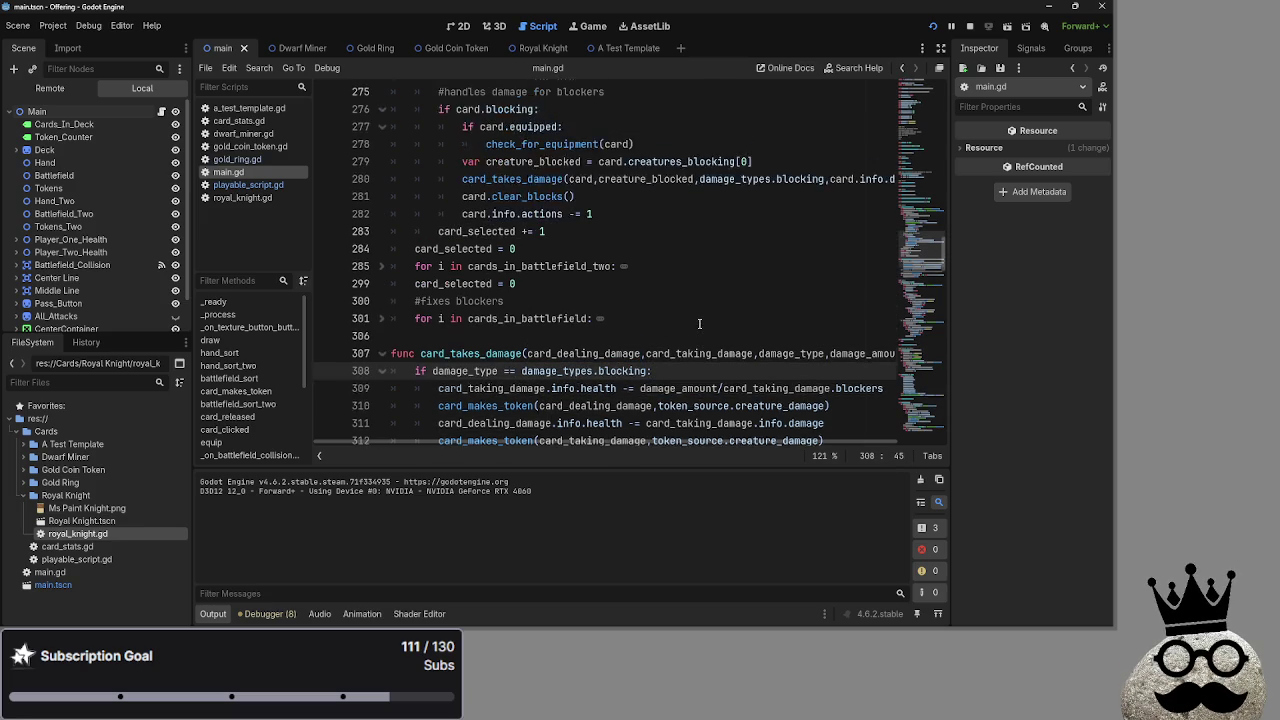
scroll(699, 323, up, 4)
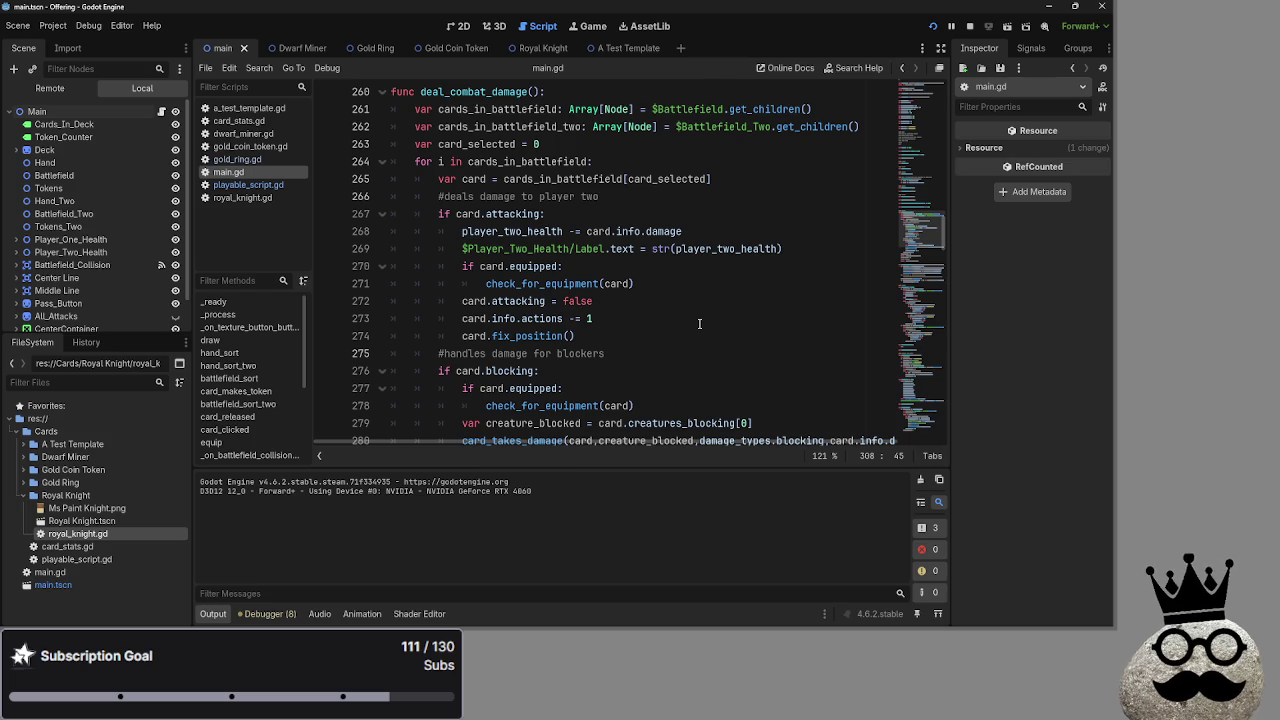
scroll(484, 287, down, 2)
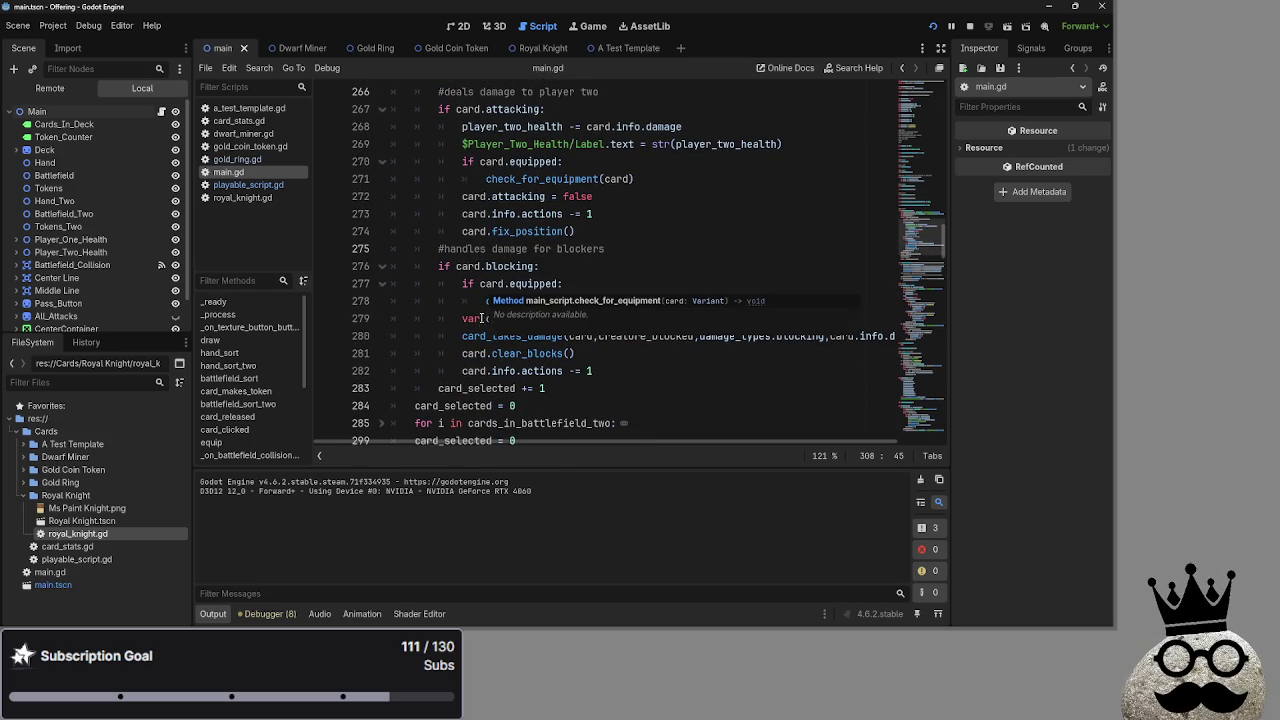
double_click(503, 320)
double_click(510, 337)
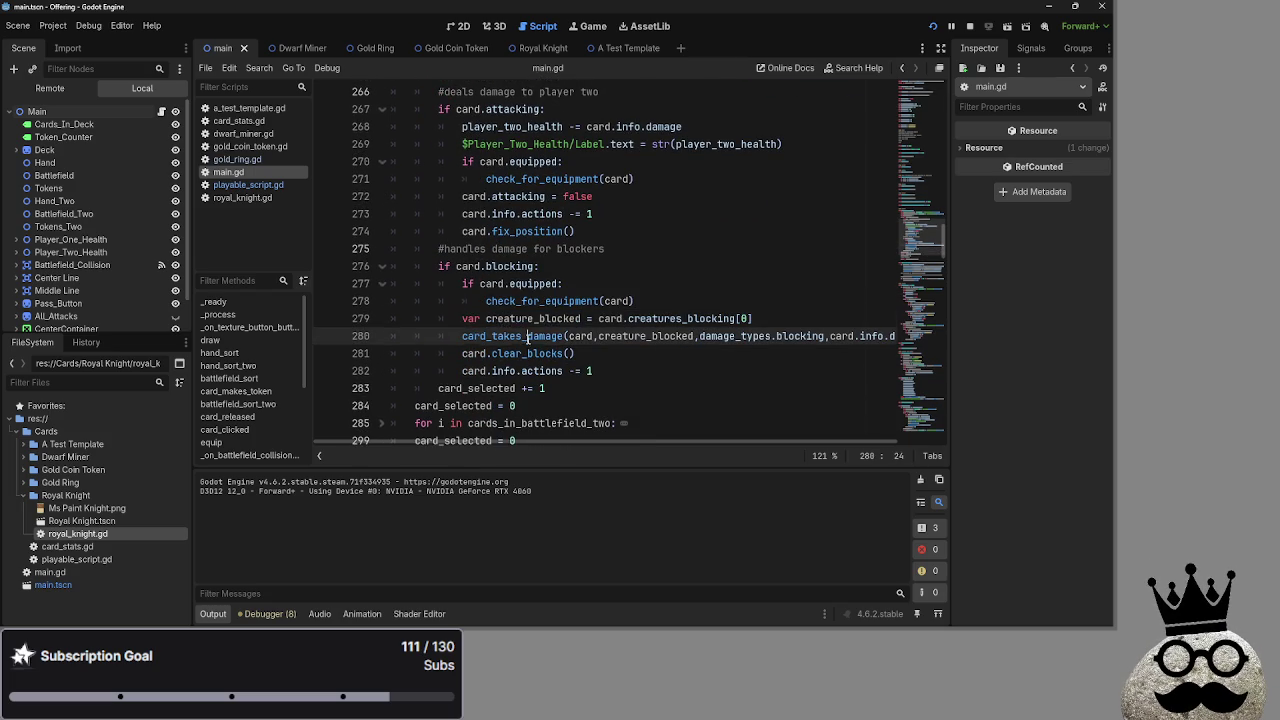
click(620, 355)
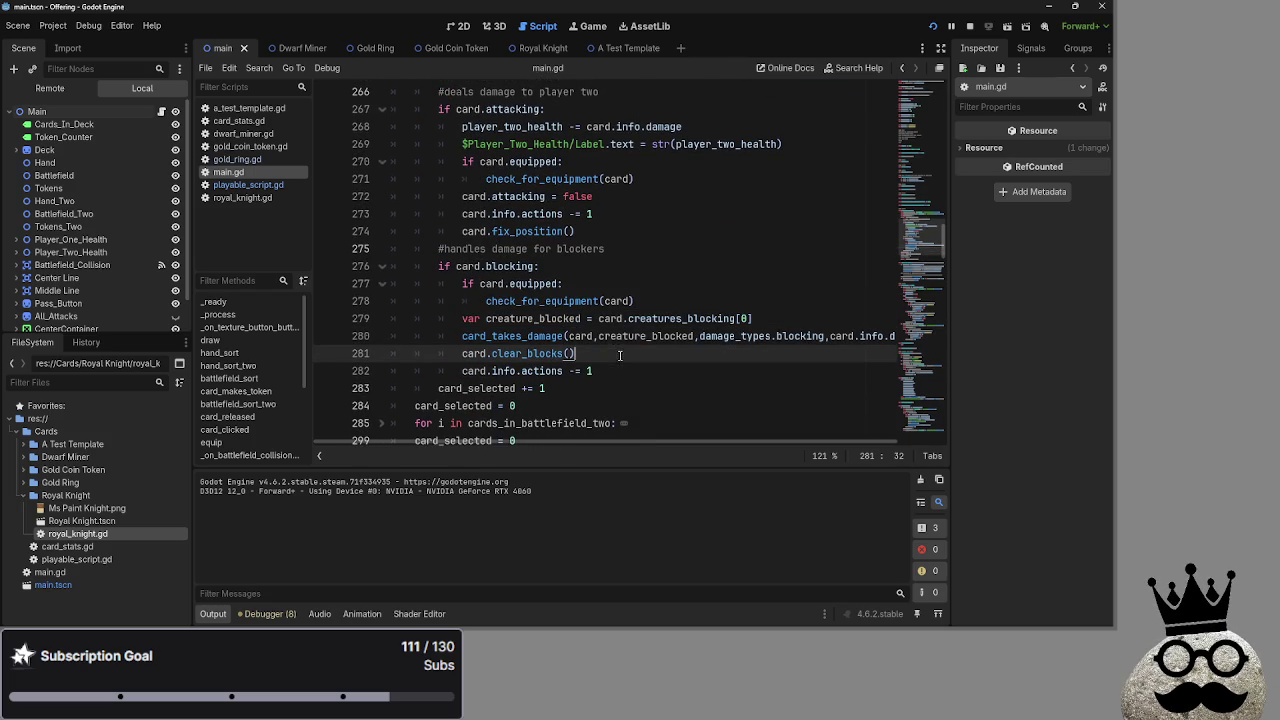
double_click(553, 337)
double_click(535, 318)
double_click(555, 337)
double_click(573, 318)
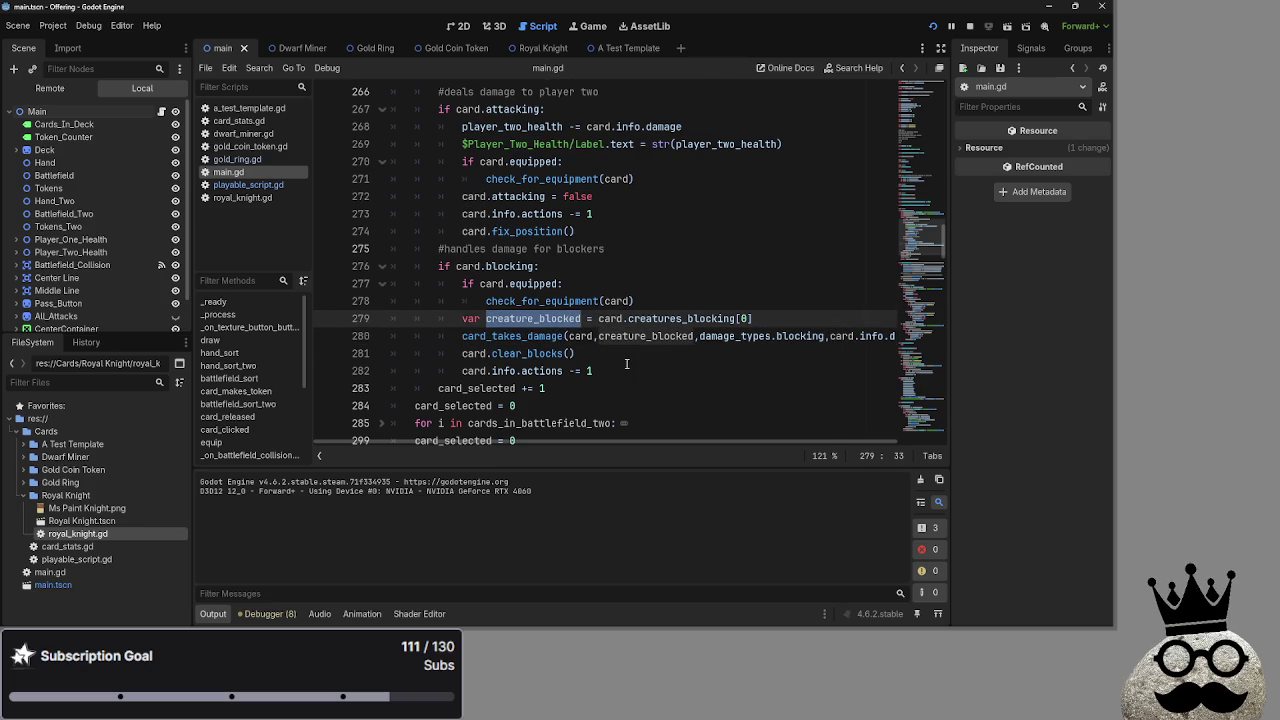
scroll(626, 364, down, 3)
double_click(697, 354)
double_click(583, 354)
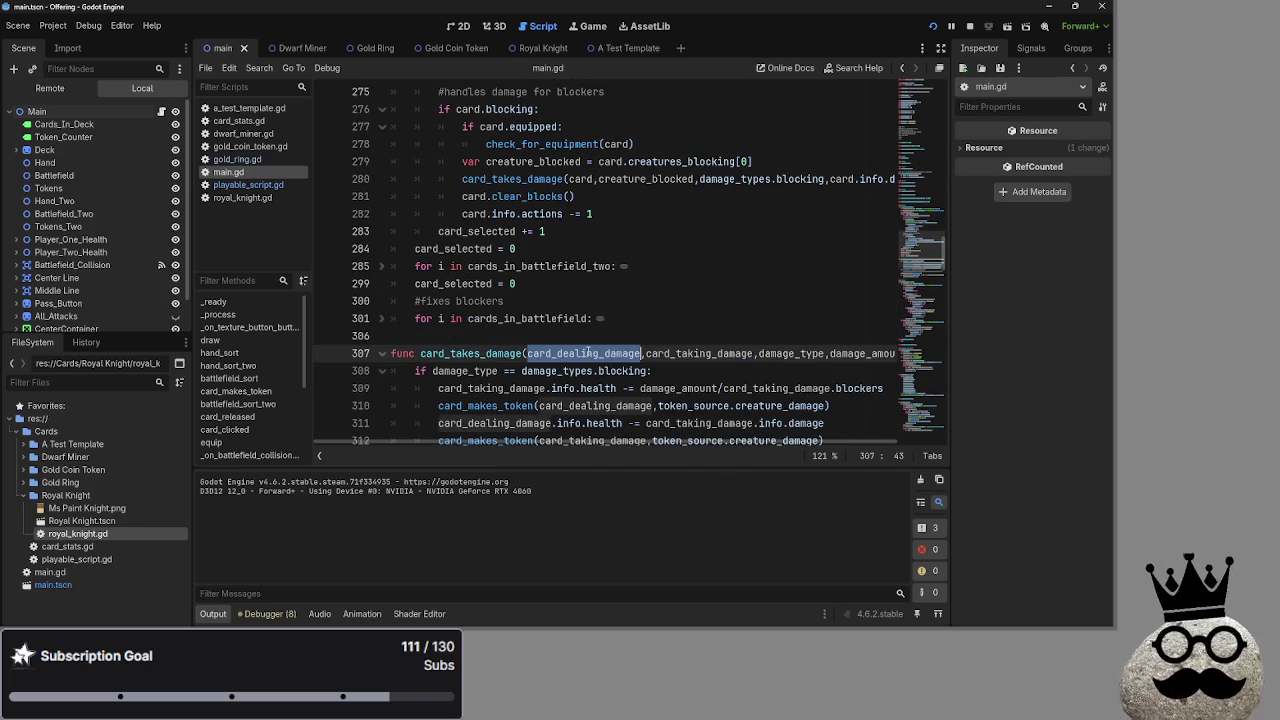
double_click(580, 179)
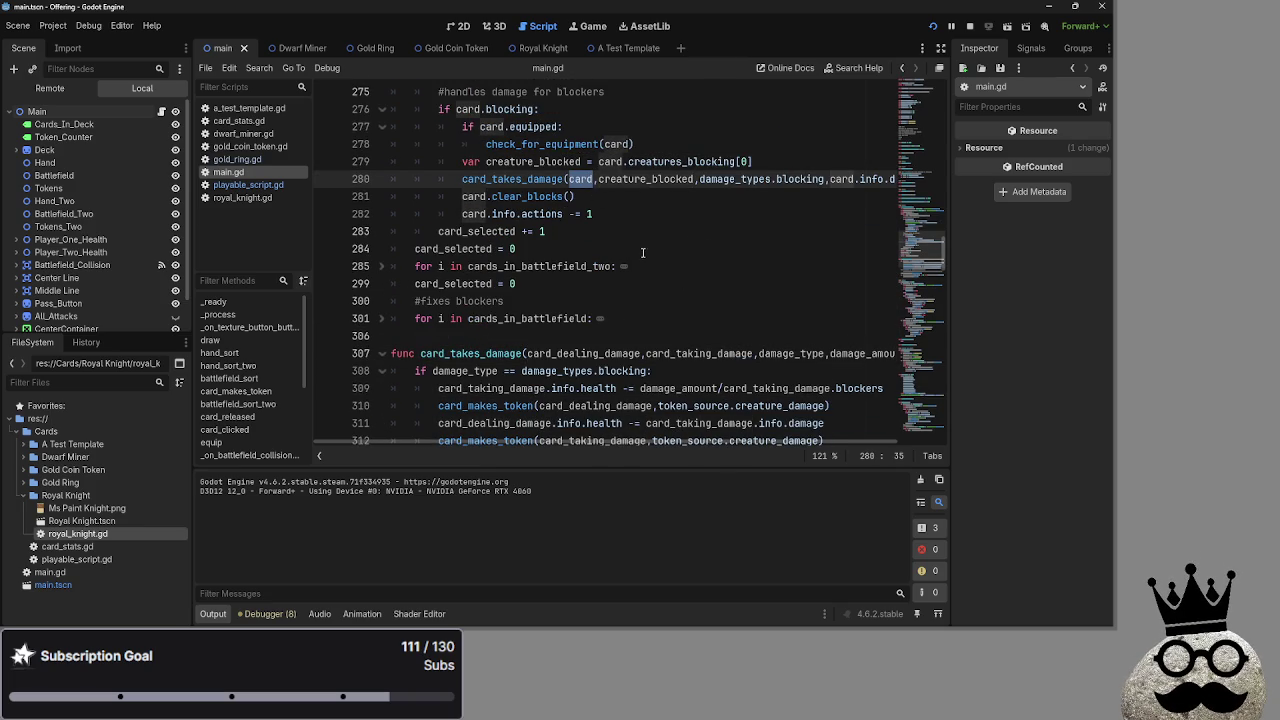
scroll(648, 256, down, 2)
double_click(800, 249)
scroll(785, 265, up, 1)
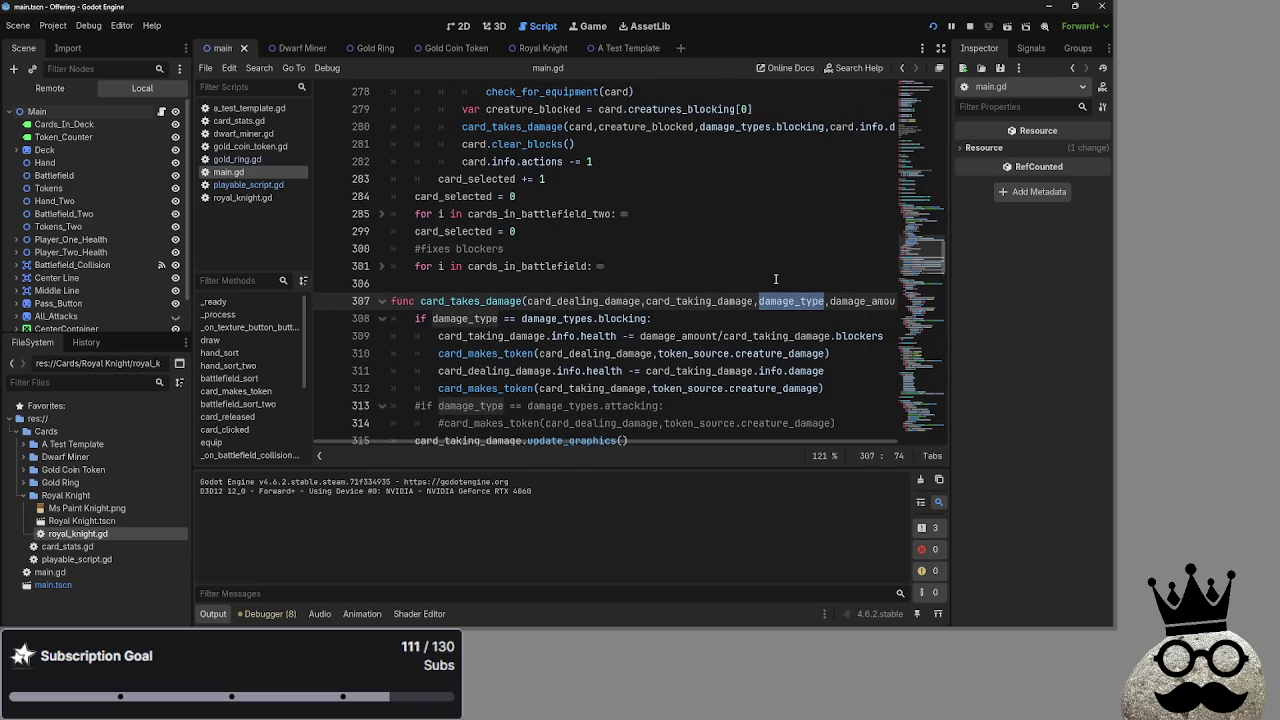
click(609, 320)
click(692, 319)
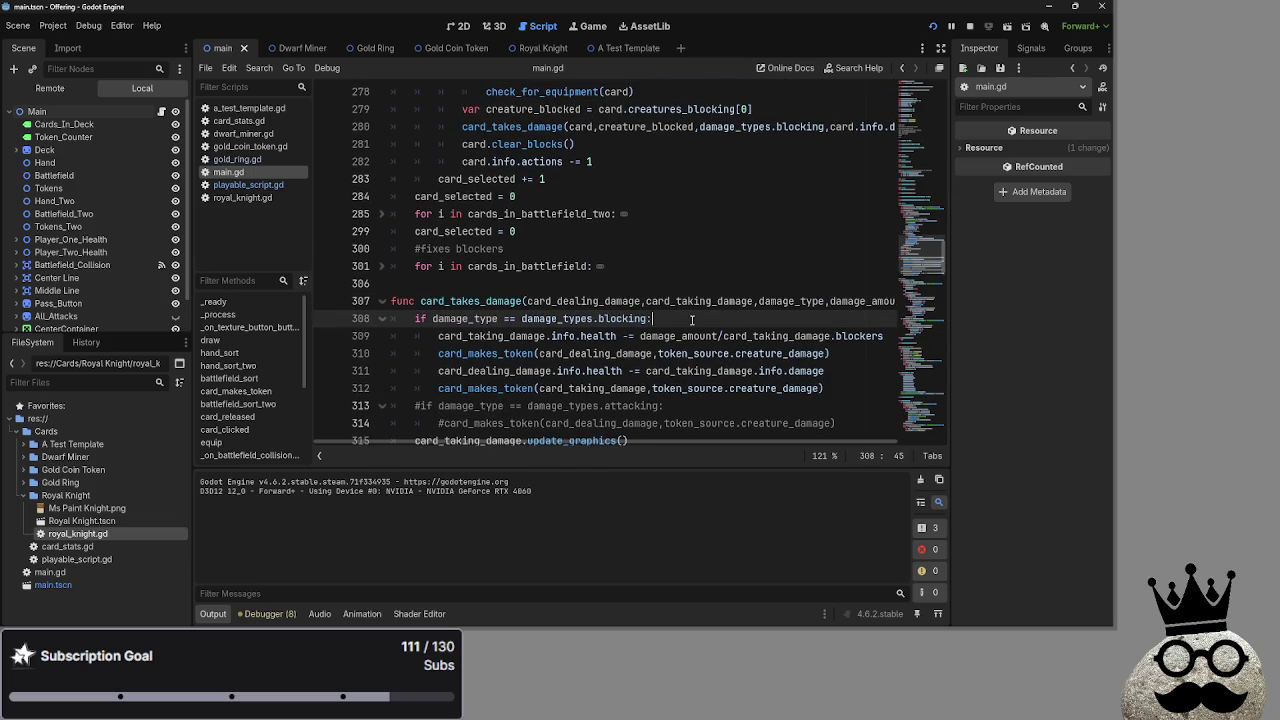
click(848, 363)
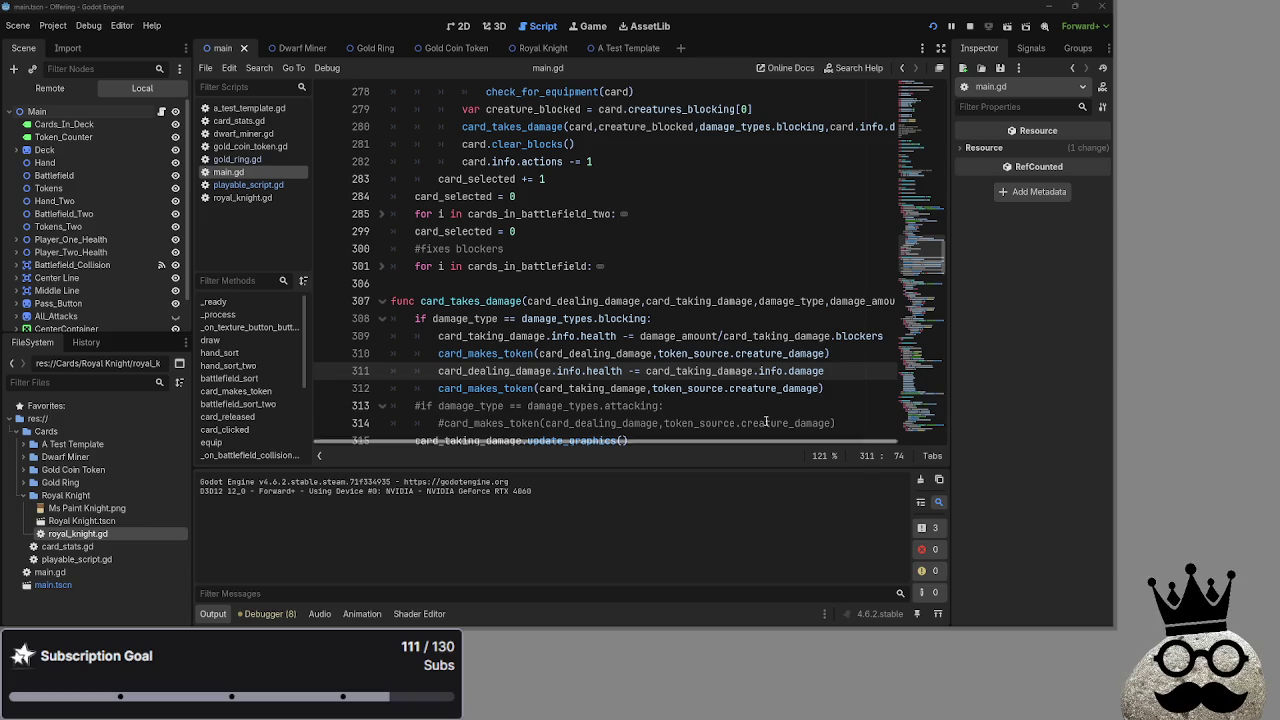
drag(843, 390, 829, 374)
click(829, 374)
drag(820, 442, 903, 448)
scroll(866, 449, left, 1)
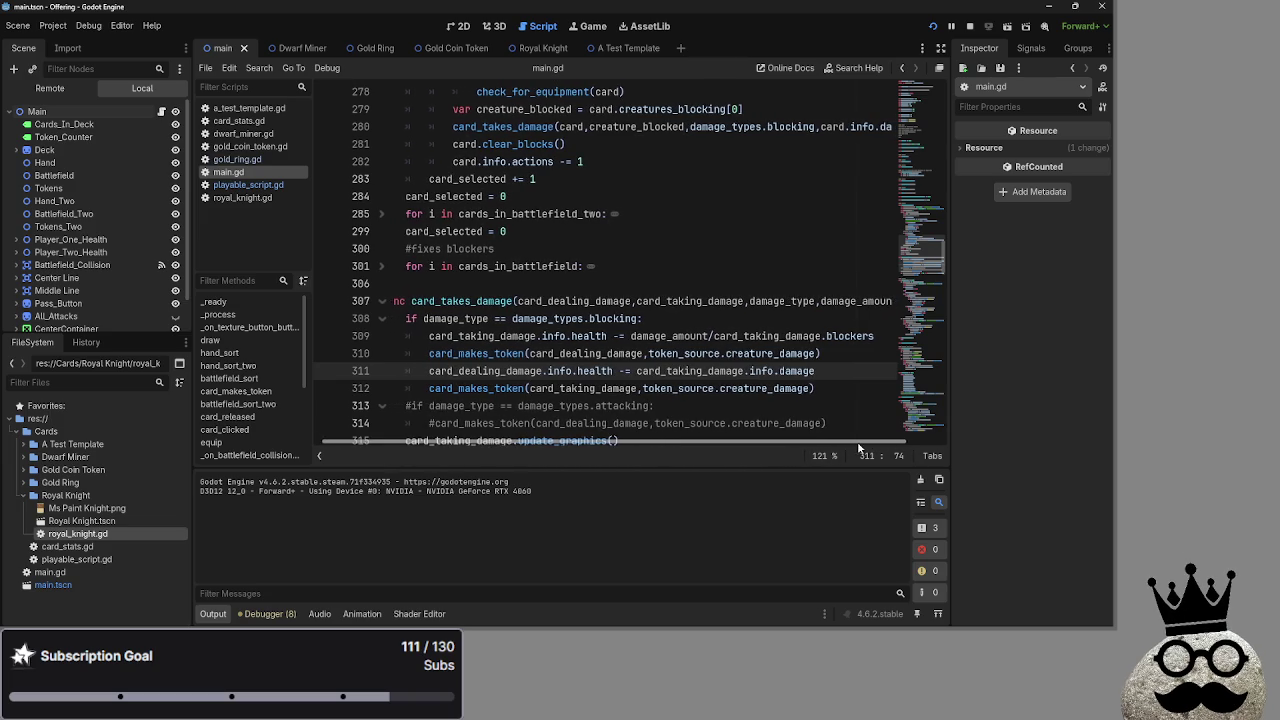
double_click(703, 336)
scroll(747, 440, up, 1)
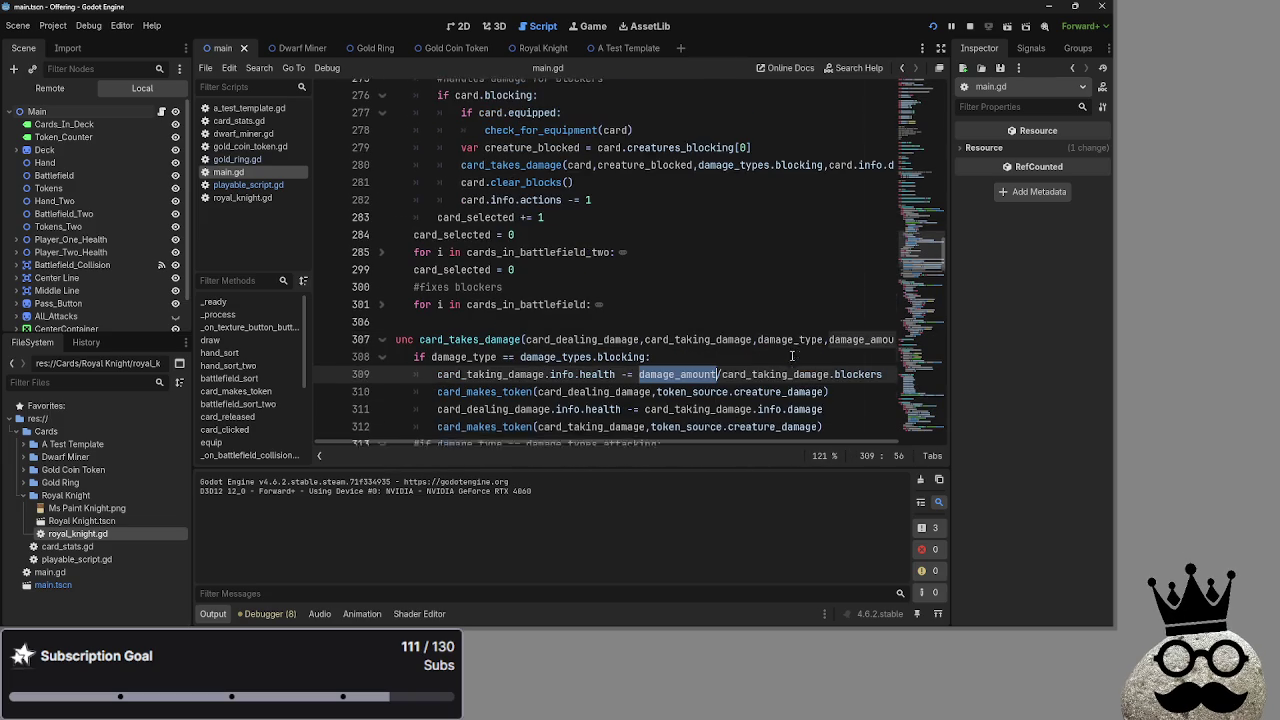
scroll(860, 445, right, 1)
scroll(883, 446, left, 1)
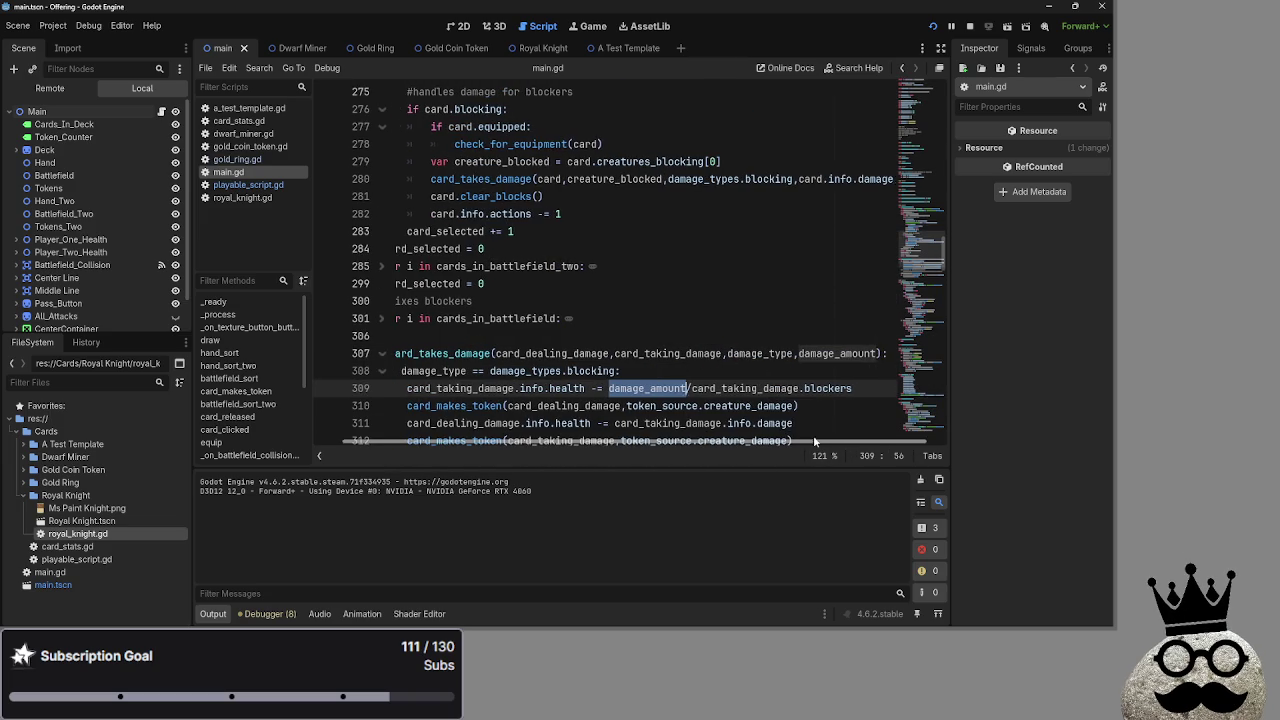
scroll(718, 349, down, 2)
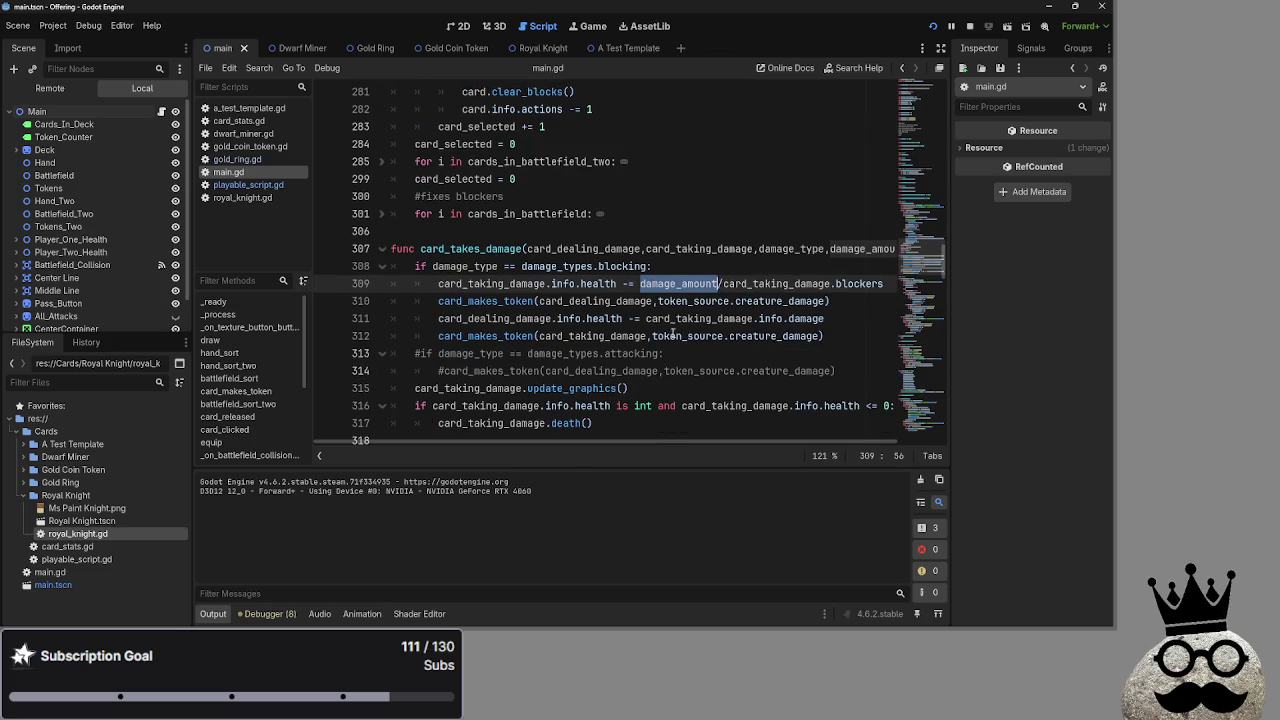
scroll(760, 441, right, 1)
scroll(740, 441, left, 1)
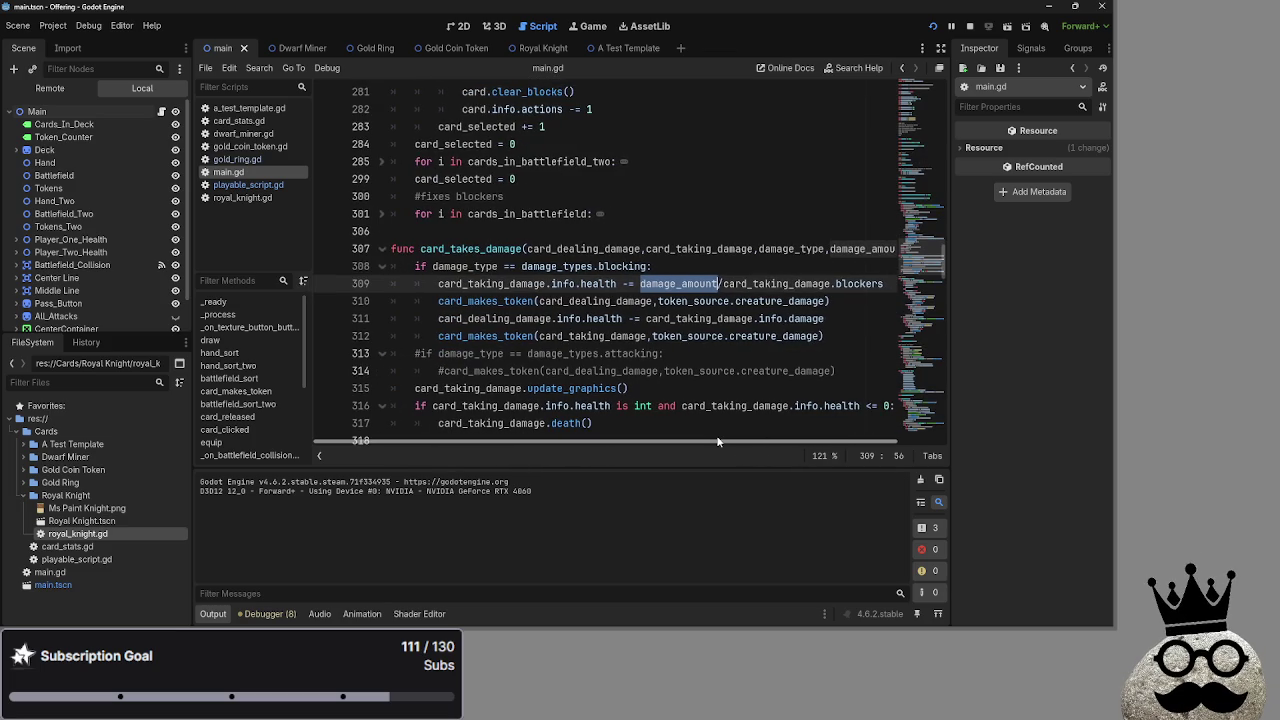
click(884, 285)
double_click(770, 284)
double_click(855, 284)
double_click(775, 284)
click(832, 284)
double_click(850, 284)
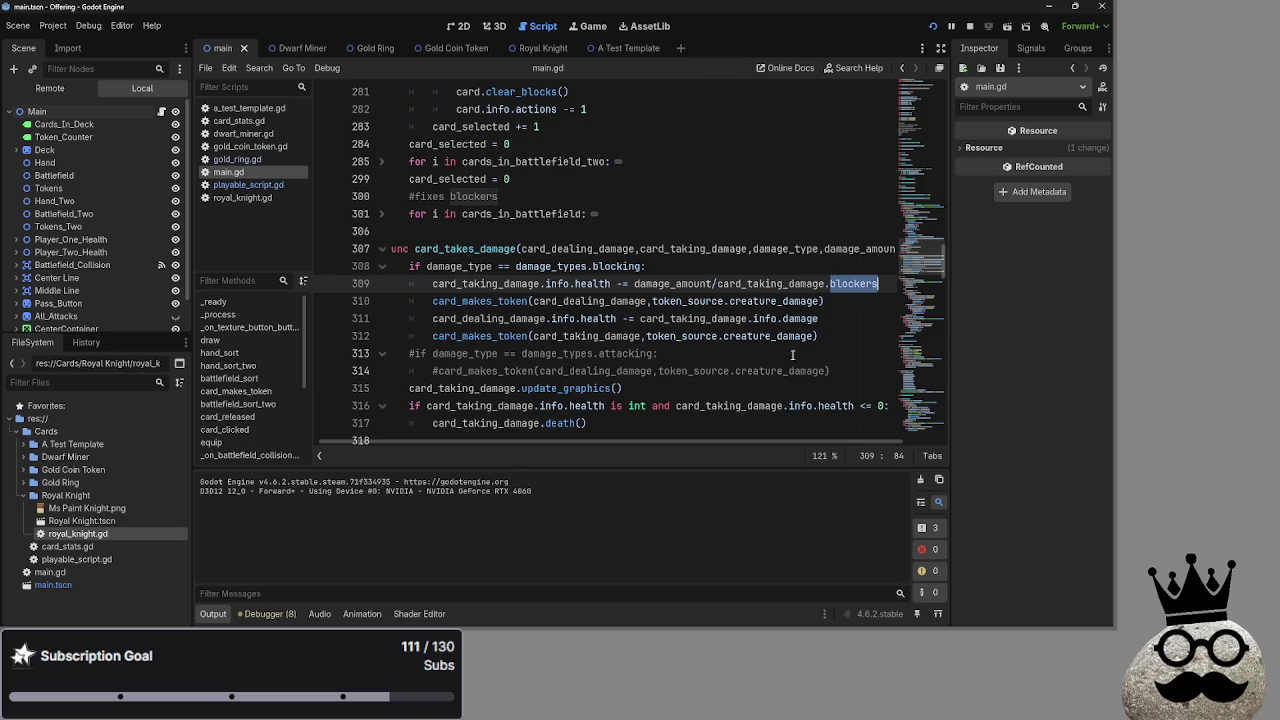
scroll(640, 443, left, 1)
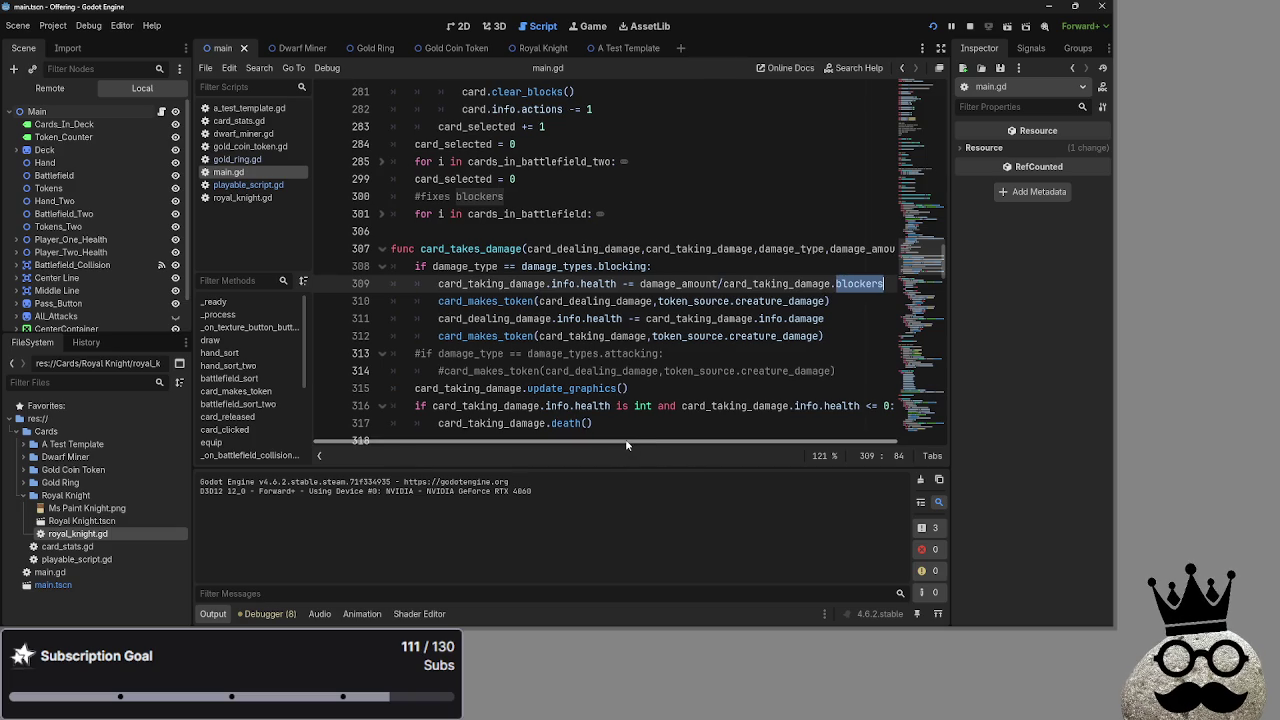
scroll(621, 386, up, 1)
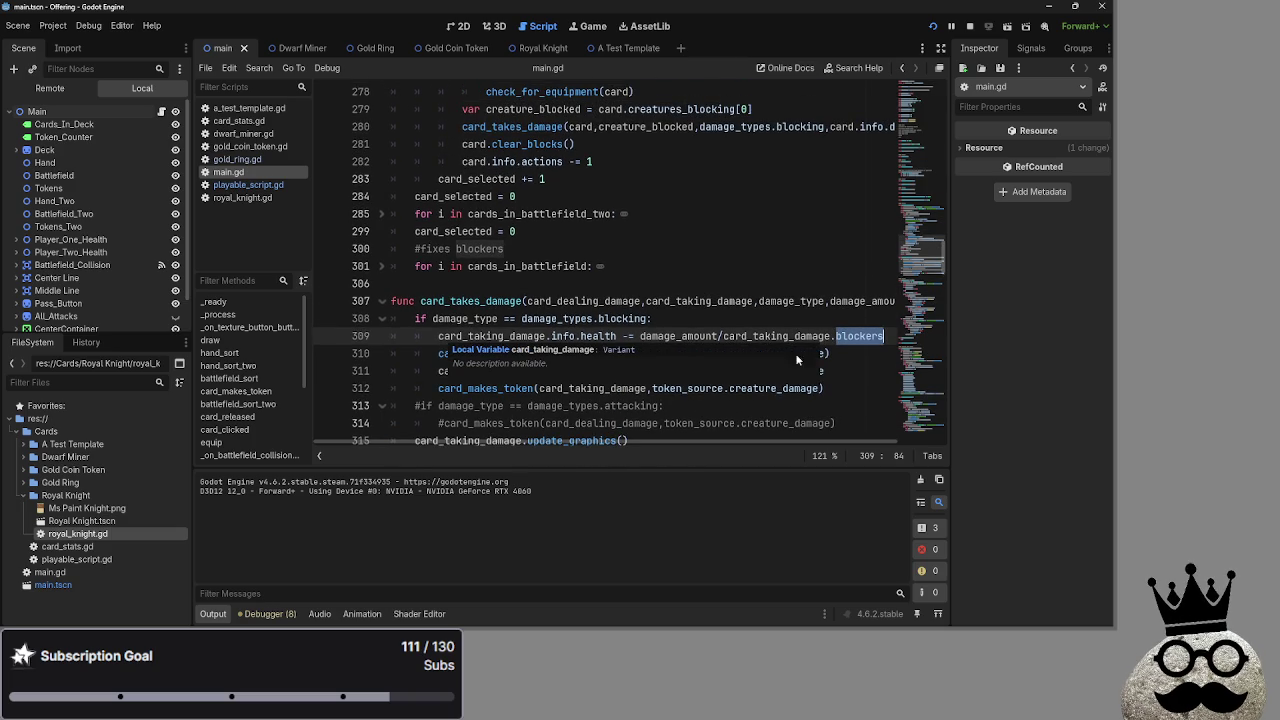
drag(641, 337, 720, 337)
double_click(768, 340)
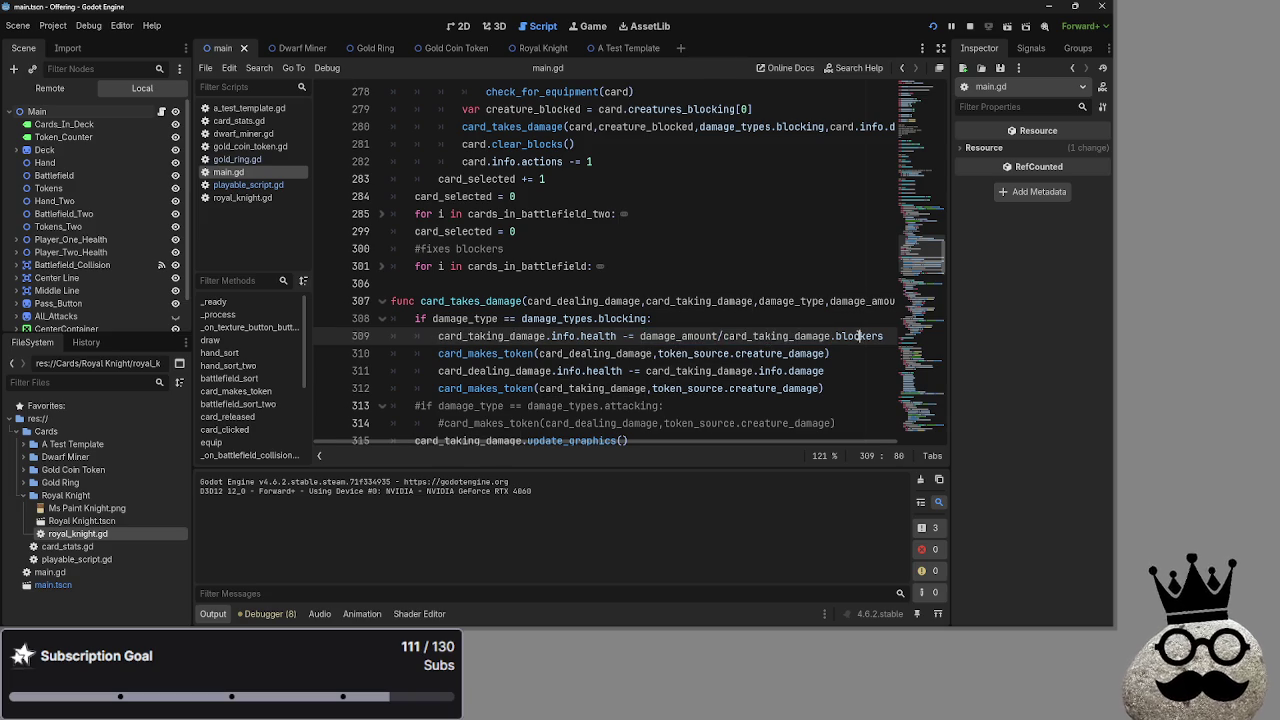
key(ctrl+z)
double_click(747, 340)
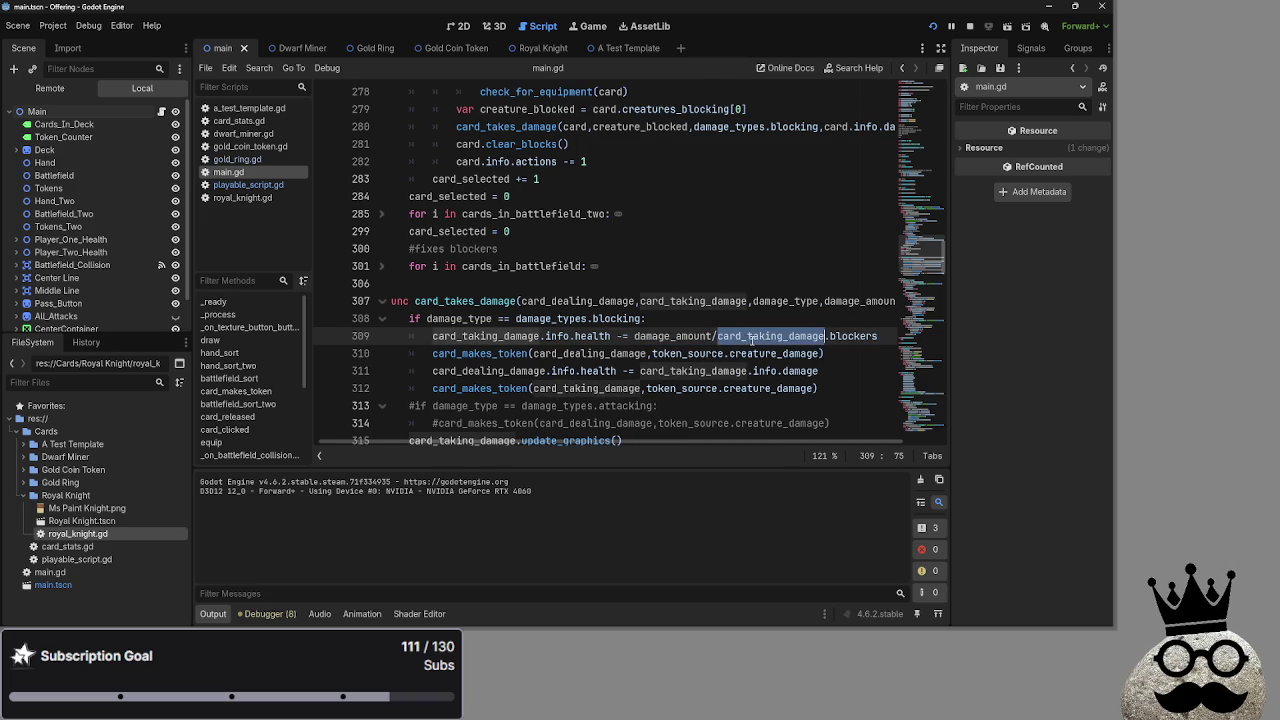
double_click(700, 338)
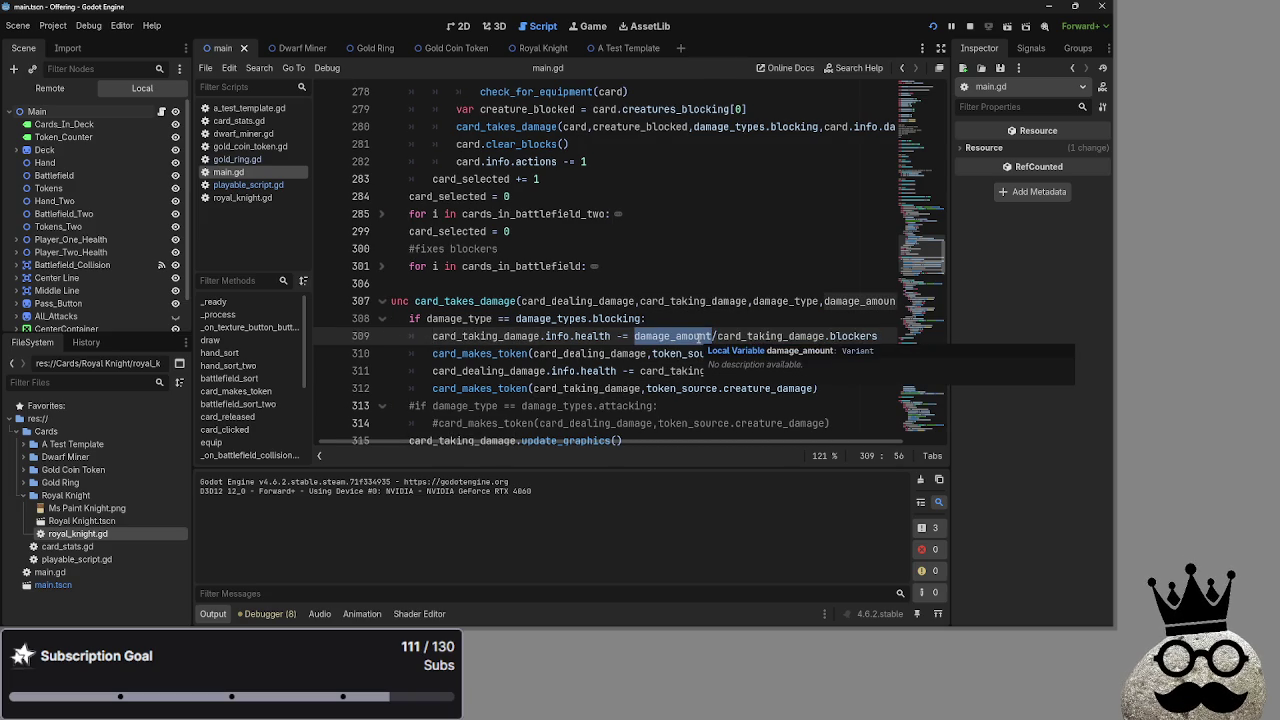
click(695, 321)
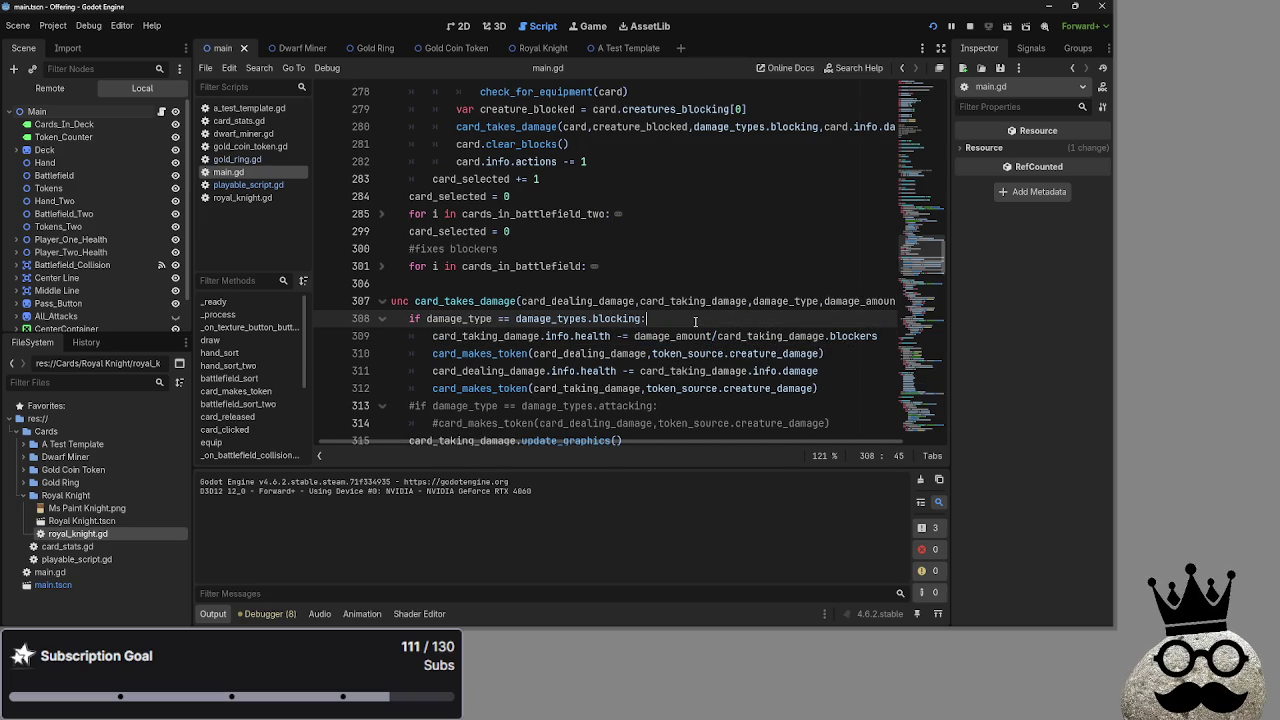
drag(713, 341, 895, 343)
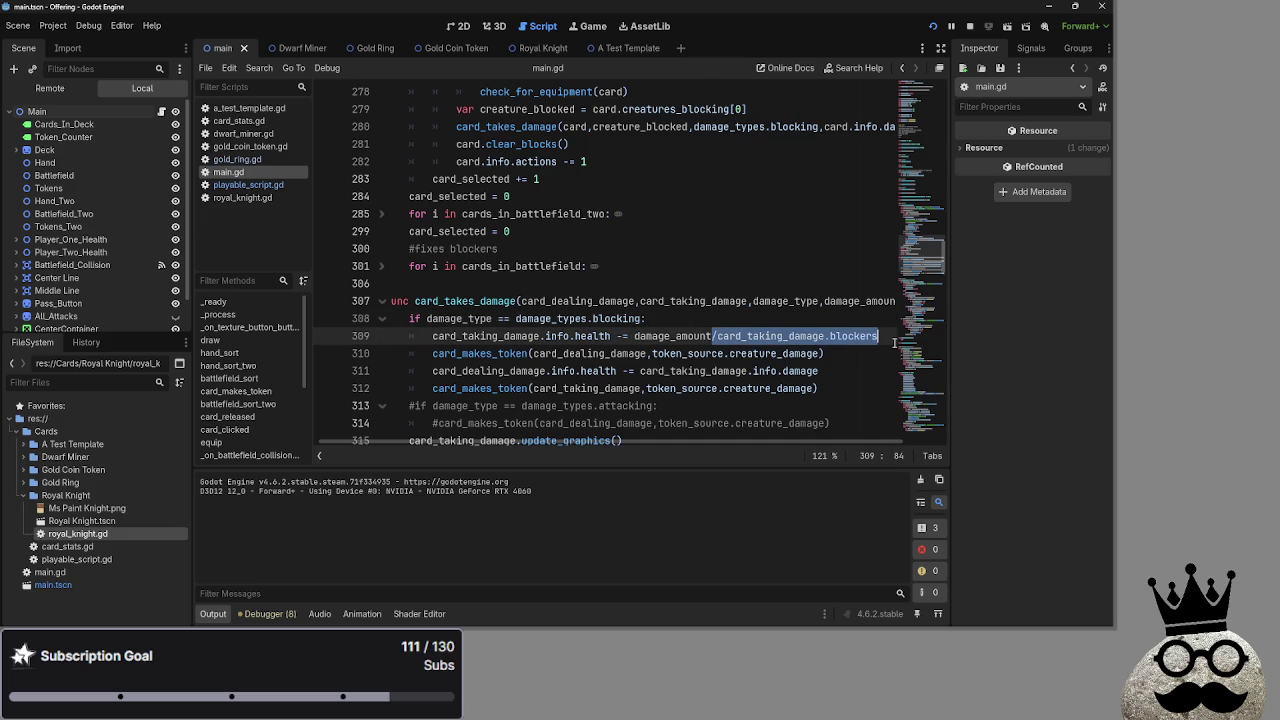
Move '/card_taking_damage.blockers' from line 309 to the end of line 311 and run the project
drag(735, 343, 834, 373)
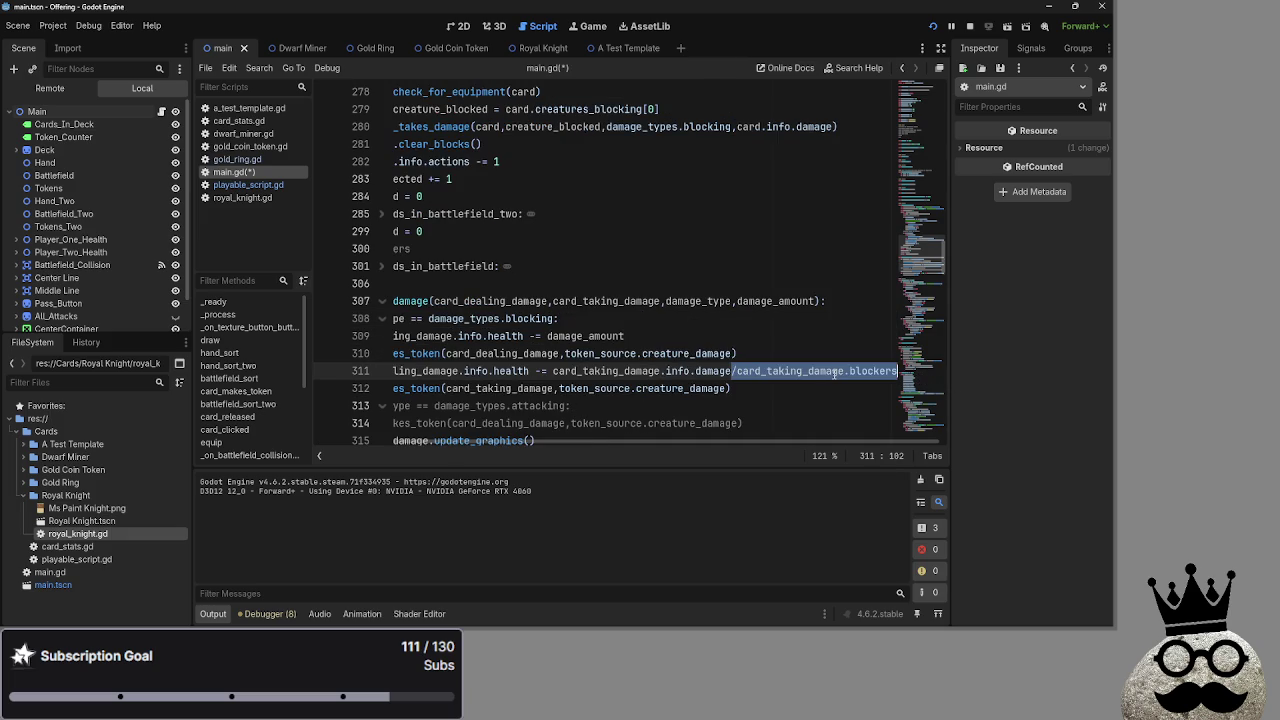
click(731, 335)
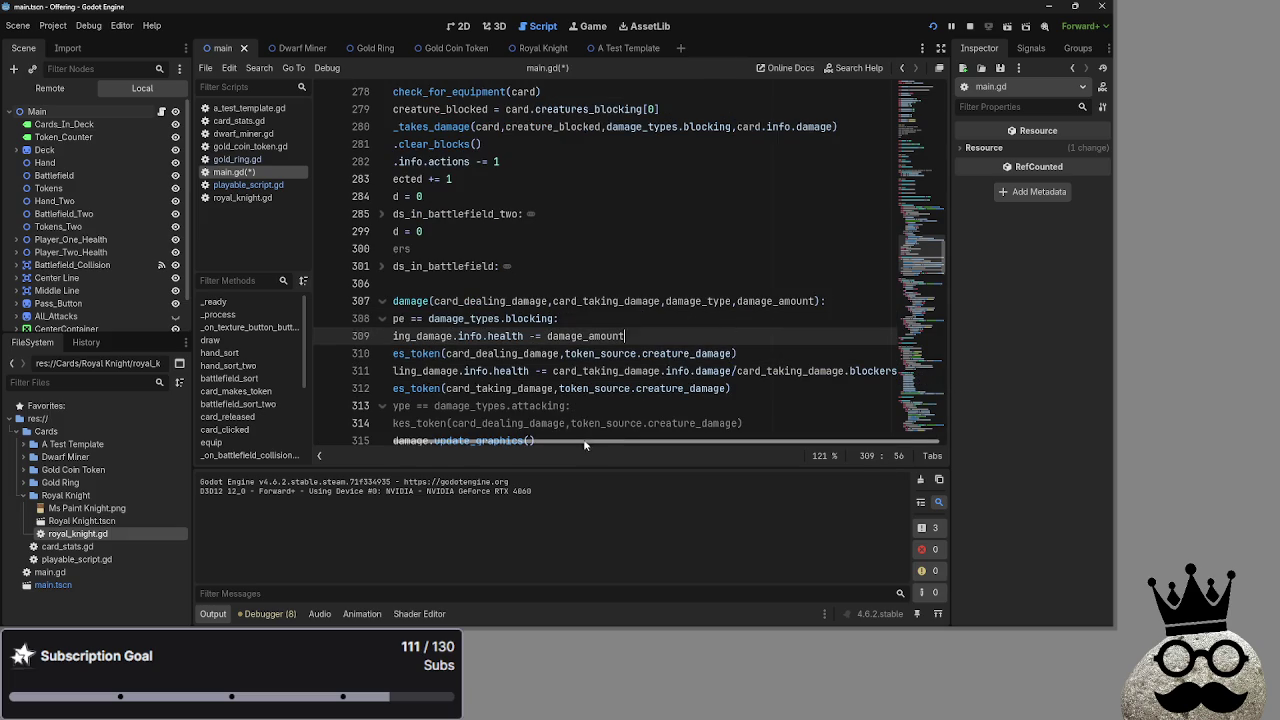
scroll(621, 427, left, 3)
click(933, 26)
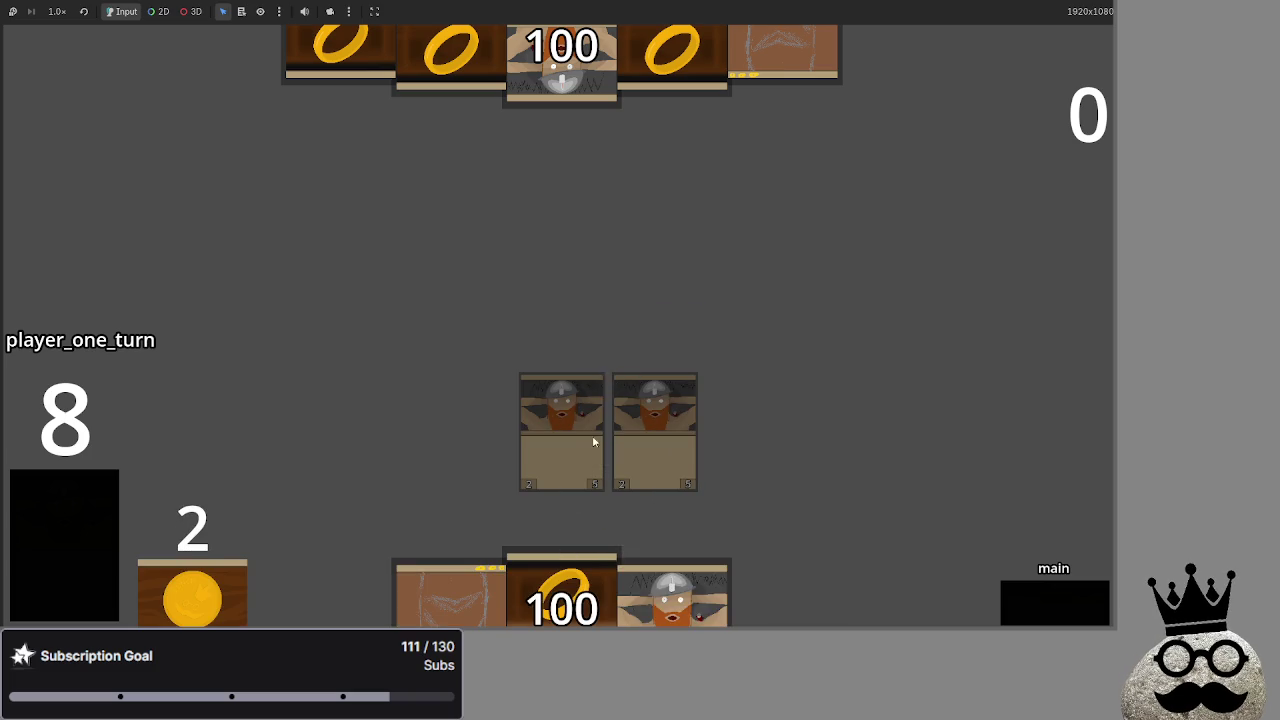
Advance through damage, end turn, blocking and damage to resolve combat, then stop the game
click(1048, 609)
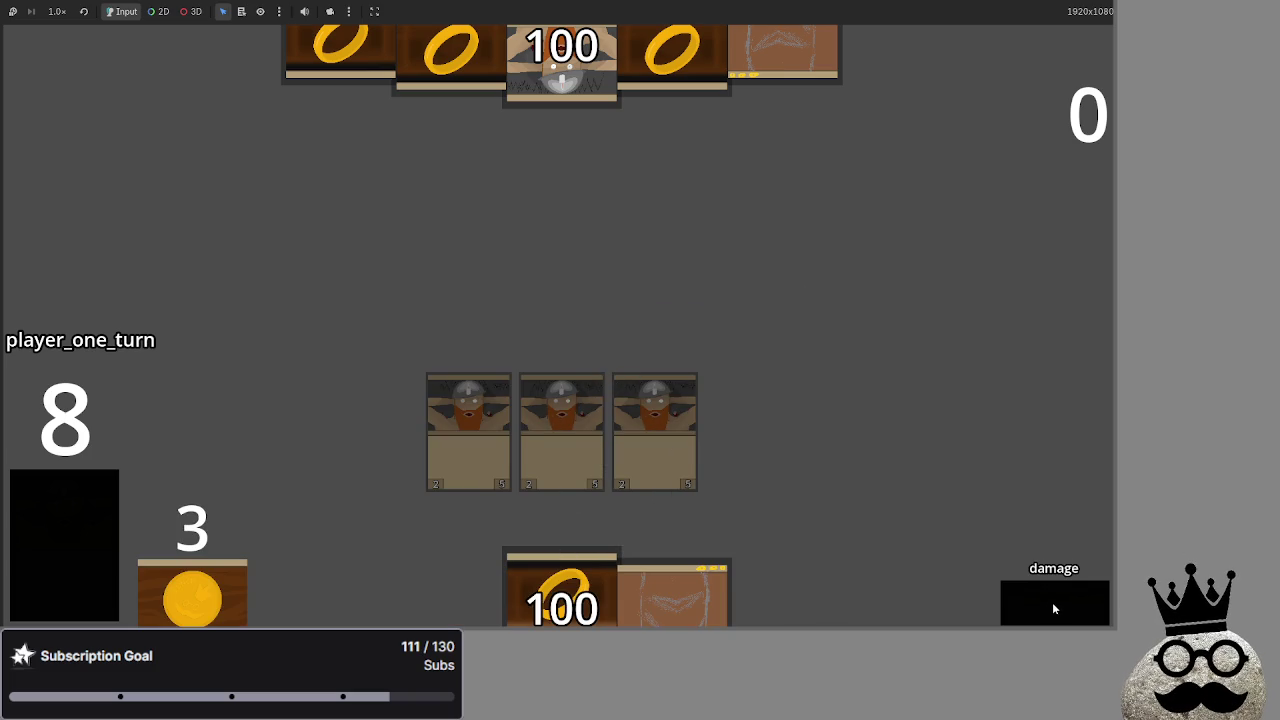
click(1052, 607)
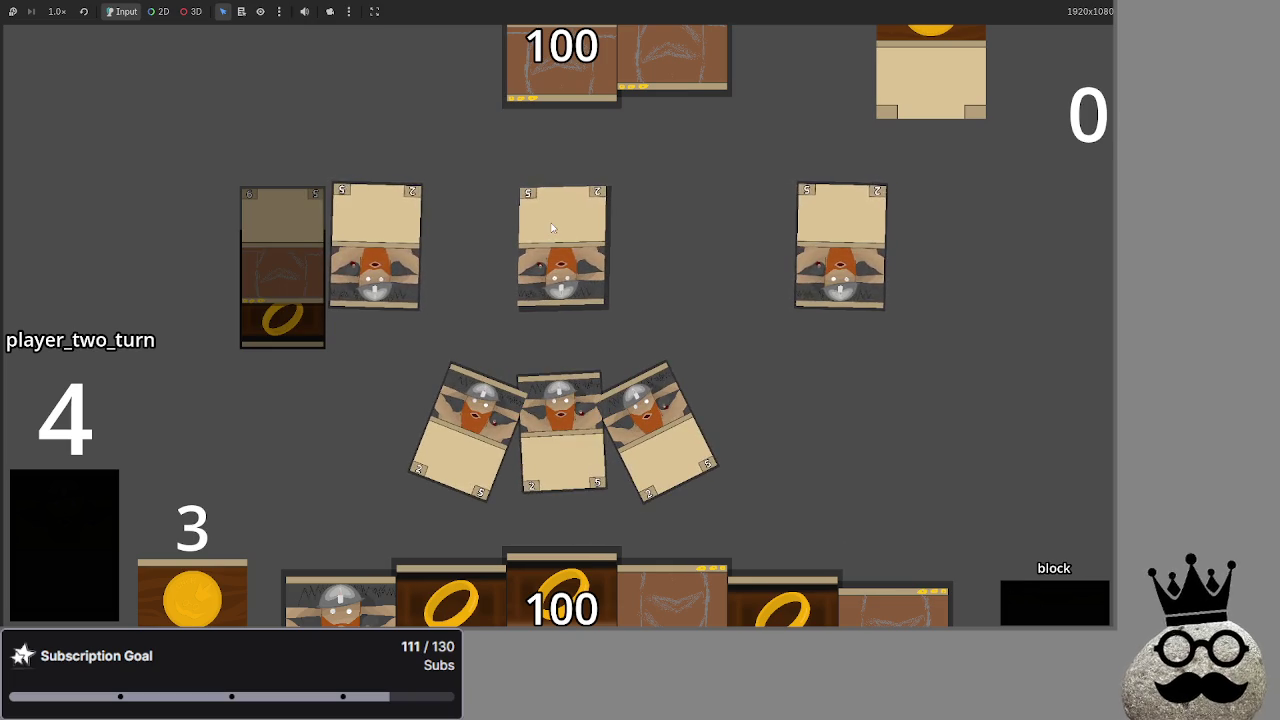
click(1087, 613)
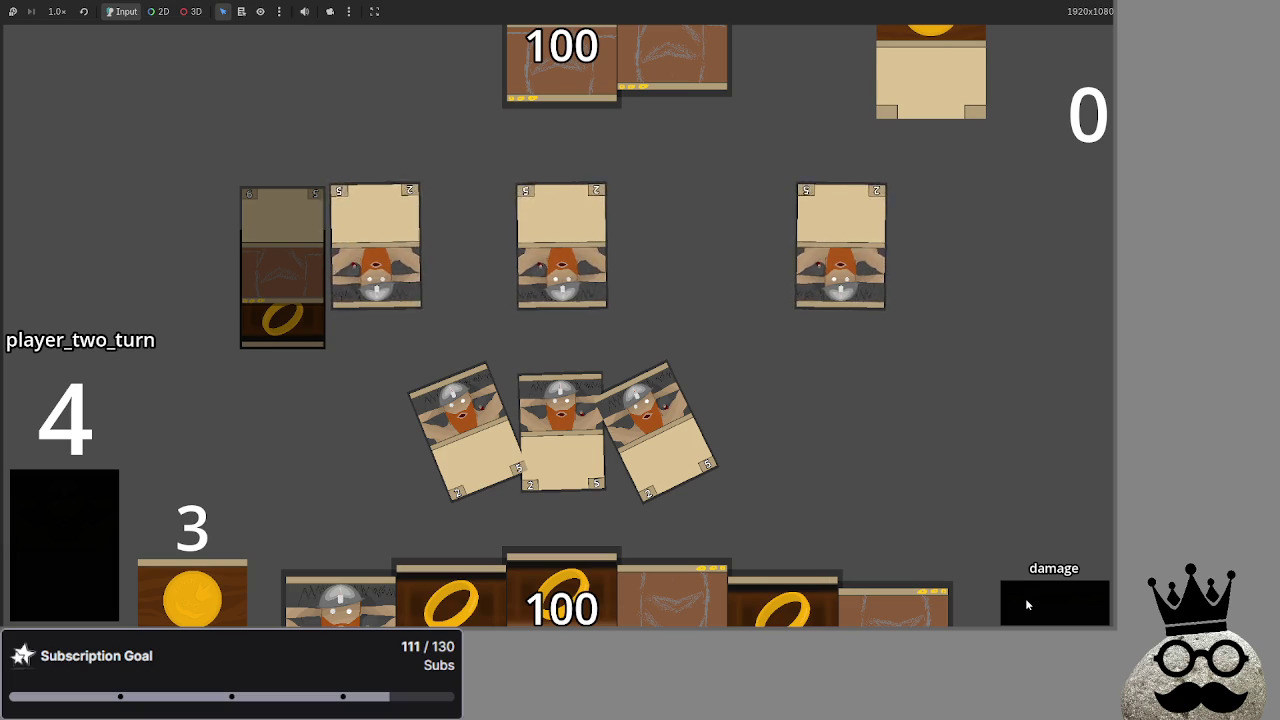
click(1025, 598)
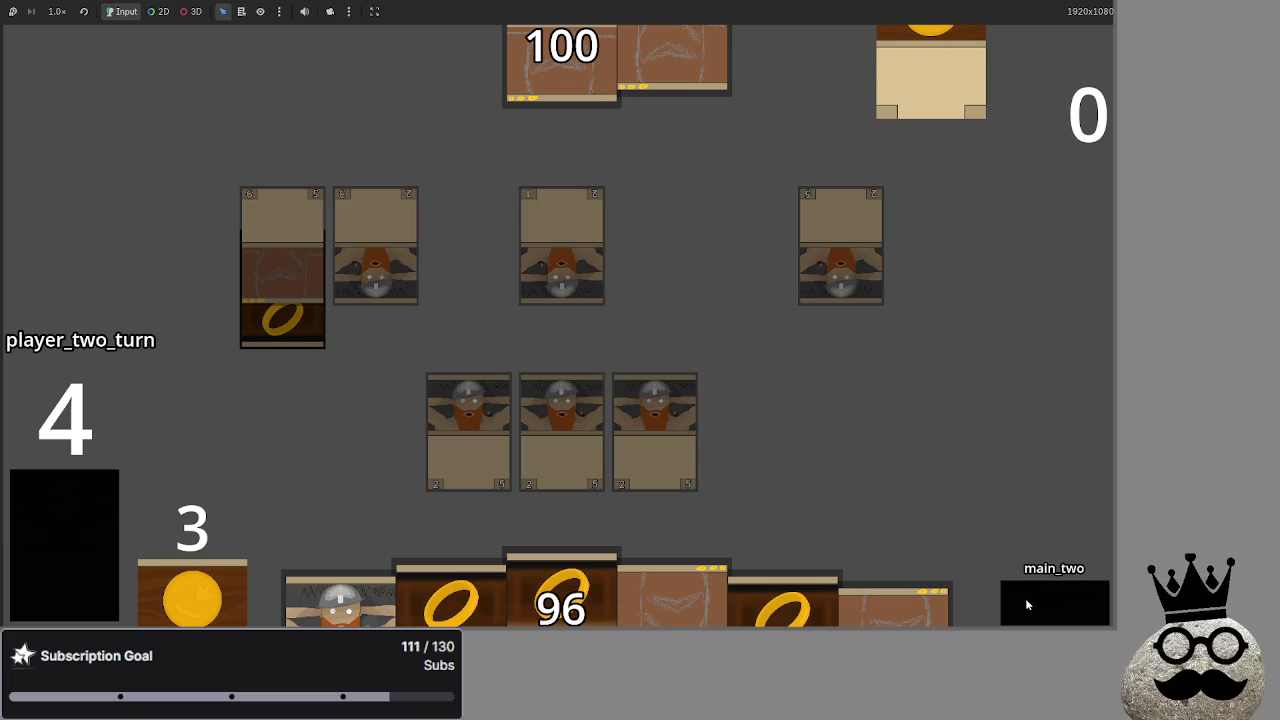
click(557, 245)
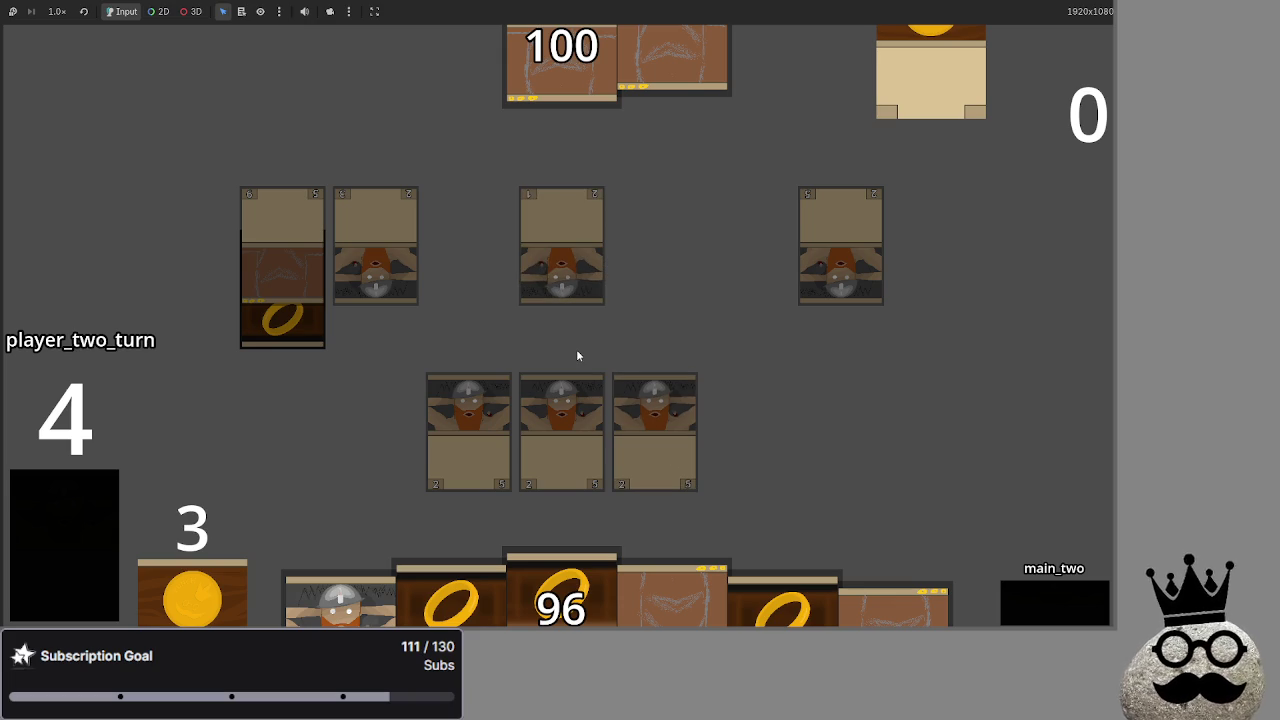
key(F8)
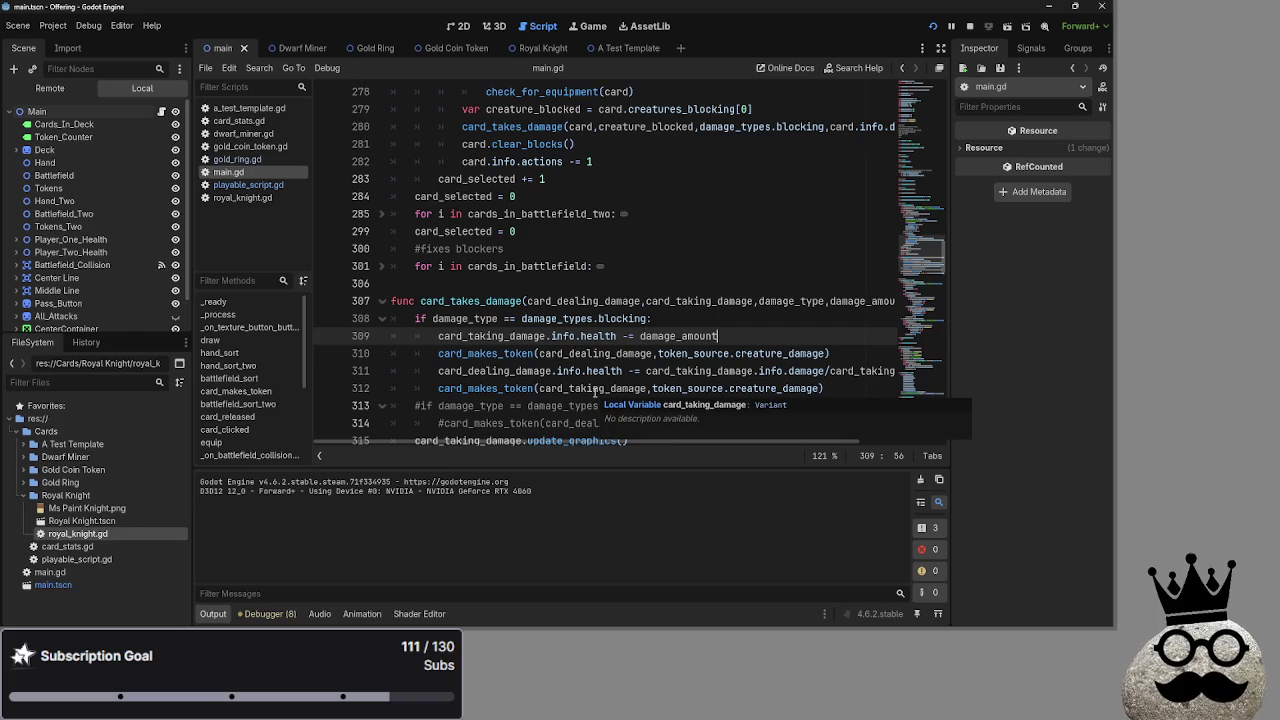
Select card_dealing_damage, card_taking_damage and info on line 311 to inspect the damage line
click(524, 355)
double_click(534, 371)
click(600, 371)
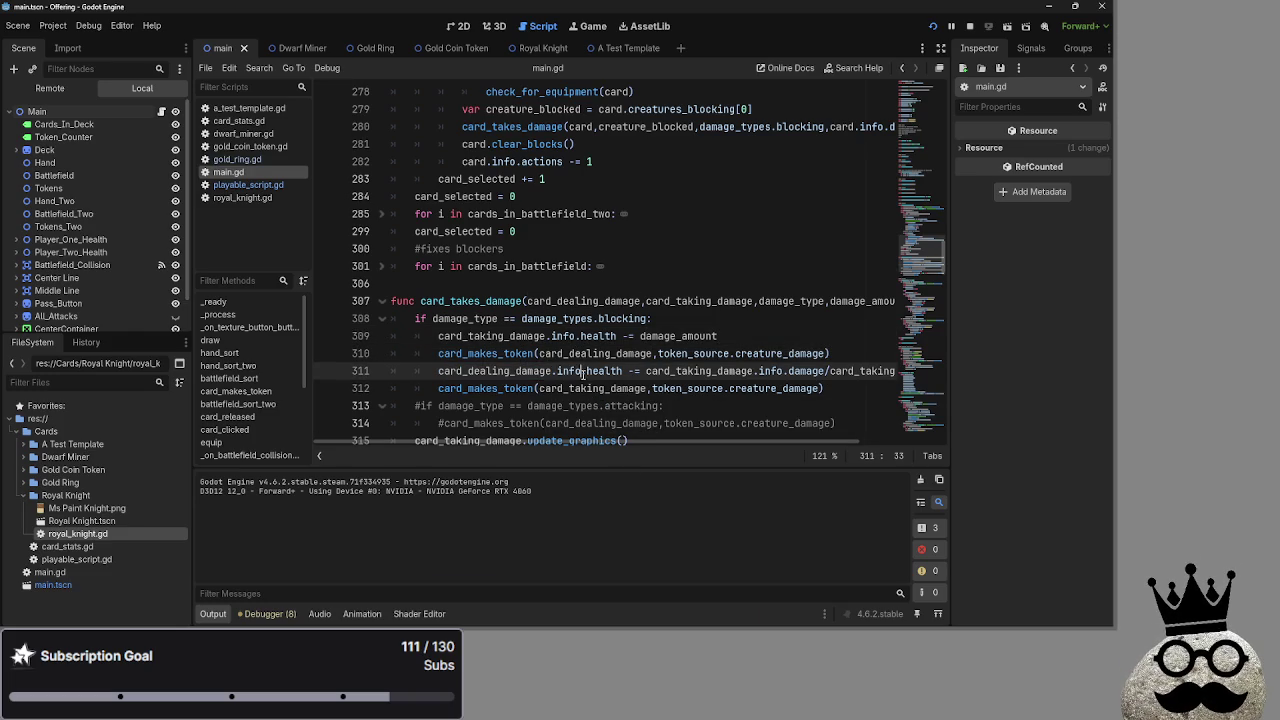
double_click(699, 371)
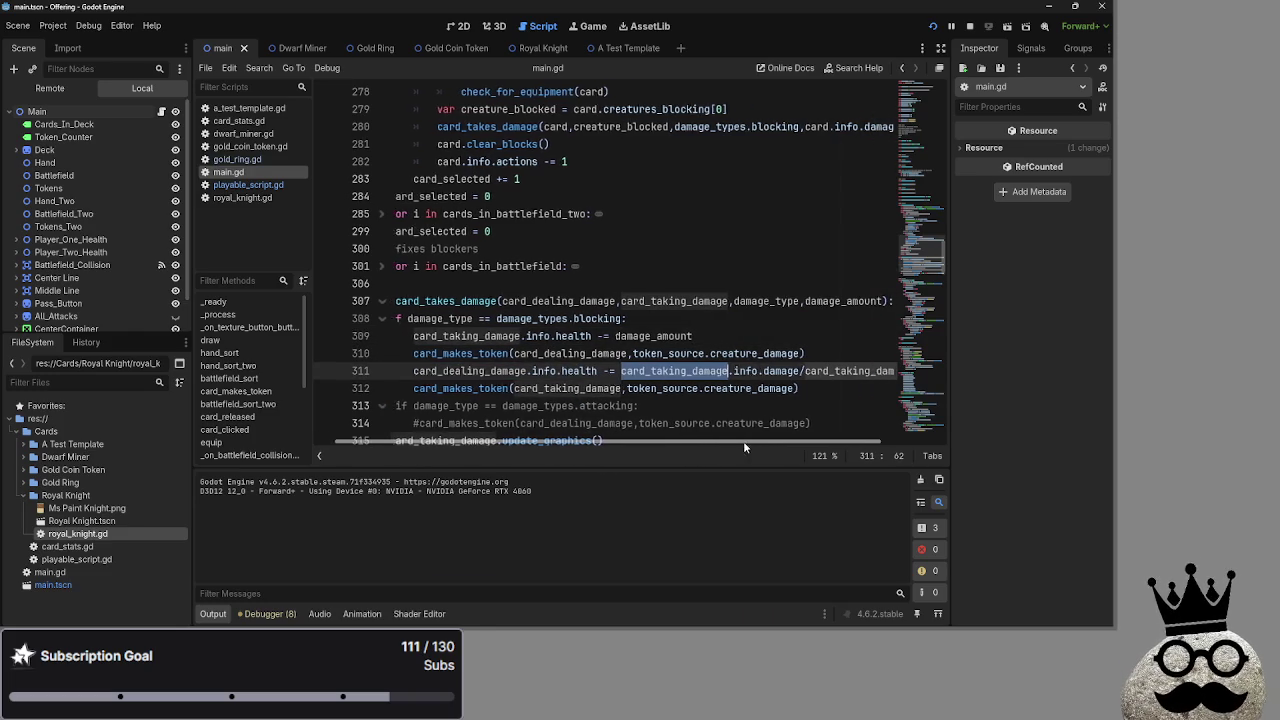
scroll(722, 447, right, 2)
double_click(704, 371)
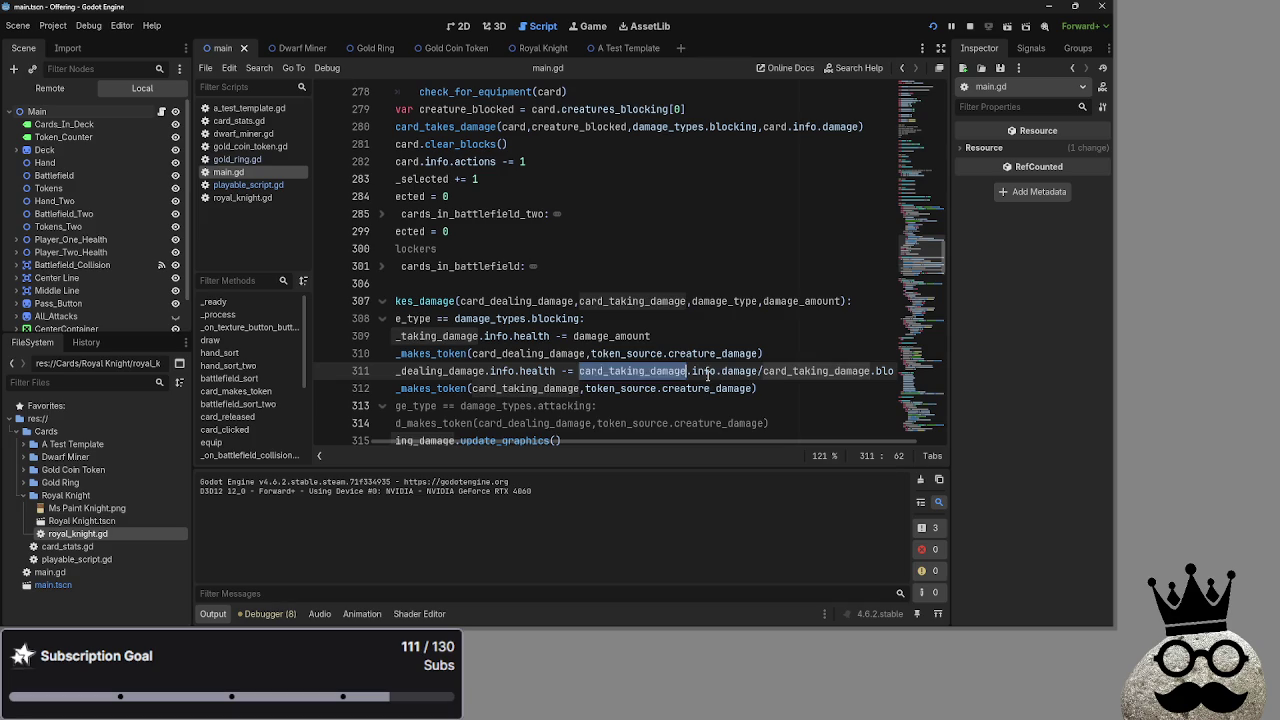
double_click(765, 371)
scroll(722, 447, left, 2)
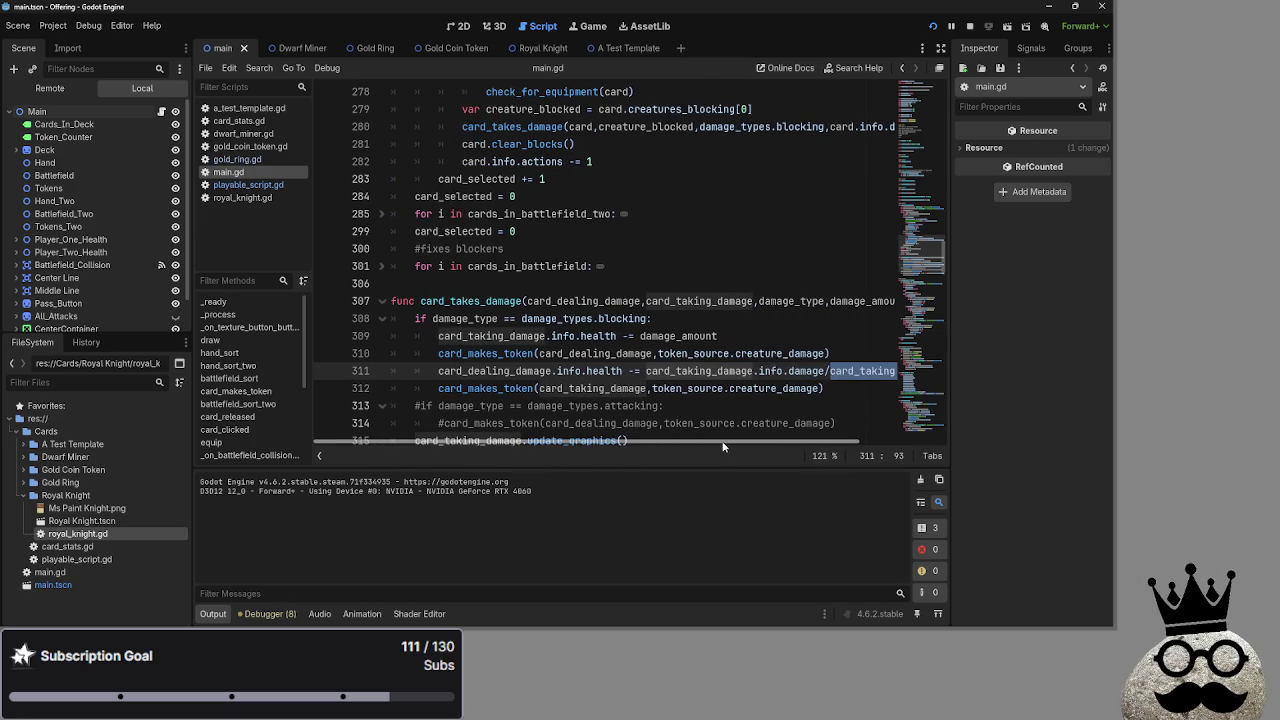
scroll(721, 398, down, 1)
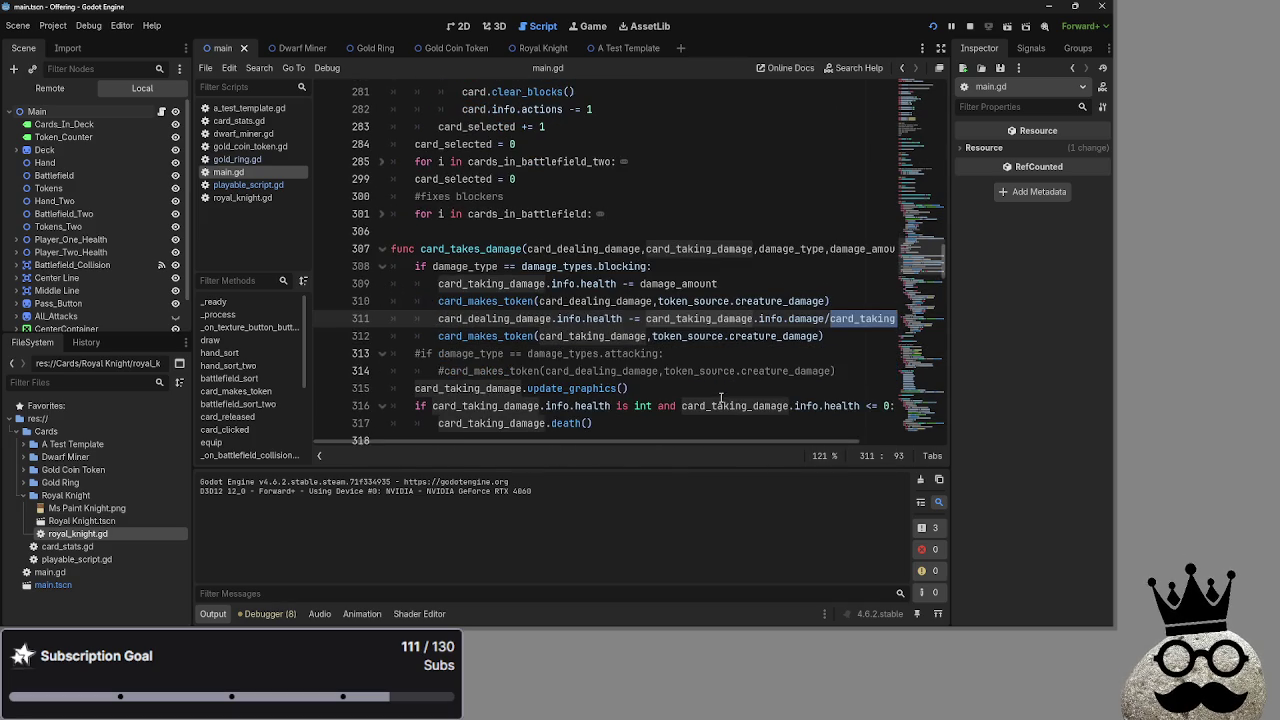
double_click(709, 320)
mouse_move(776, 441)
mouse_down()
mouse_move(837, 441)
mouse_move(771, 443)
mouse_up()
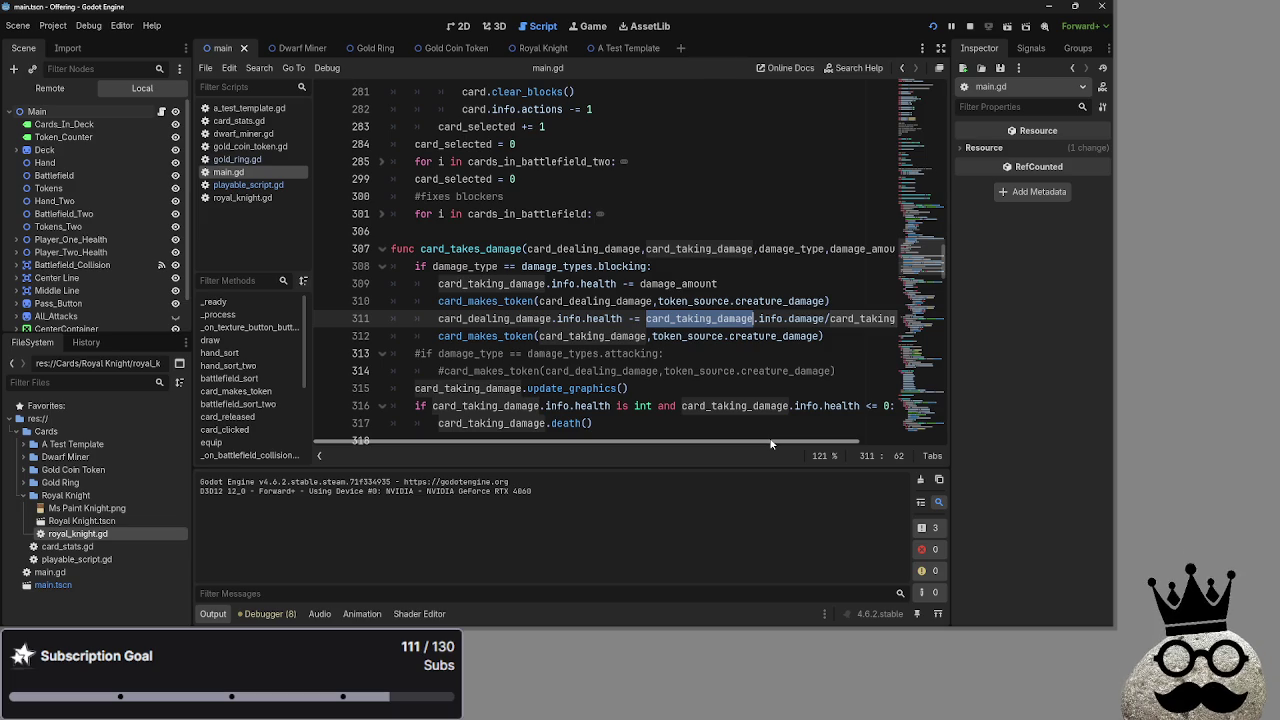
Add line 316 calling card_dealing_damage.update_graphics() below the existing update_graphics() line
click(660, 386)
key(Return)
double_click(495, 320)
click(472, 404)
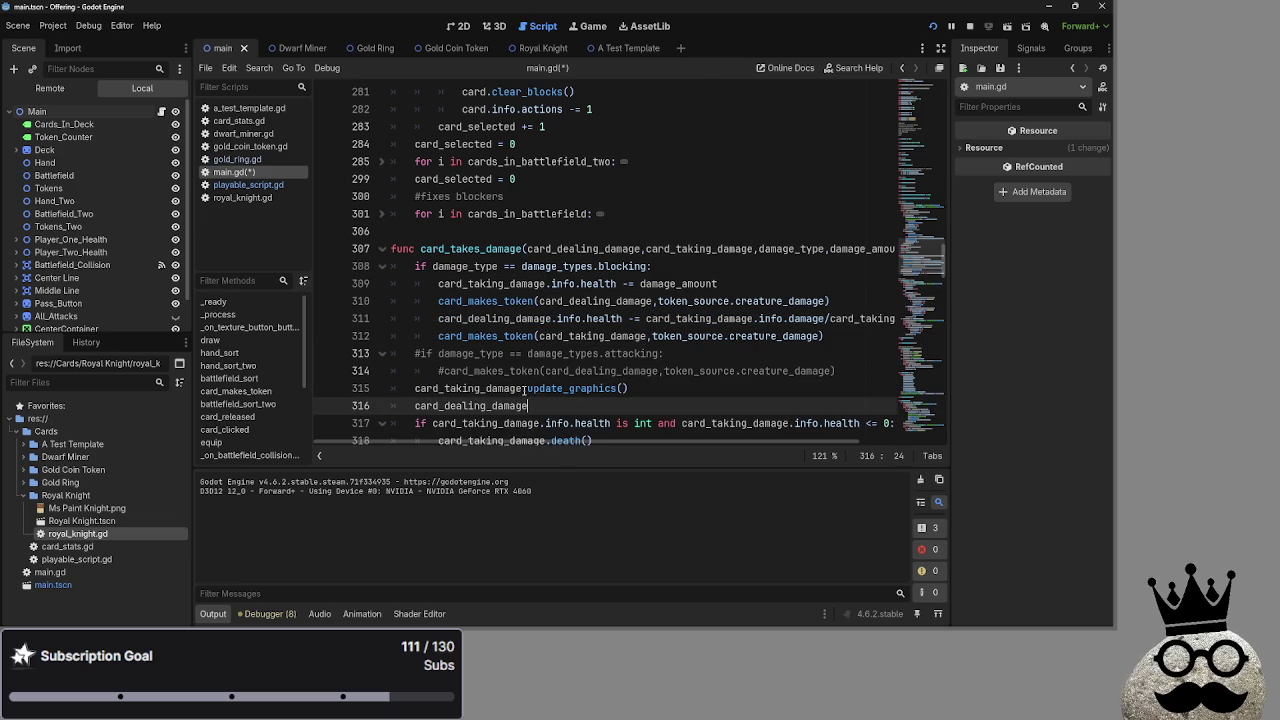
drag(526, 390, 550, 390)
key(ctrl+c)
click(628, 405)
key(ctrl+v)
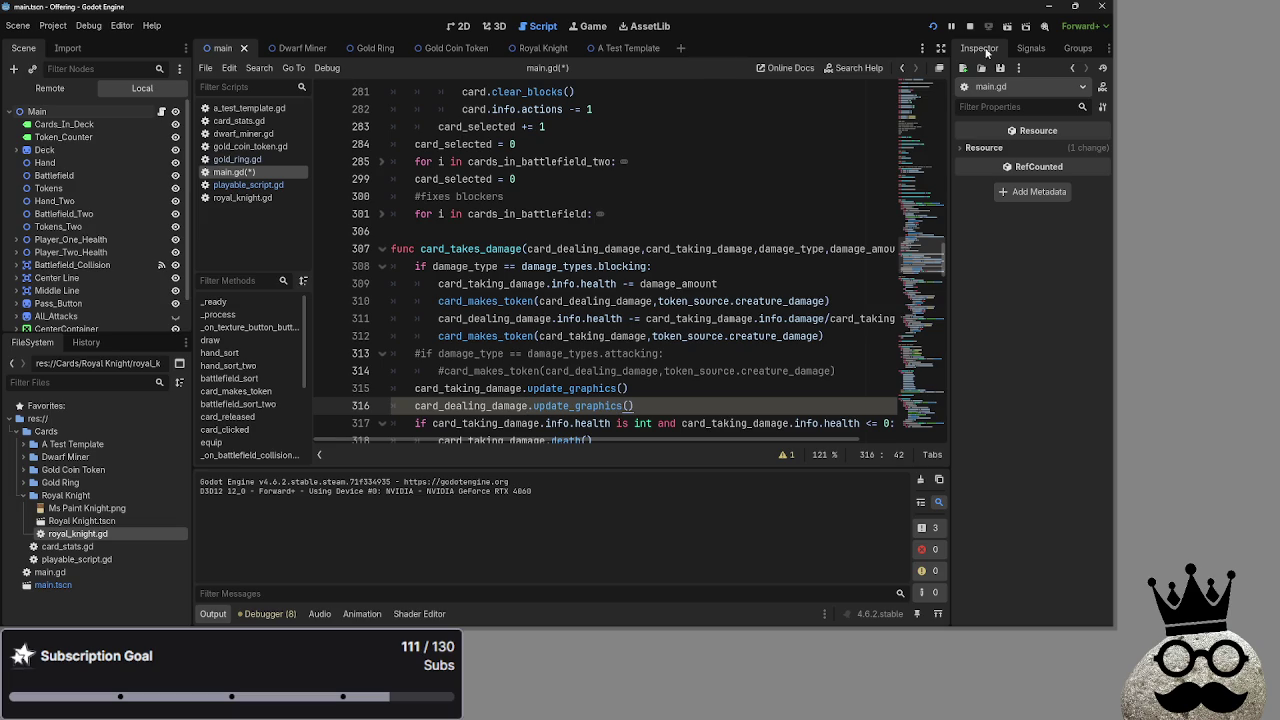
Restart the game and advance player one through damage to passing the turn
click(971, 26)
click(932, 28)
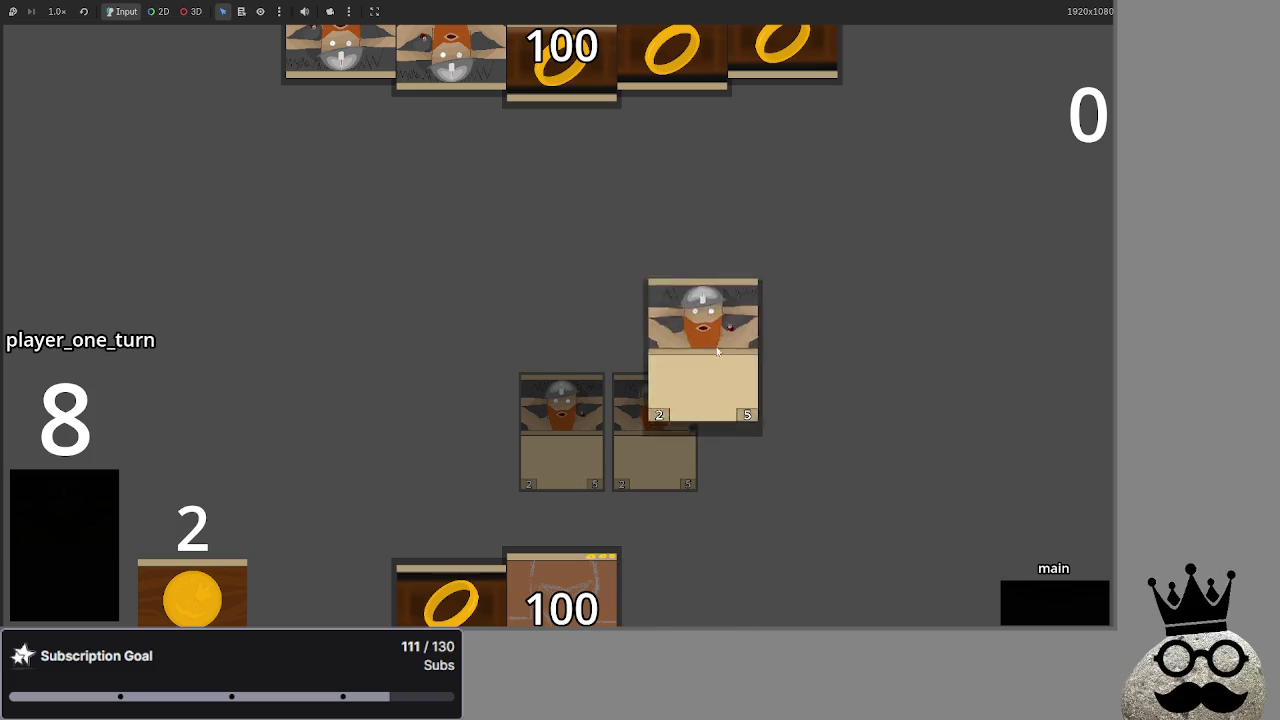
click(1049, 594)
click(1048, 594)
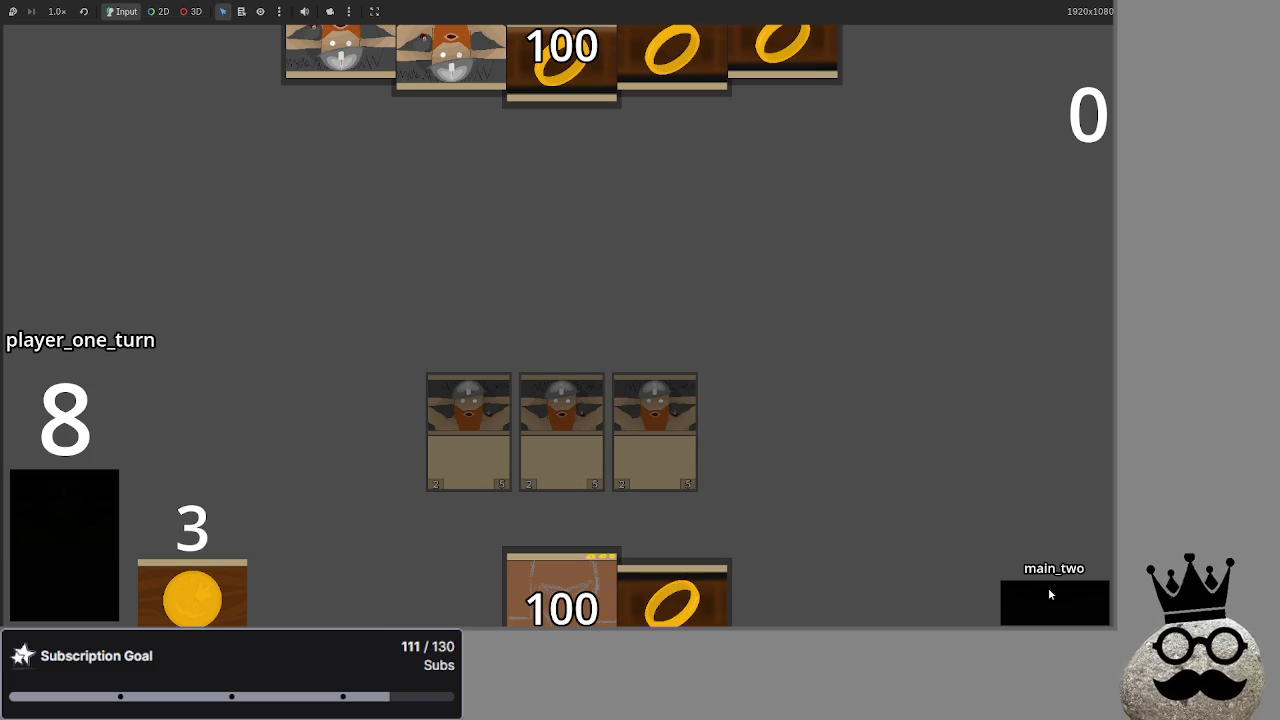
click(1048, 594)
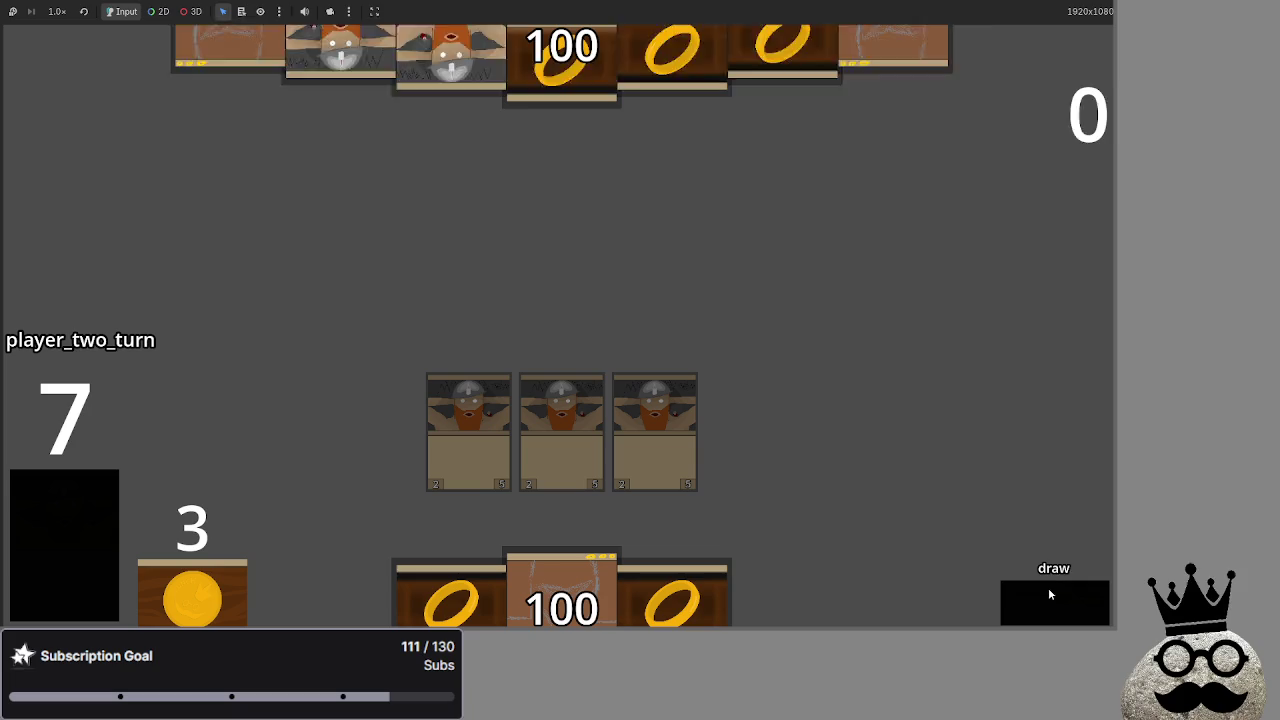
Play player two's attack and blocking, then player one's turn, resolving blocked damage before stopping
click(1048, 594)
click(1049, 594)
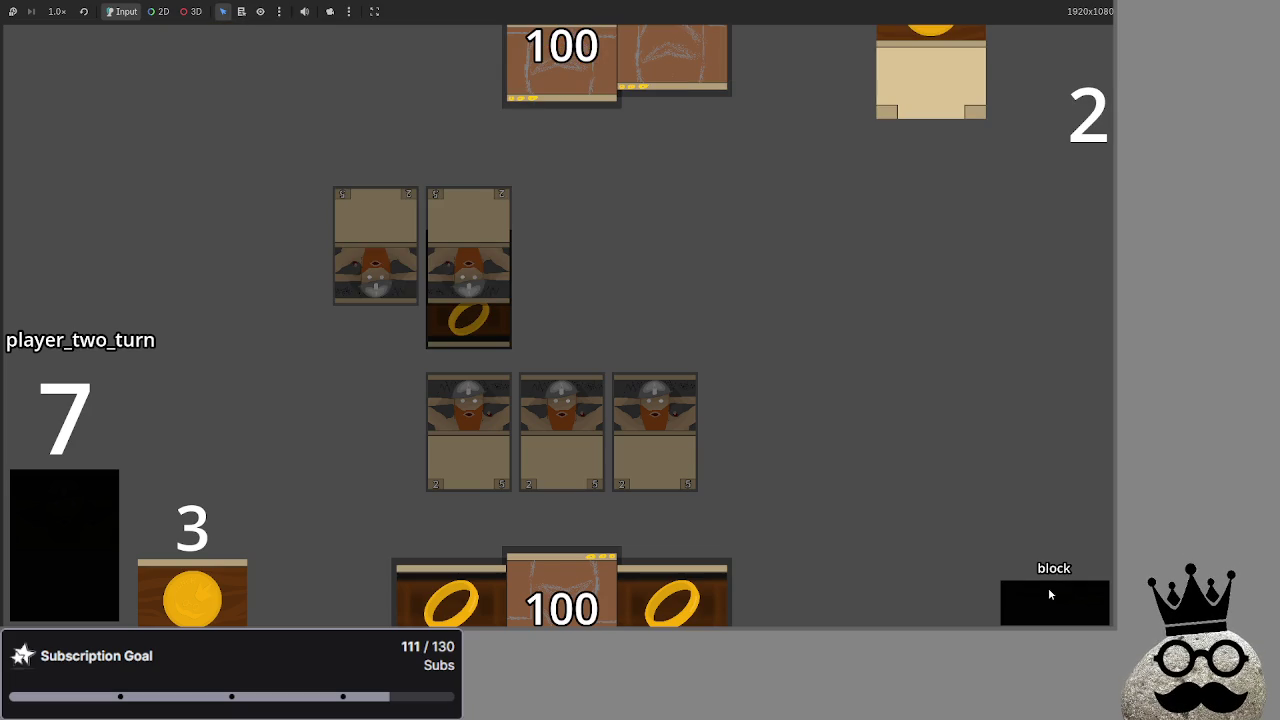
click(1048, 594)
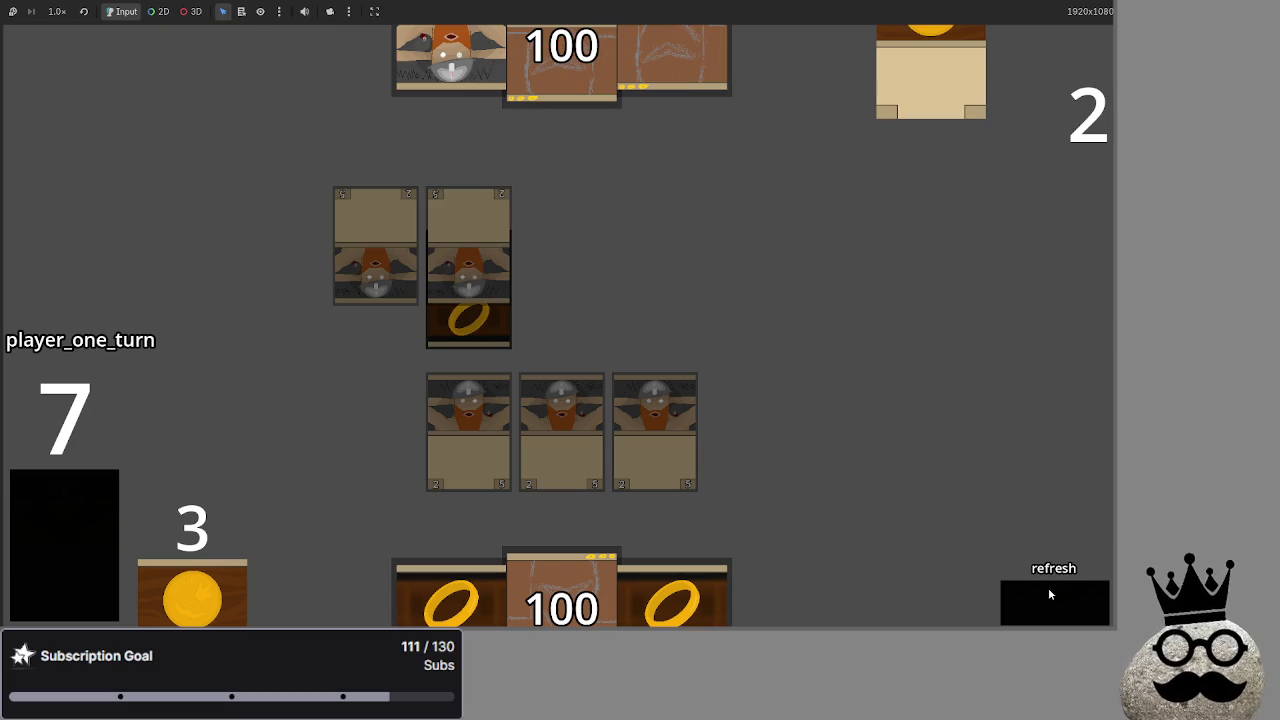
click(1049, 594)
click(1048, 594)
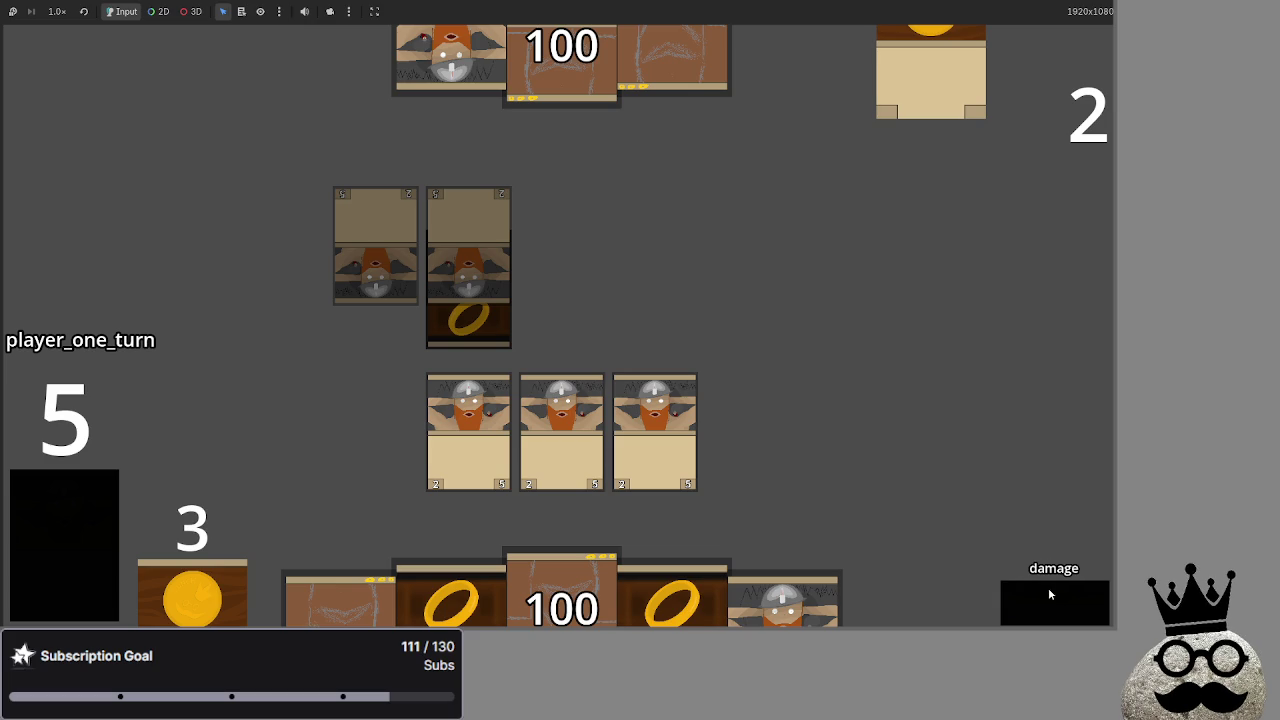
click(1049, 594)
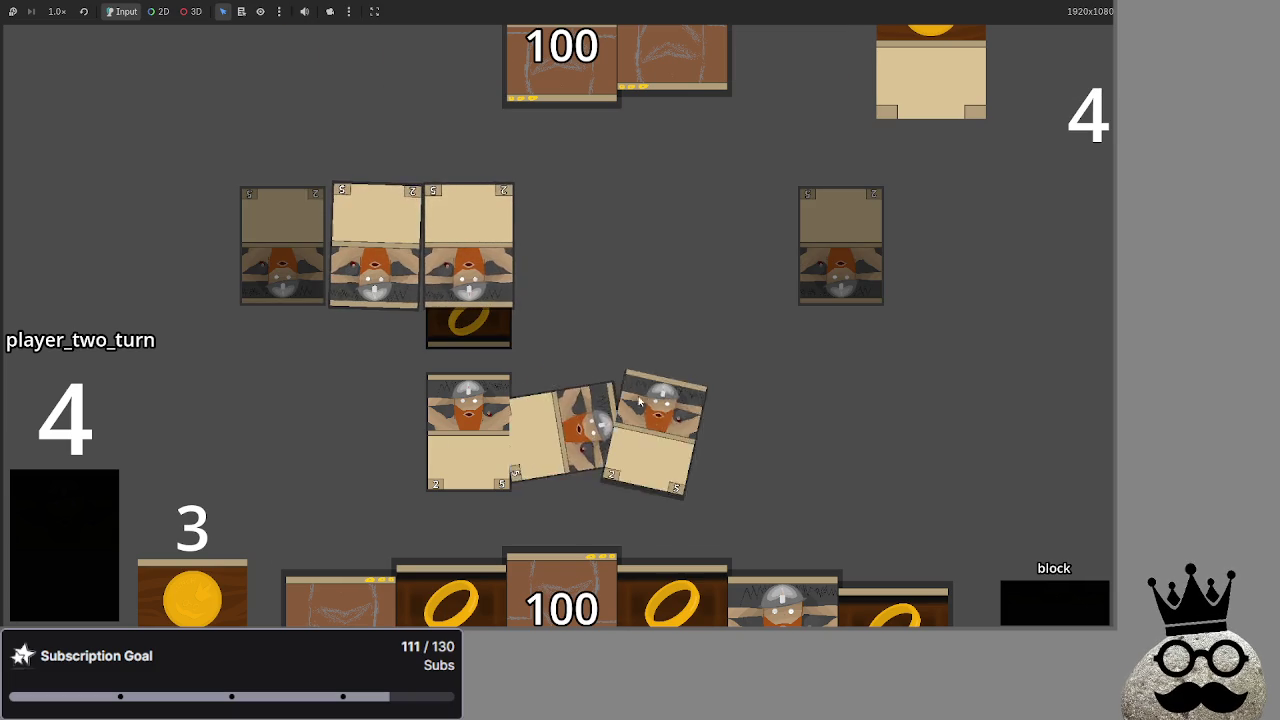
click(1057, 603)
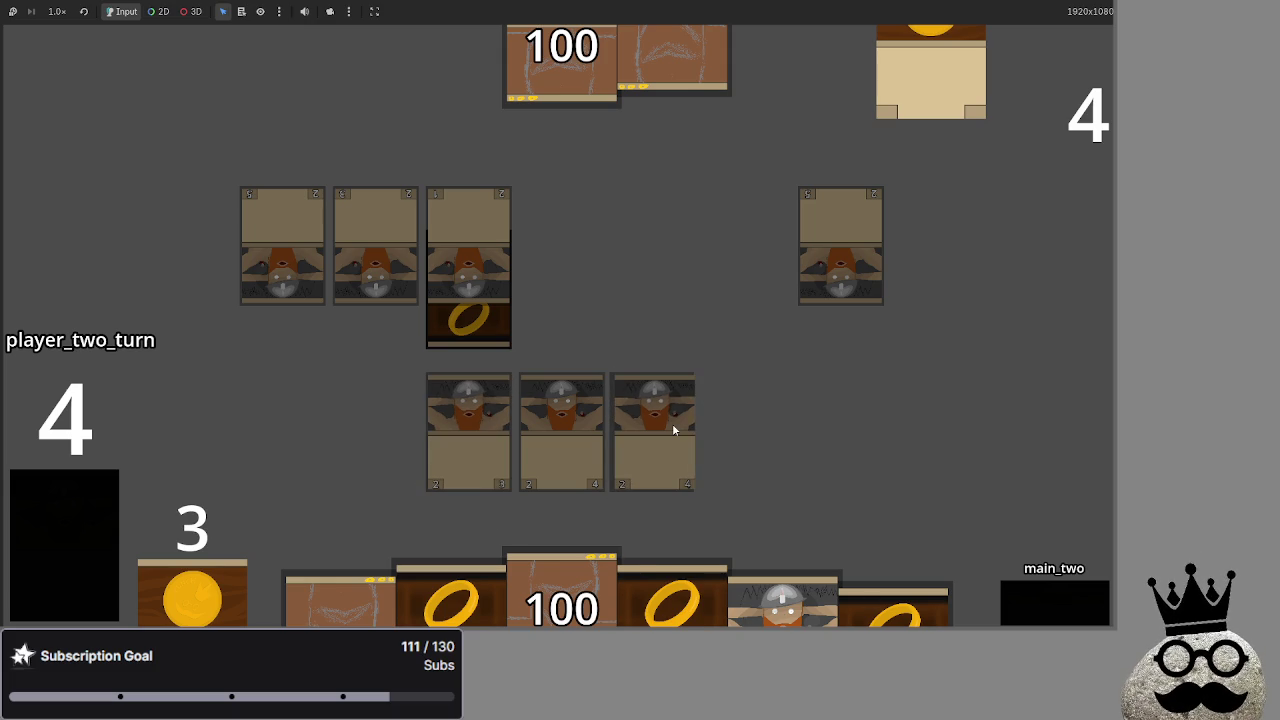
key(F8)
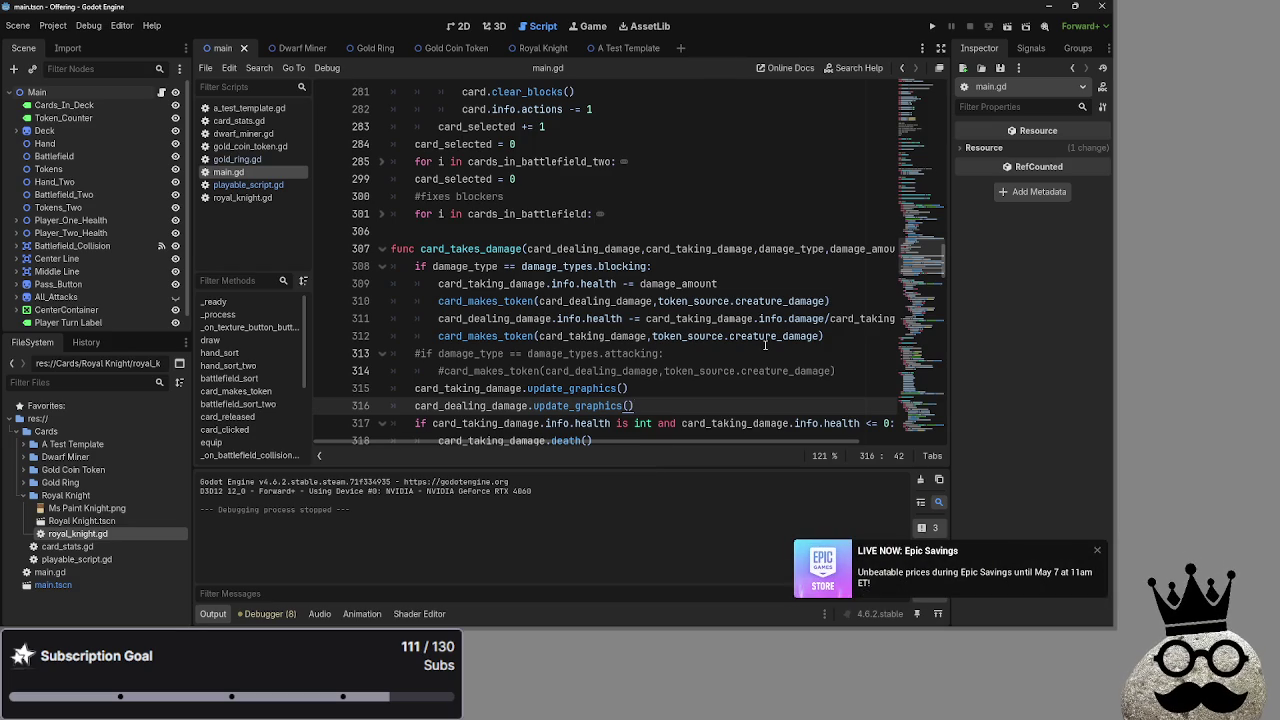
click(1097, 551)
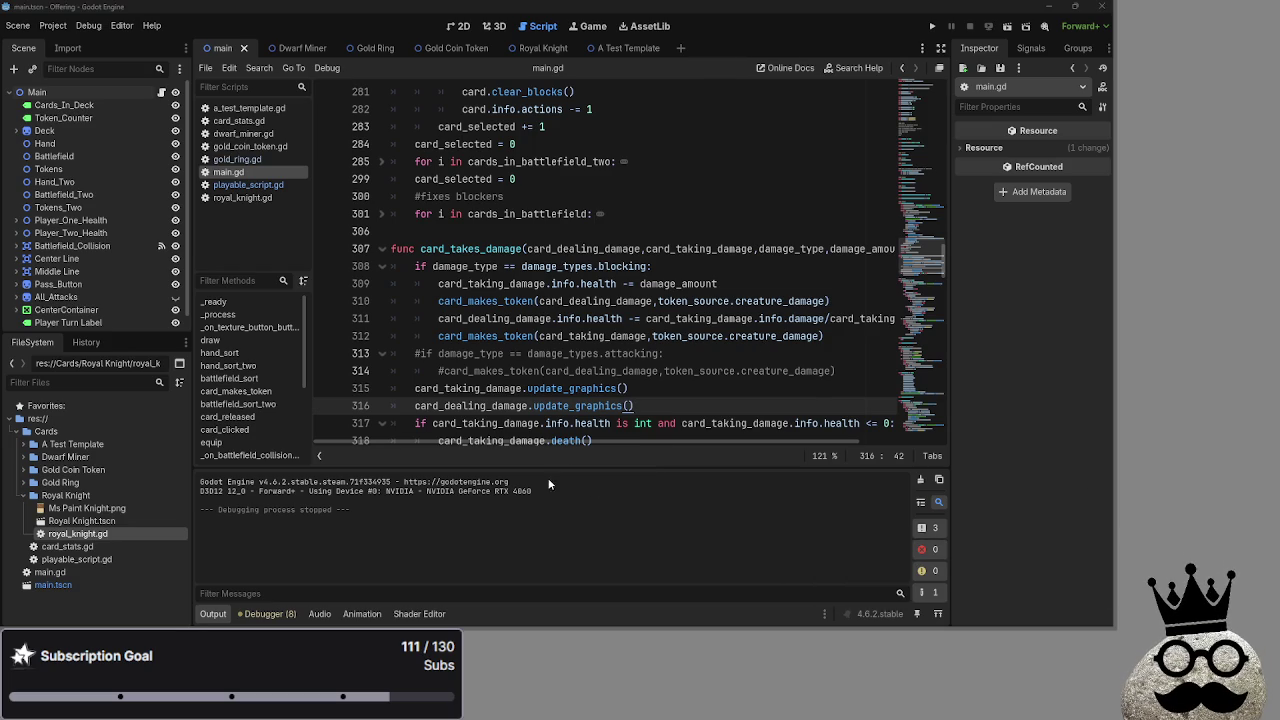
scroll(615, 375, down, 15)
scroll(620, 388, up, 10)
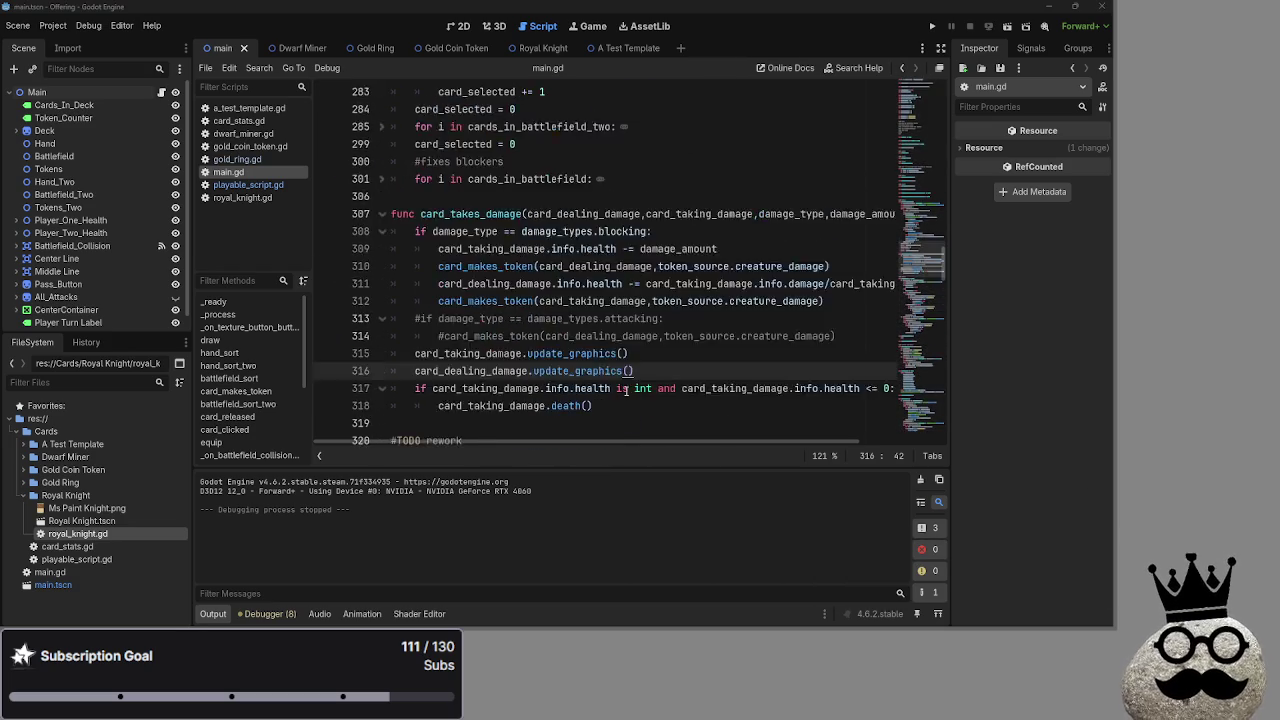
scroll(620, 388, down, 1)
click(718, 338)
scroll(716, 357, down, 2)
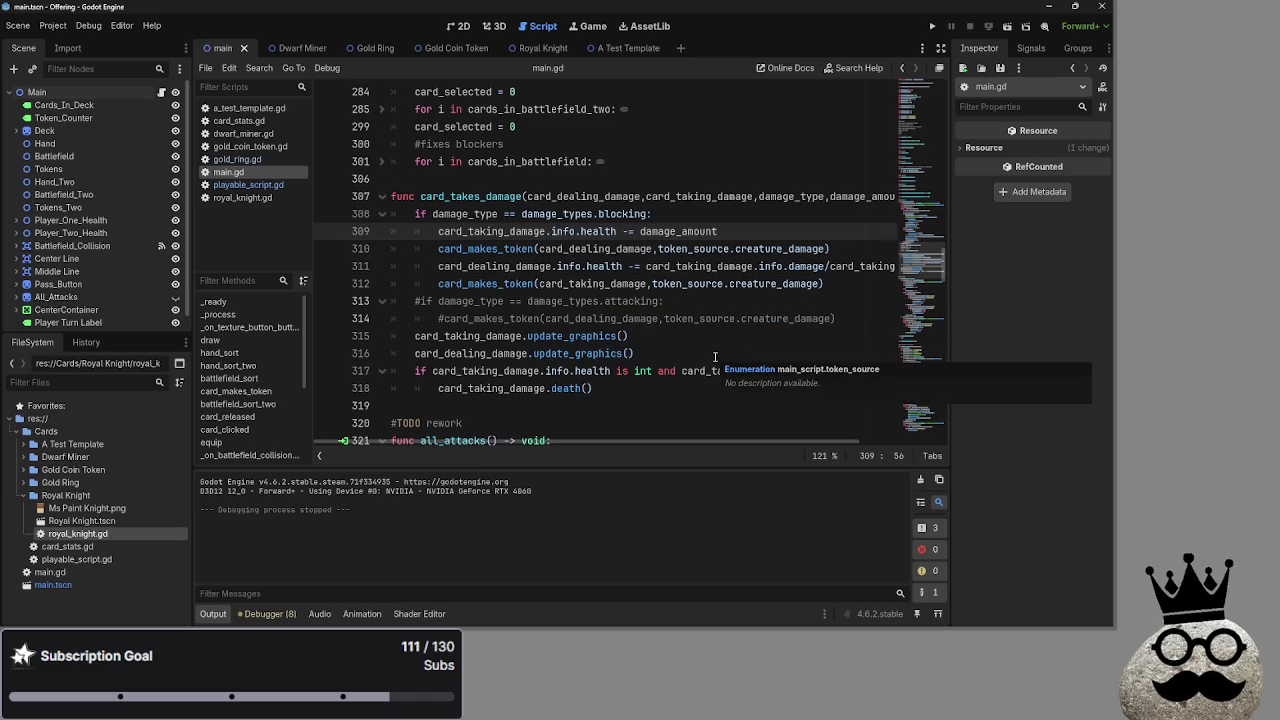
key(Up)
mouse_move(650, 441)
mouse_down()
mouse_move(720, 441)
mouse_move(640, 441)
mouse_up()
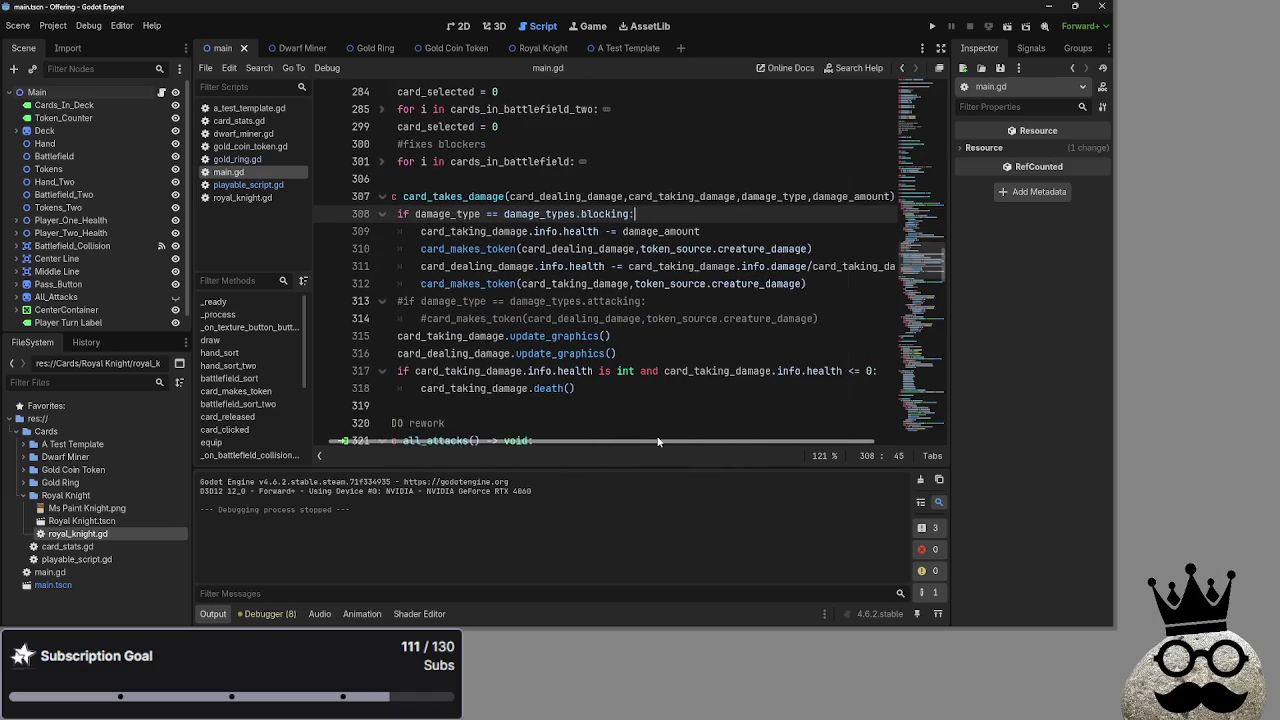
scroll(628, 368, up, 7)
scroll(630, 365, down, 20)
scroll(630, 362, down, 5)
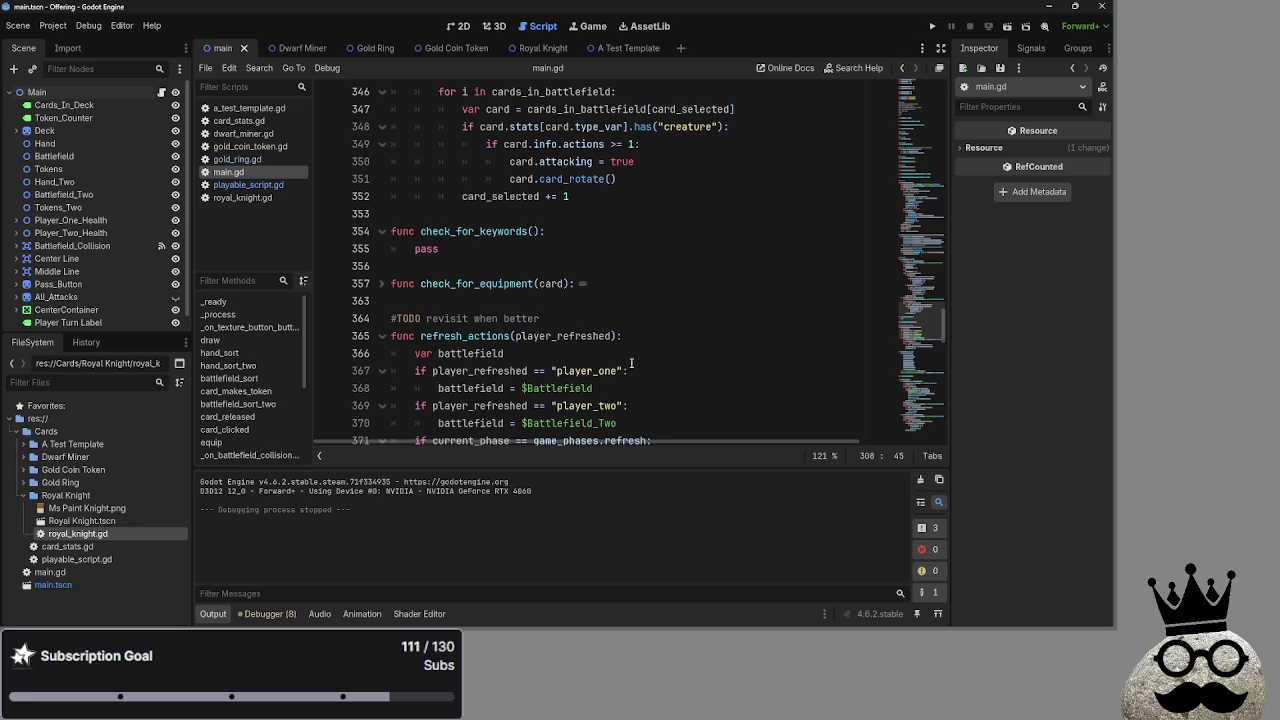
click(452, 243)
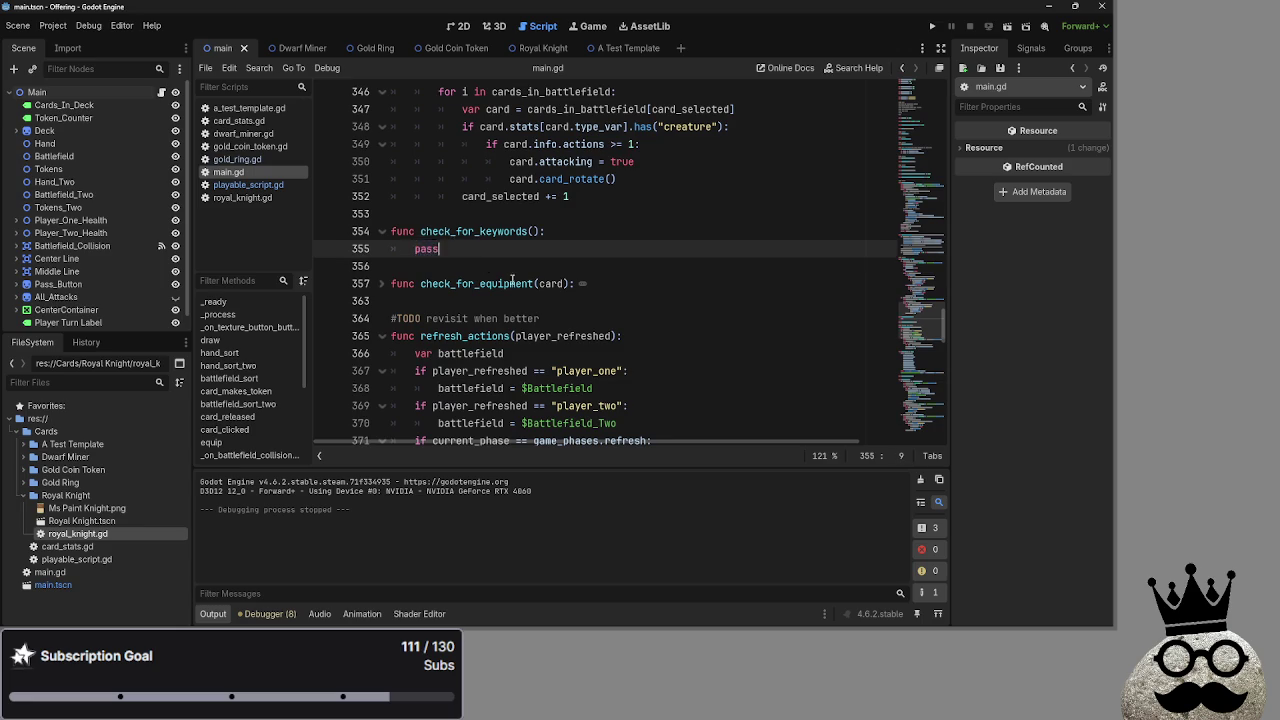
scroll(627, 352, up, 12)
scroll(627, 352, up, 2)
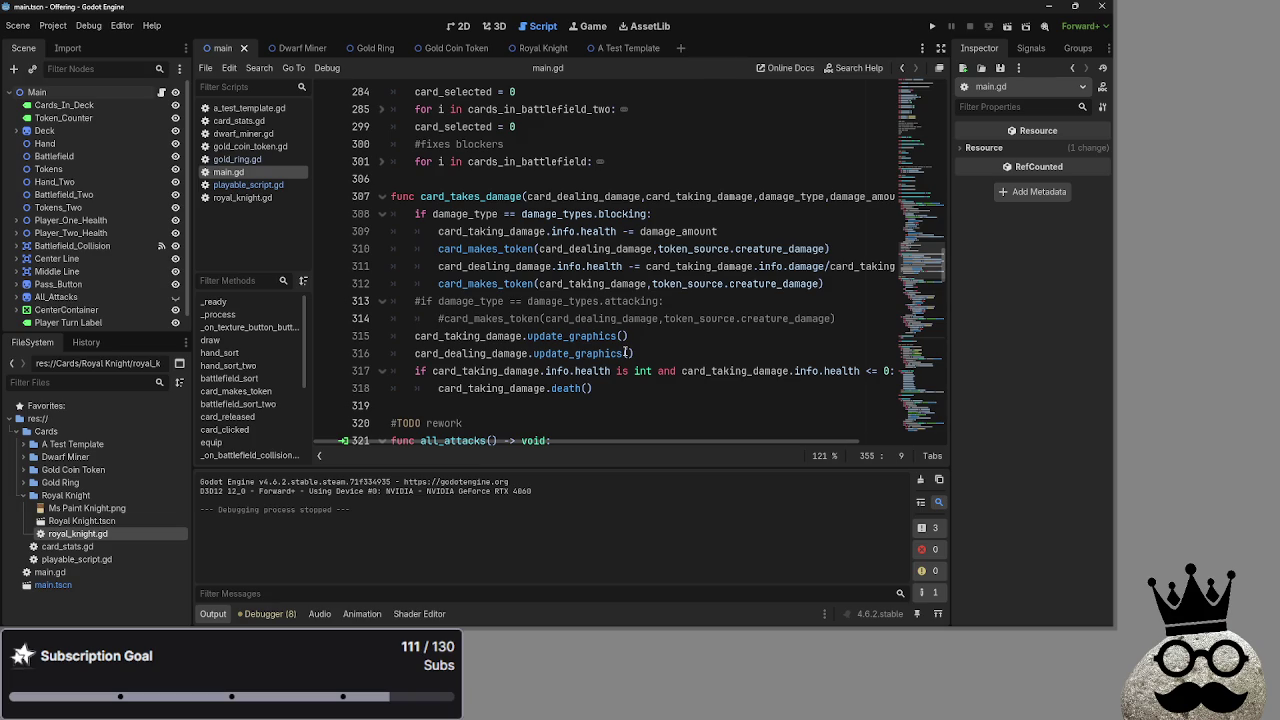
scroll(685, 432, up, 1)
scroll(685, 432, down, 1)
scroll(800, 250, right, 3)
click(850, 195)
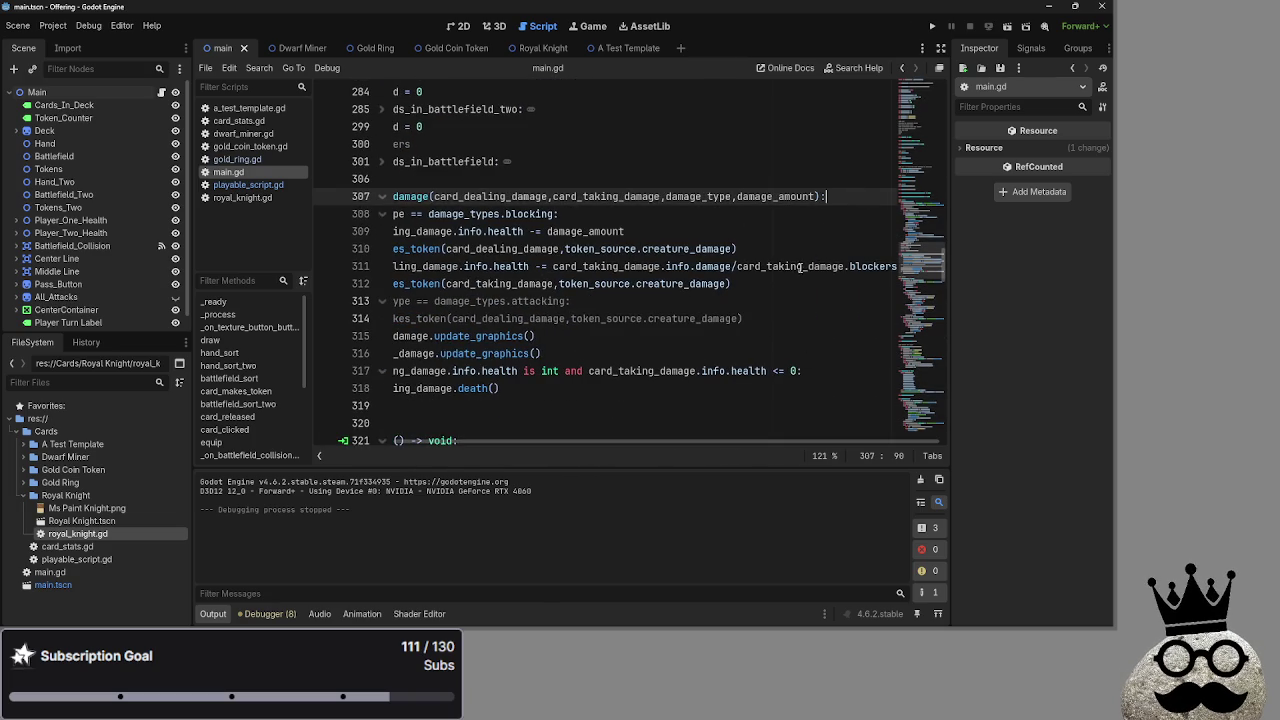
Add 'if card_taking_damage():' as a new first line of card_takes_damage
key(Return)
scroll(615, 441, left, 2)
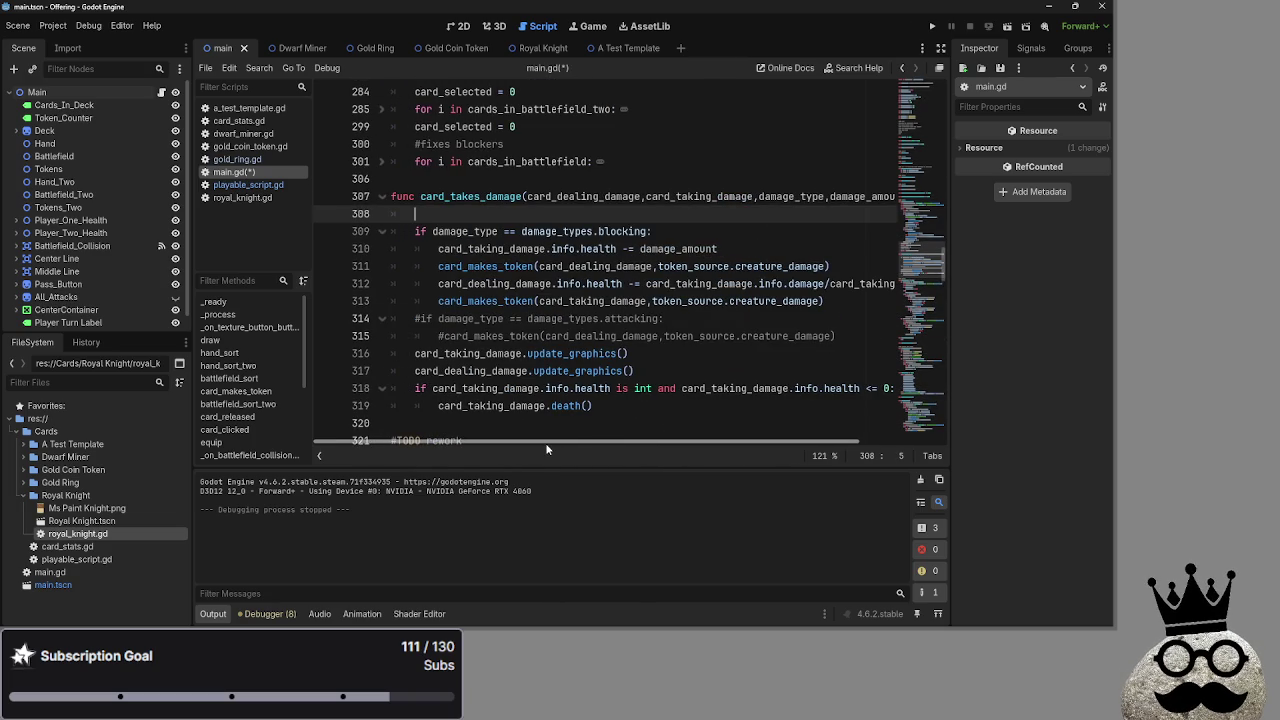
text(if)
key(BackSpace)
key(BackSpace)
text(f card_tak)
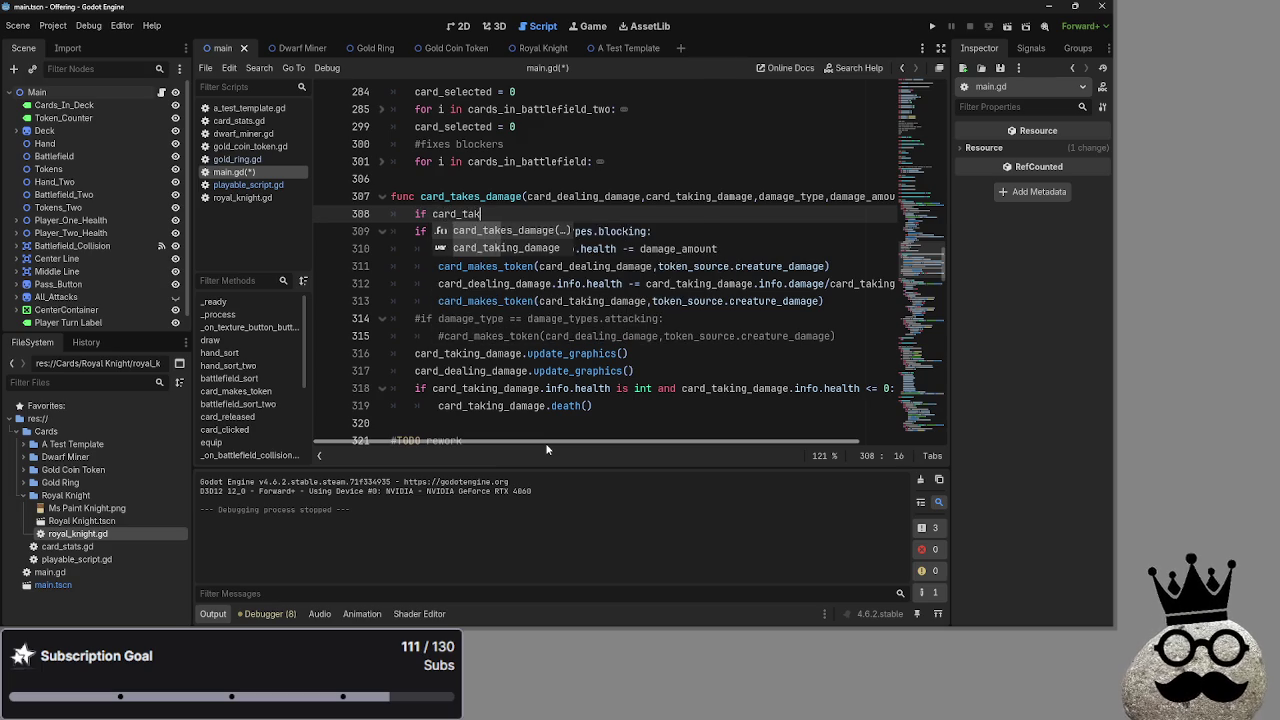
key(Escape)
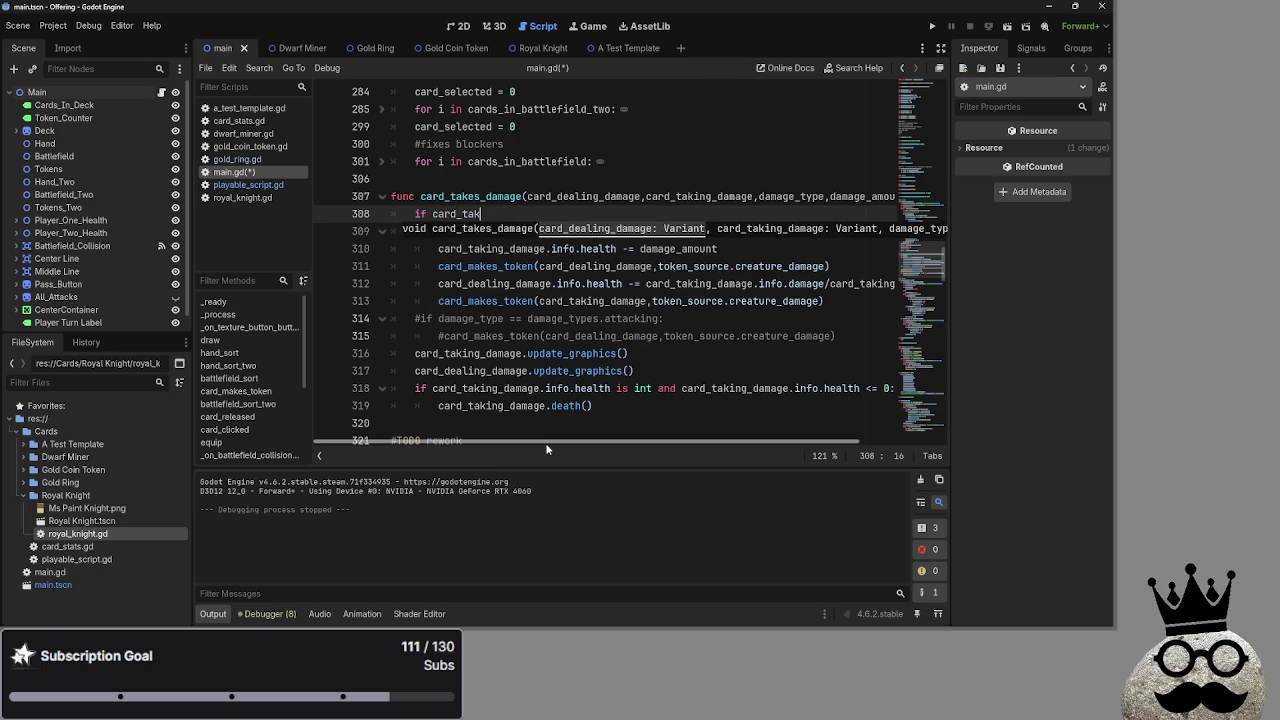
text(ing_damage)
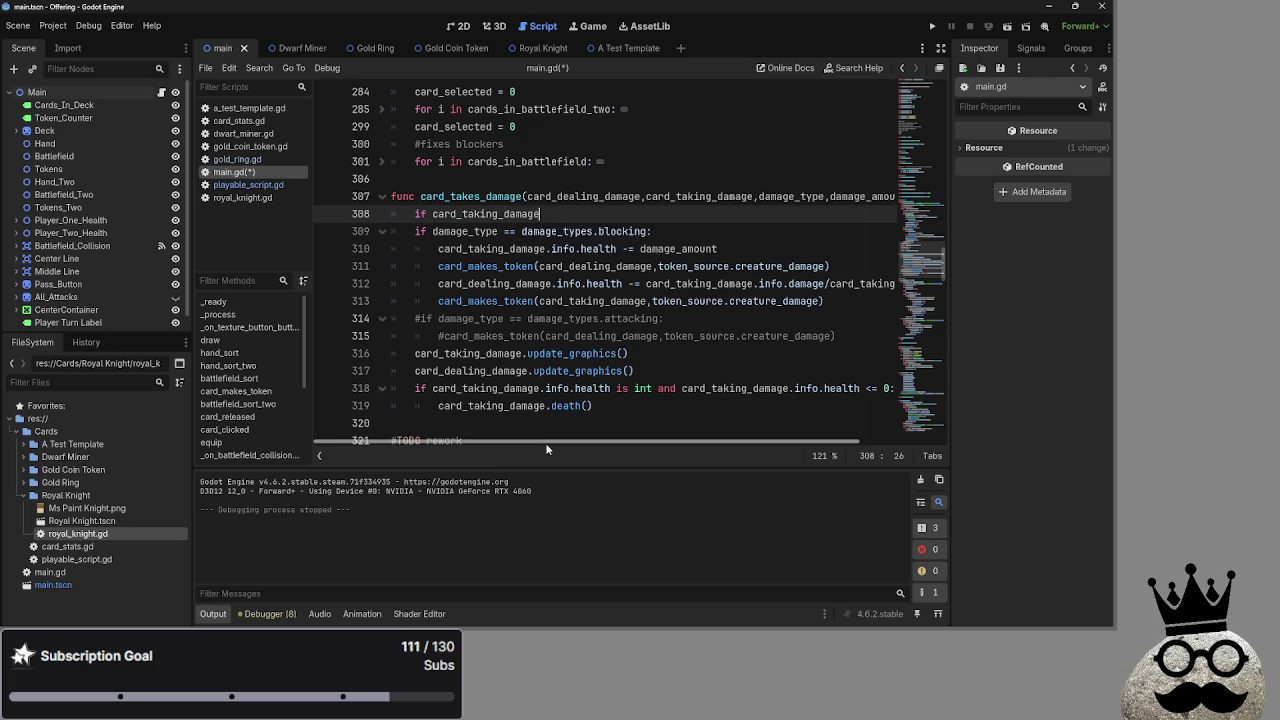
text(();)
key(BackSpace)
text(:)
Put 'pass' inside the if block and add an empty line after the condition
key(Return)
text(pass)
click(587, 219)
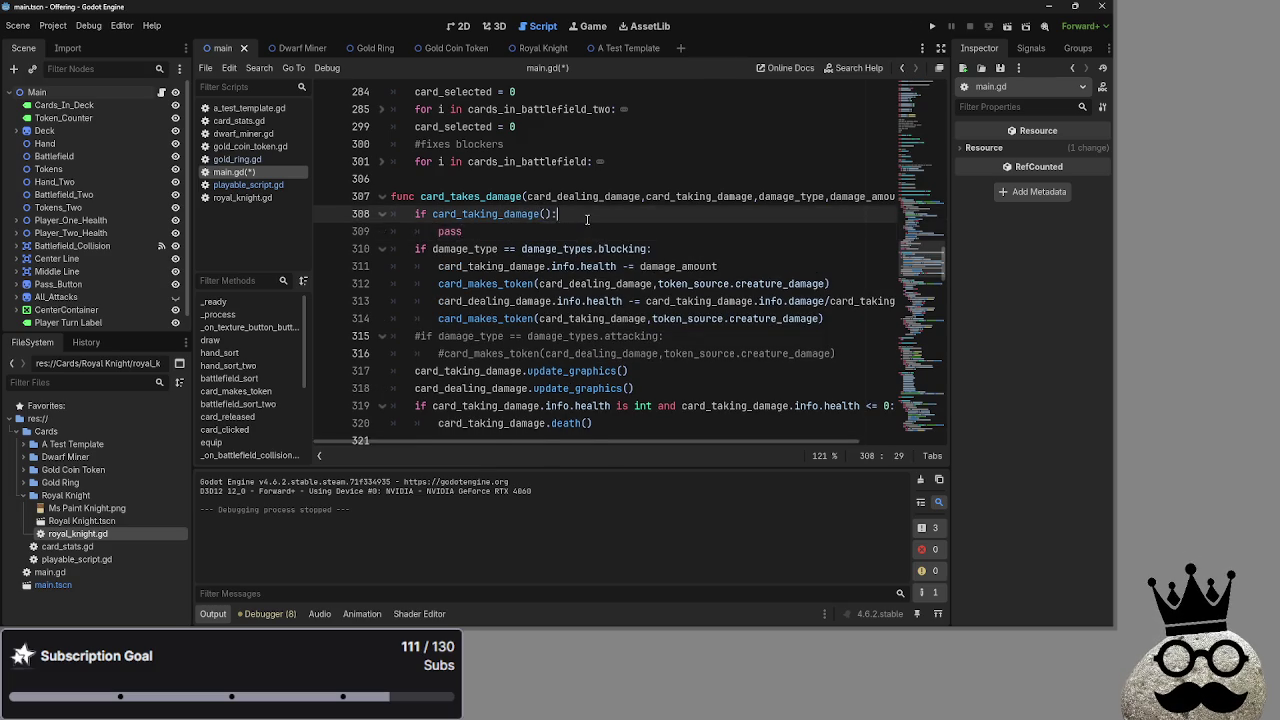
key(Return)
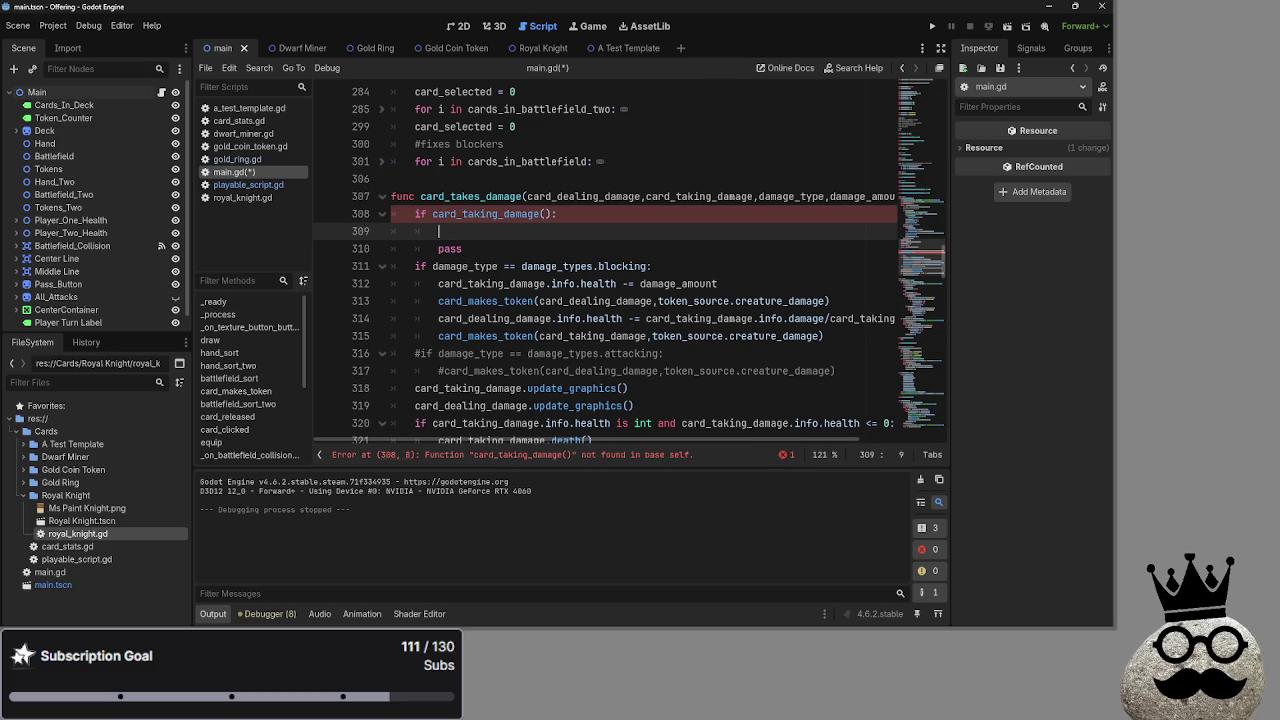
scroll(700, 420, down, 20)
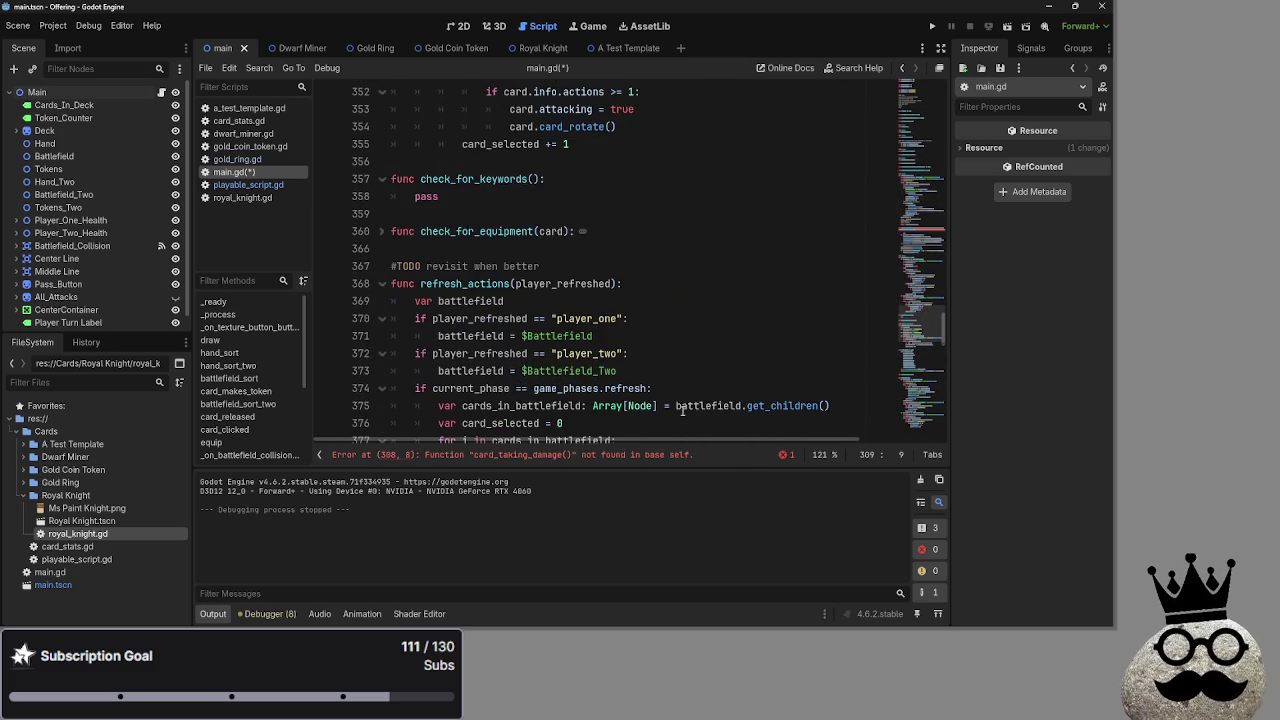
scroll(682, 410, down, 5)
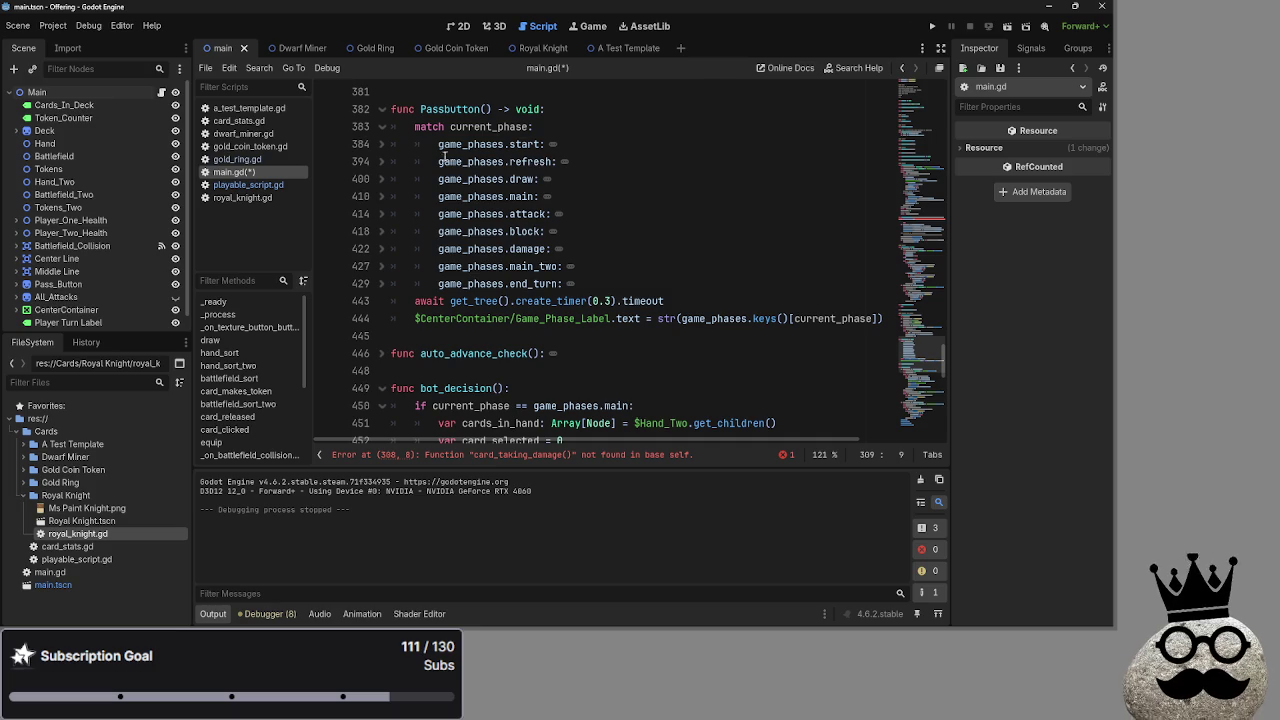
click(523, 161)
click(520, 179)
click(517, 197)
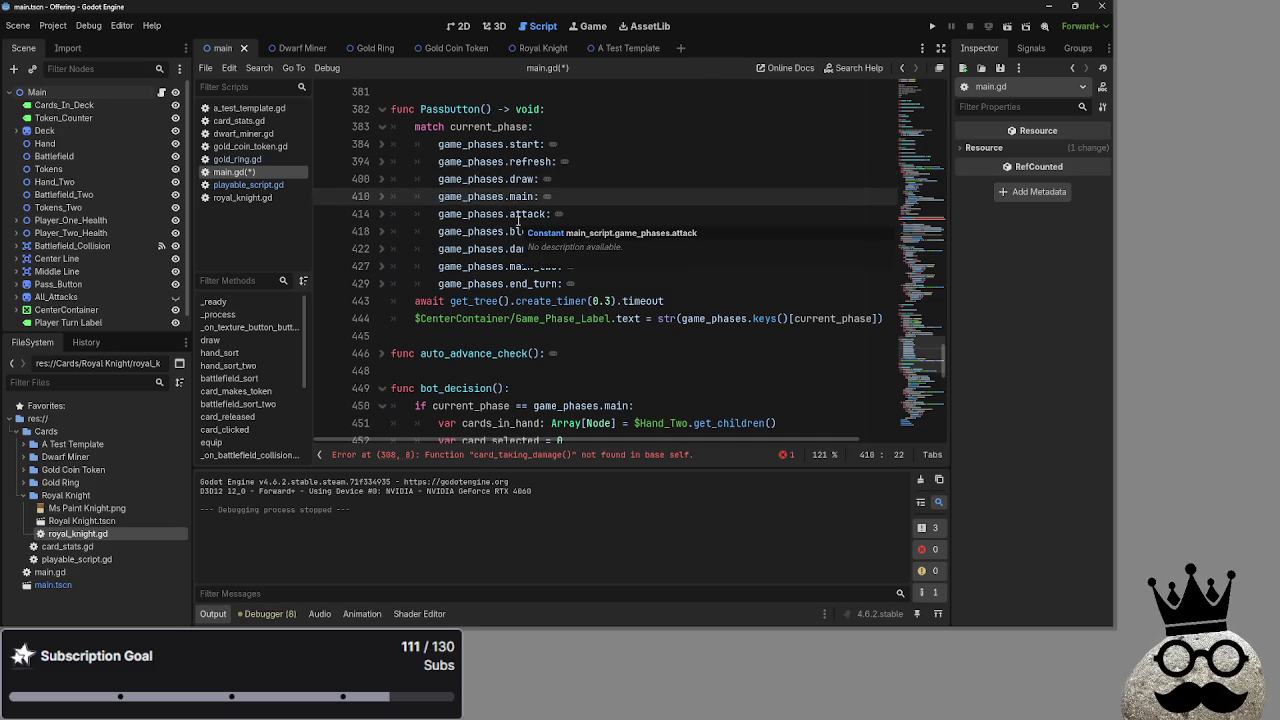
click(519, 214)
click(529, 231)
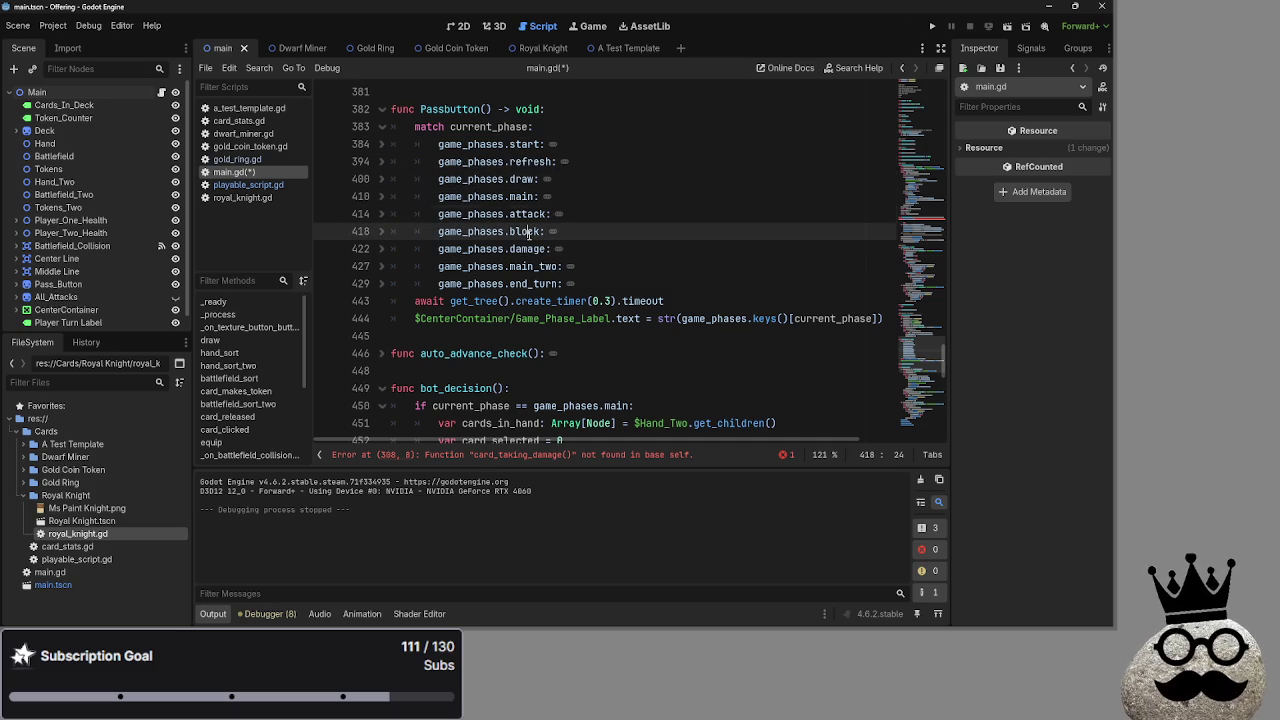
click(526, 265)
double_click(526, 266)
click(600, 266)
click(380, 266)
click(380, 267)
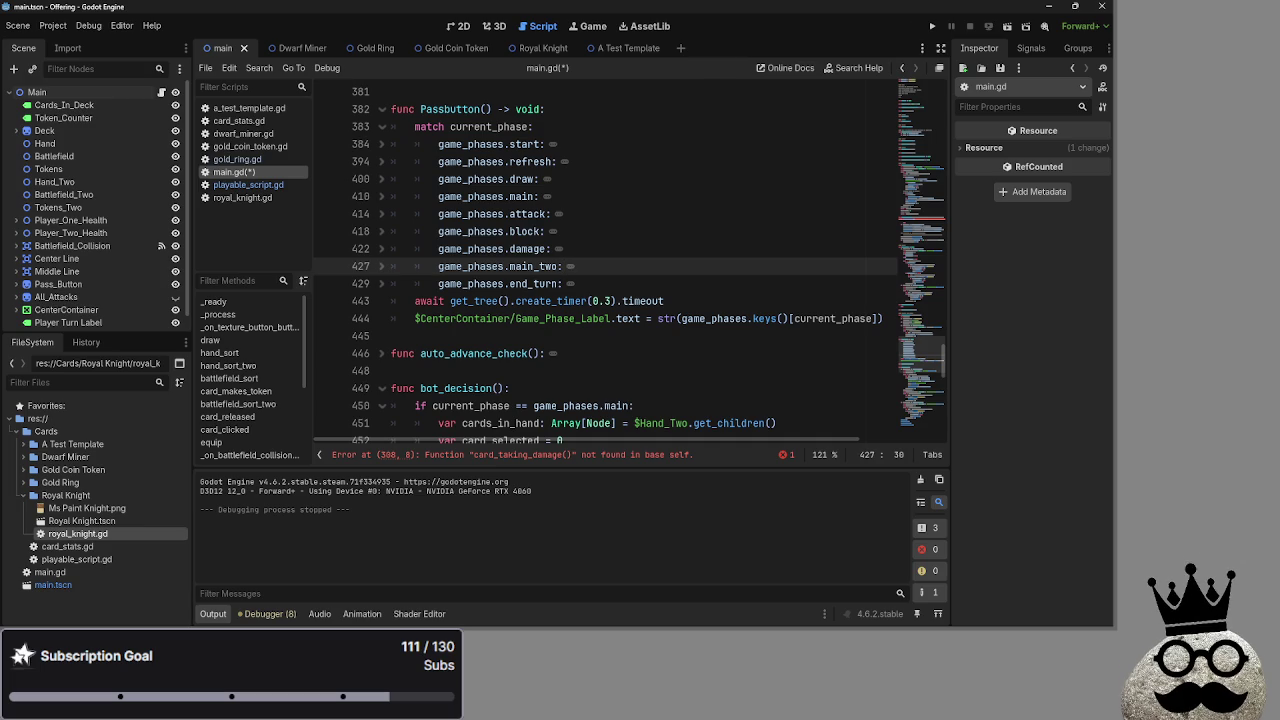
scroll(805, 306, down, 3)
scroll(690, 272, up, 3)
scroll(690, 272, up, 4)
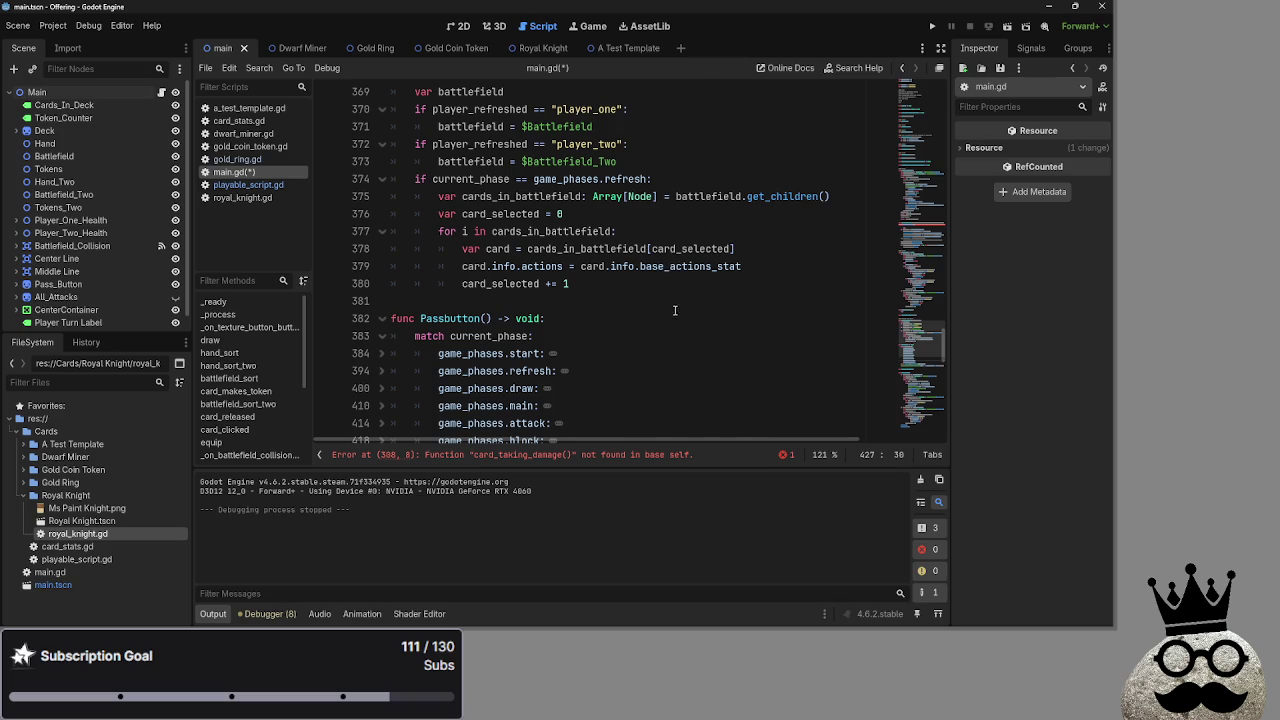
scroll(668, 307, down, 20)
scroll(493, 318, down, 5)
scroll(493, 318, up, 7)
scroll(493, 318, up, 6)
scroll(492, 318, up, 3)
scroll(492, 318, down, 1)
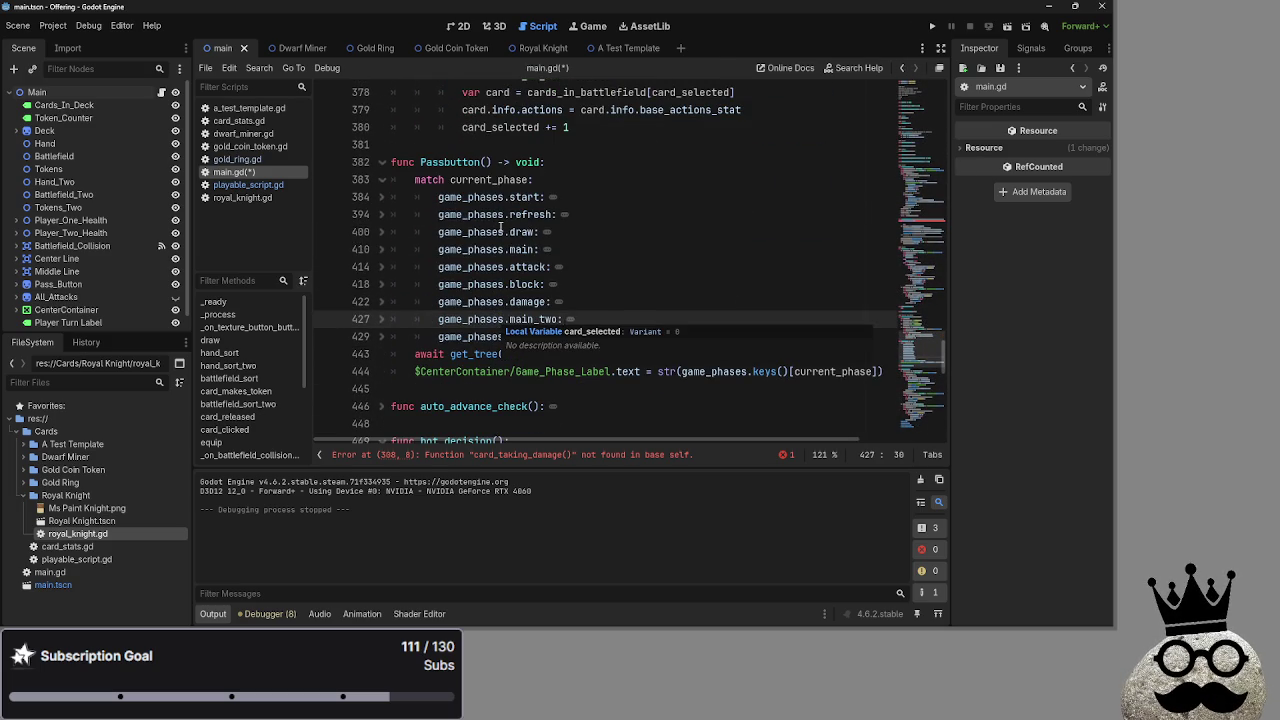
click(382, 233)
click(382, 232)
click(382, 232)
click(382, 232)
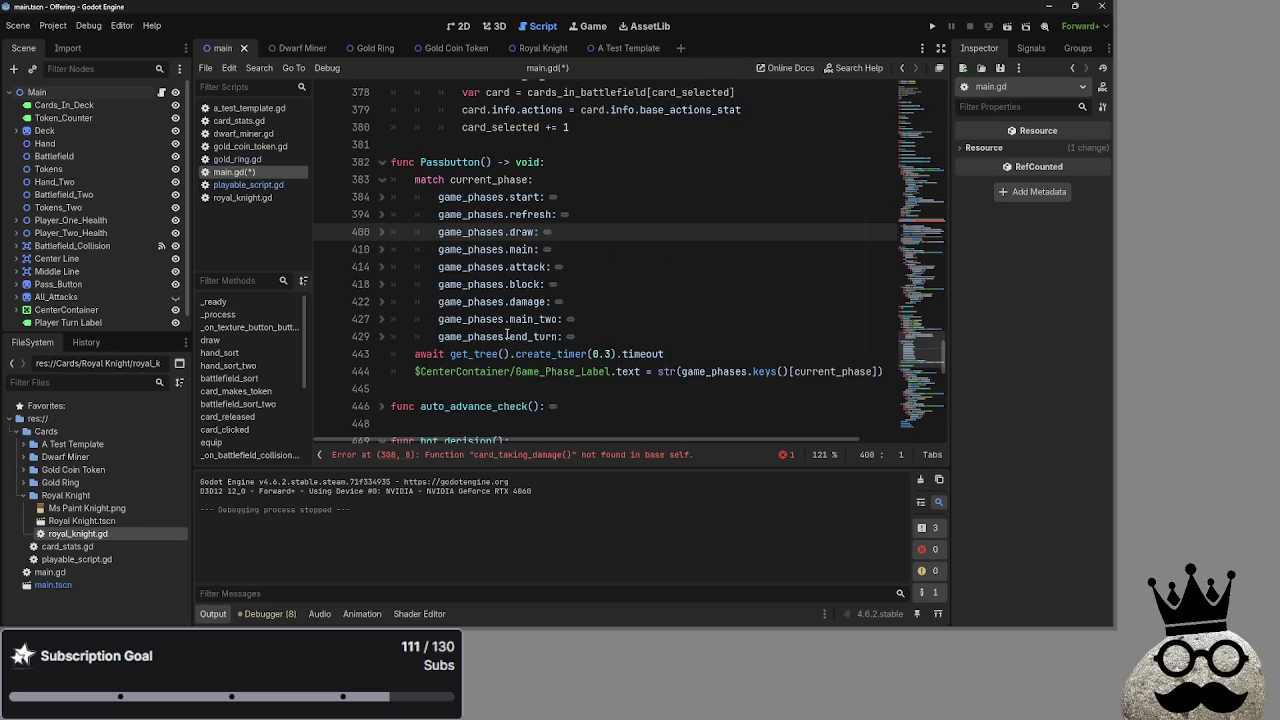
scroll(507, 335, down, 6)
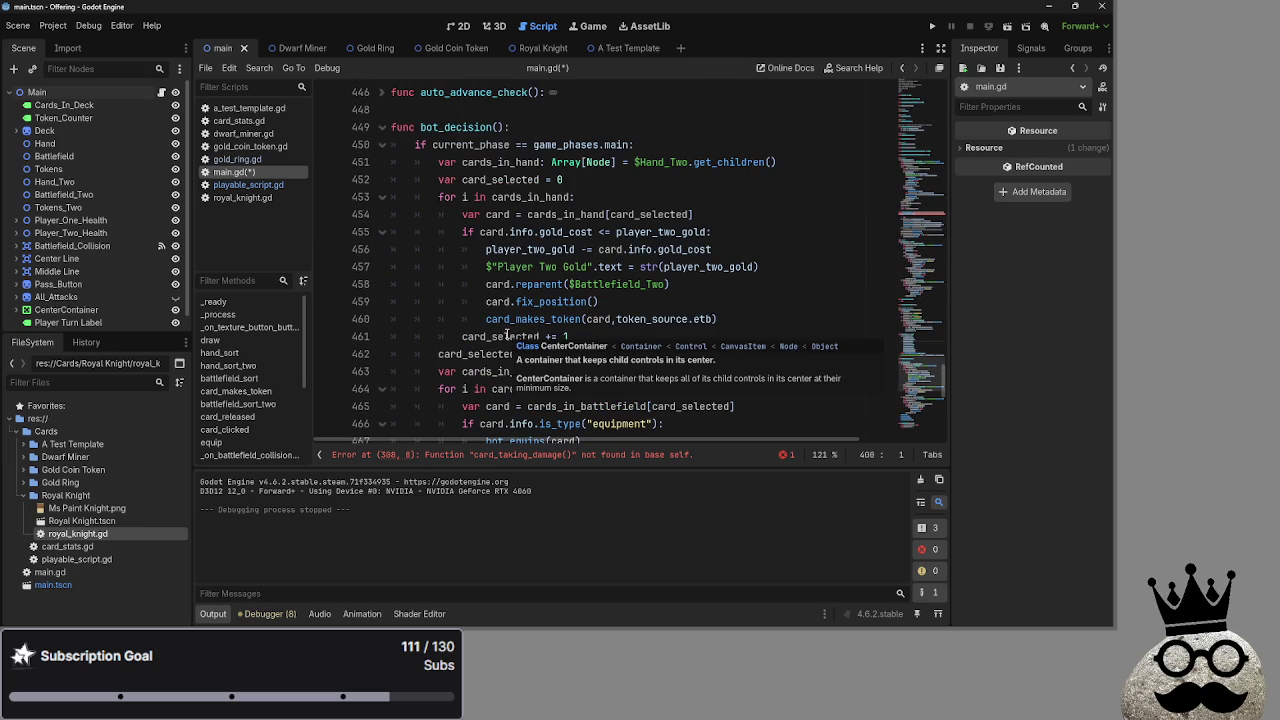
scroll(507, 335, up, 6)
double_click(521, 300)
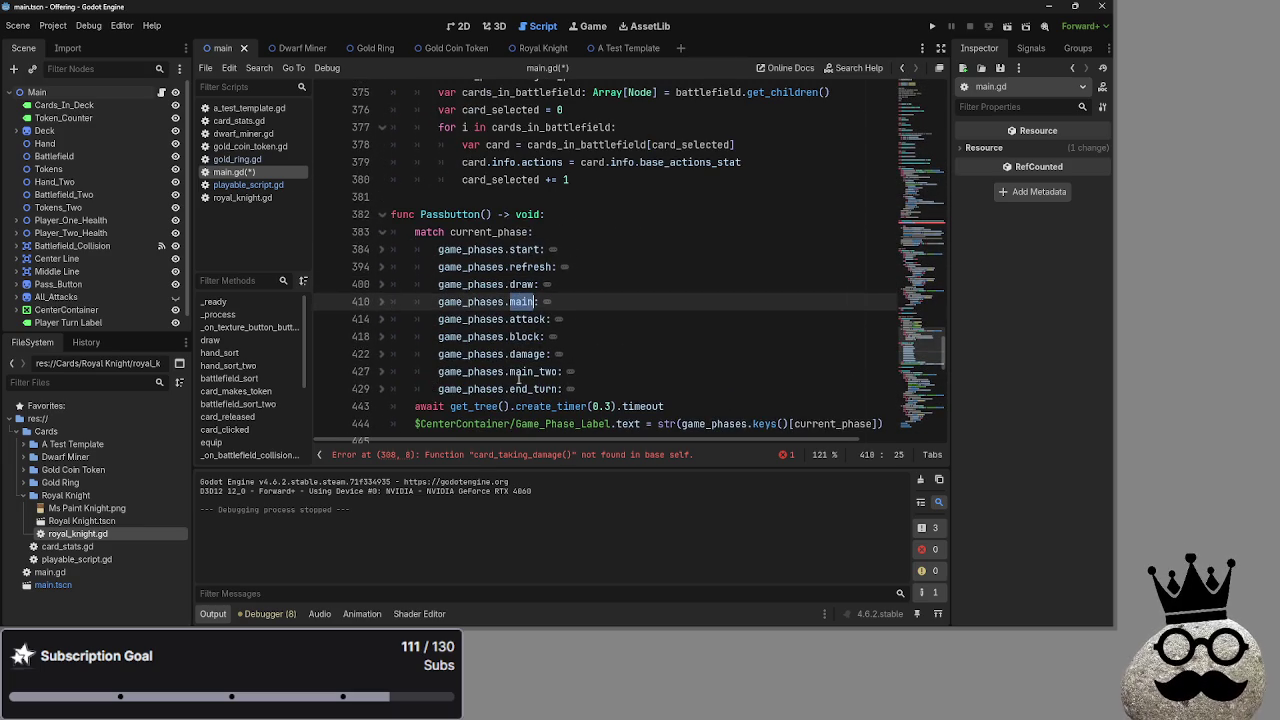
double_click(526, 371)
double_click(525, 354)
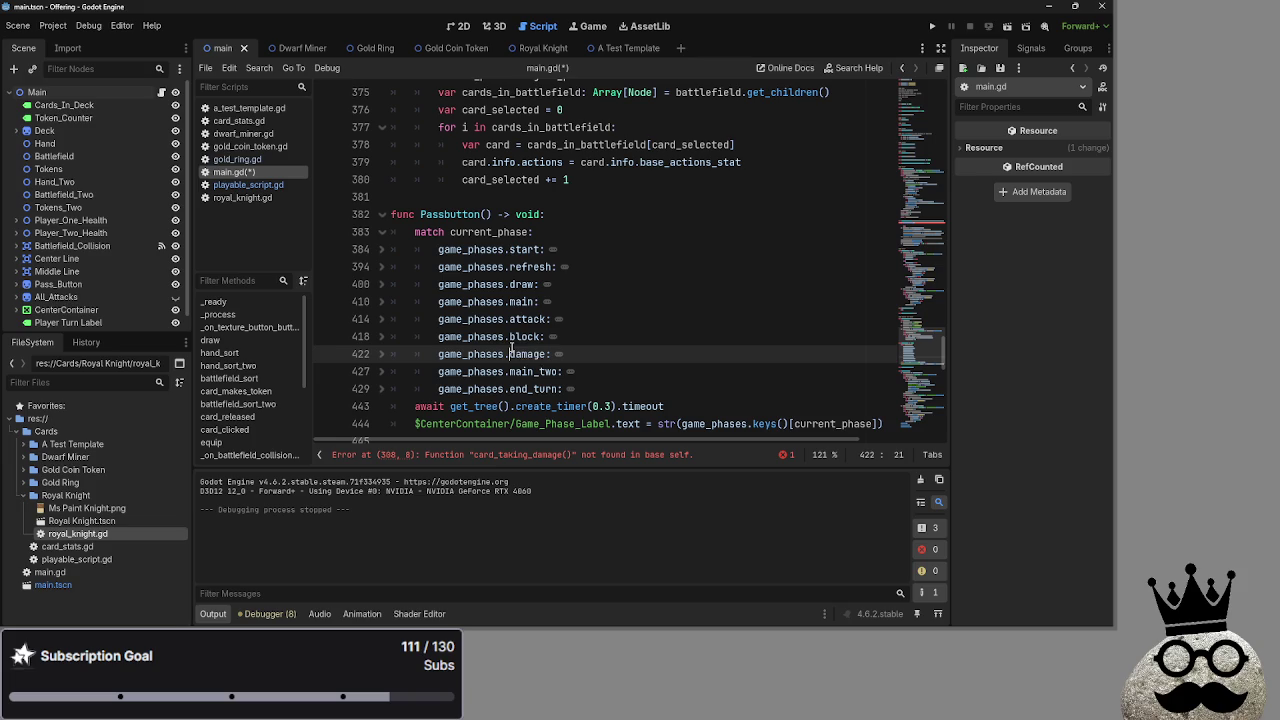
click(514, 336)
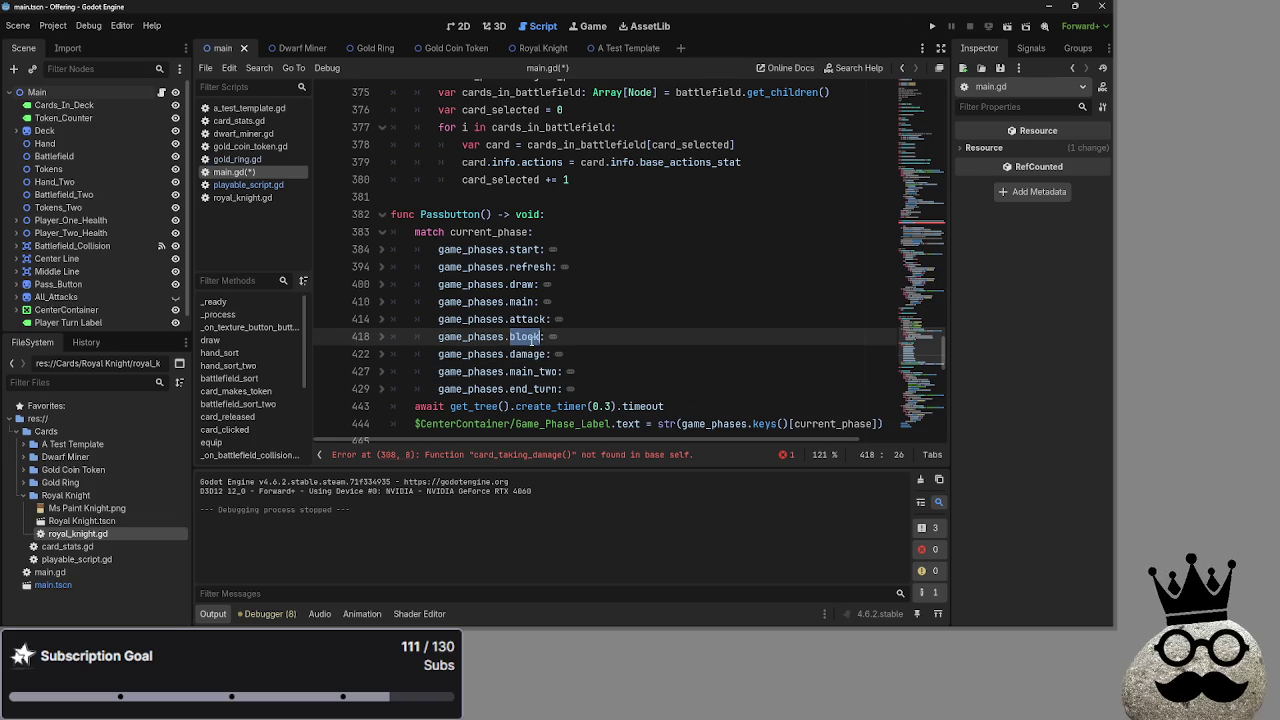
double_click(530, 319)
click(529, 336)
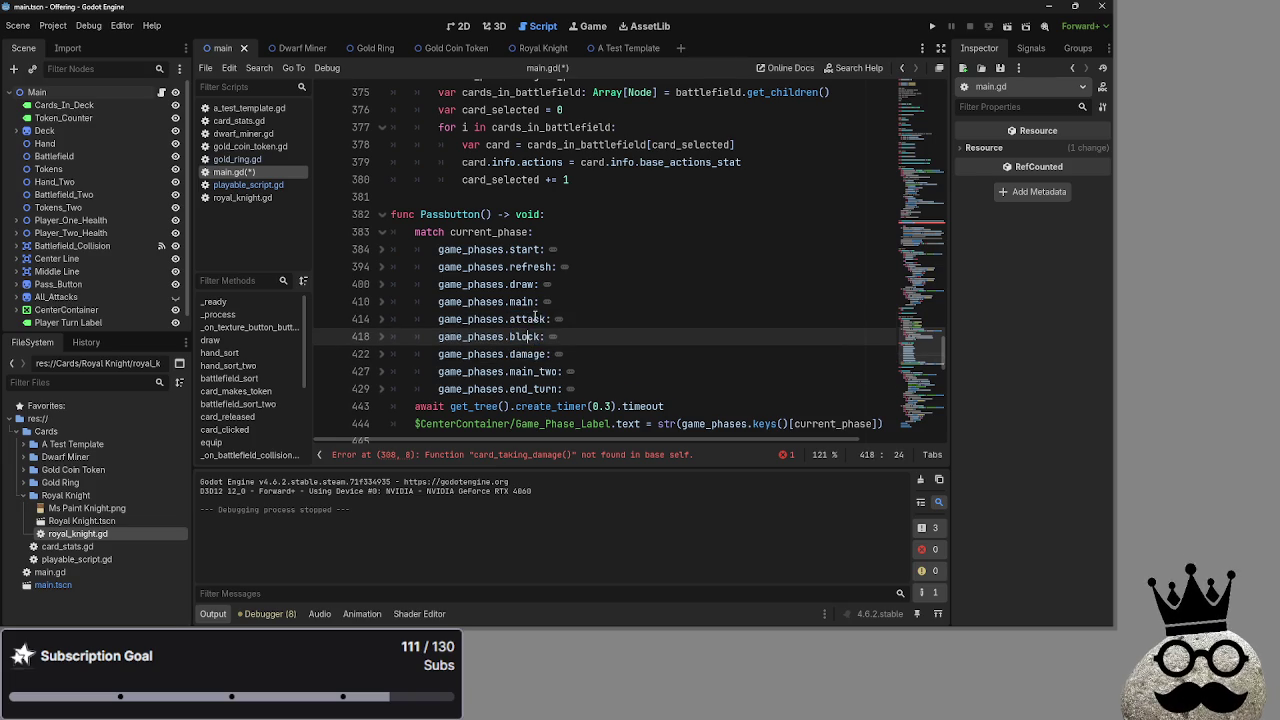
triple_click(531, 319)
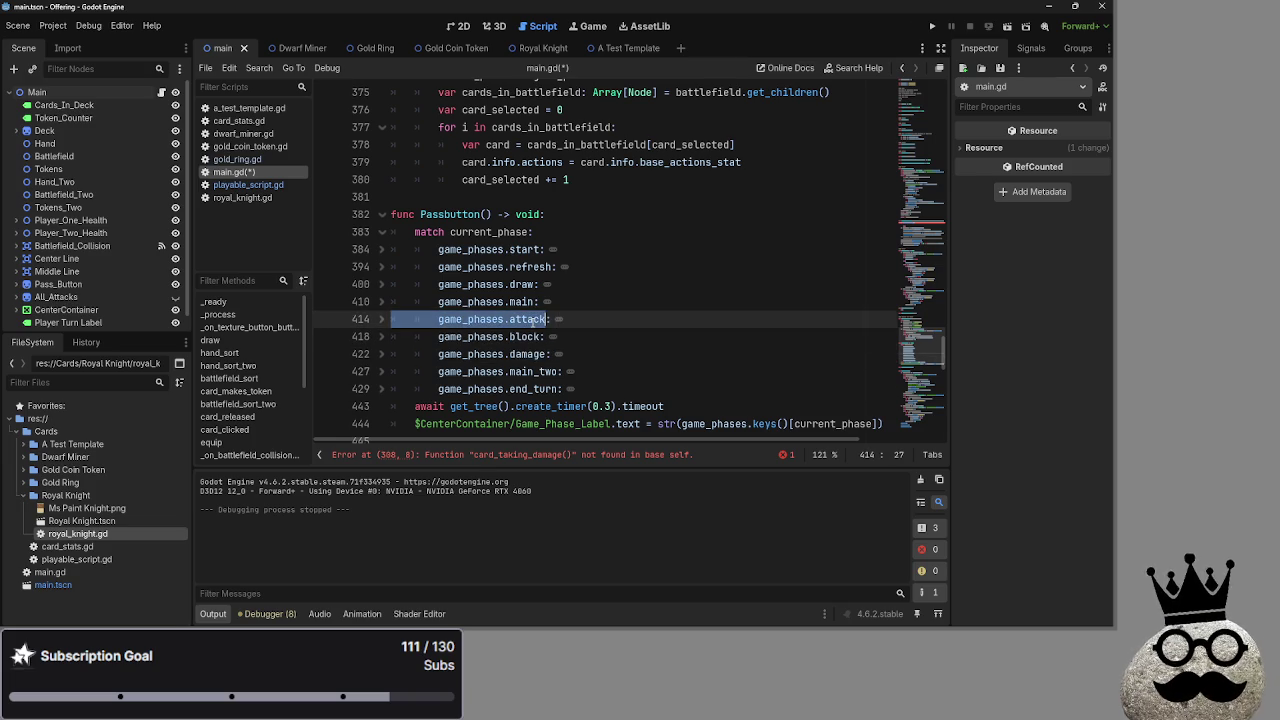
click(531, 337)
double_click(529, 319)
click(520, 337)
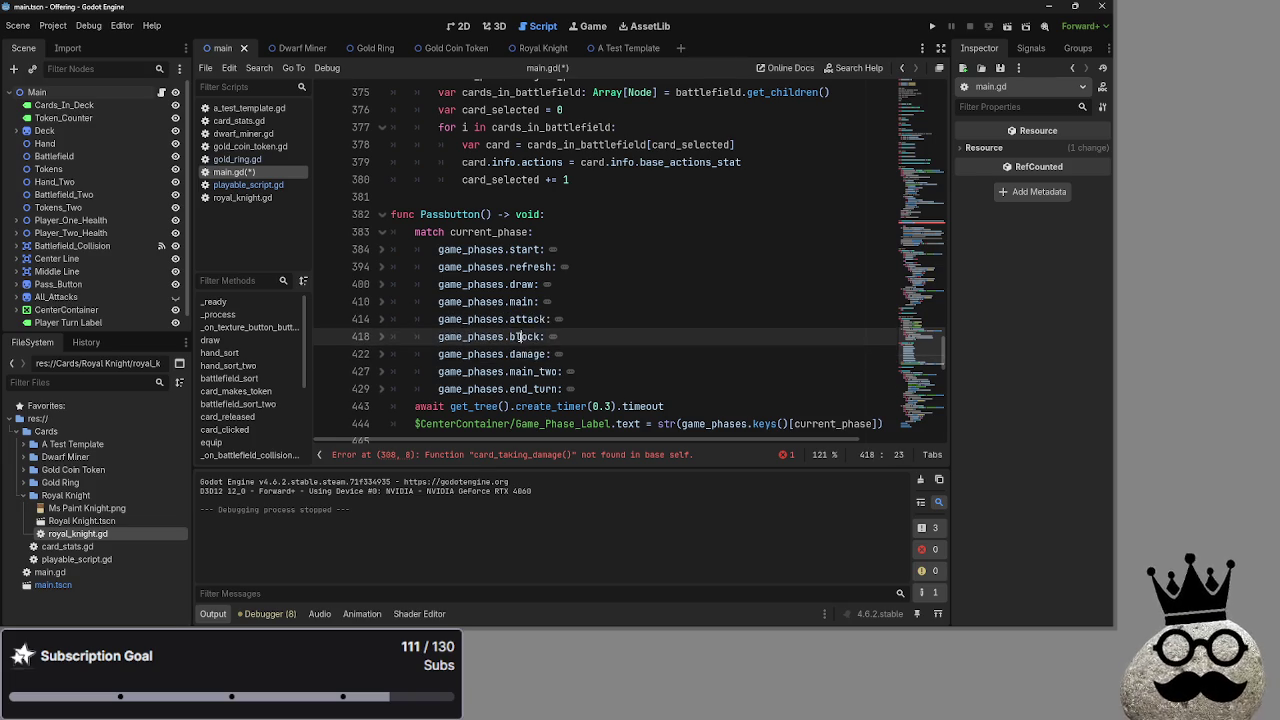
click(557, 297)
click(530, 267)
double_click(530, 267)
click(595, 312)
click(548, 391)
click(609, 373)
scroll(605, 373, down, 5)
scroll(603, 373, up, 3)
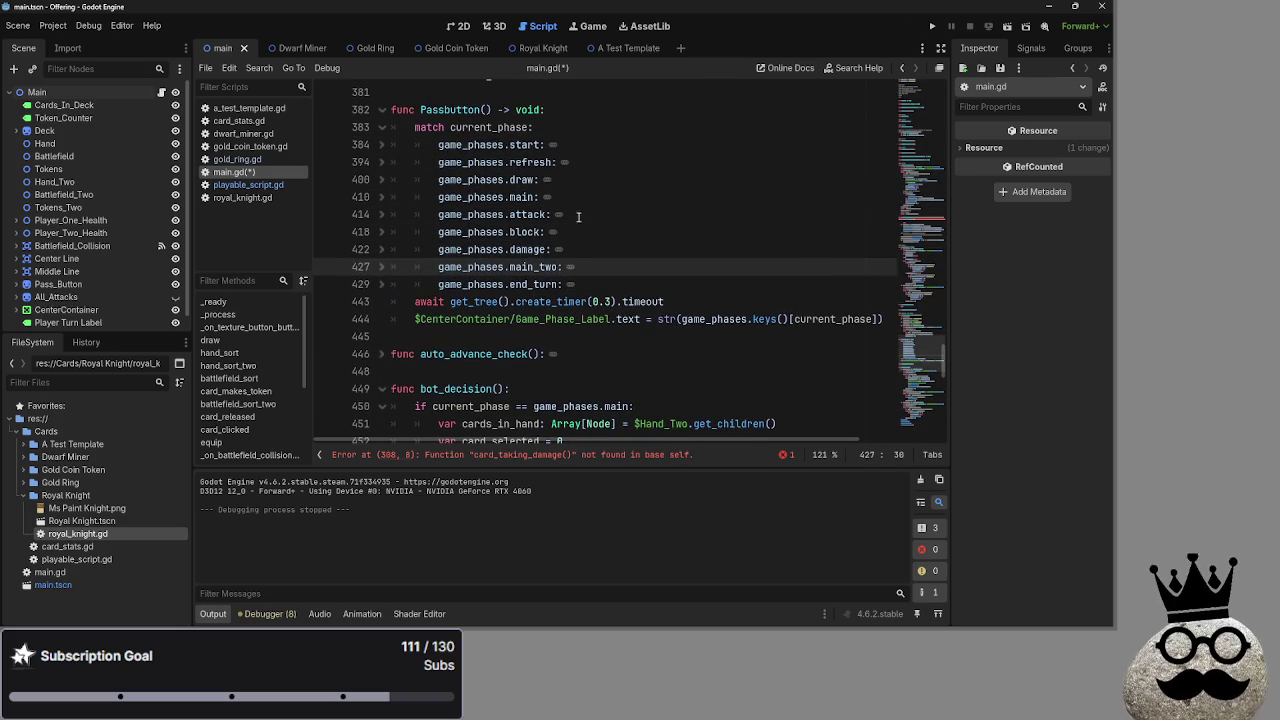
click(381, 354)
click(416, 354)
mouse_move(418, 354)
mouse_down()
mouse_move(534, 355)
mouse_move(421, 358)
mouse_up()
click(543, 354)
click(576, 355)
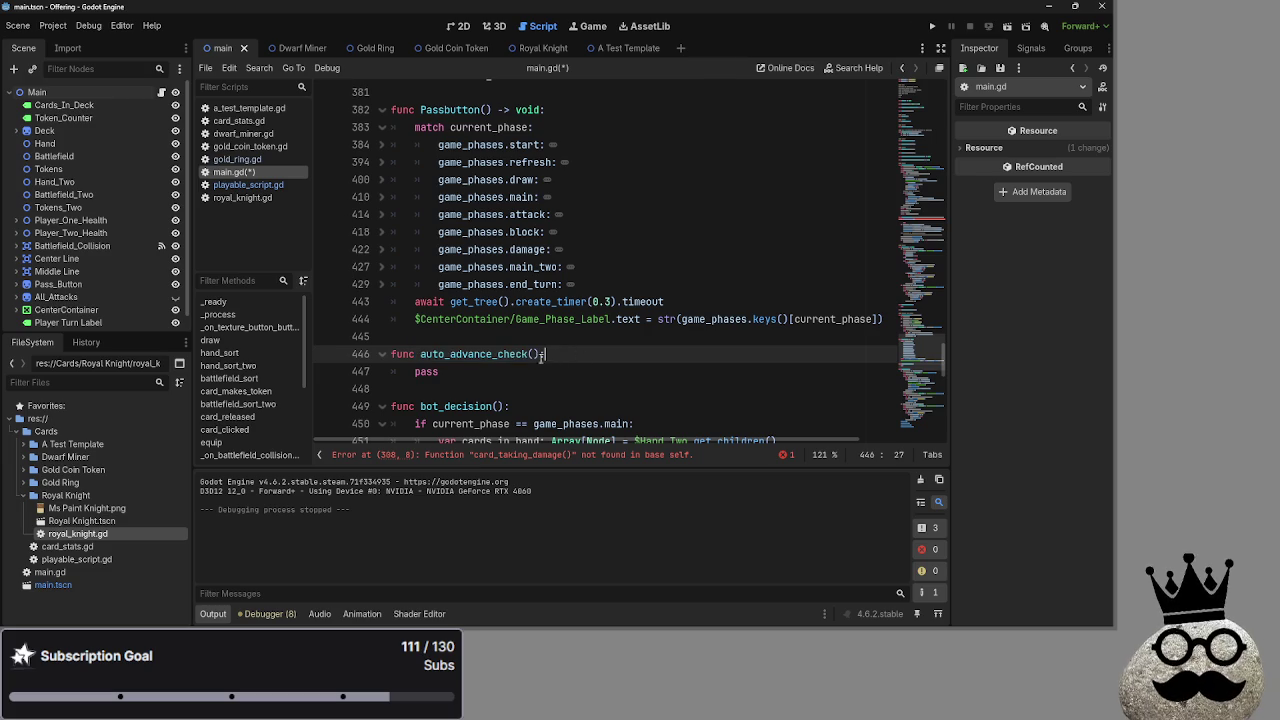
drag(543, 354, 373, 351)
click(379, 353)
click(441, 341)
scroll(441, 341, up, 5)
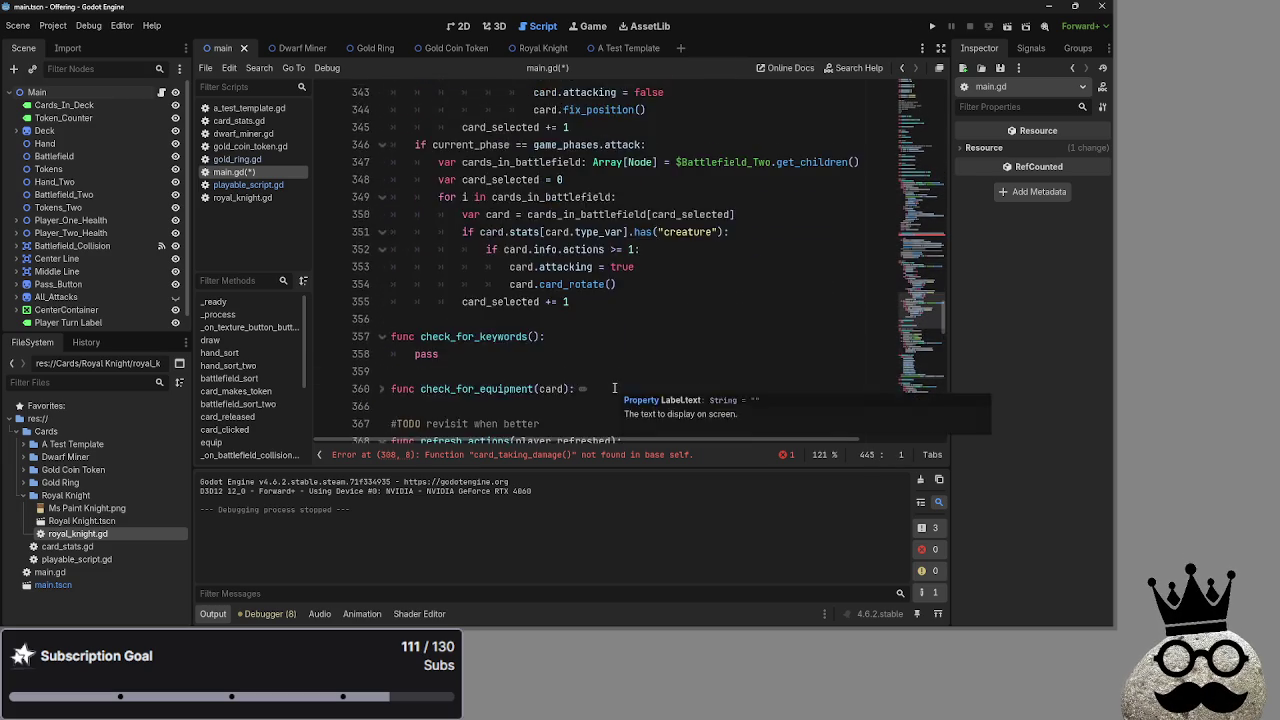
scroll(393, 214, down, 3)
click(382, 214)
scroll(645, 360, up, 10)
scroll(645, 360, up, 8)
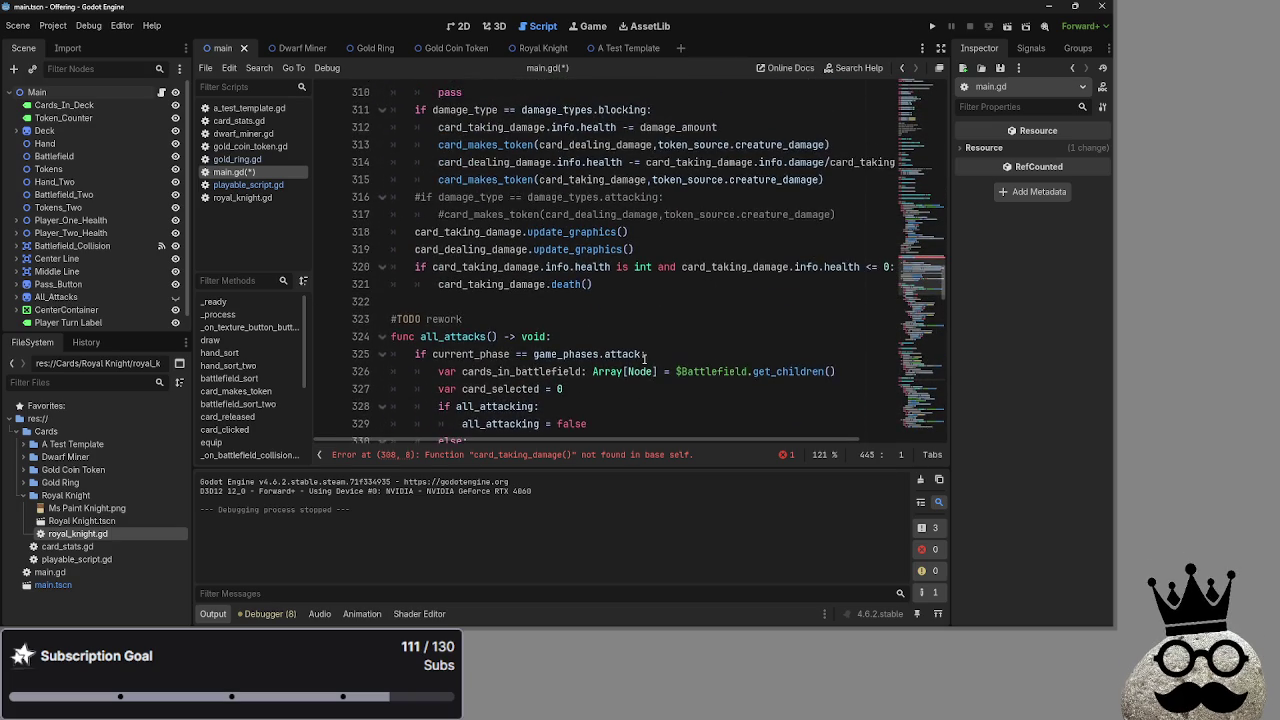
click(543, 230)
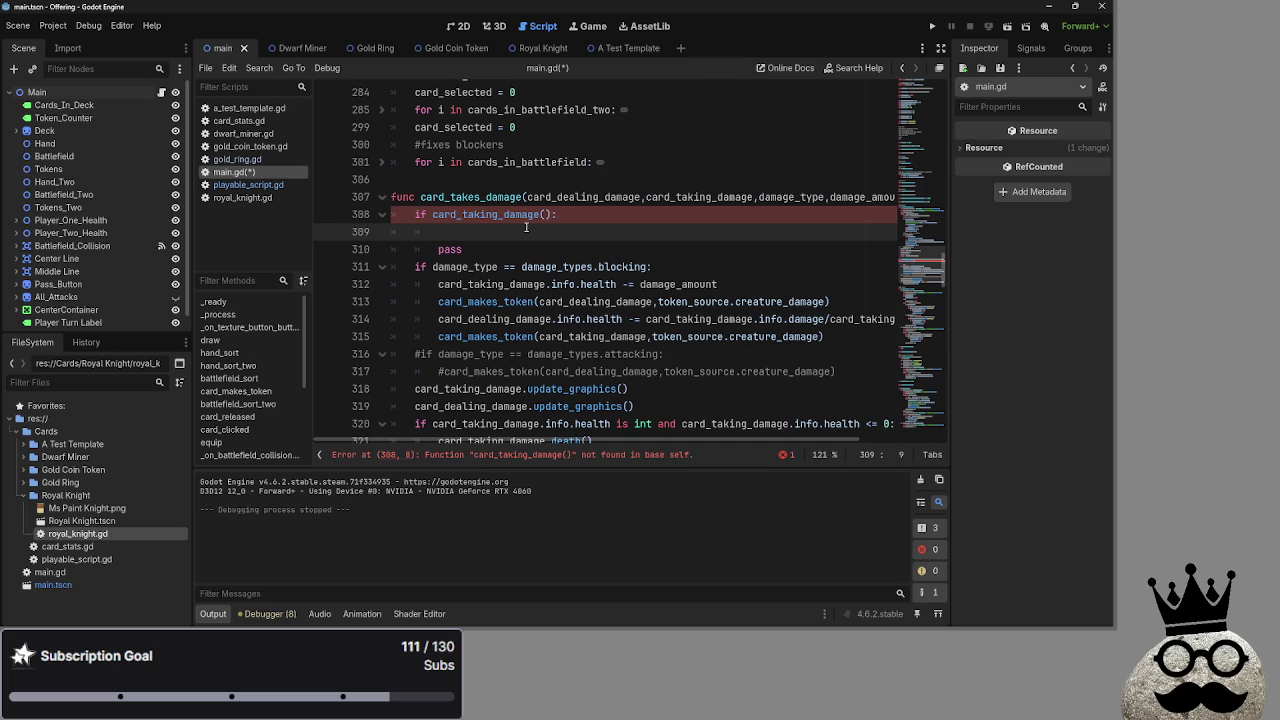
Change the check to 'if card_taking_damage.info:' by removing the parentheses
click(452, 197)
key(Delete)
text(m)
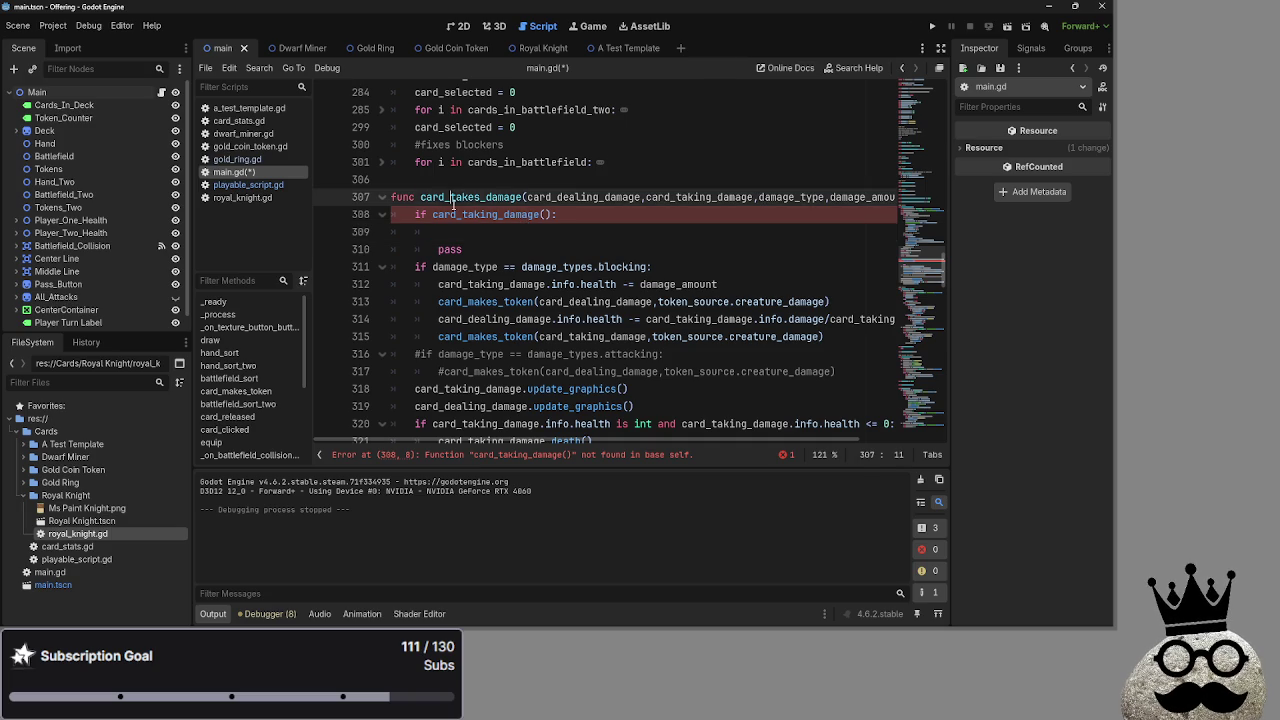
key(ctrl+z)
key(ctrl+z)
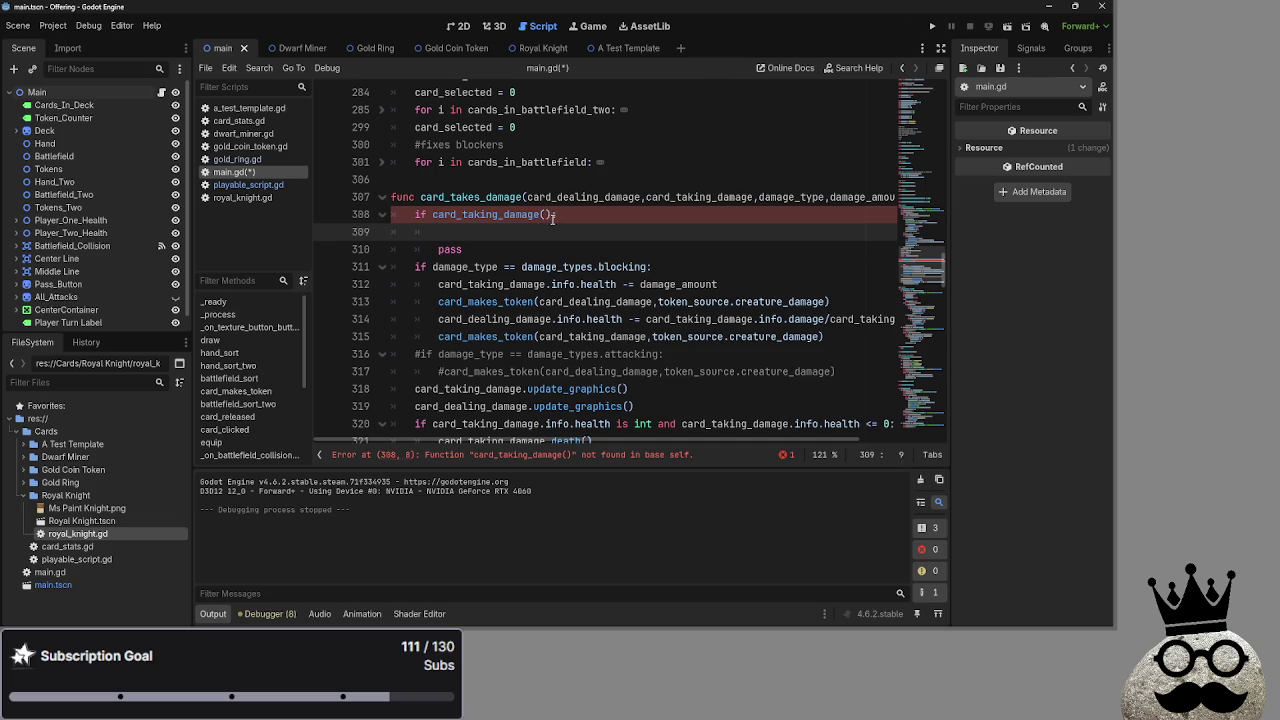
click(553, 214)
click(541, 214)
key(Delete)
key(Delete)
scroll(540, 219, up, 1)
text(.)
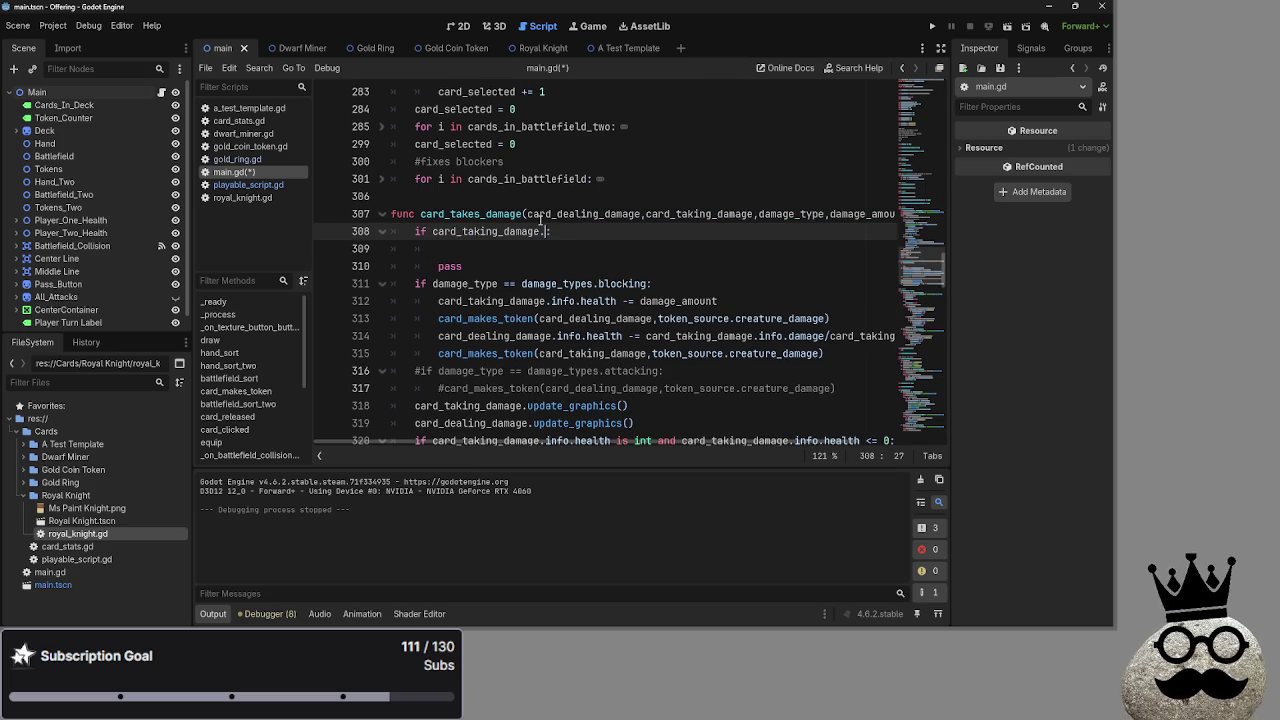
text(info)
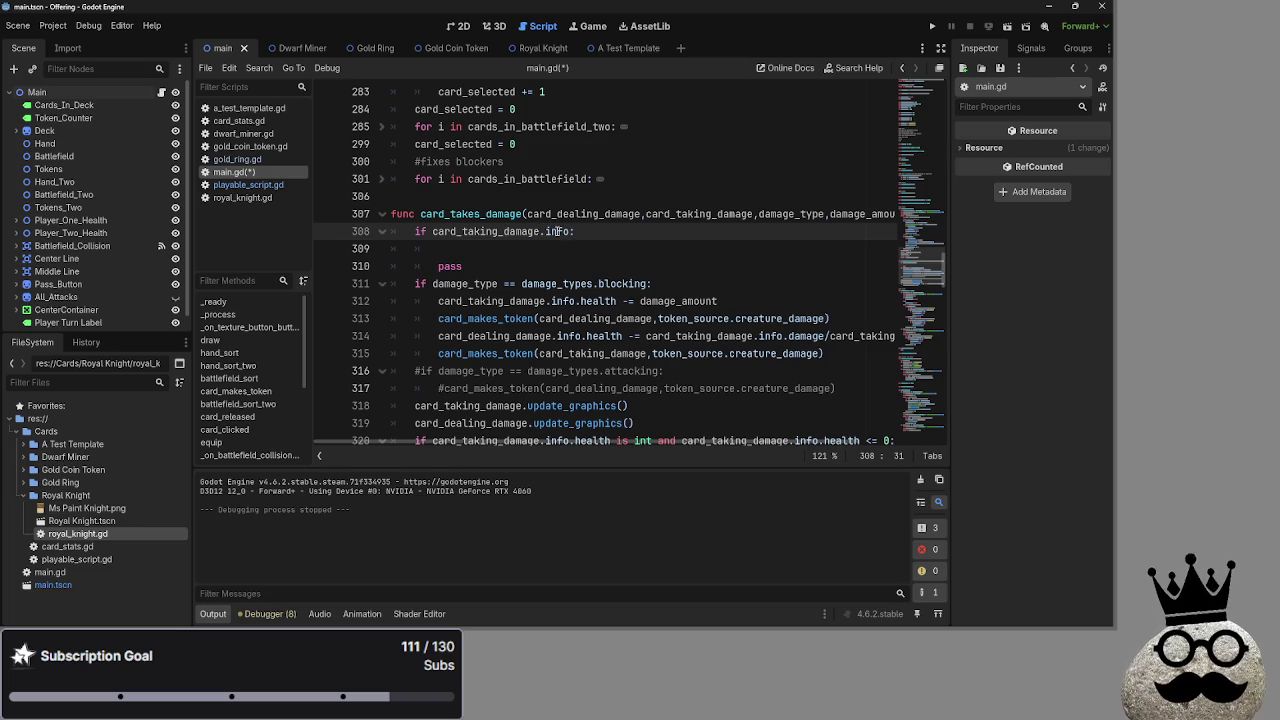
scroll(556, 237, down, 15)
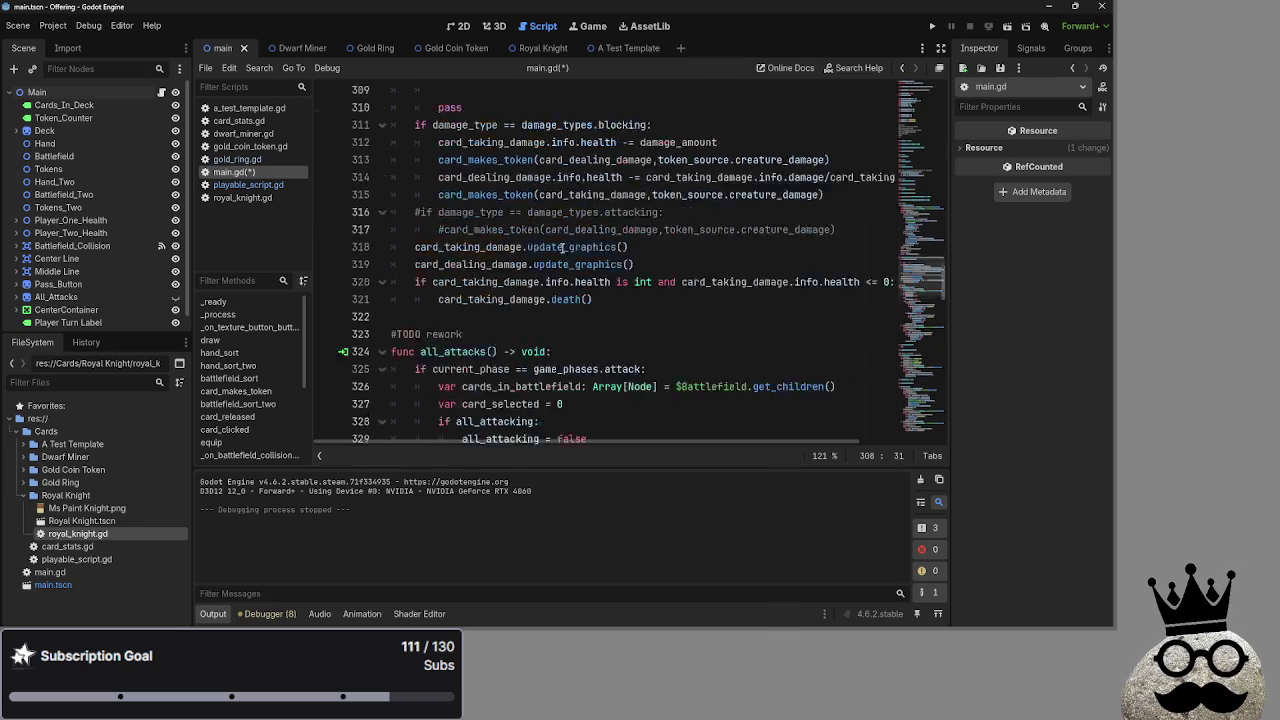
scroll(556, 270, up, 10)
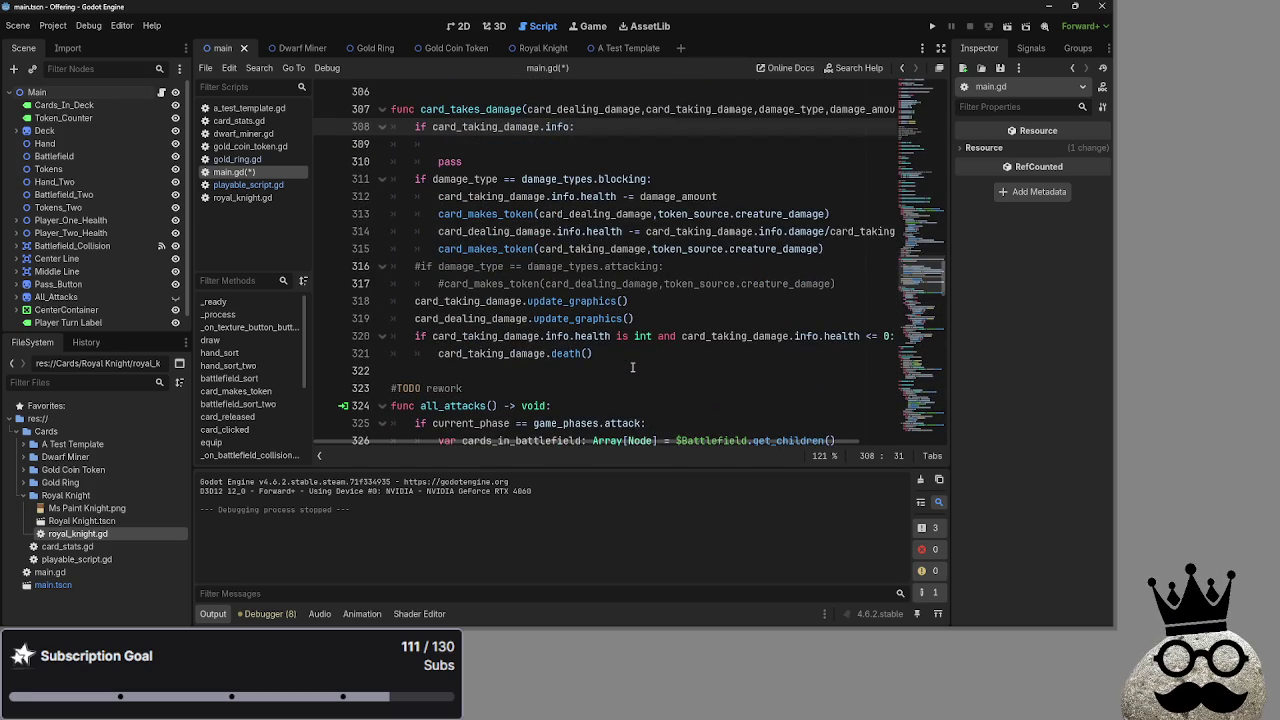
scroll(632, 367, up, 5)
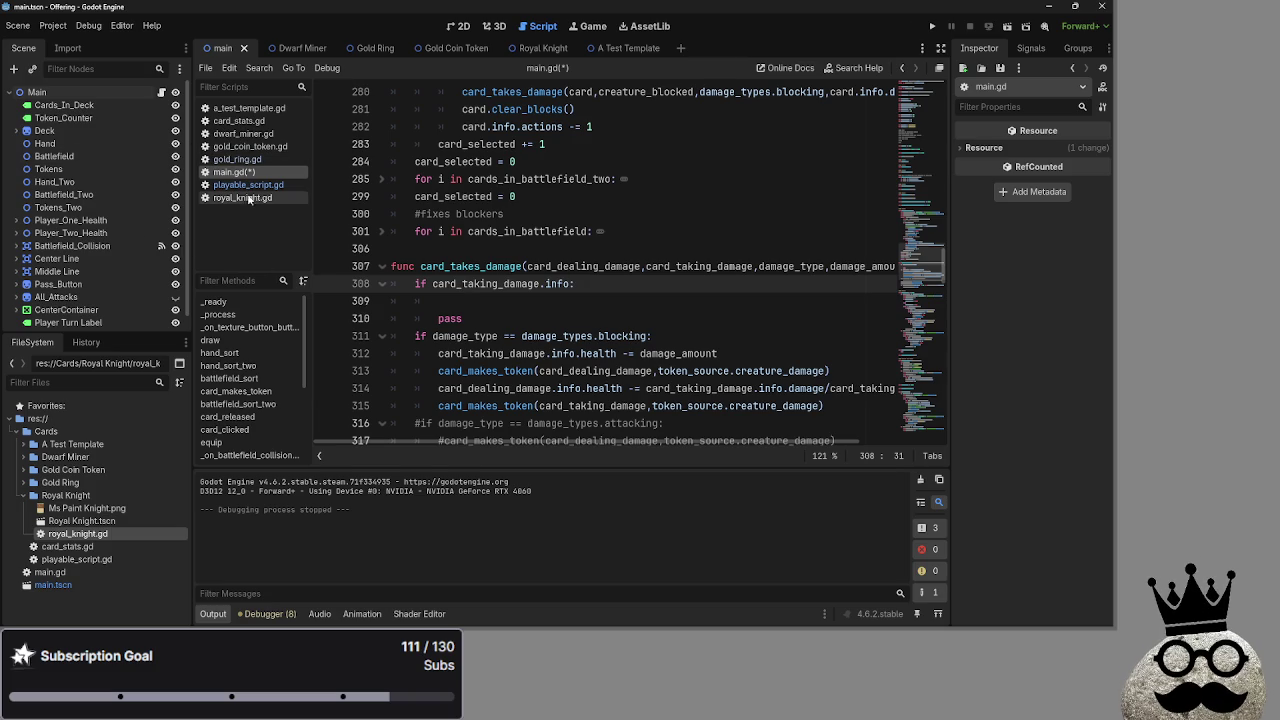
Review the keyword definitions in card_stats.gd and a_test_template.gd
click(251, 121)
scroll(508, 212, down, 5)
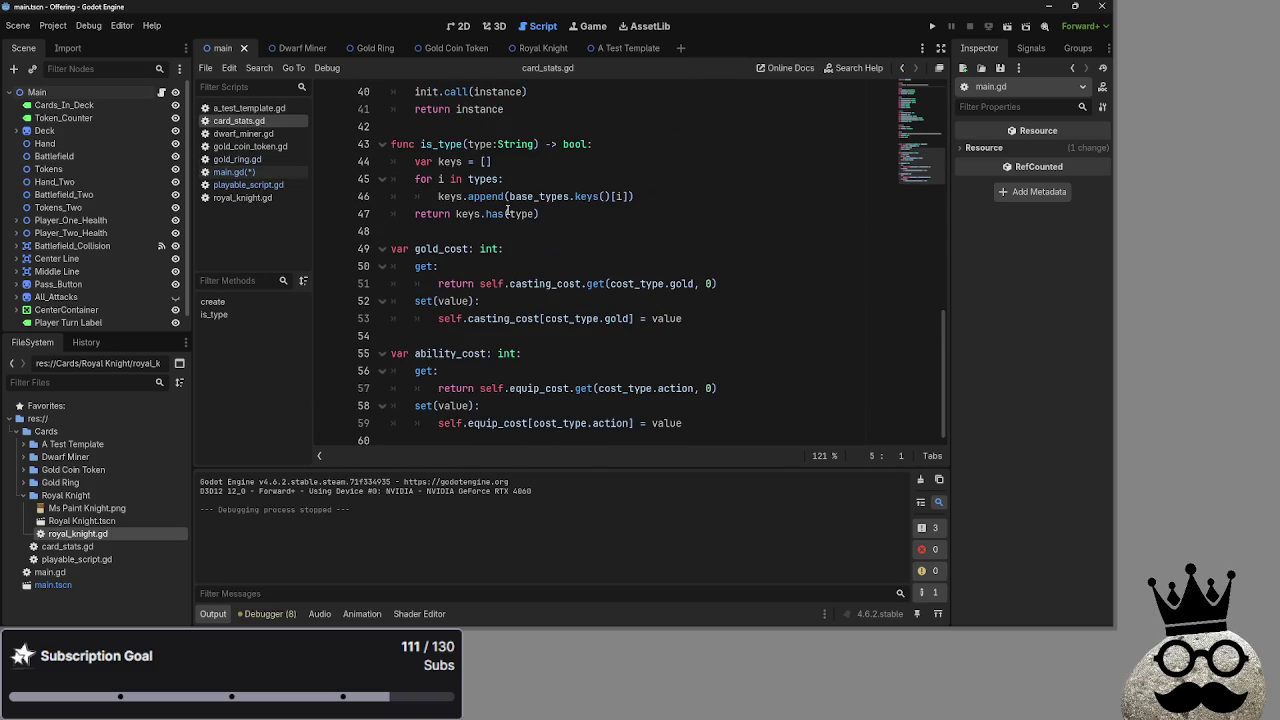
scroll(508, 213, up, 8)
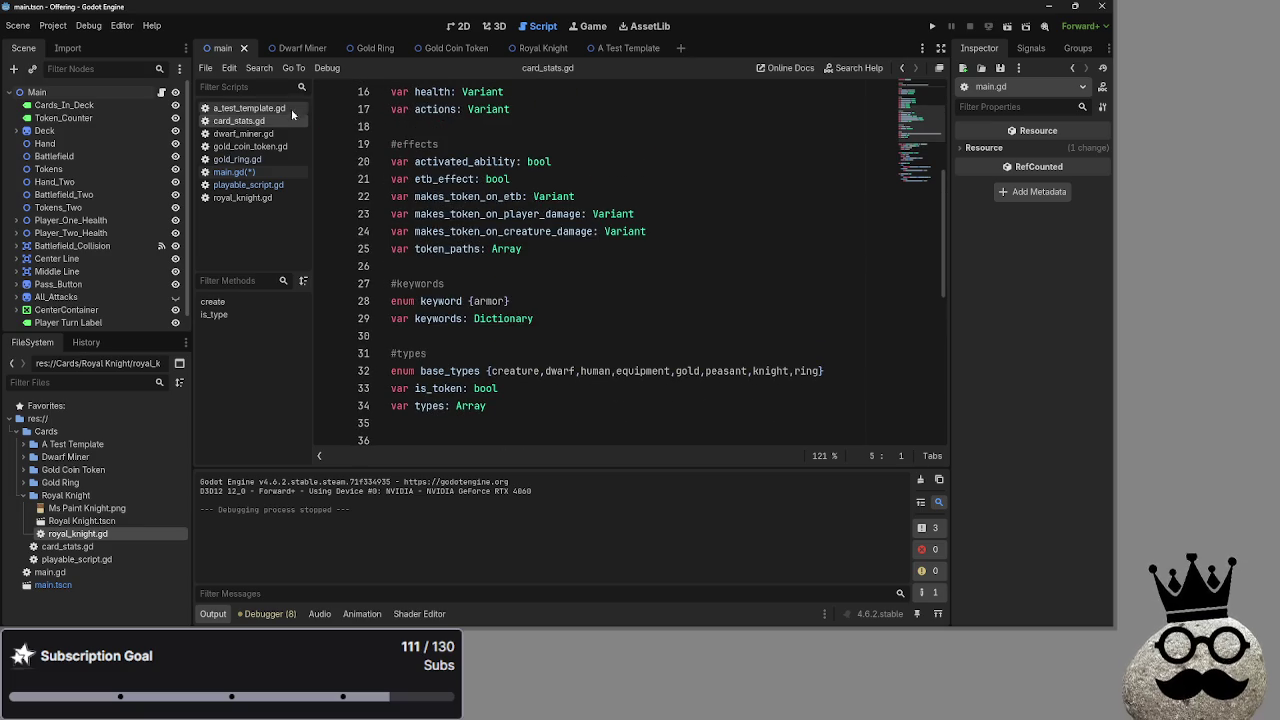
click(250, 108)
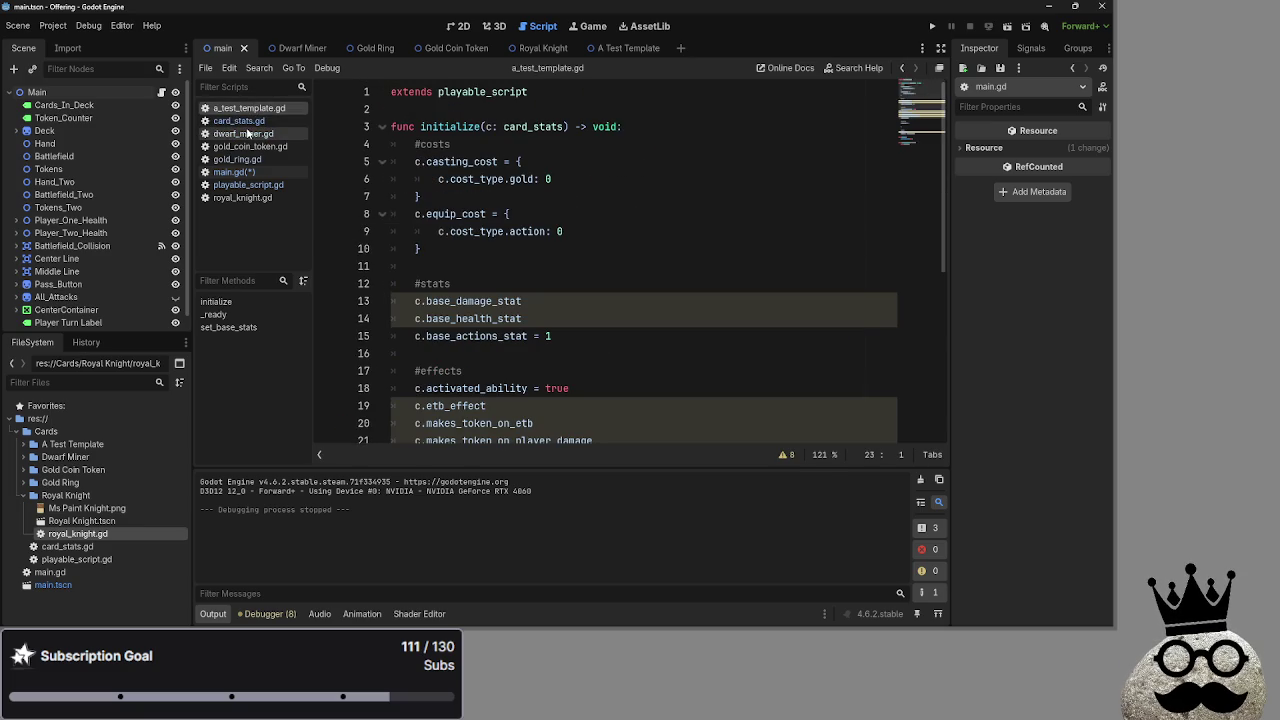
scroll(466, 226, down, 4)
scroll(466, 226, down, 1)
Check royal_knight.gd's armor keyword on line 16, then return to main.gd
click(242, 198)
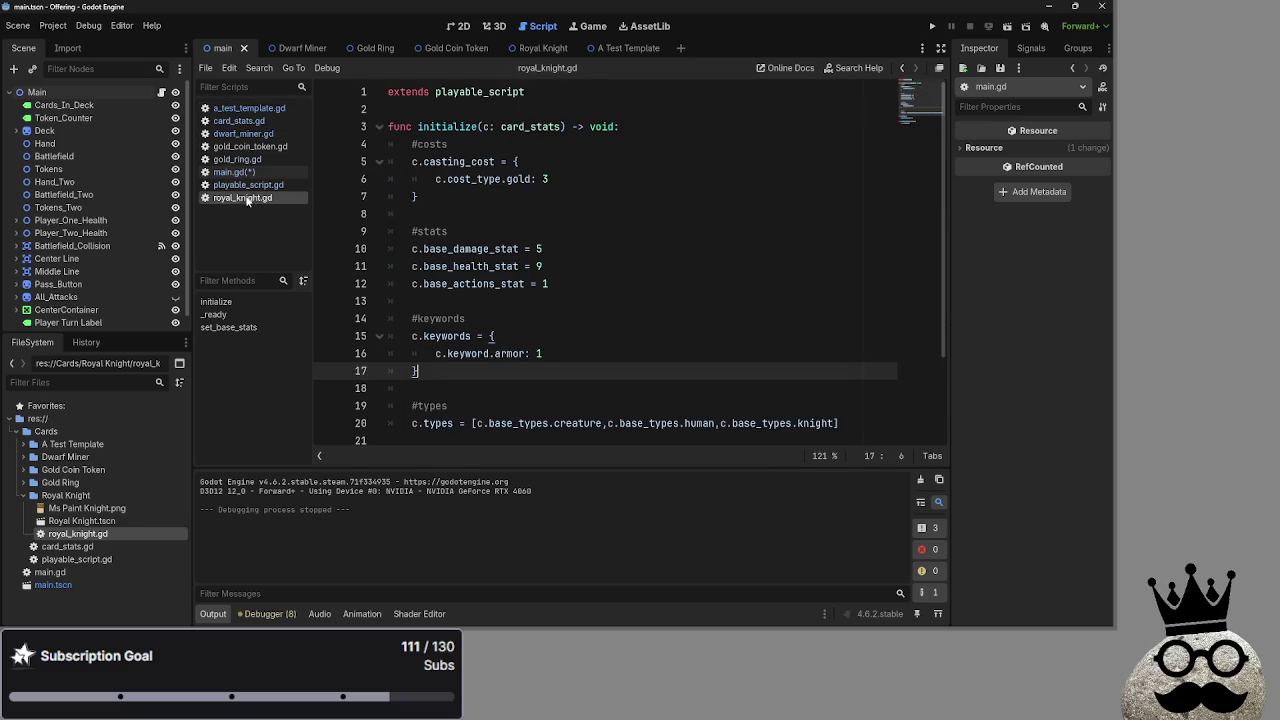
scroll(470, 300, down, 1)
click(479, 303)
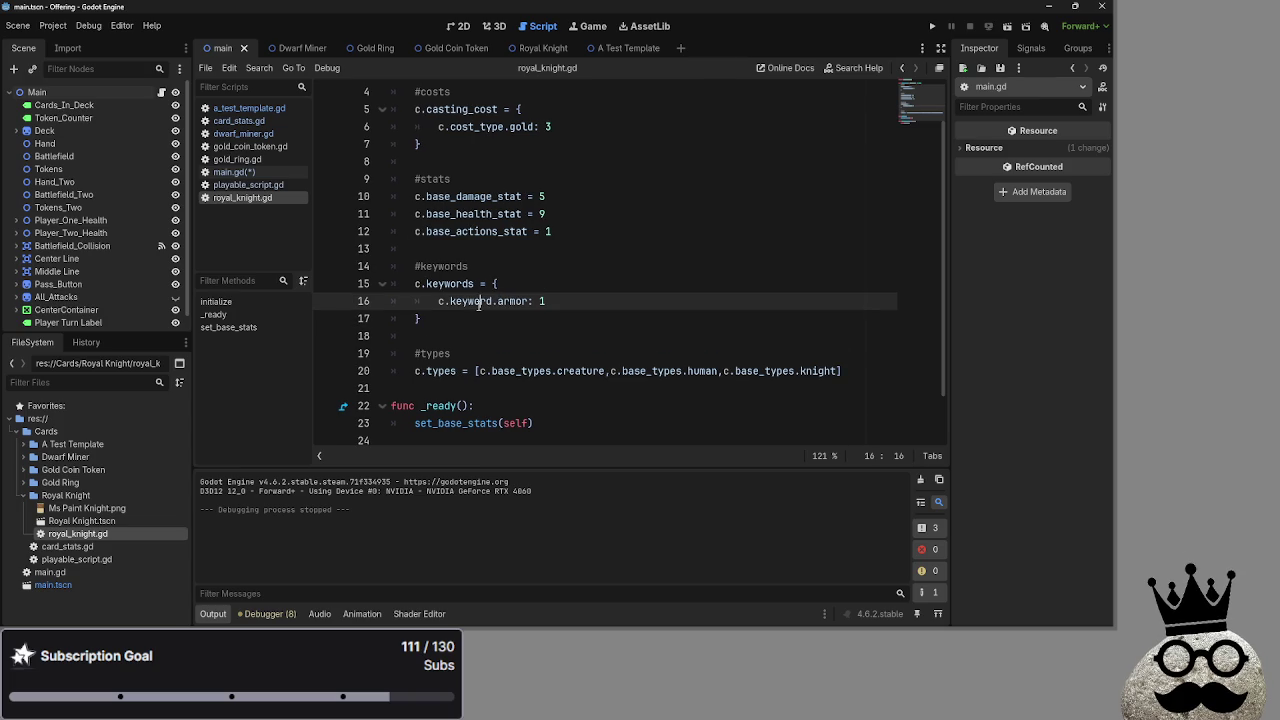
key(End)
click(250, 172)
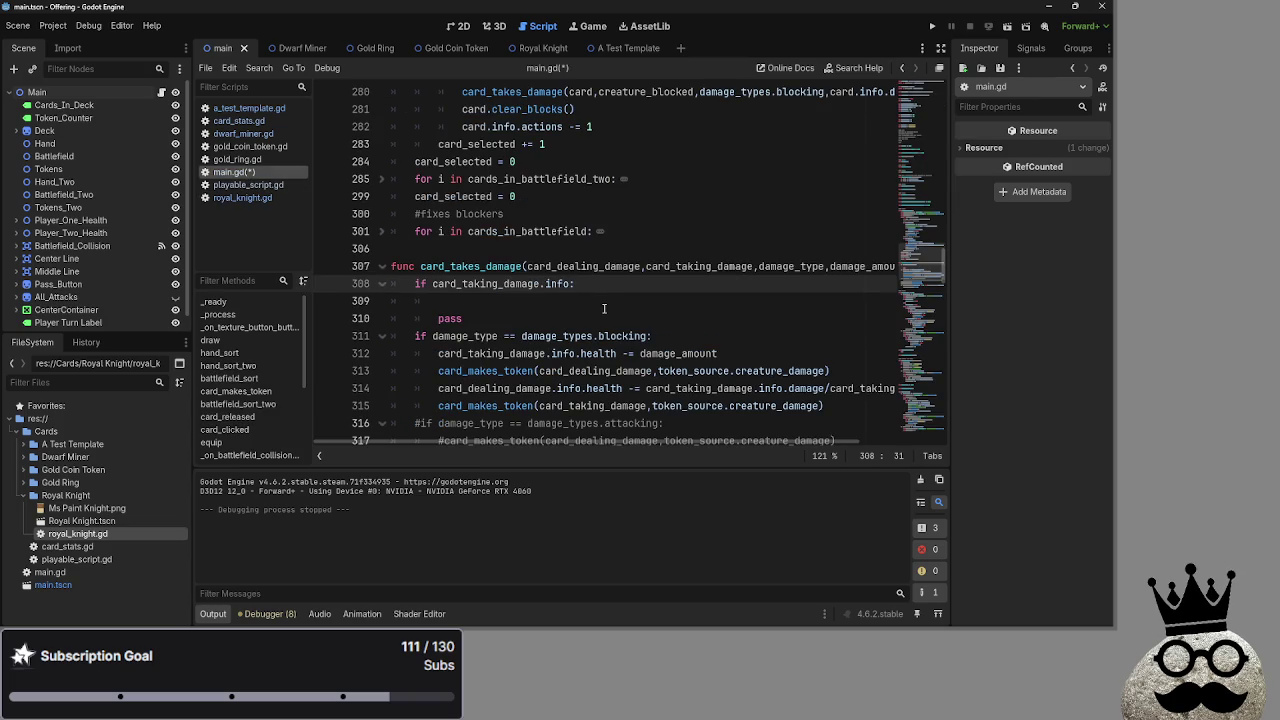
Rewrite the line 308 check to read card_taking_damage.info.keywords.armor, glancing at other card scripts
key(ctrl+space)
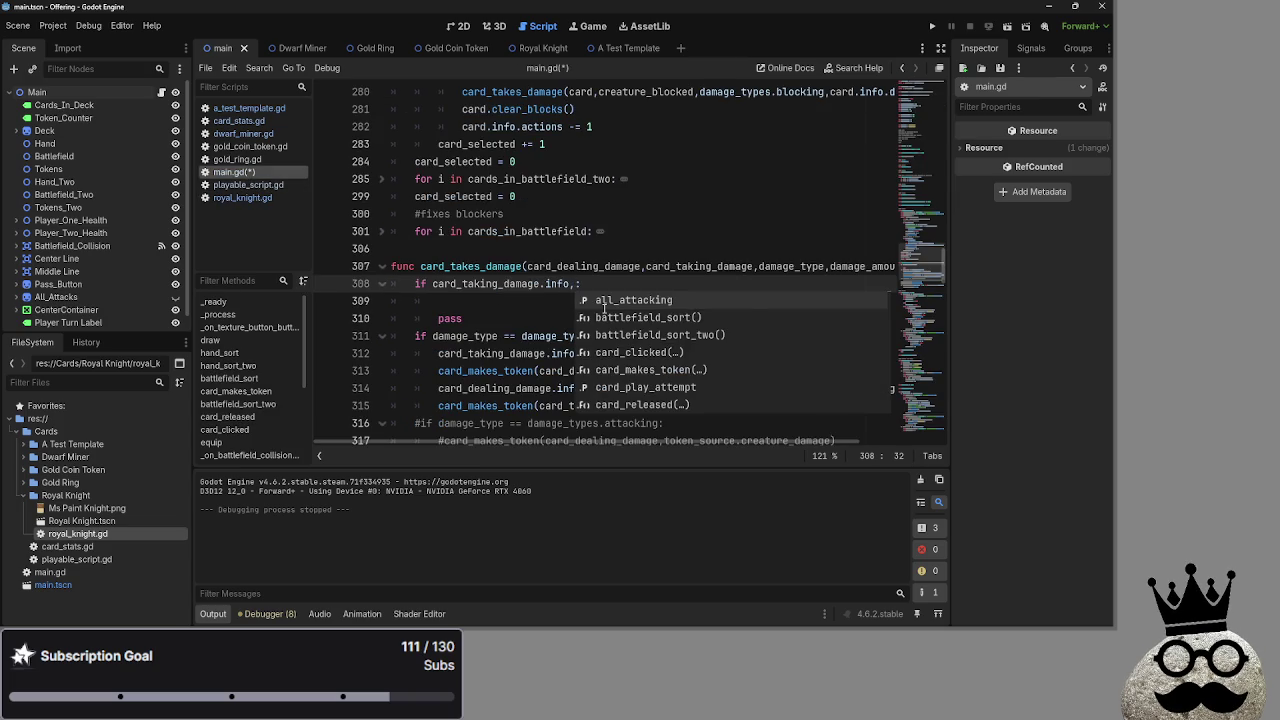
text(.keywor)
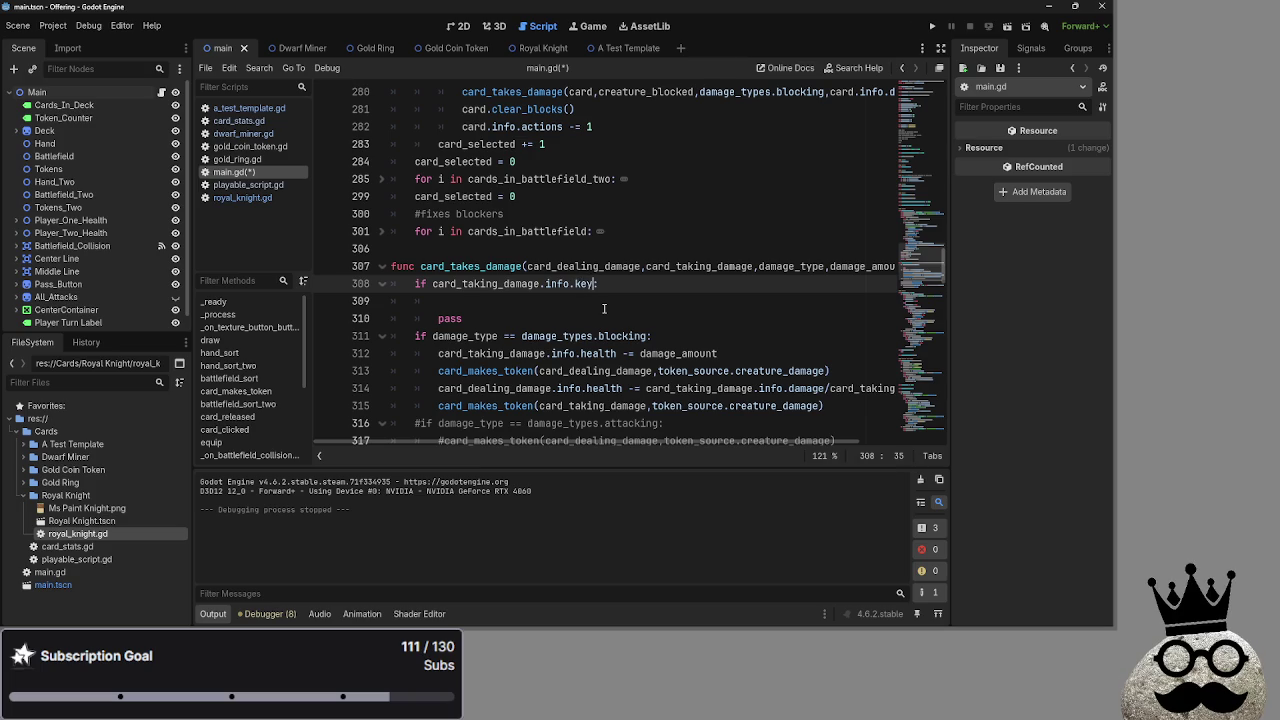
text(d:)
click(235, 161)
click(250, 146)
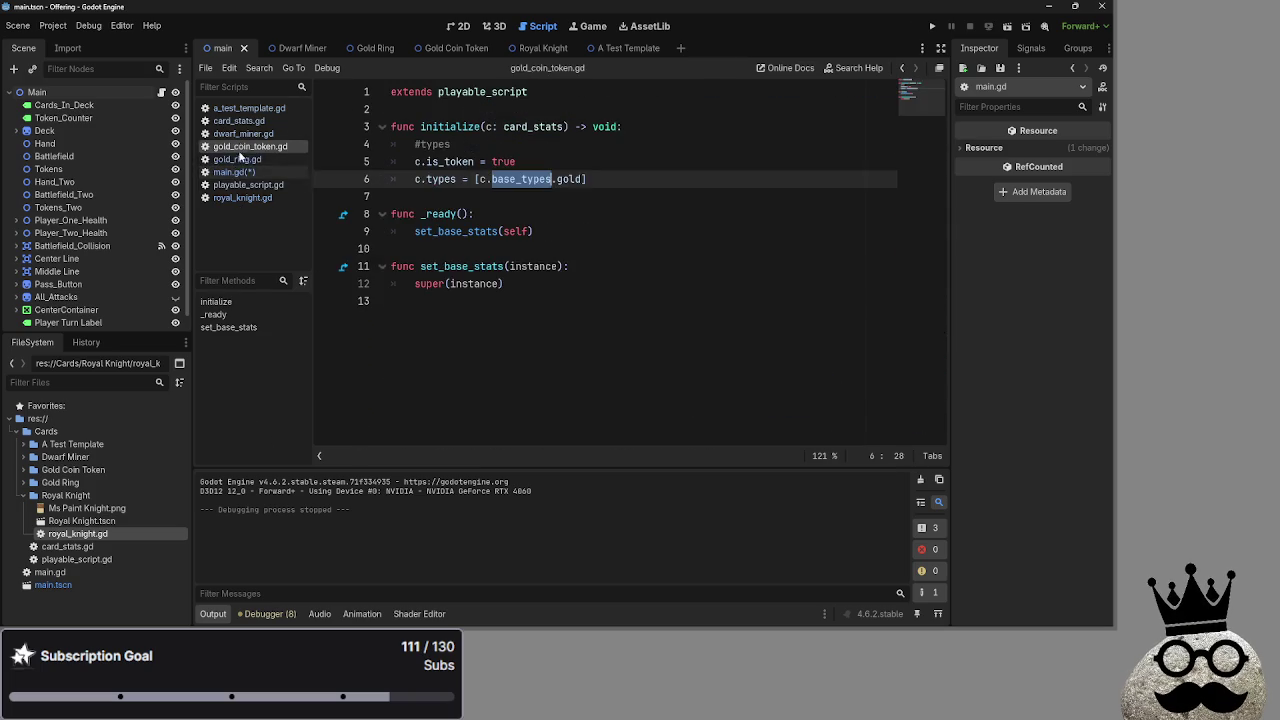
click(242, 197)
click(236, 172)
text(if card_taking_damage.info.keywords.ar)
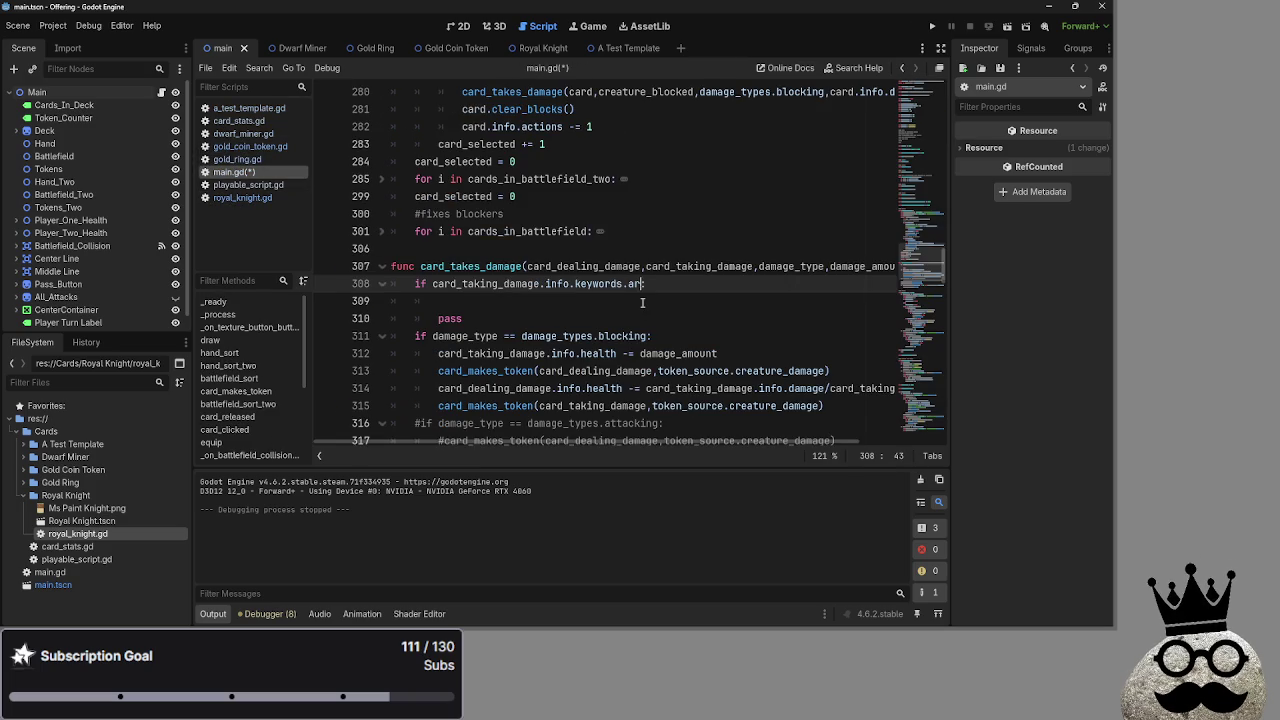
text(mor)
key(End)
Compare how gold_ring.gd declares its types, then end the armor check line with a colon
double_click(598, 284)
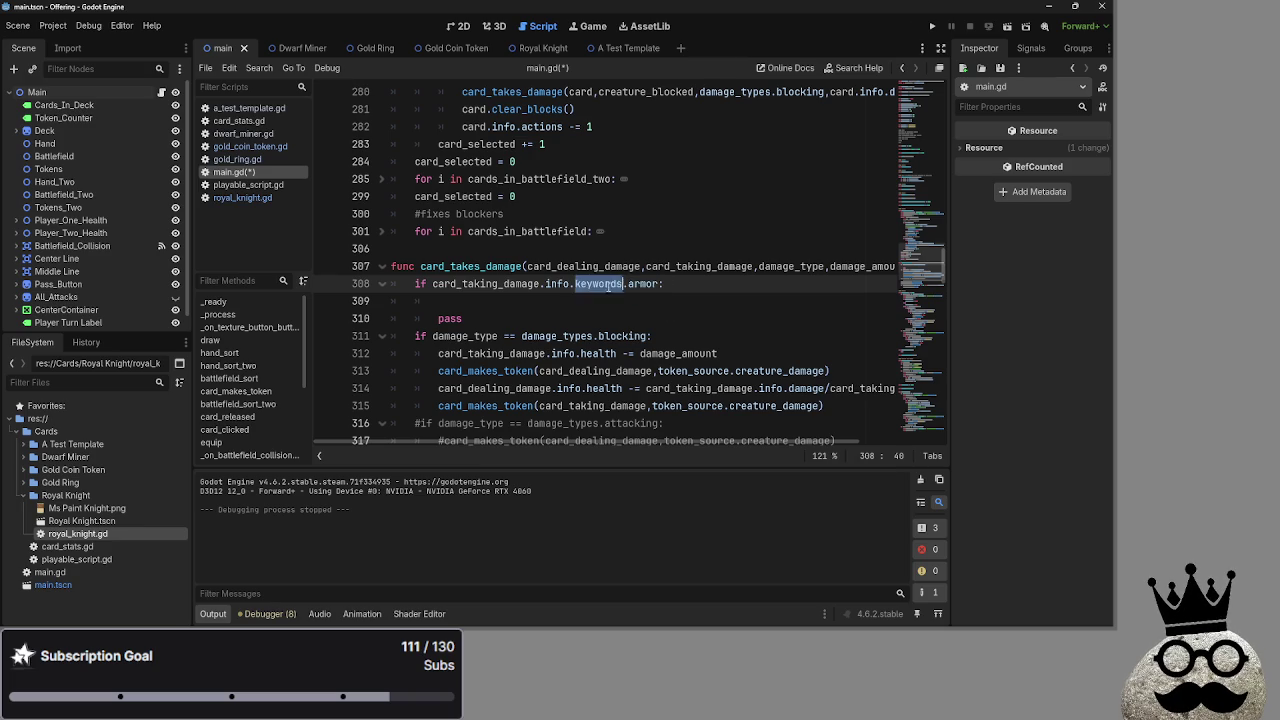
click(237, 160)
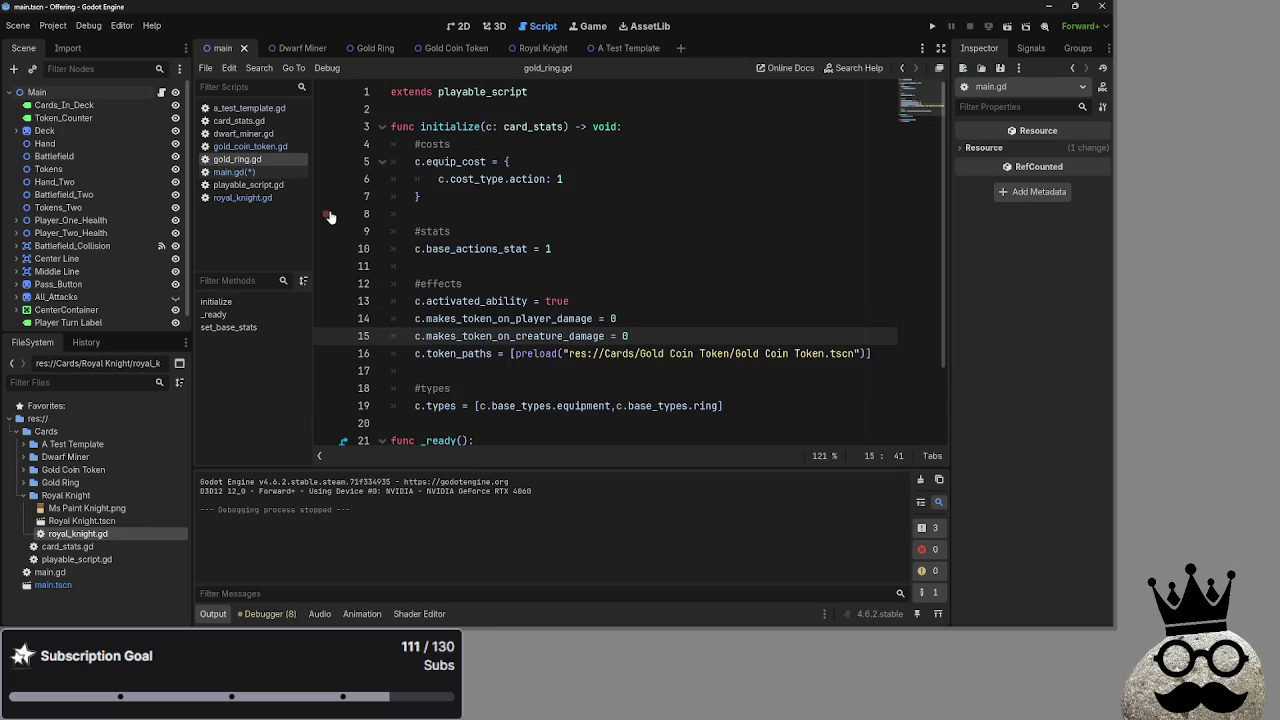
scroll(330, 200, down, 2)
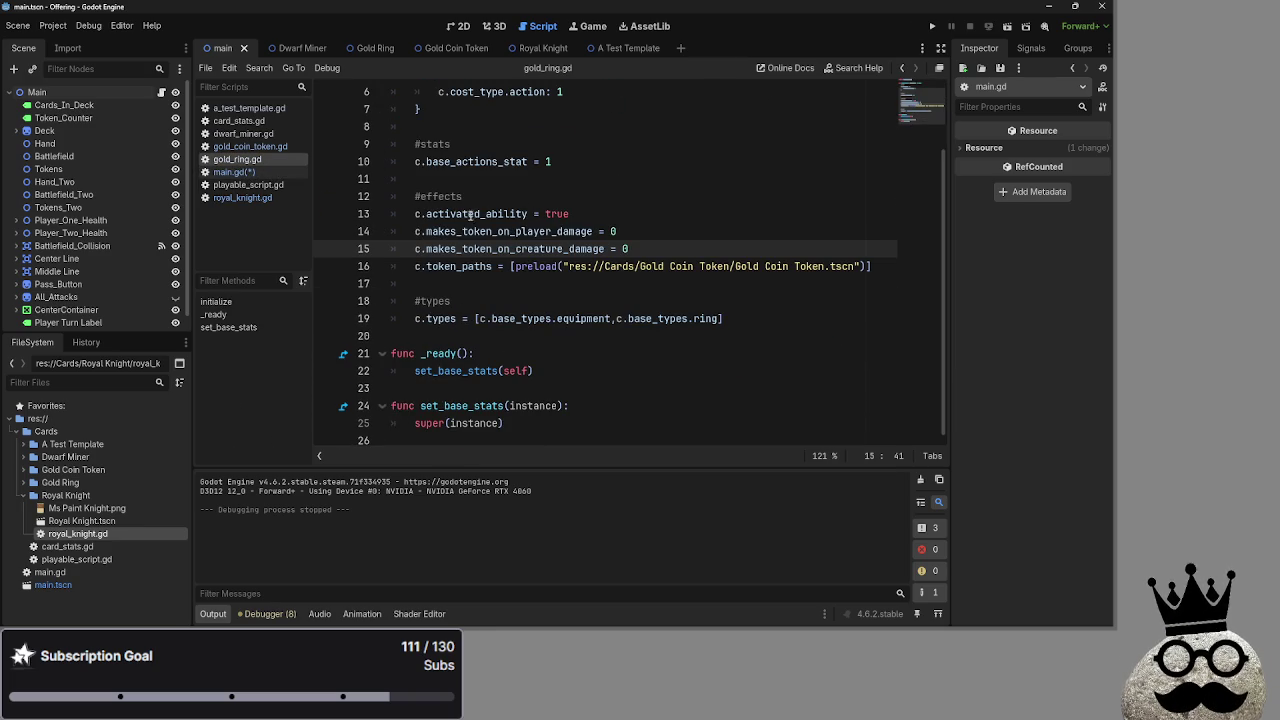
click(232, 172)
click(250, 147)
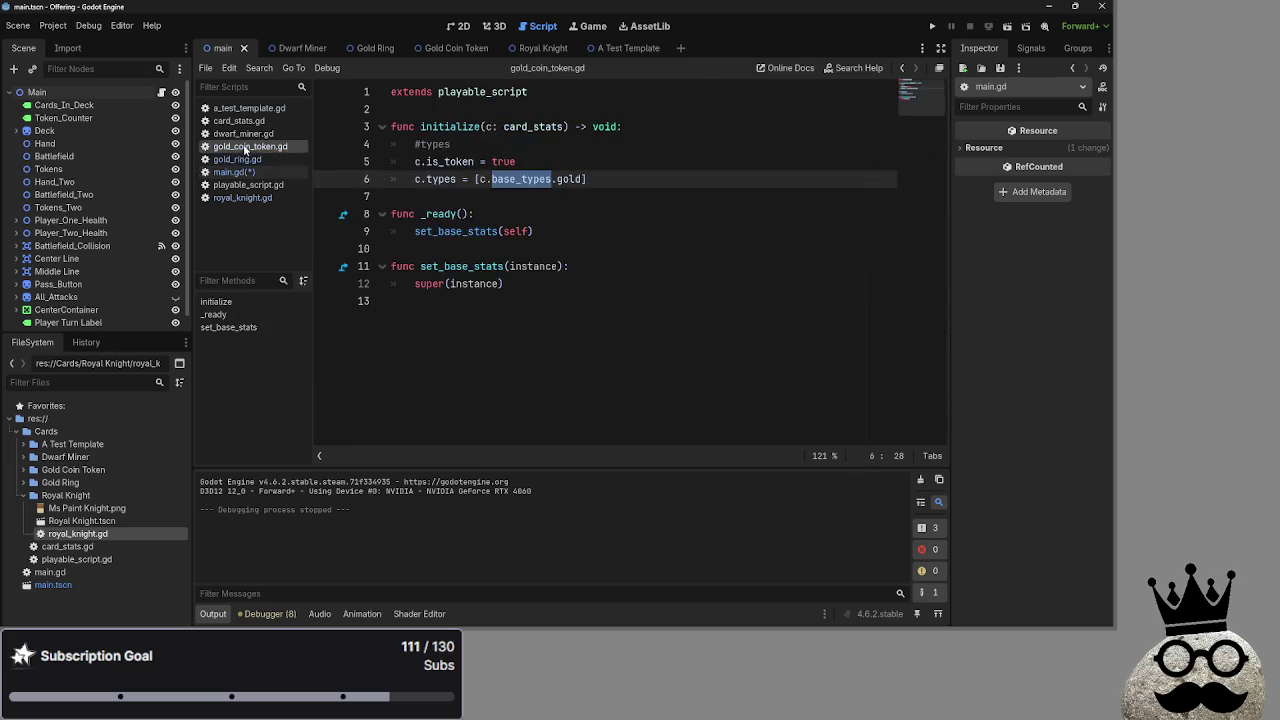
click(243, 160)
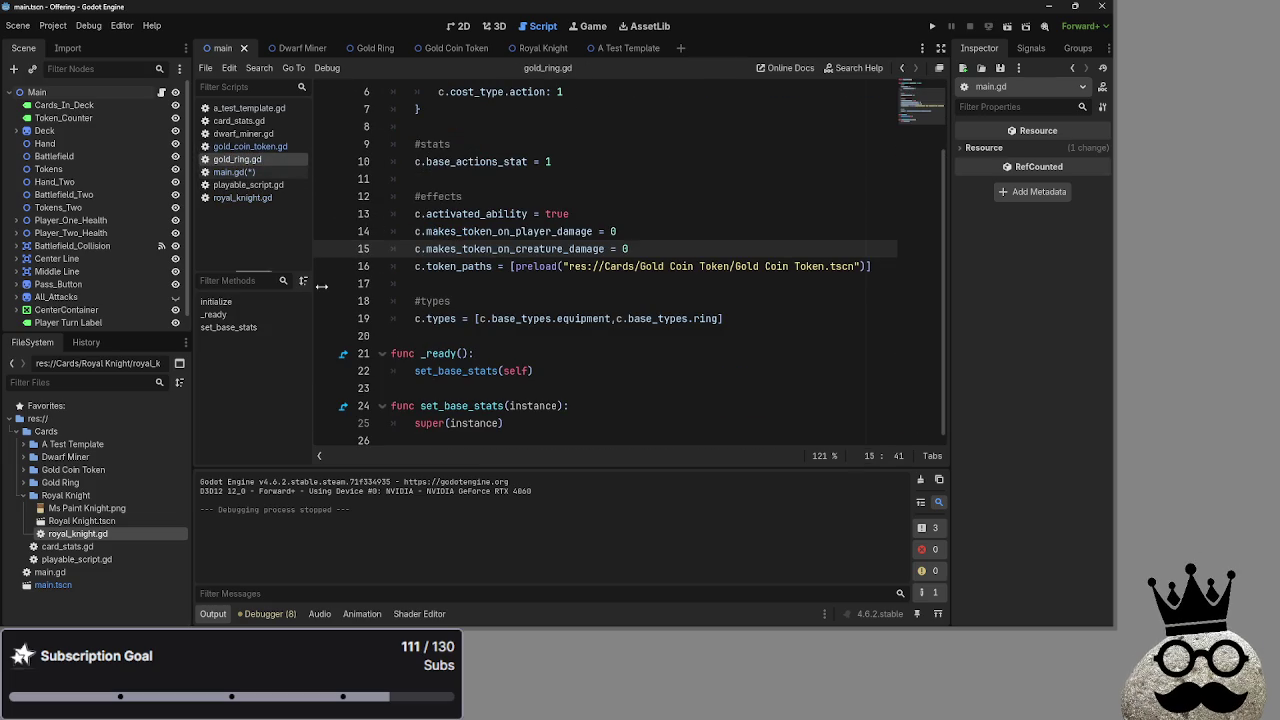
double_click(440, 318)
click(239, 172)
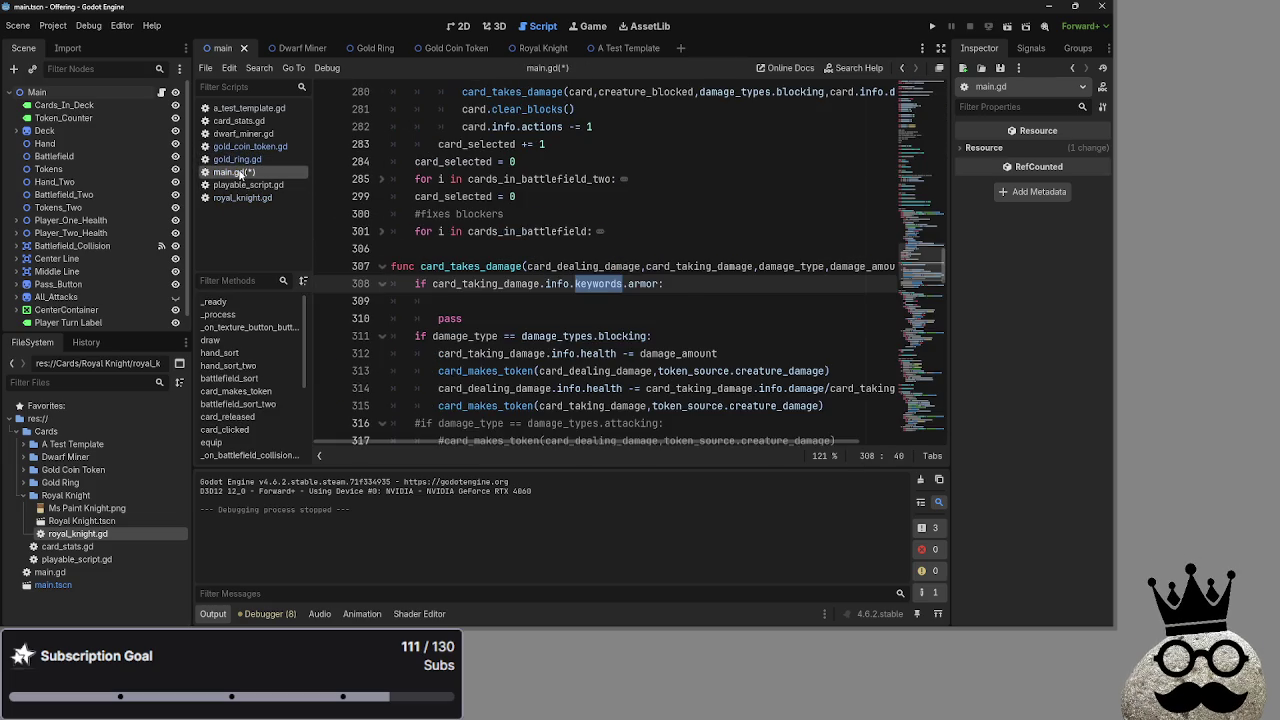
click(707, 290)
scroll(695, 290, down, 7)
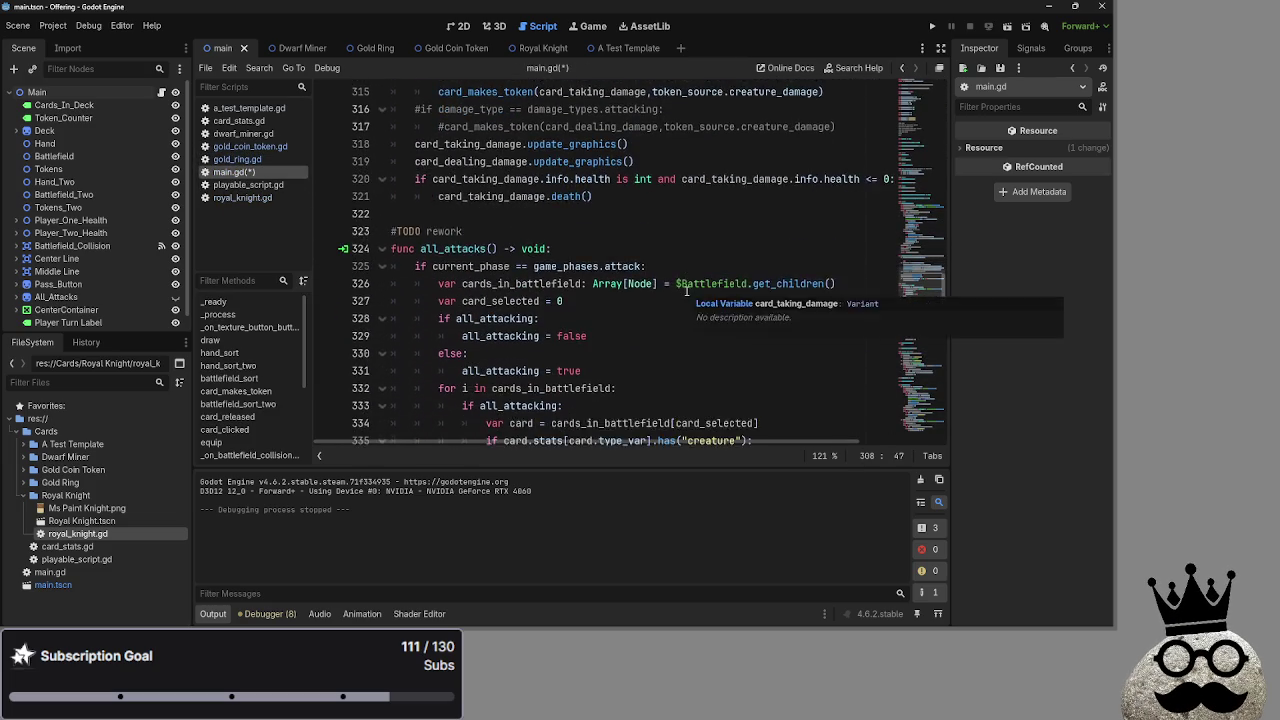
scroll(686, 291, up, 7)
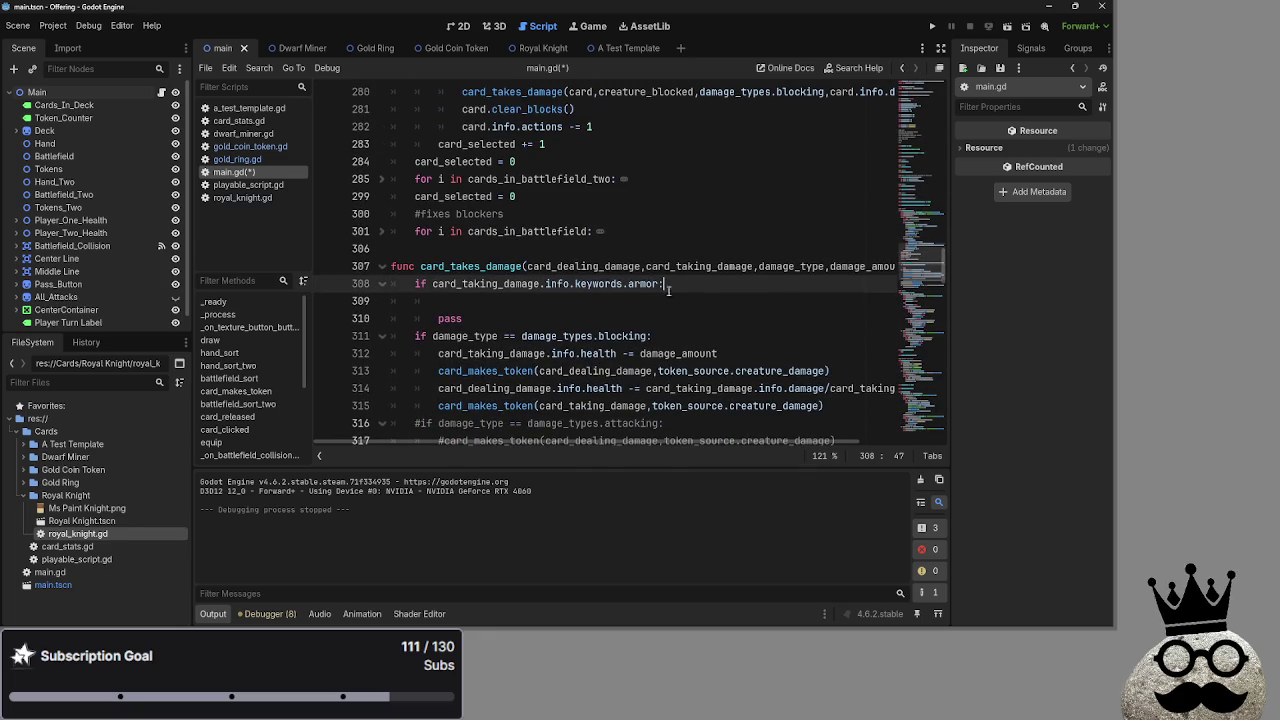
text(:)
Add print("has_armor") inside the armor check on line 309
click(697, 301)
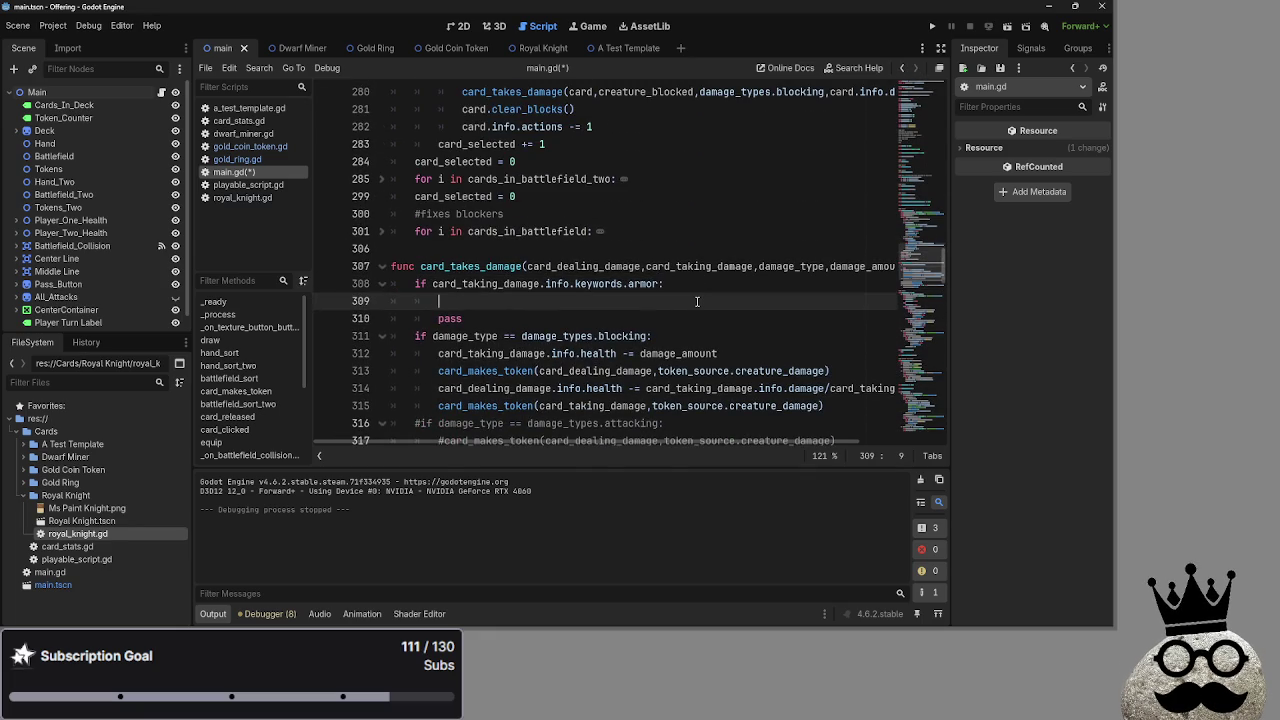
text(print(has_ar)
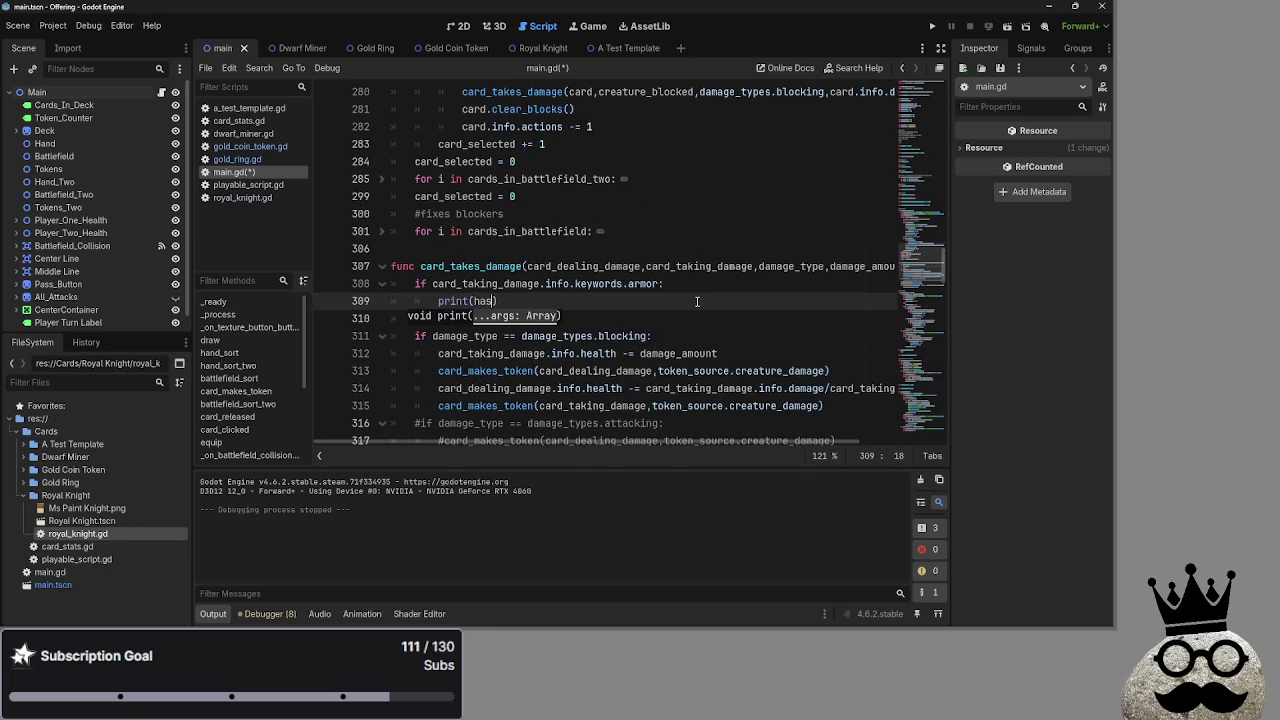
text(mor)
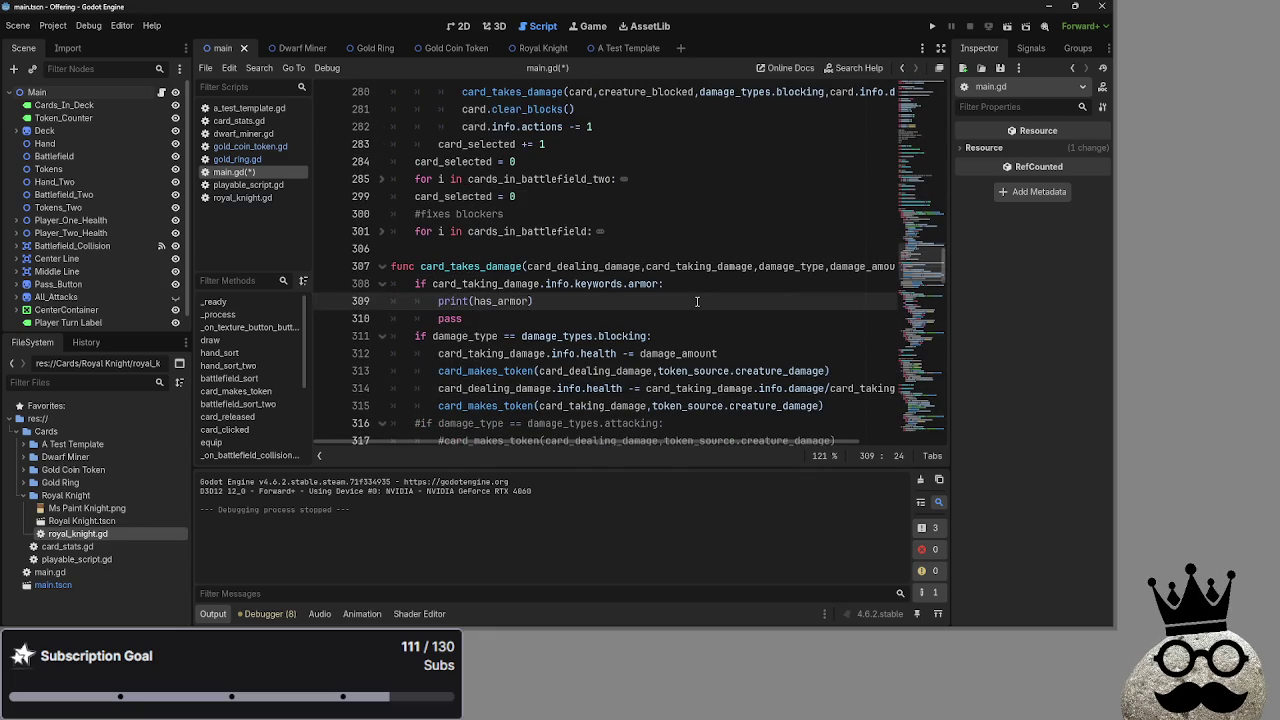
double_click(491, 304)
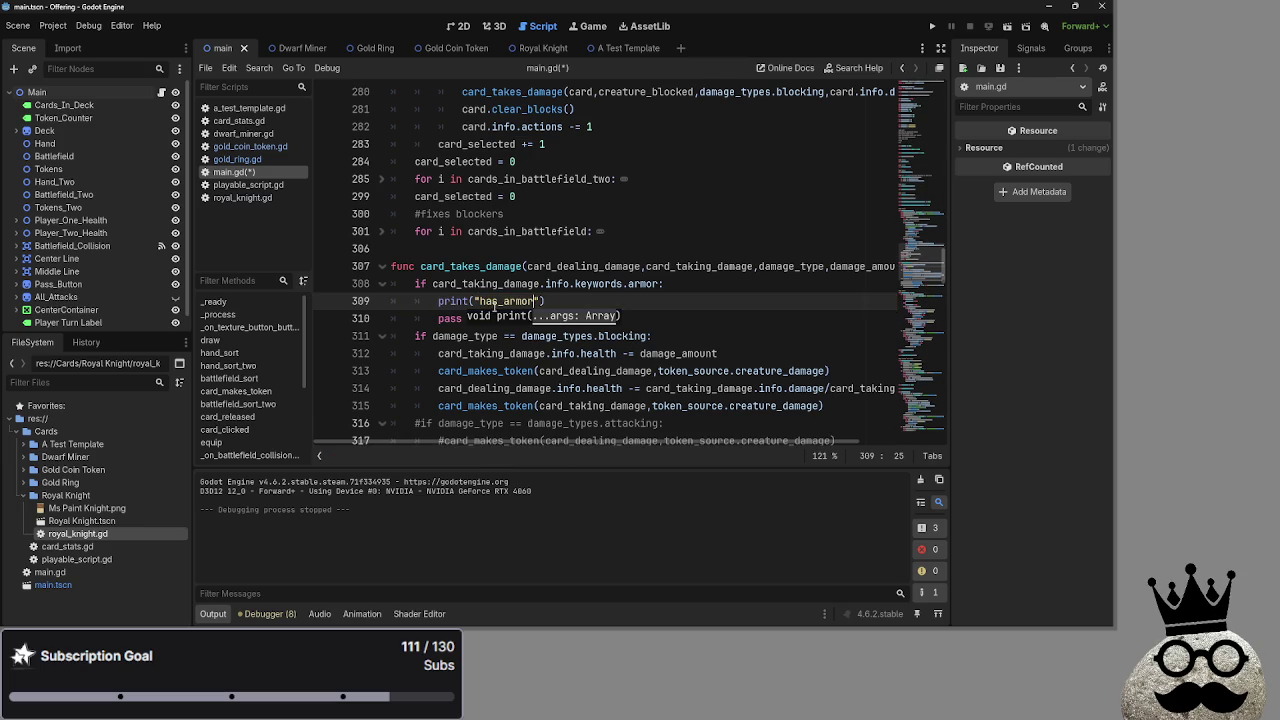
click(644, 297)
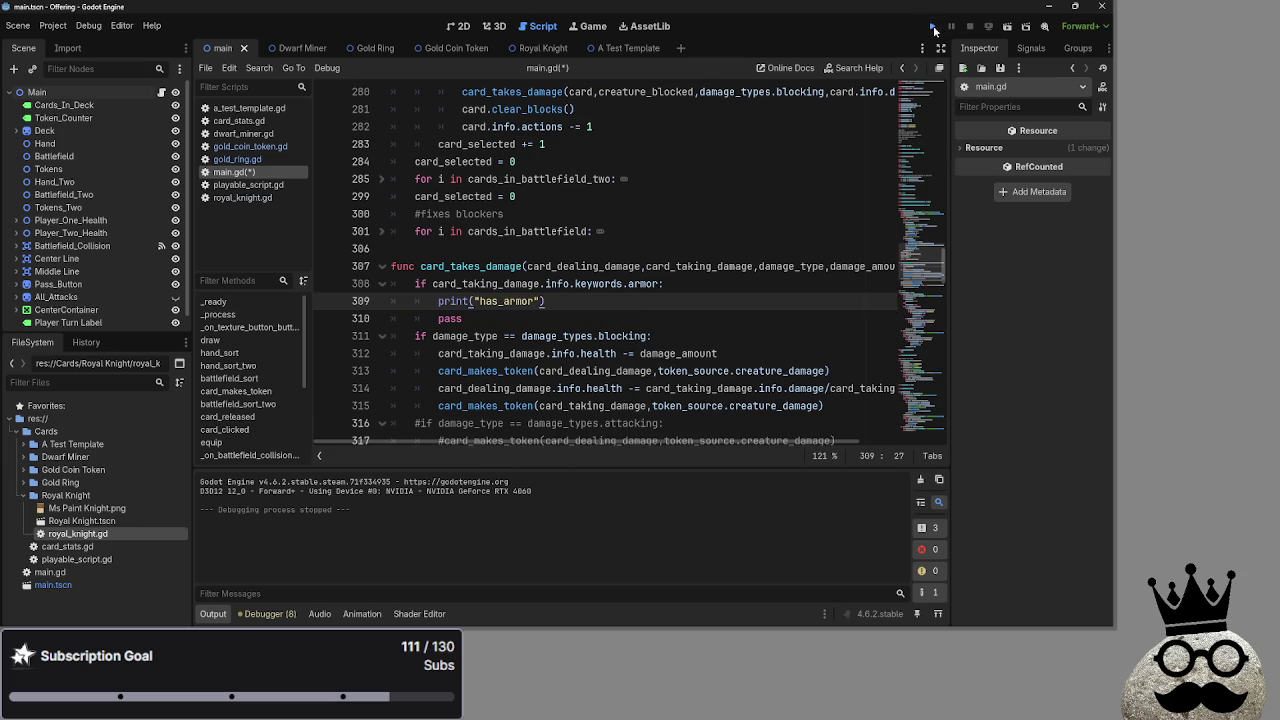
Run the project and play three dwarf cards plus the brown card onto the battlefield
click(932, 28)
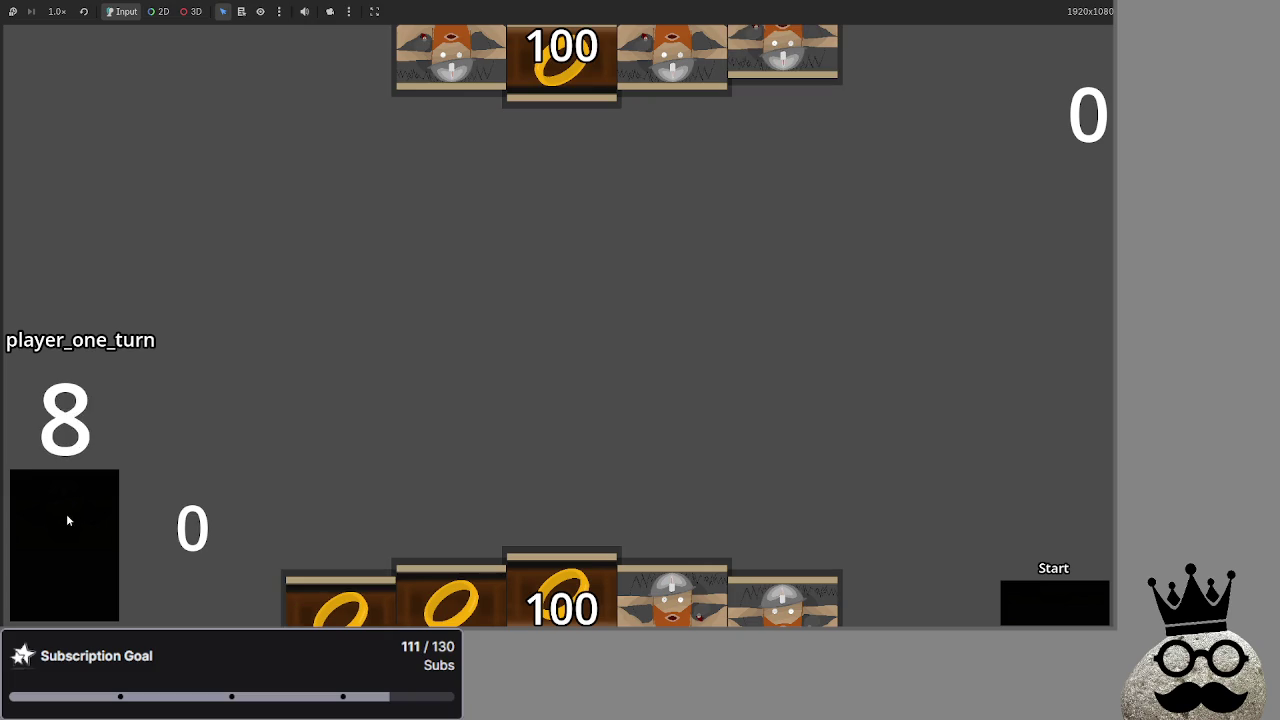
click(606, 605)
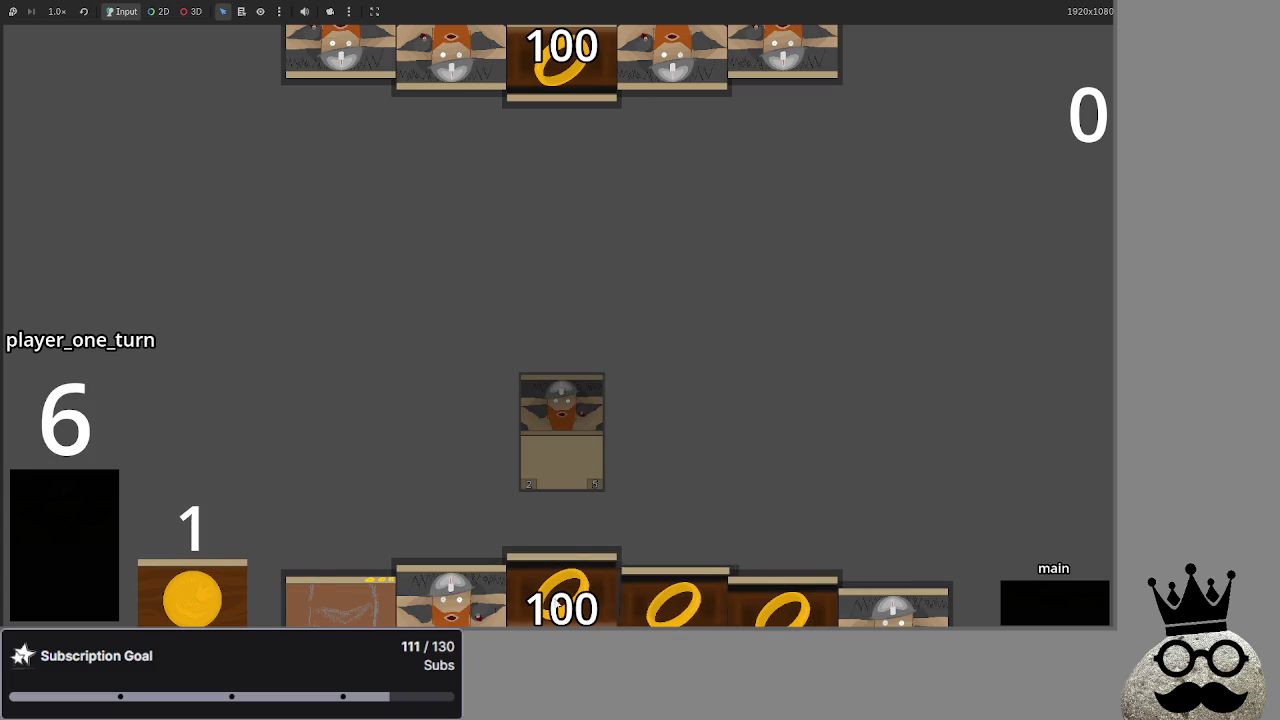
click(637, 469)
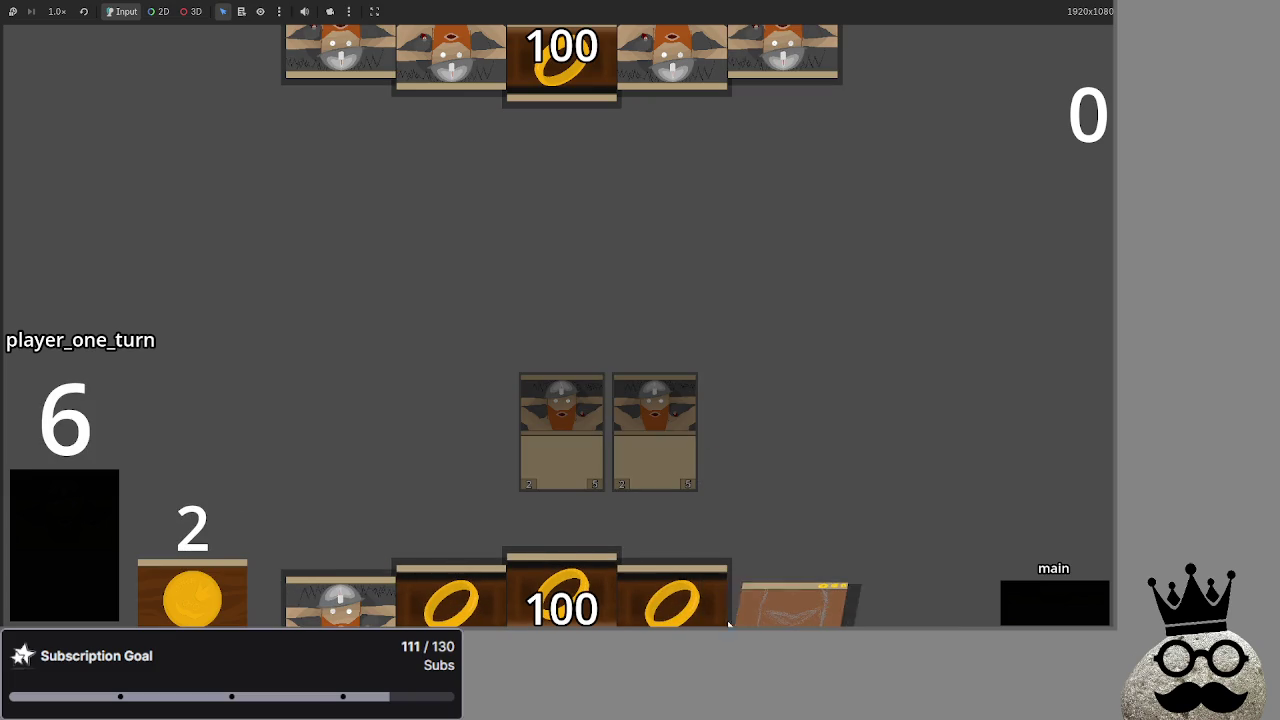
click(371, 337)
click(826, 614)
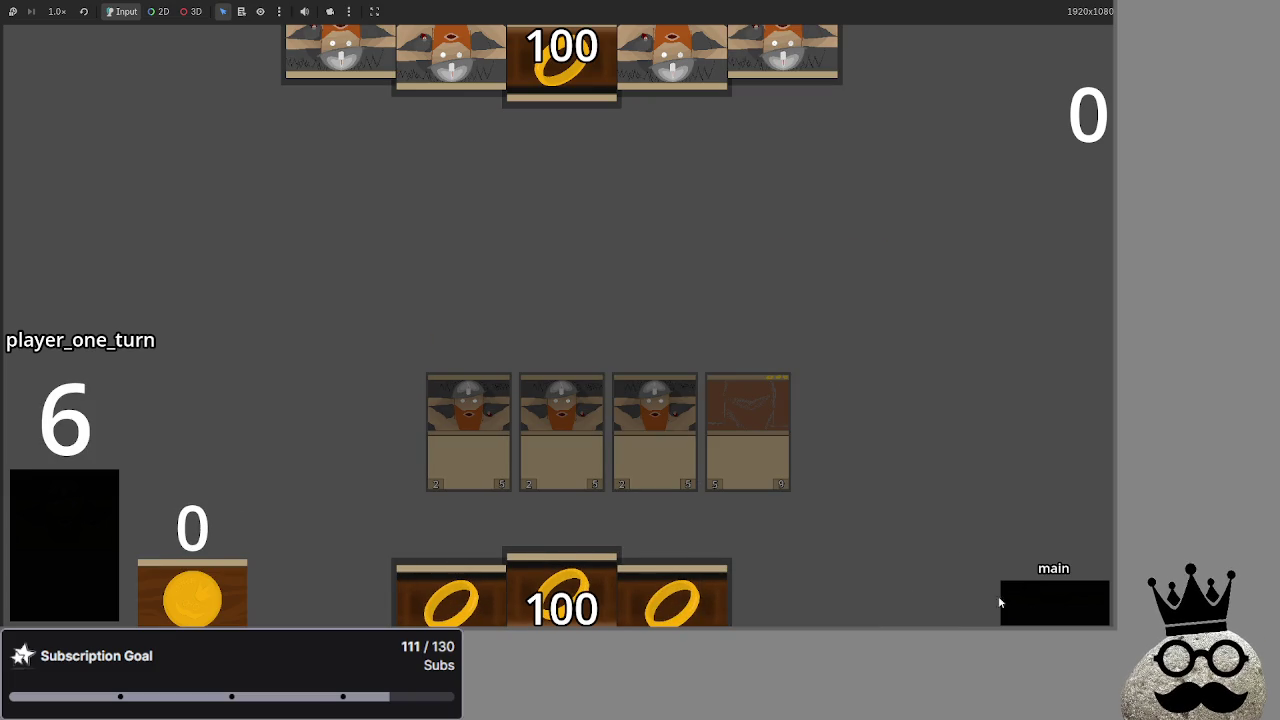
Attack with the rightmost card and resolve combat damage until the 'armor' Dictionary error appears
click(1052, 612)
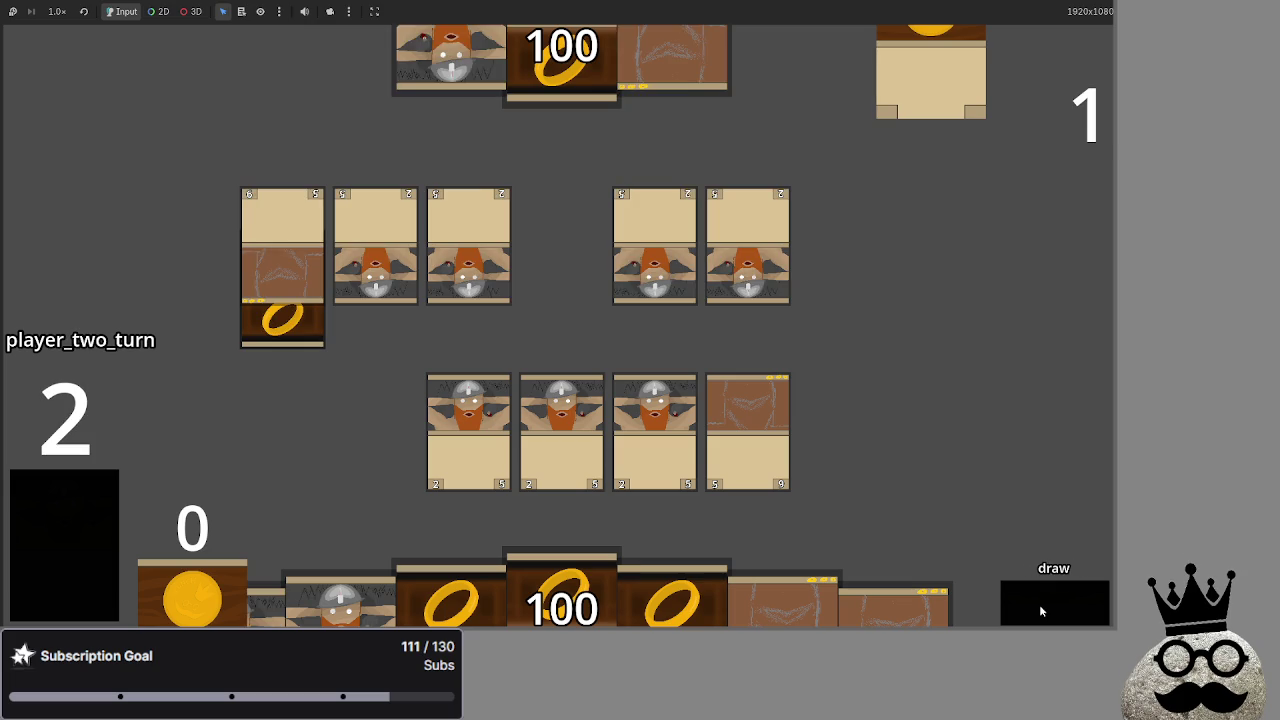
click(743, 402)
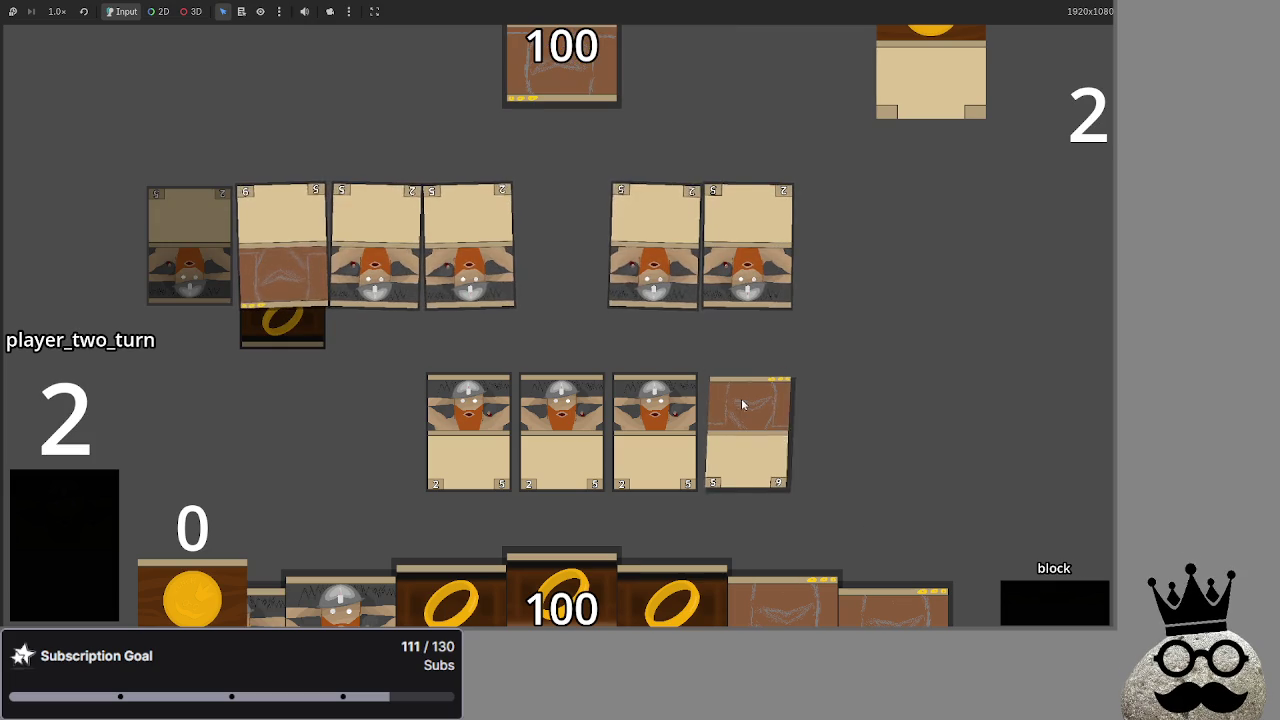
click(1036, 603)
click(1028, 597)
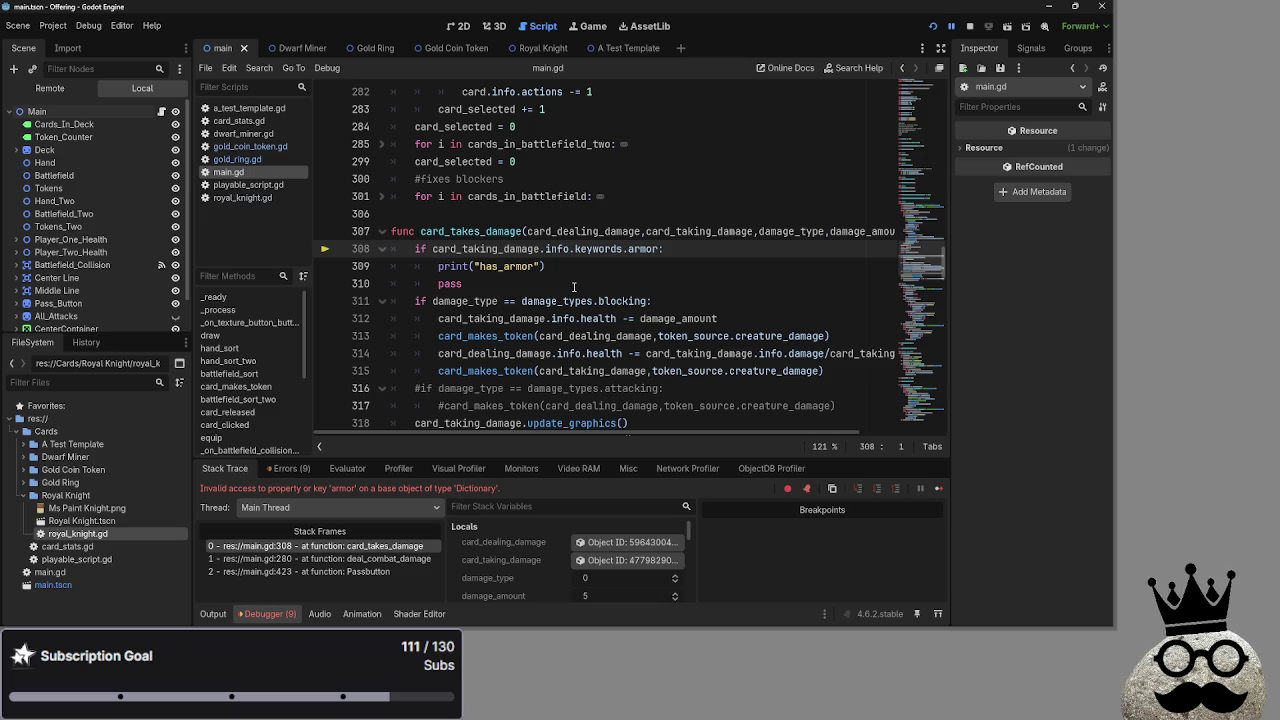
Inspect the armor check and the Dictionary access error, browsing card scripts for keyword definitions
double_click(599, 248)
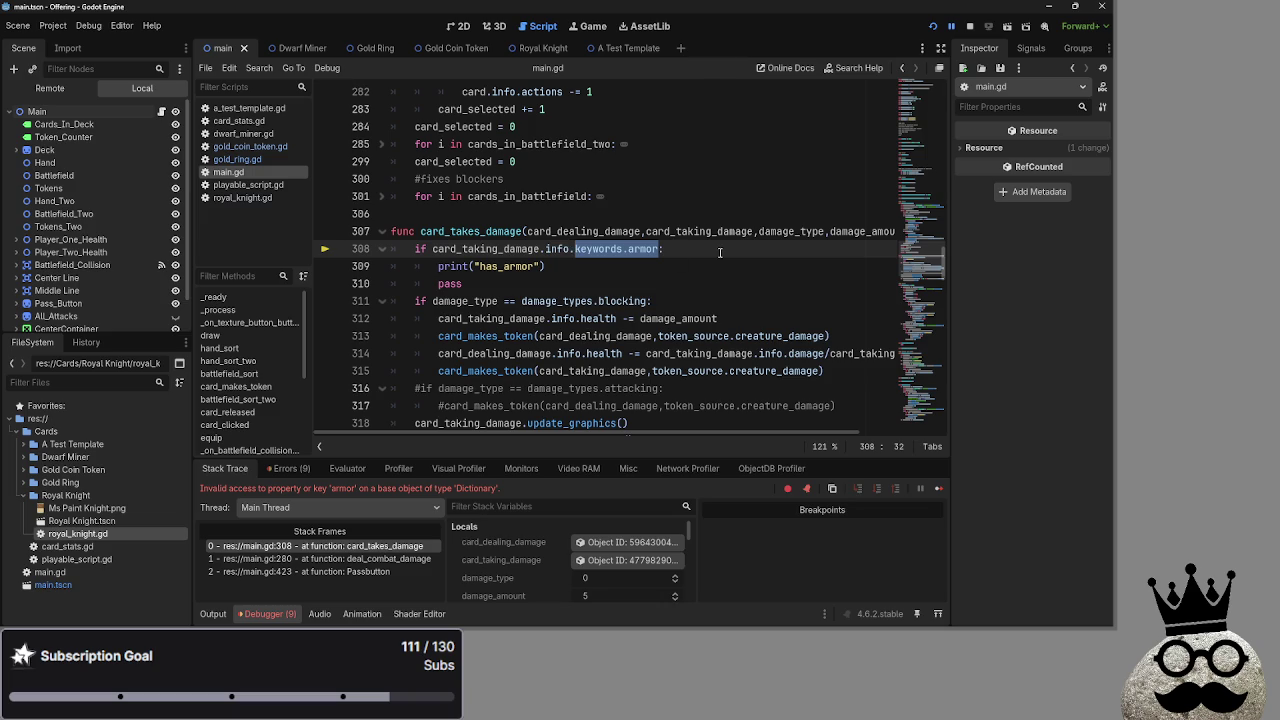
click(684, 252)
click(686, 251)
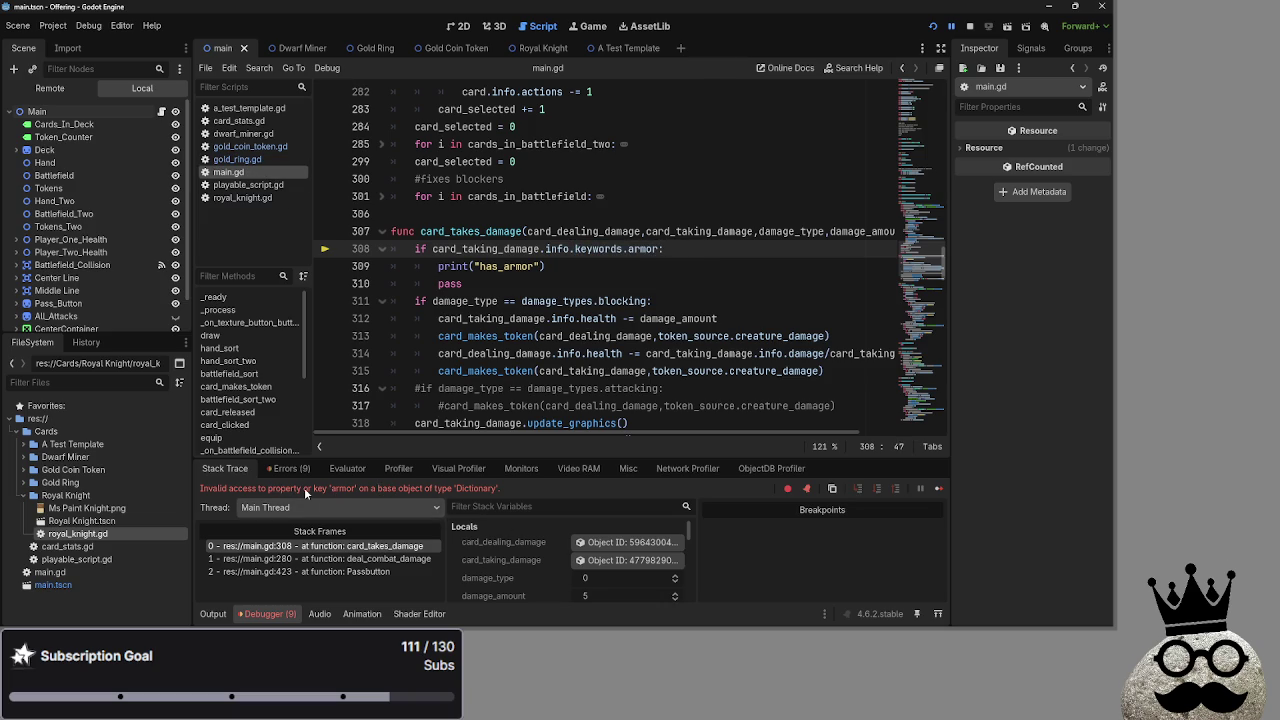
click(492, 488)
click(240, 161)
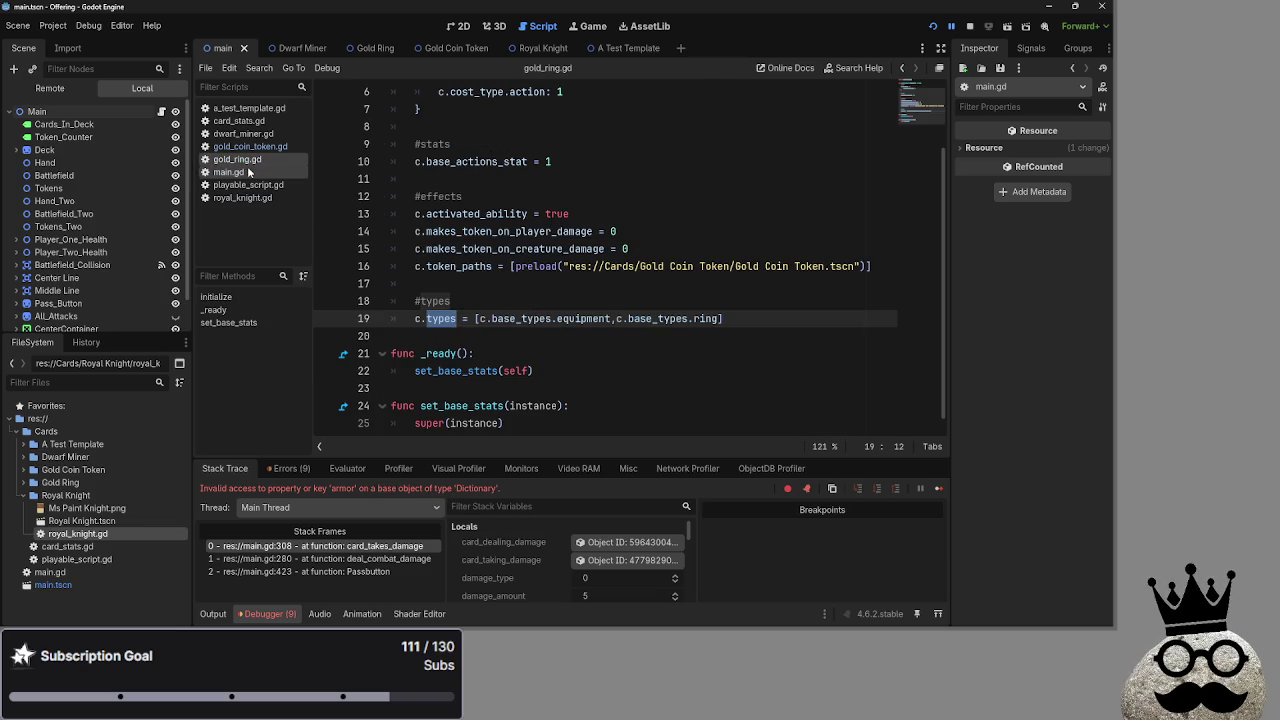
click(243, 172)
click(243, 185)
click(230, 172)
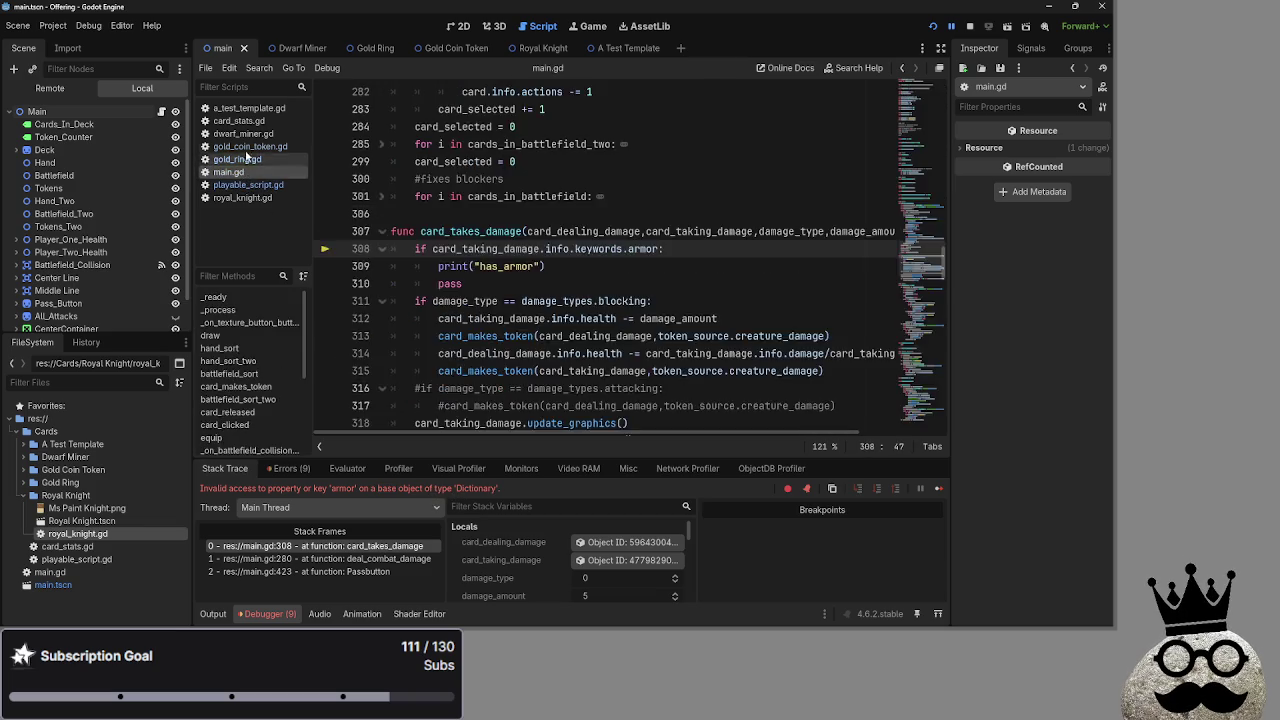
Compare the gold ring, playable card and Royal Knight scripts against main.gd's armor check
click(248, 147)
click(240, 160)
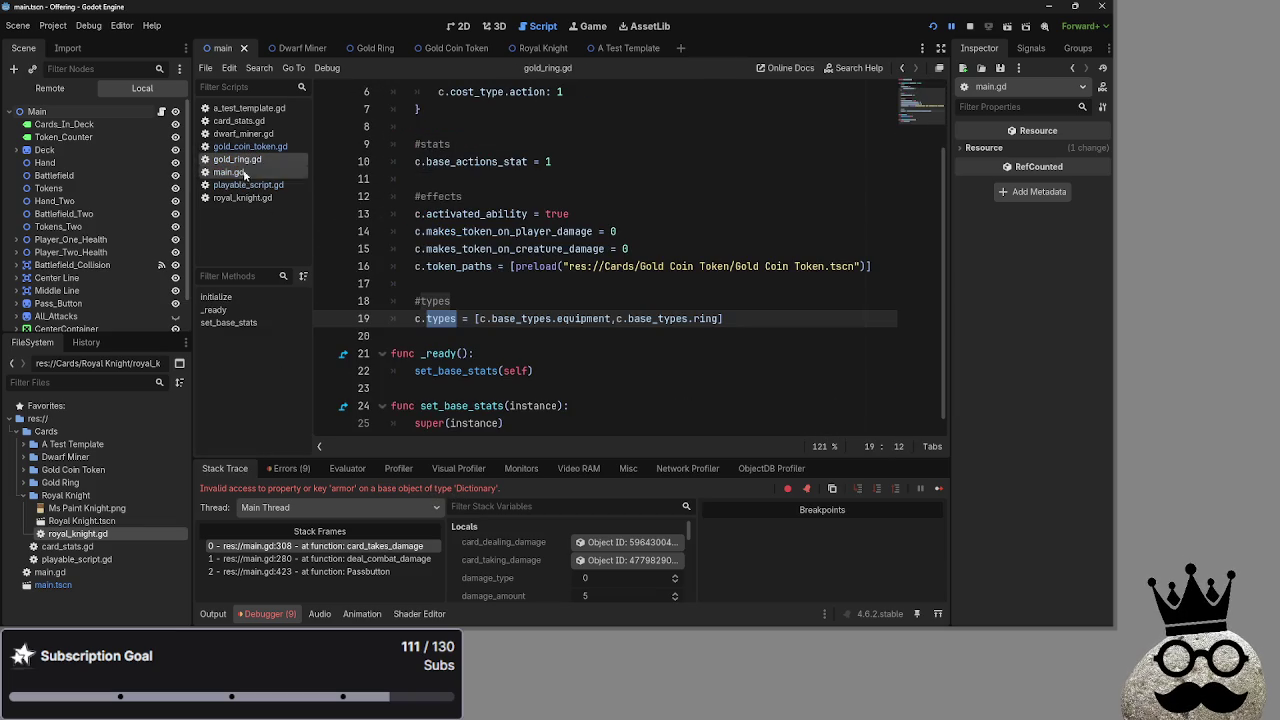
click(244, 184)
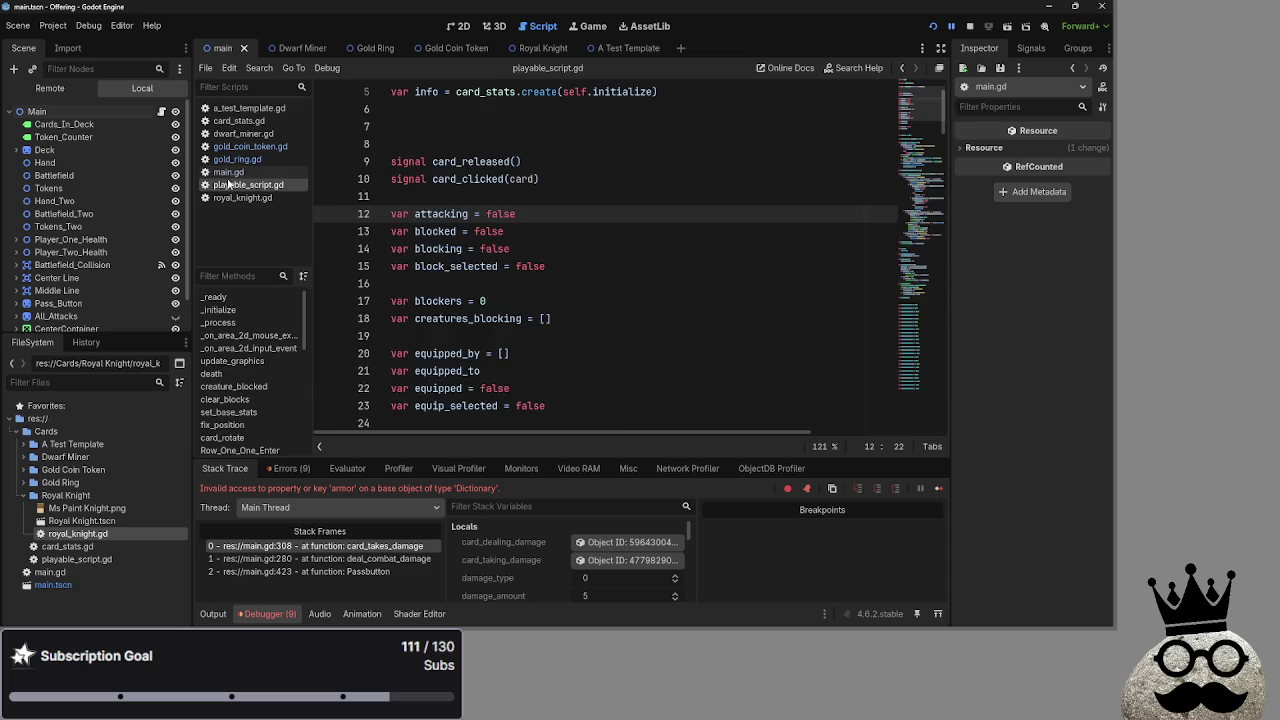
click(228, 172)
click(242, 197)
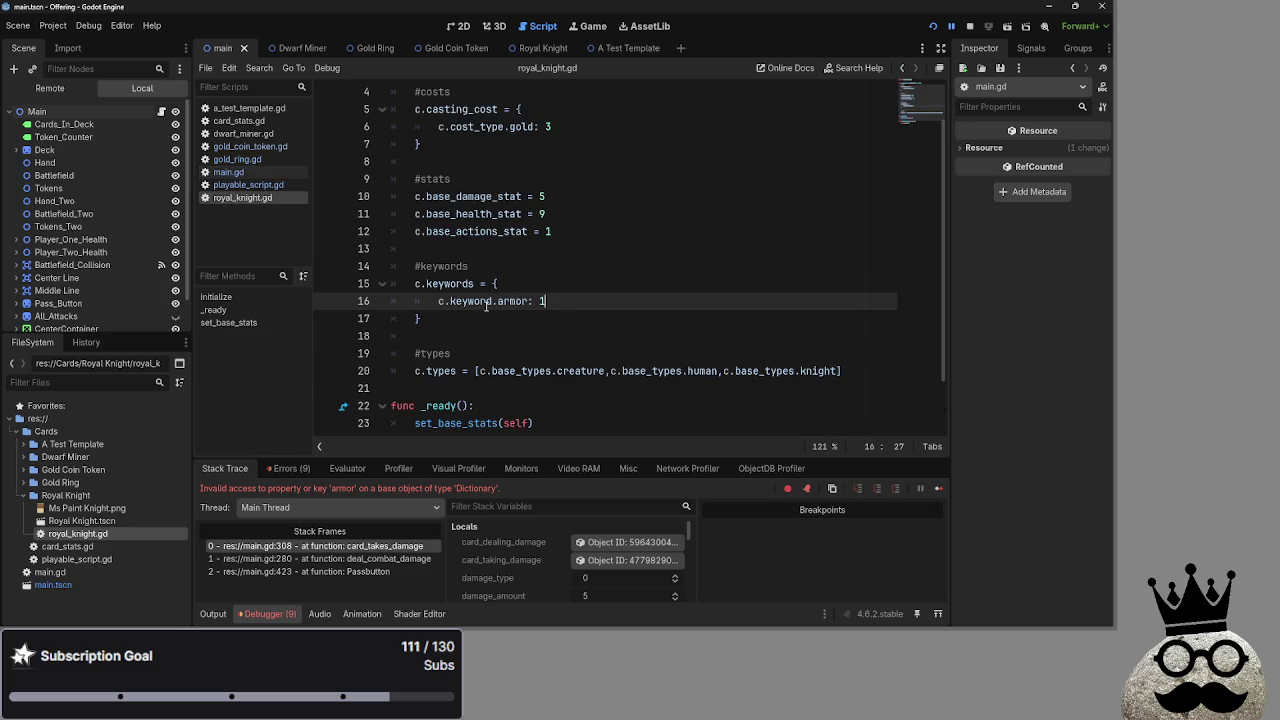
click(228, 172)
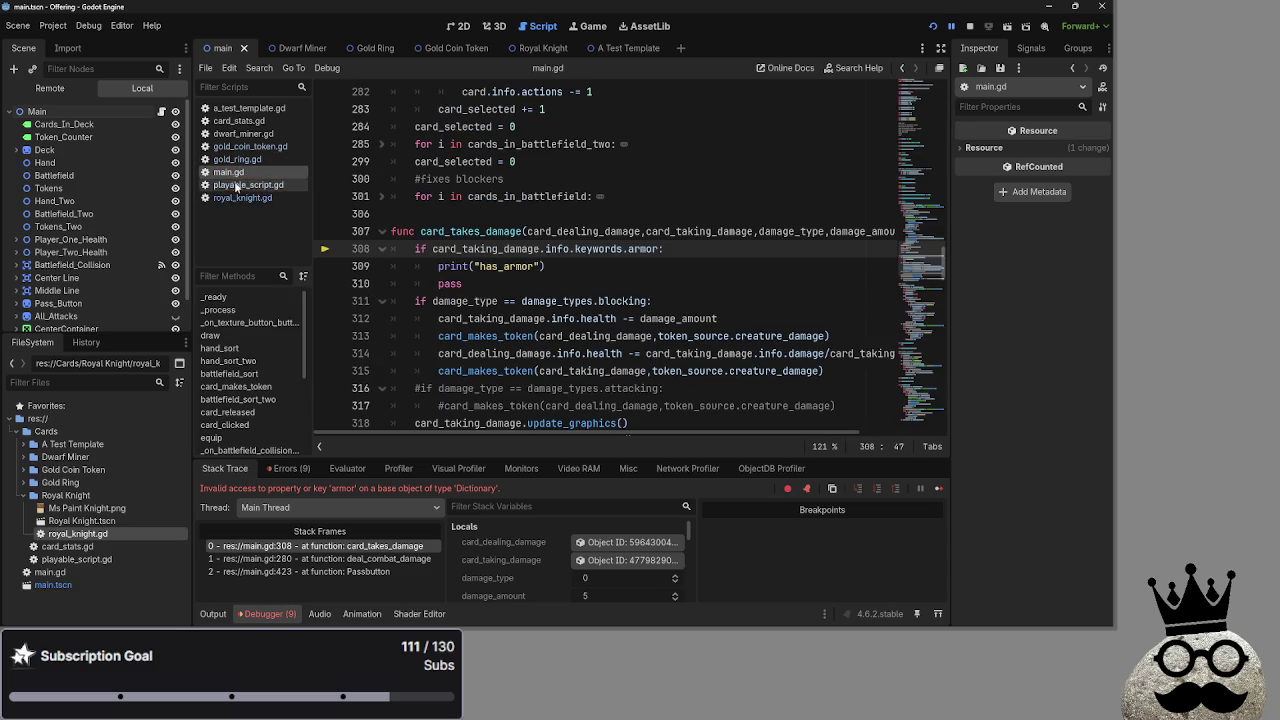
click(241, 198)
click(229, 172)
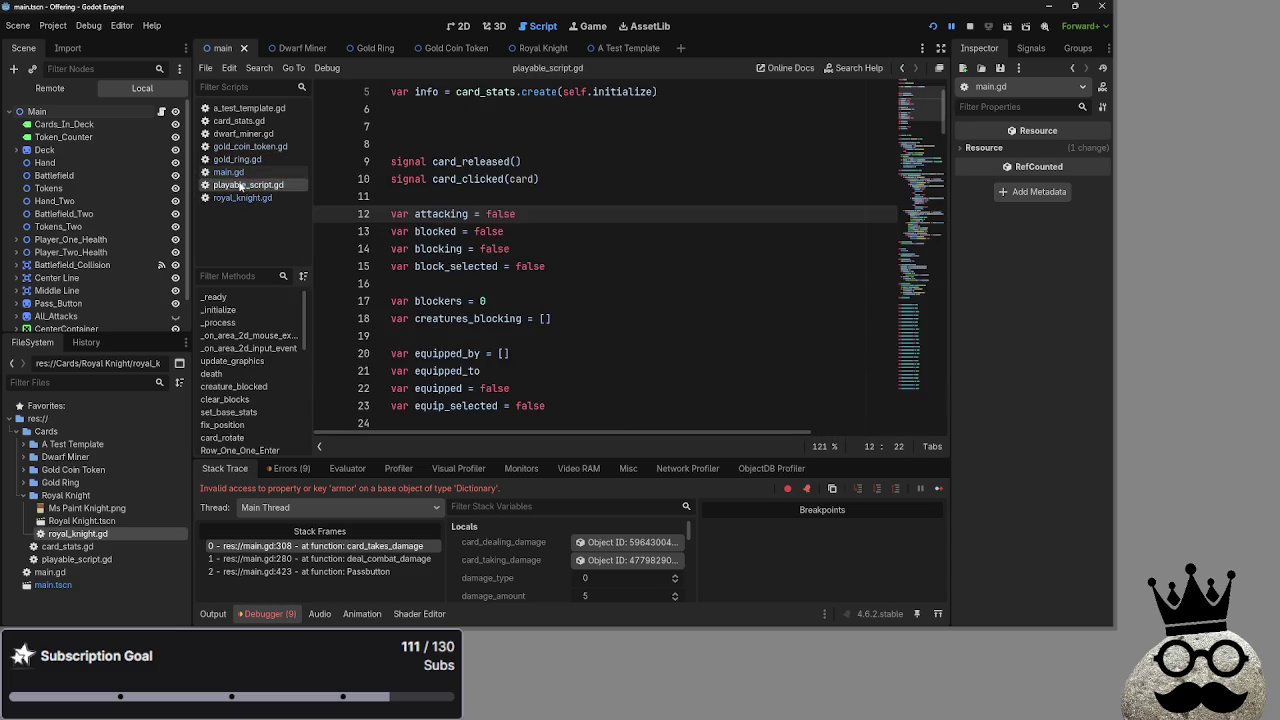
Change line 308 to check keywords.keyword.armor and save main.gd
text(keywords.keyword.armor:)
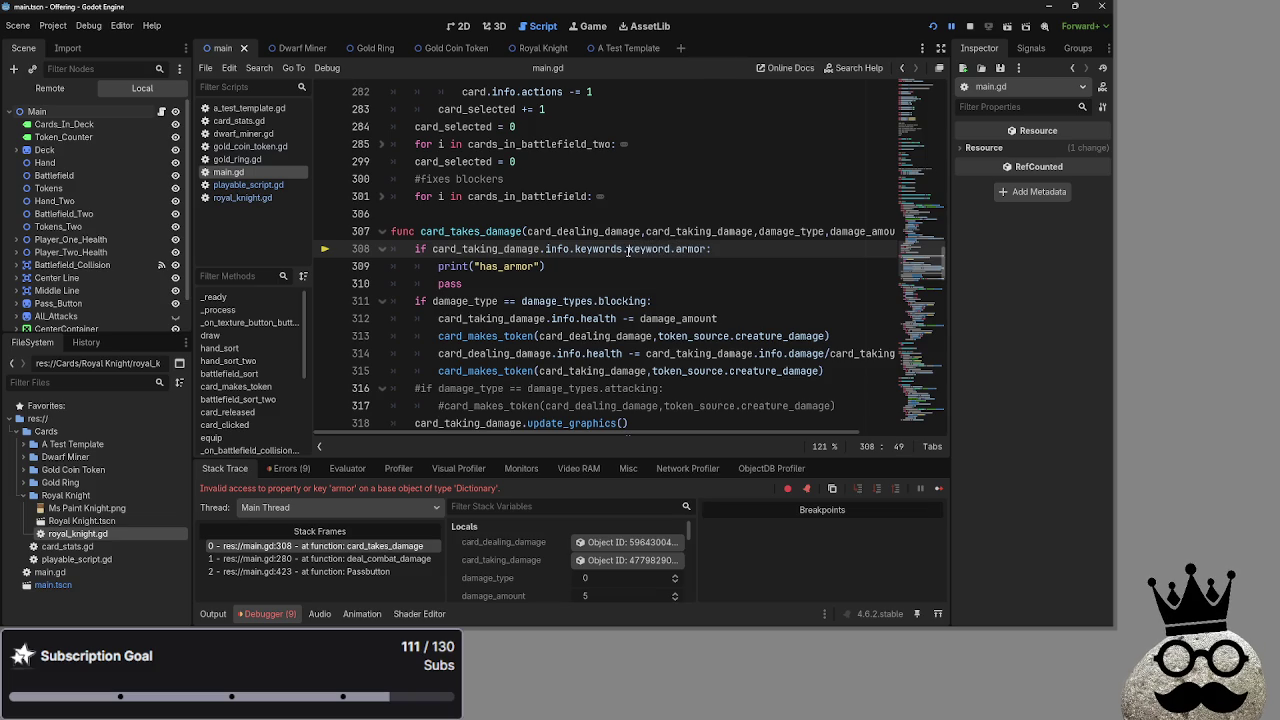
key(End)
key(ctrl+s)
Copy the Royal Knight's armor 1 keywords block into dwarf_miner.gd above #types, then launch the game
key(Up)
click(240, 197)
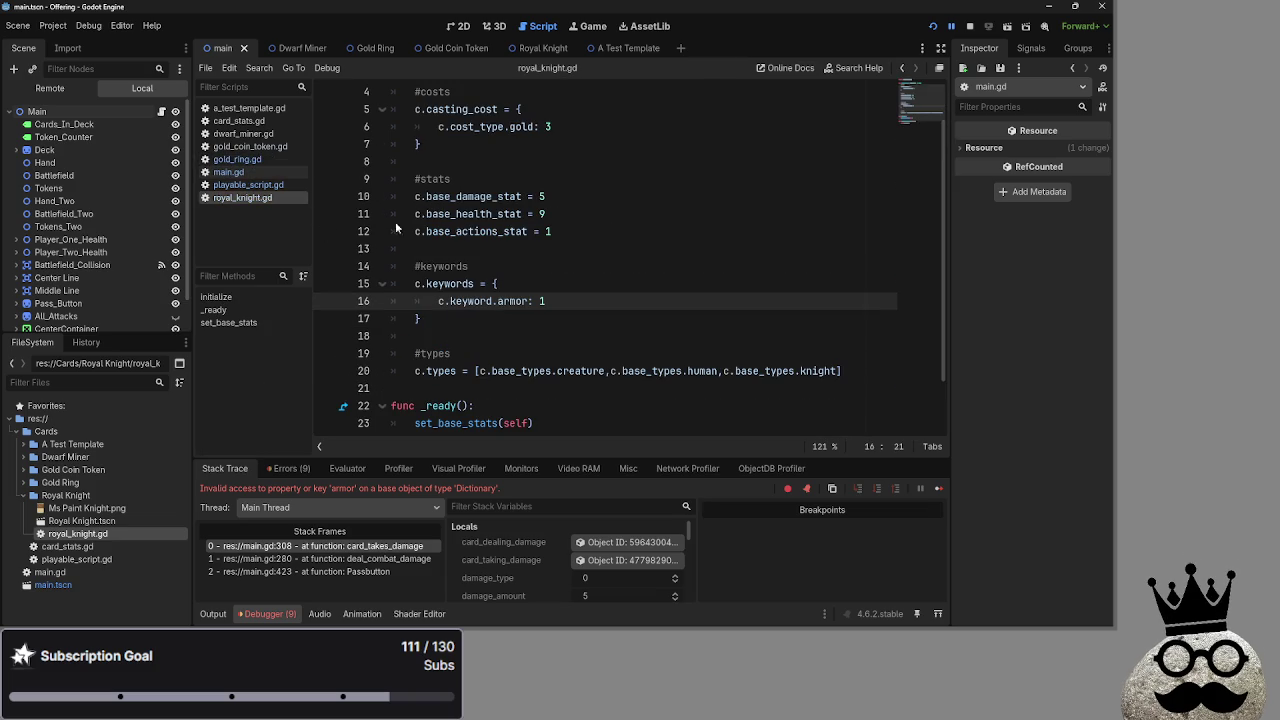
drag(423, 318, 413, 283)
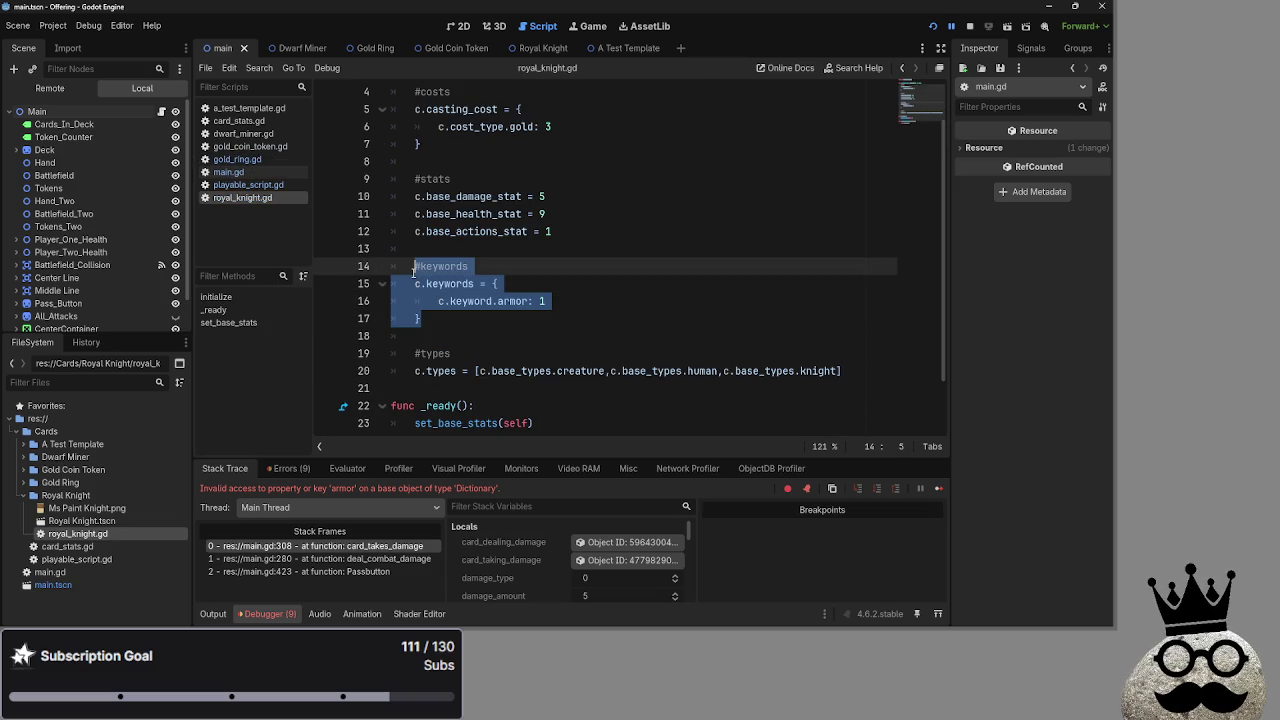
click(241, 134)
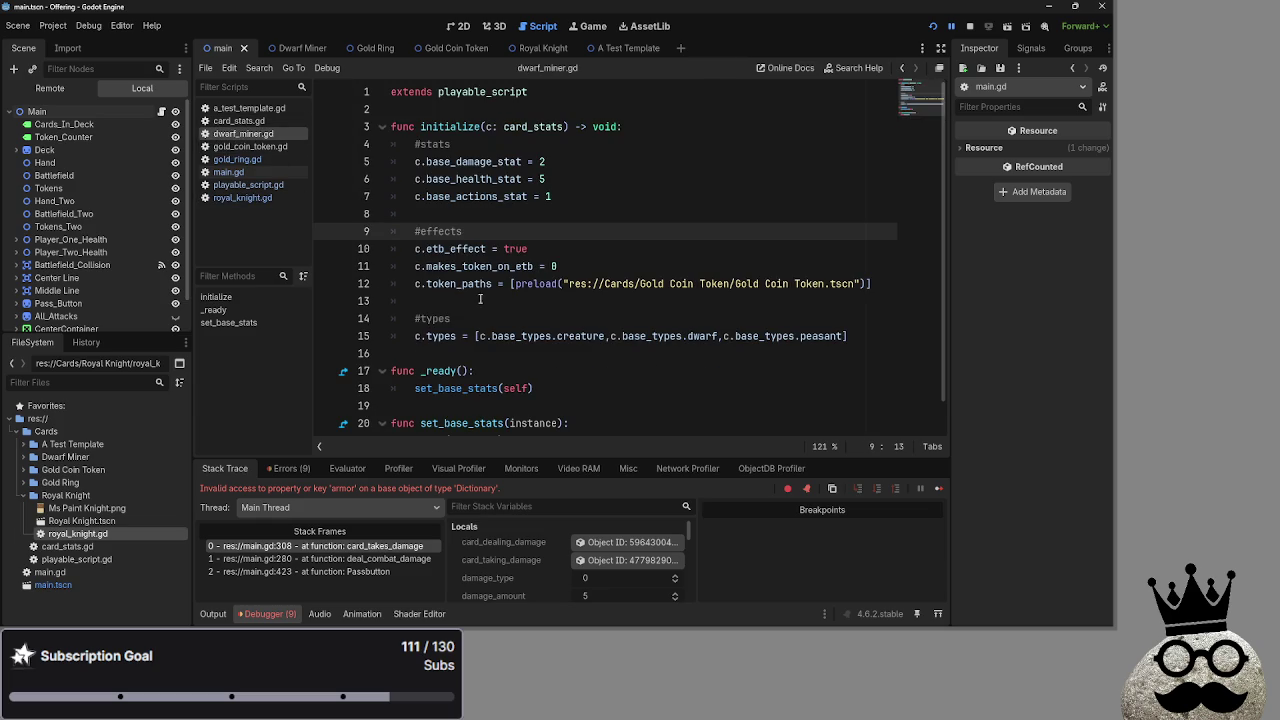
click(440, 318)
key(ctrl+shift+Return)
key(ctrl+shift+Return)
text(#keywords 	c.keywords = { 		c.keyword.armor: 1 	})
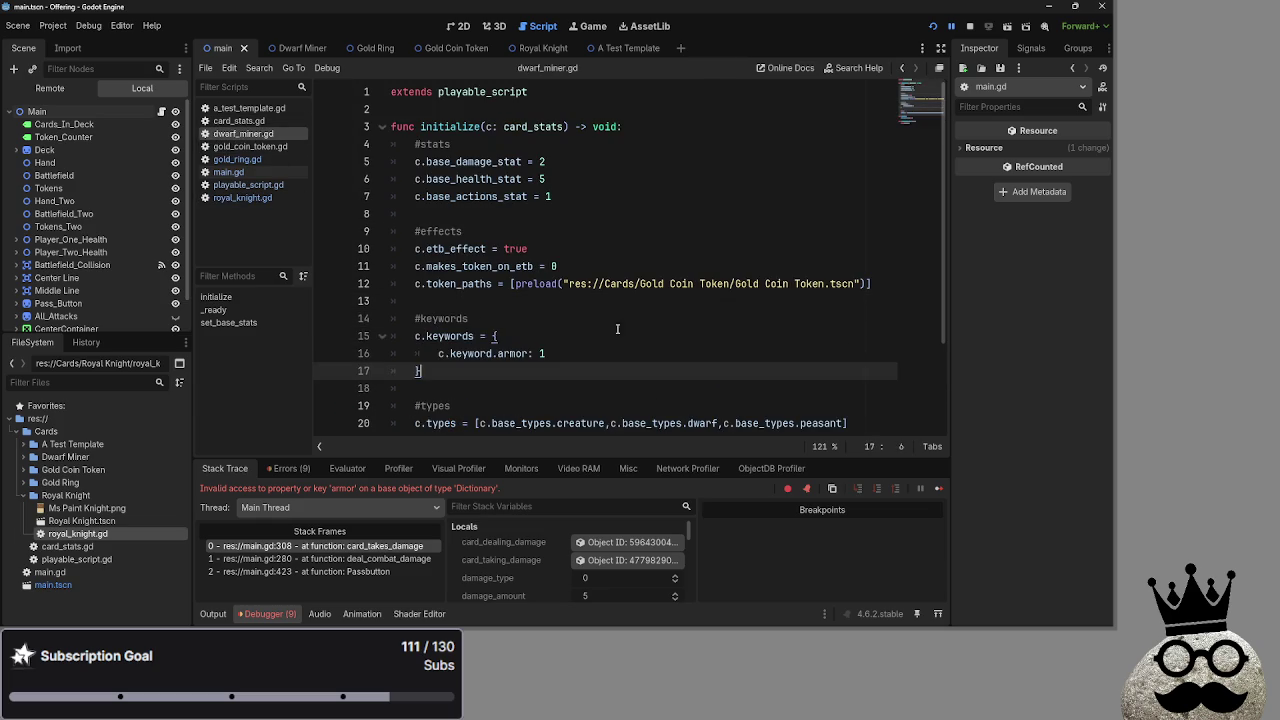
click(587, 336)
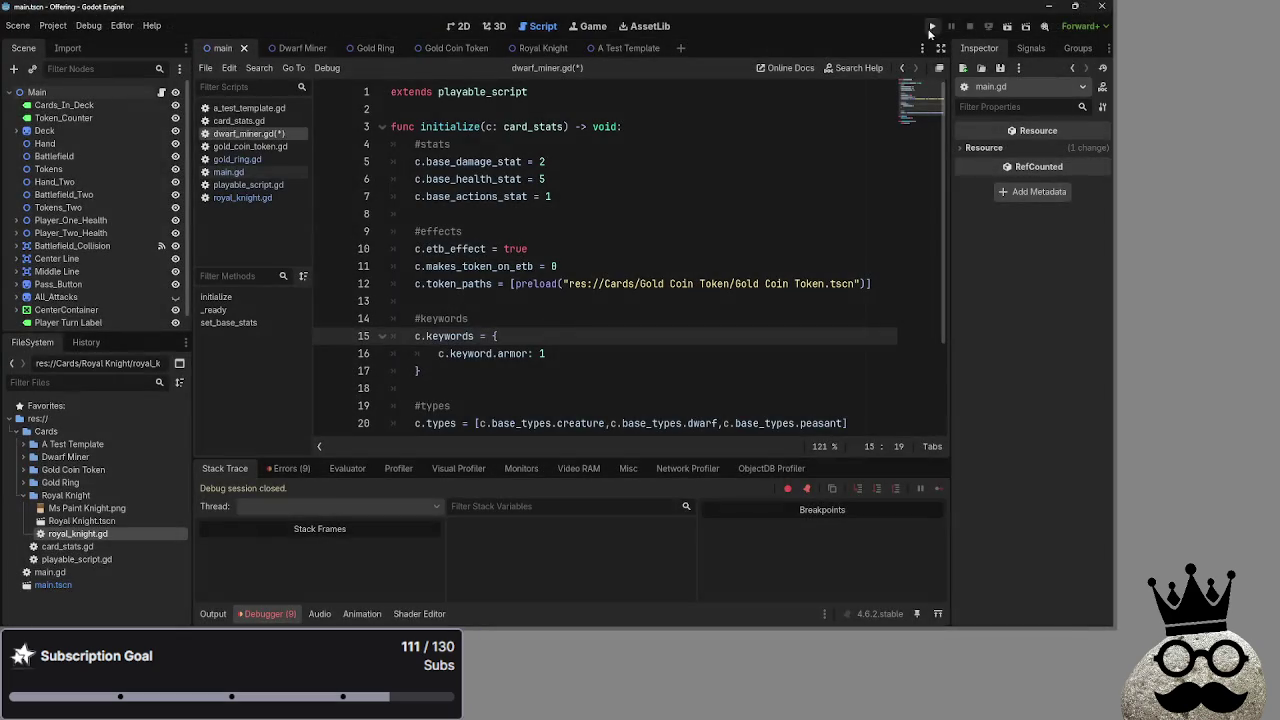
click(933, 27)
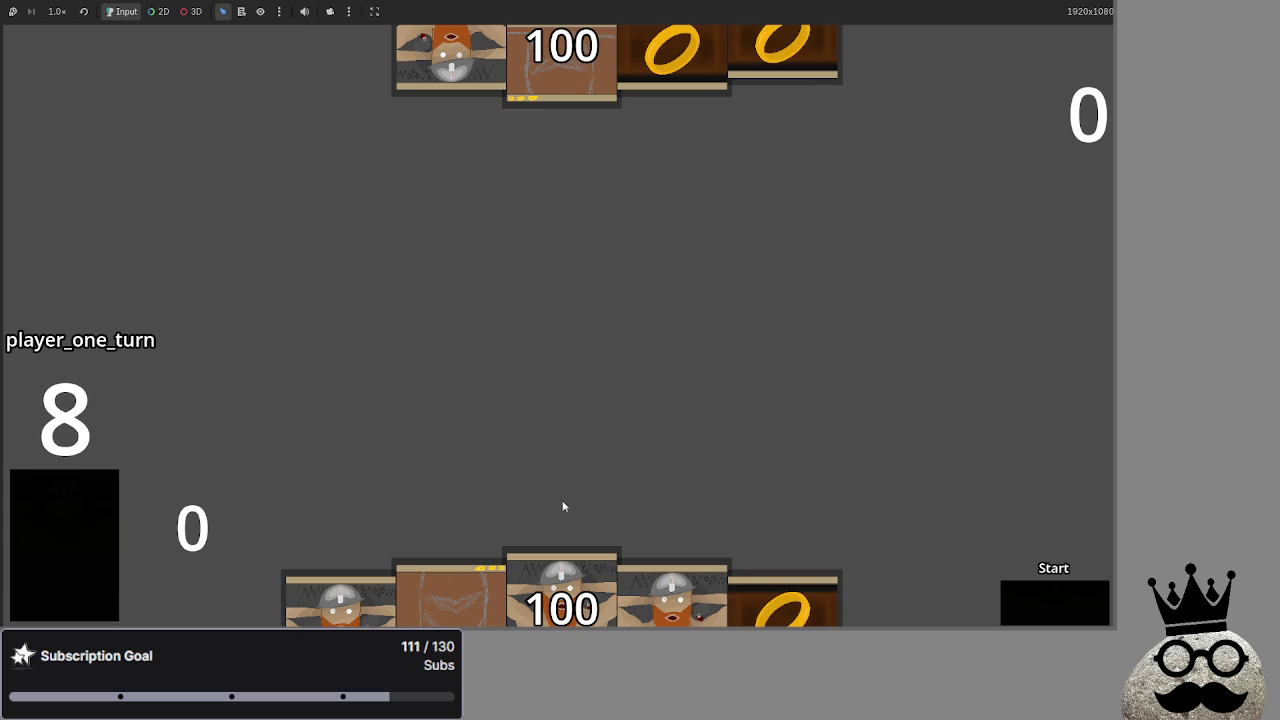
Play three Dwarf Miners onto the board and advance through player one's turn
drag(566, 585, 563, 343)
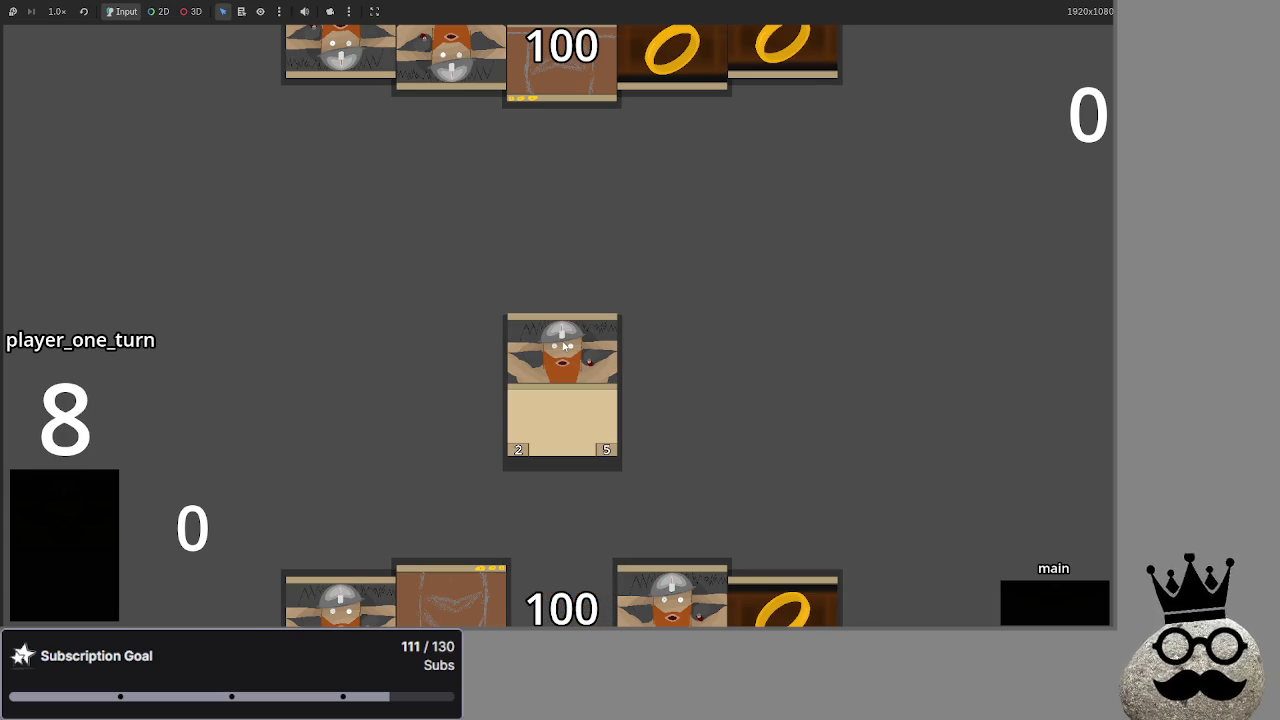
drag(560, 595, 585, 411)
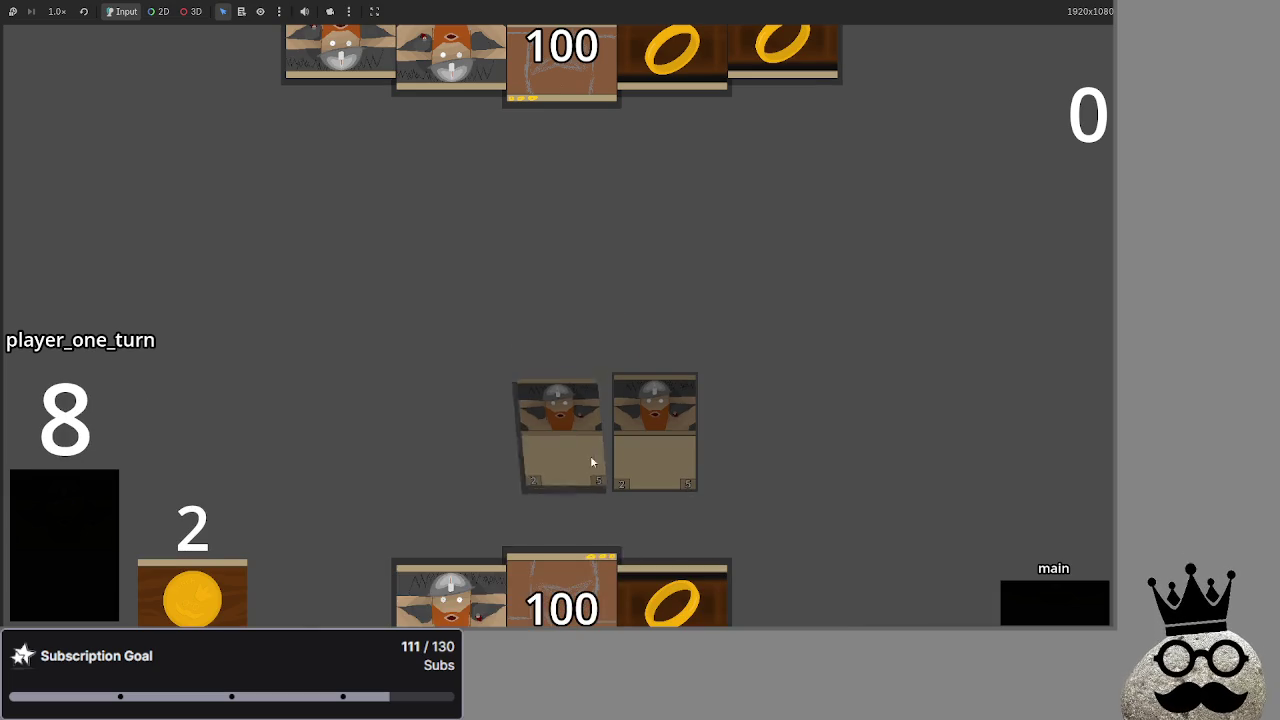
drag(450, 595, 468, 440)
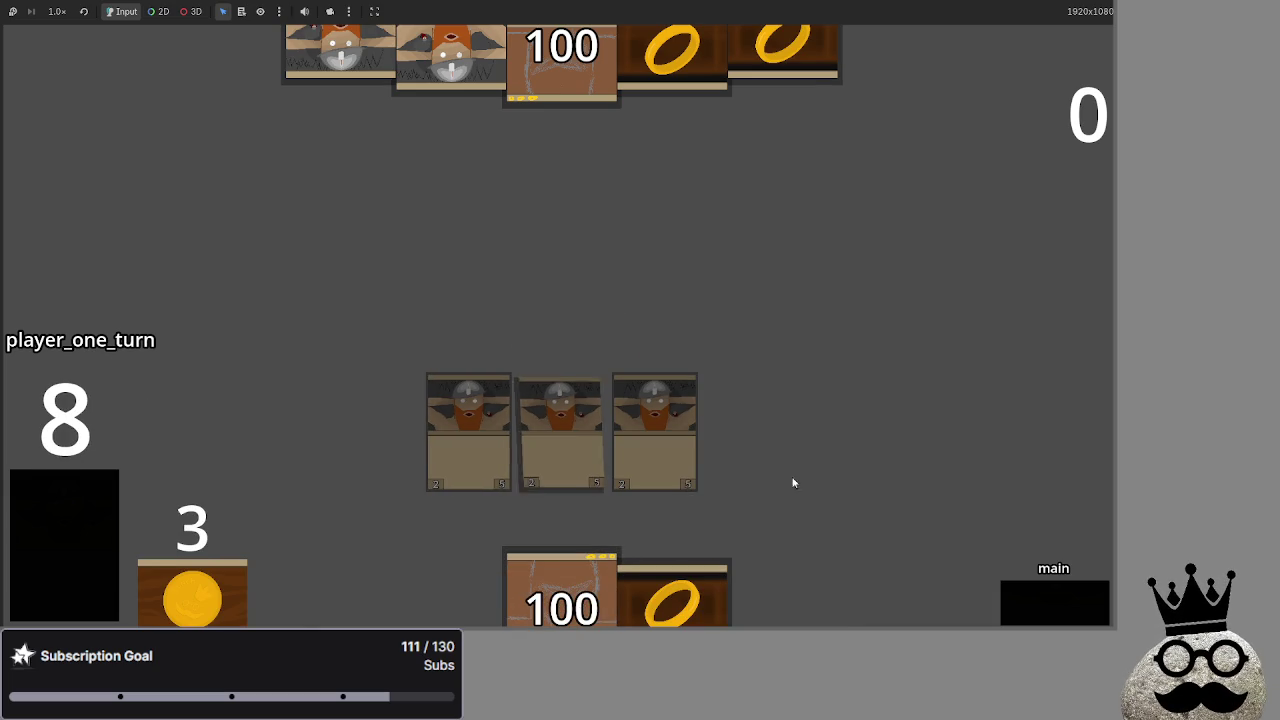
click(1039, 613)
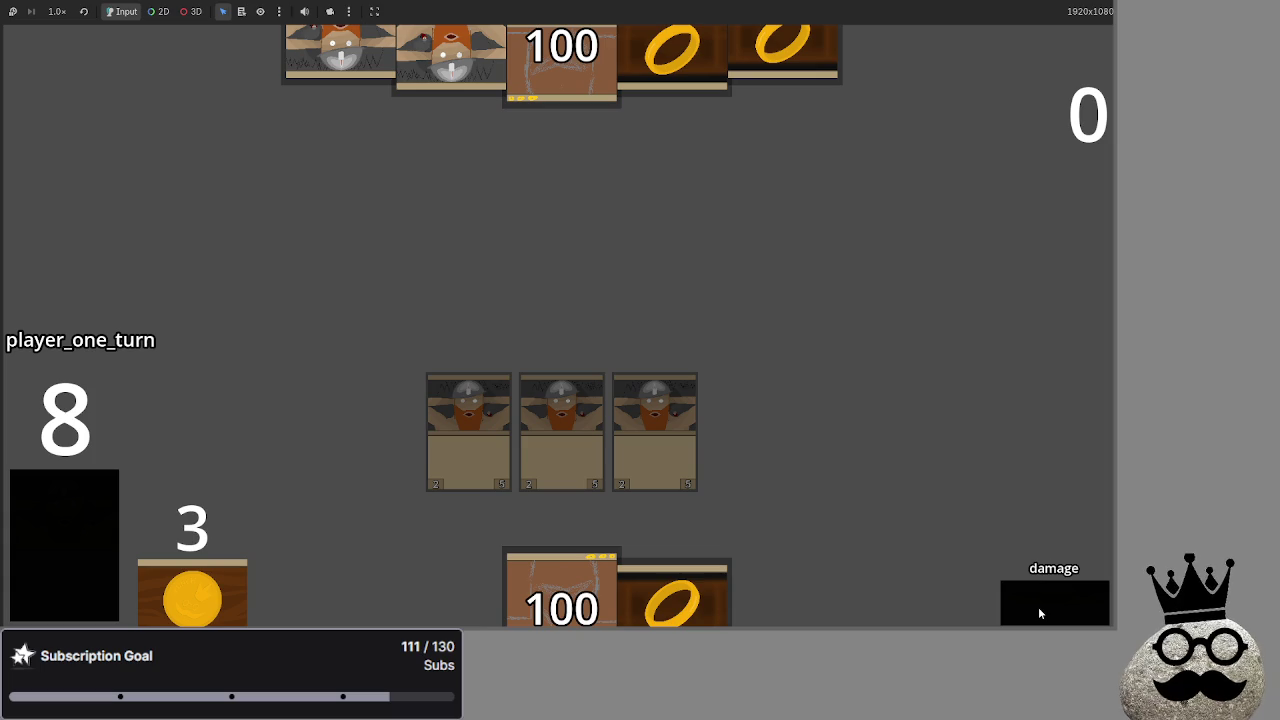
click(1038, 607)
click(1038, 607)
click(1038, 607)
Step through player two's turn and player one's next turn until it passes to player two
click(1038, 607)
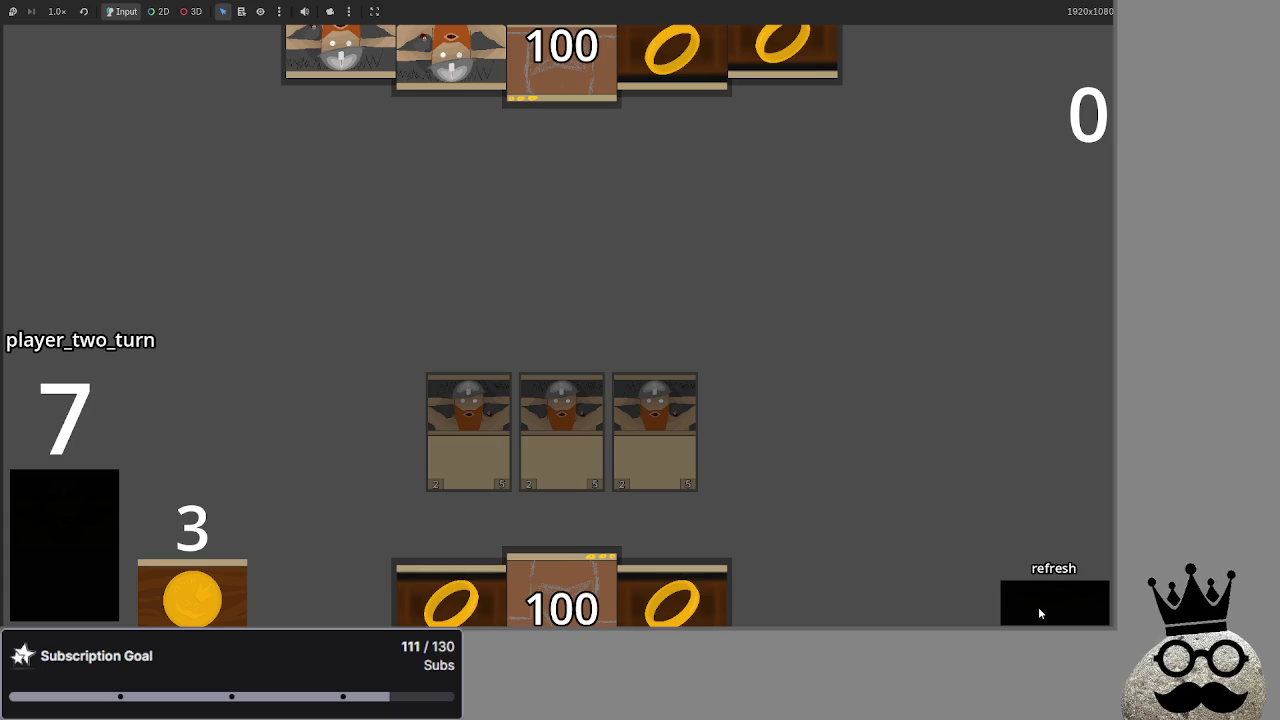
click(1038, 607)
click(1038, 607)
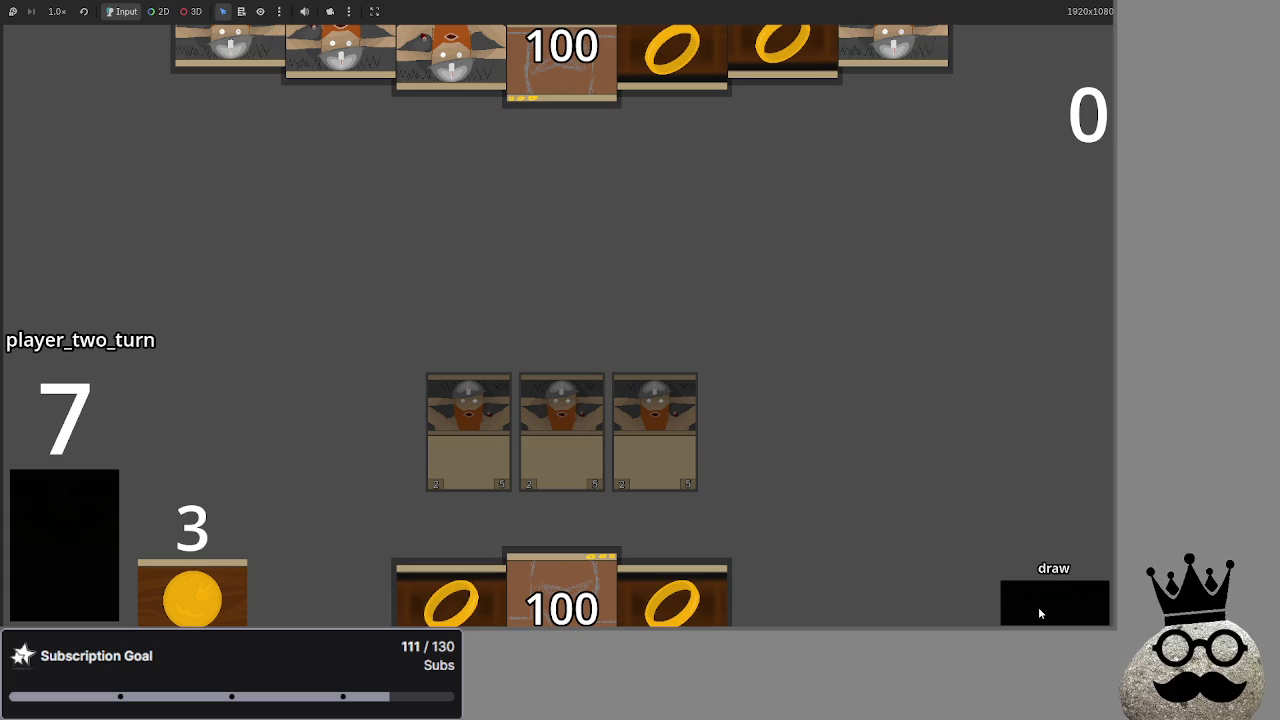
click(1038, 607)
click(1038, 607)
click(1038, 607)
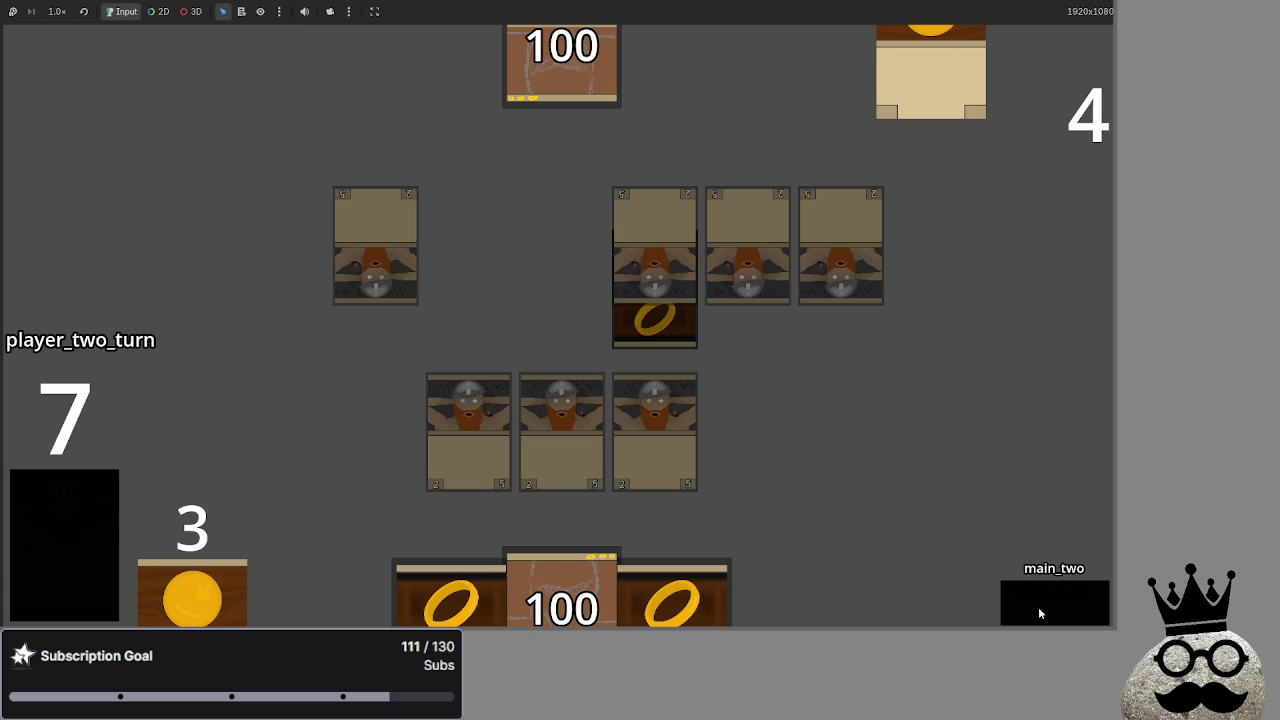
click(1038, 607)
click(1038, 607)
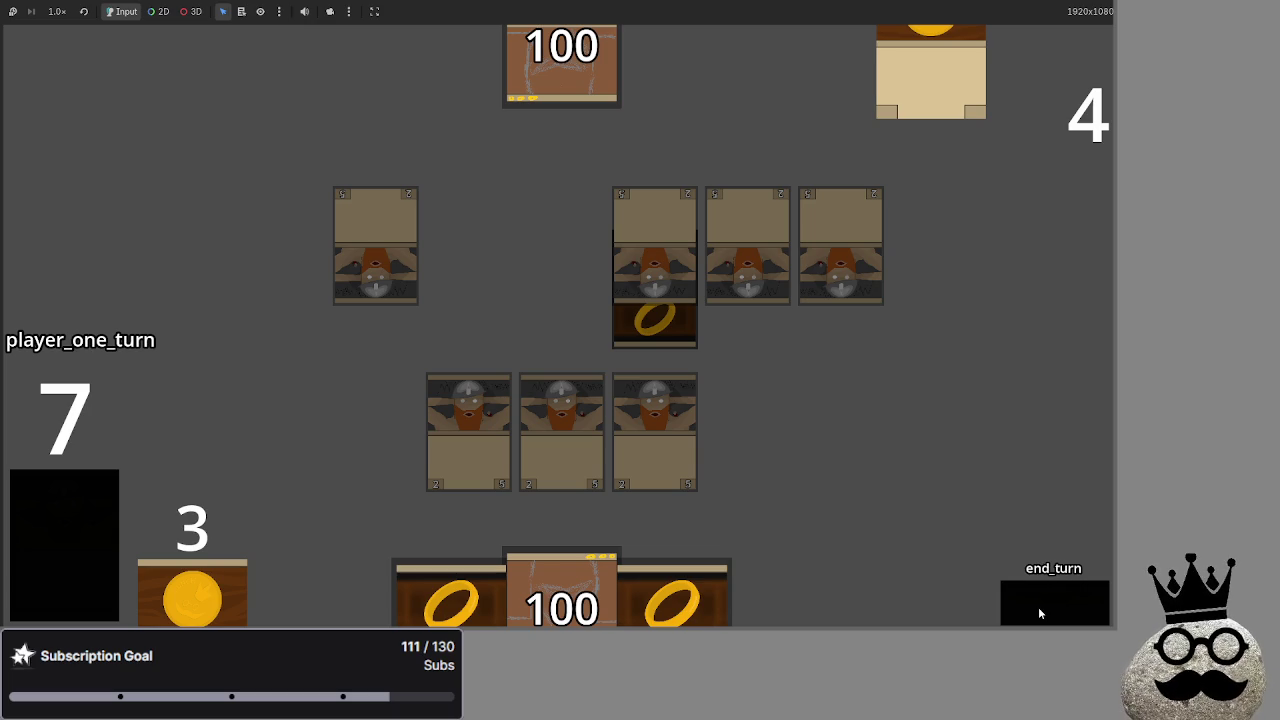
click(1038, 607)
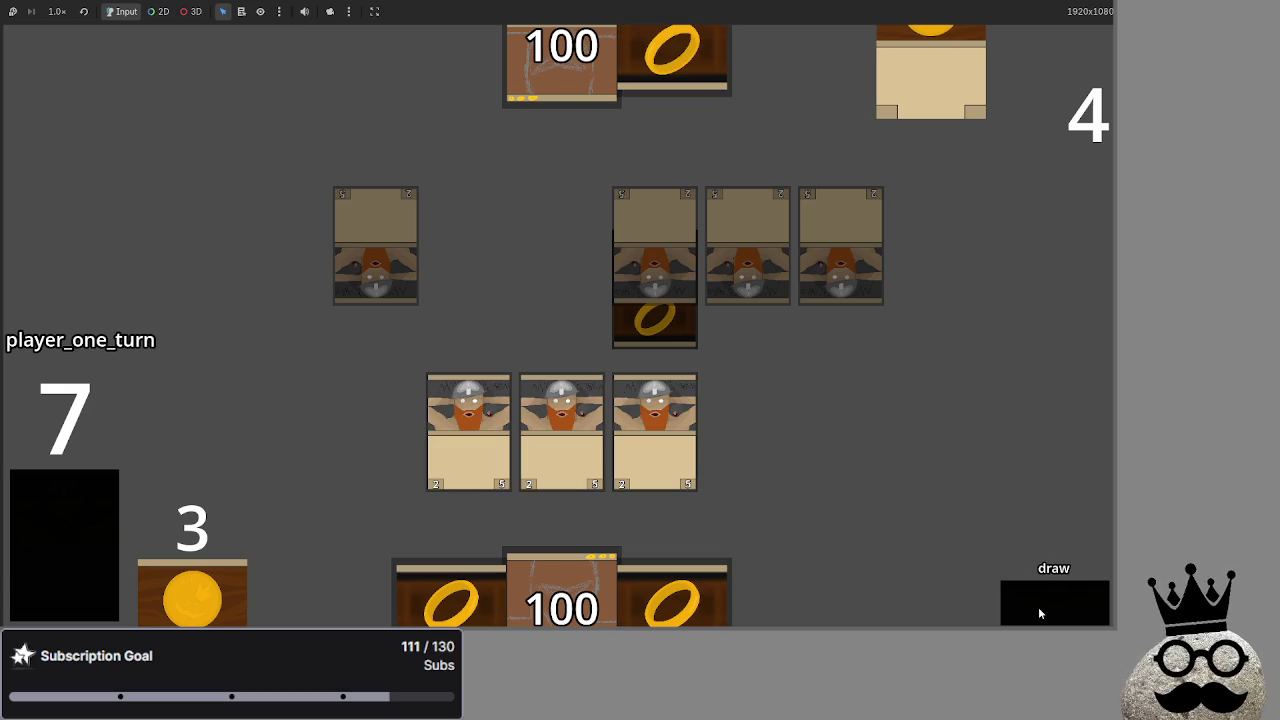
click(1038, 607)
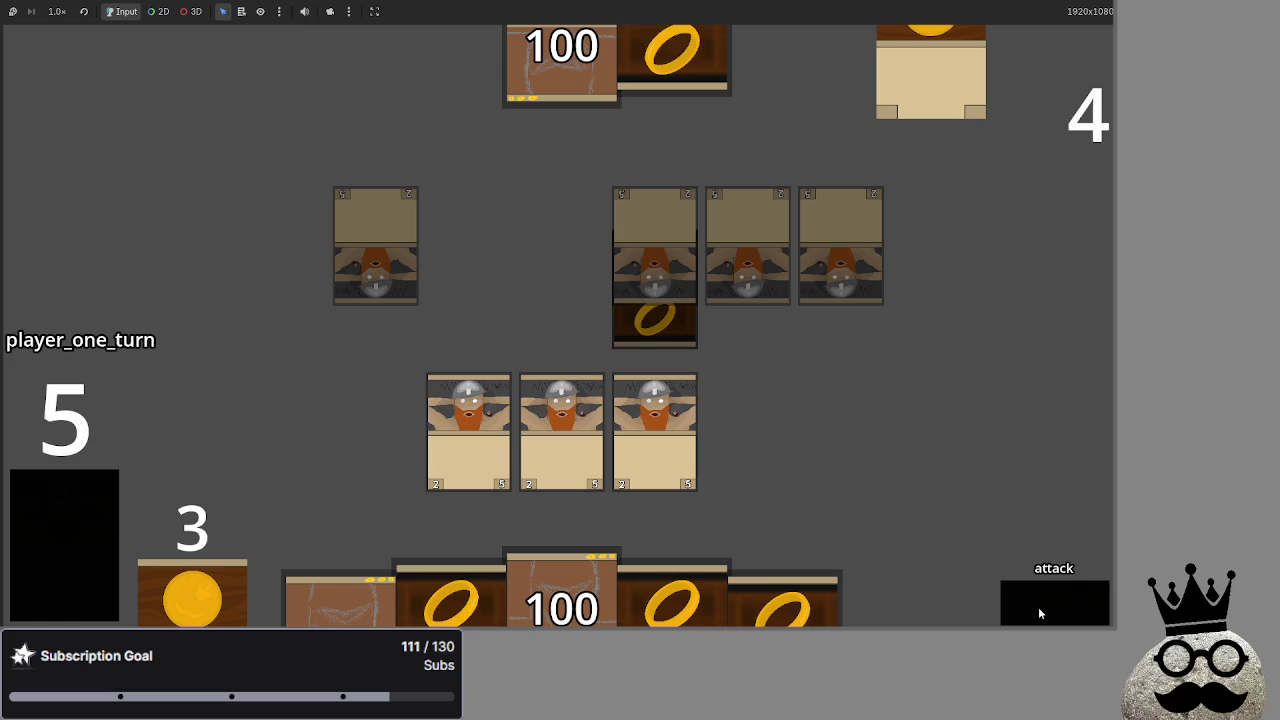
click(1038, 607)
click(1038, 607)
click(1038, 607)
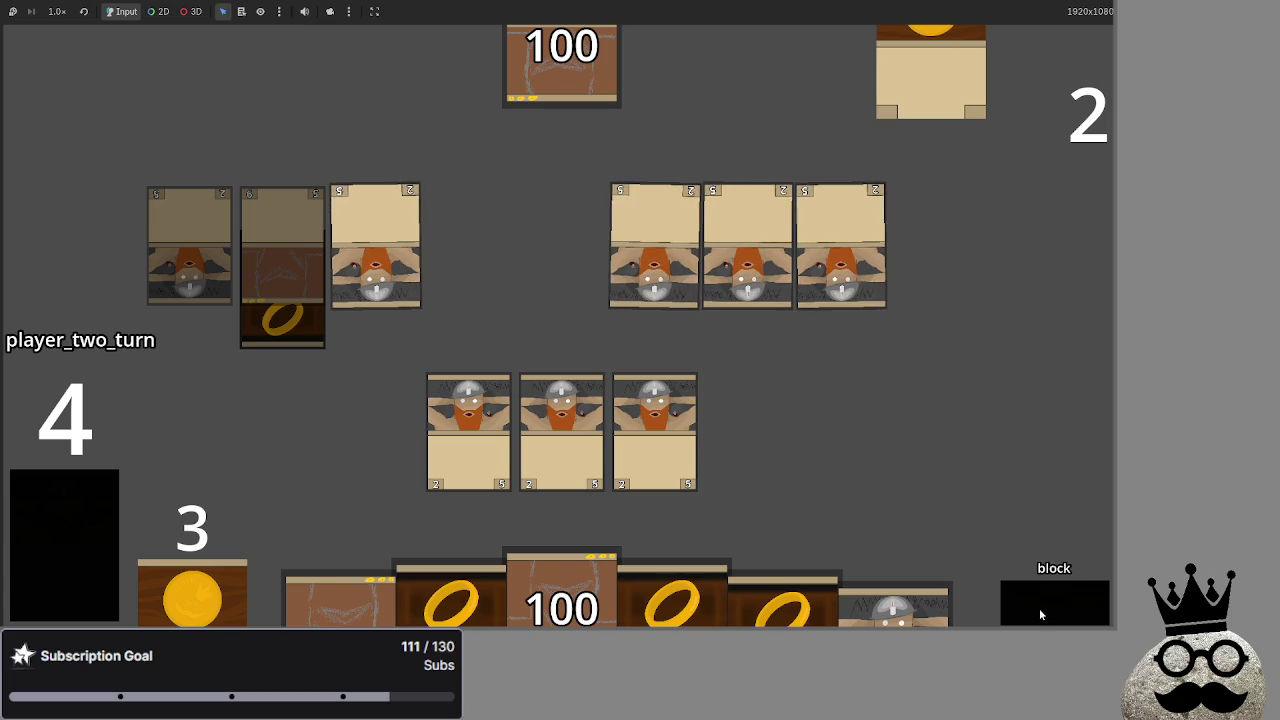
Block the attacker with a field card and resolve damage until the 'keyword' Dictionary error halts the run
click(655, 430)
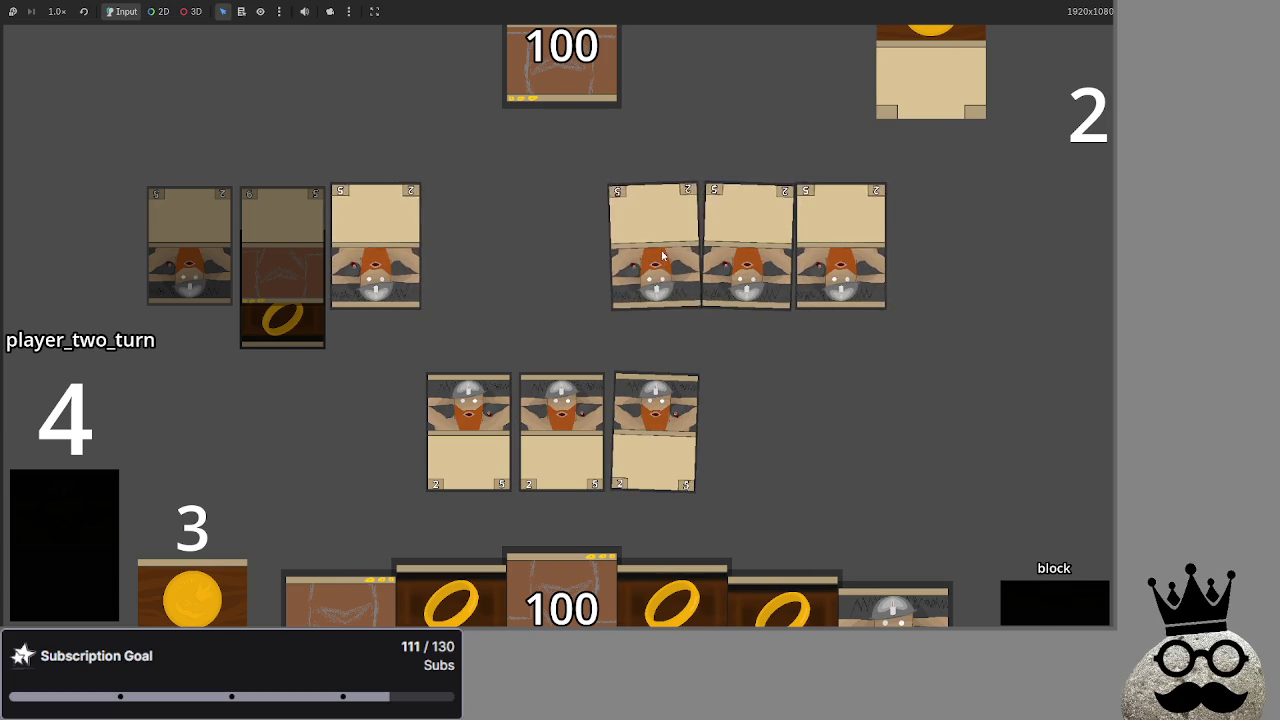
click(1045, 607)
click(1043, 602)
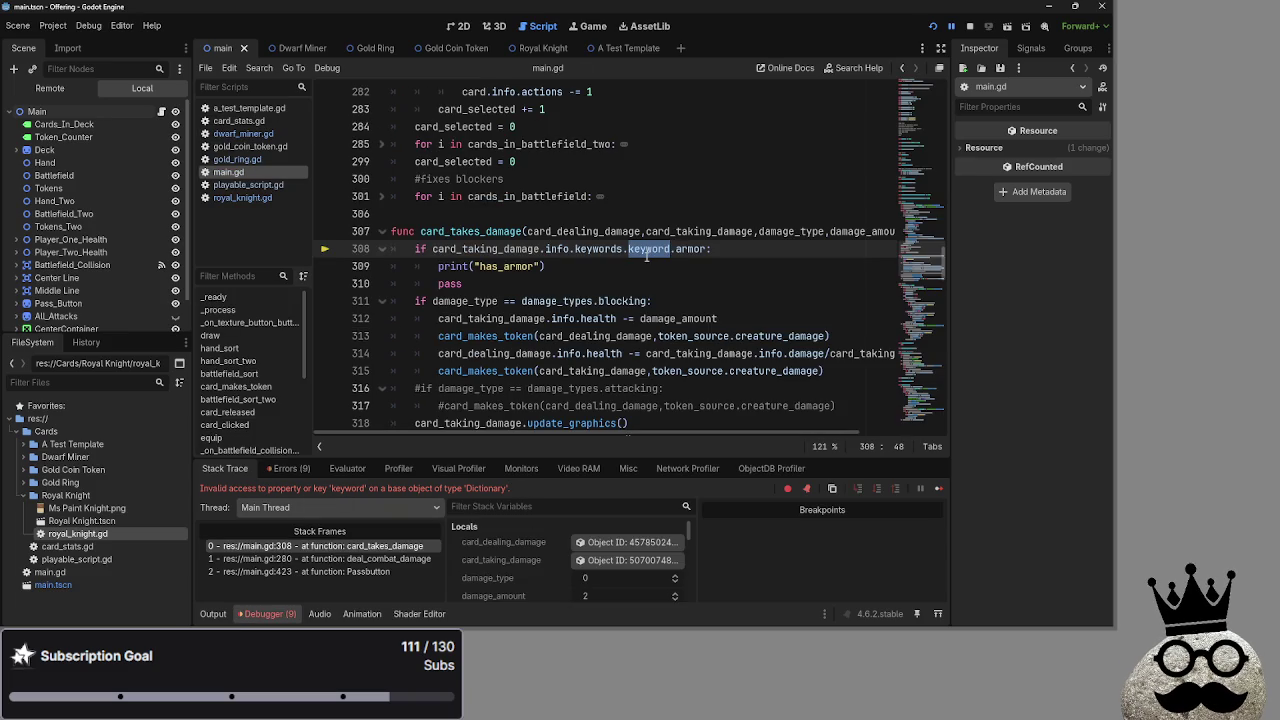
Look at the c.keyword.armor entry in the Royal Knight's keywords block
click(243, 186)
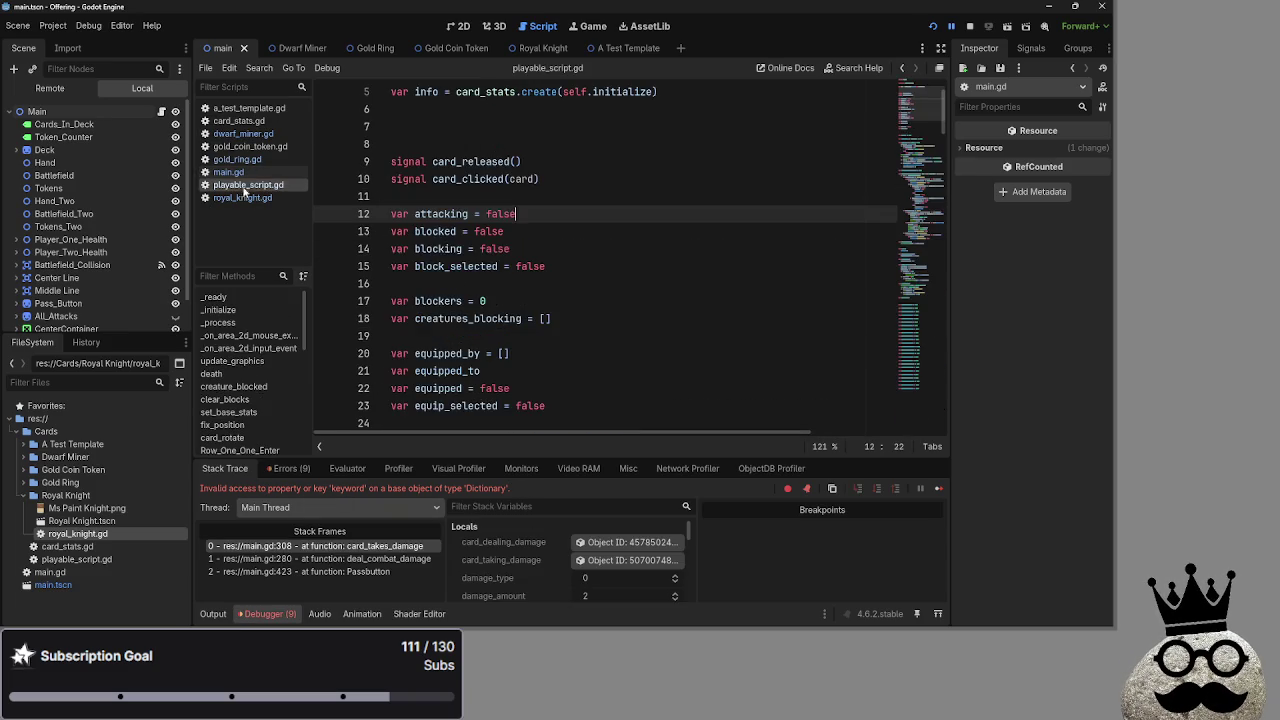
click(250, 199)
drag(438, 301, 530, 301)
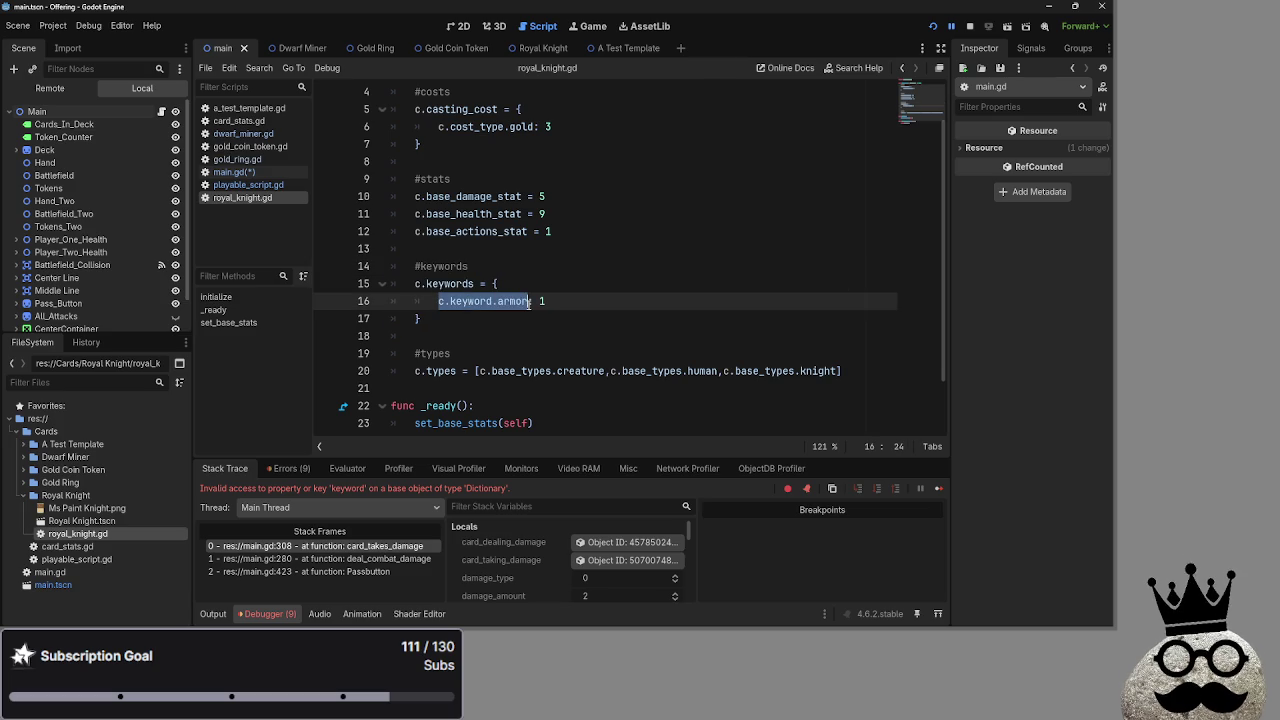
click(597, 303)
scroll(560, 300, down, 2)
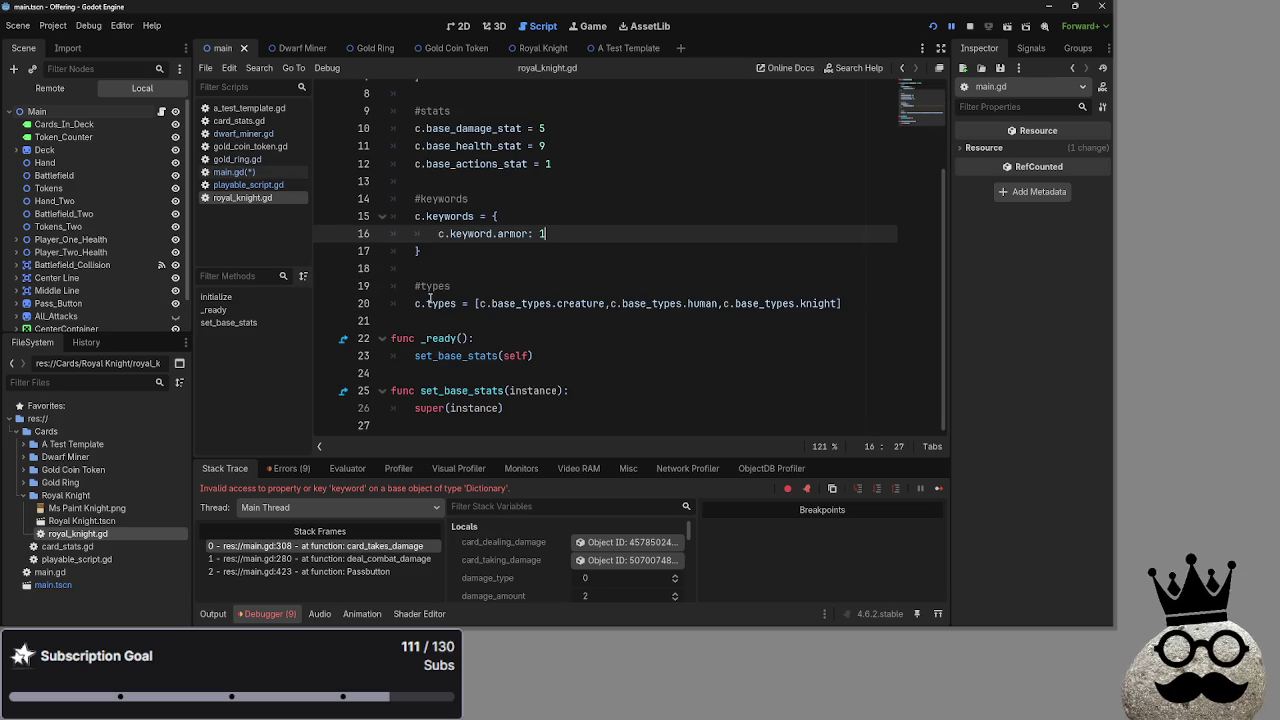
Open card_stats.gd and inspect the ability_cost and gold_cost getters and setters
click(250, 121)
scroll(597, 408, down, 10)
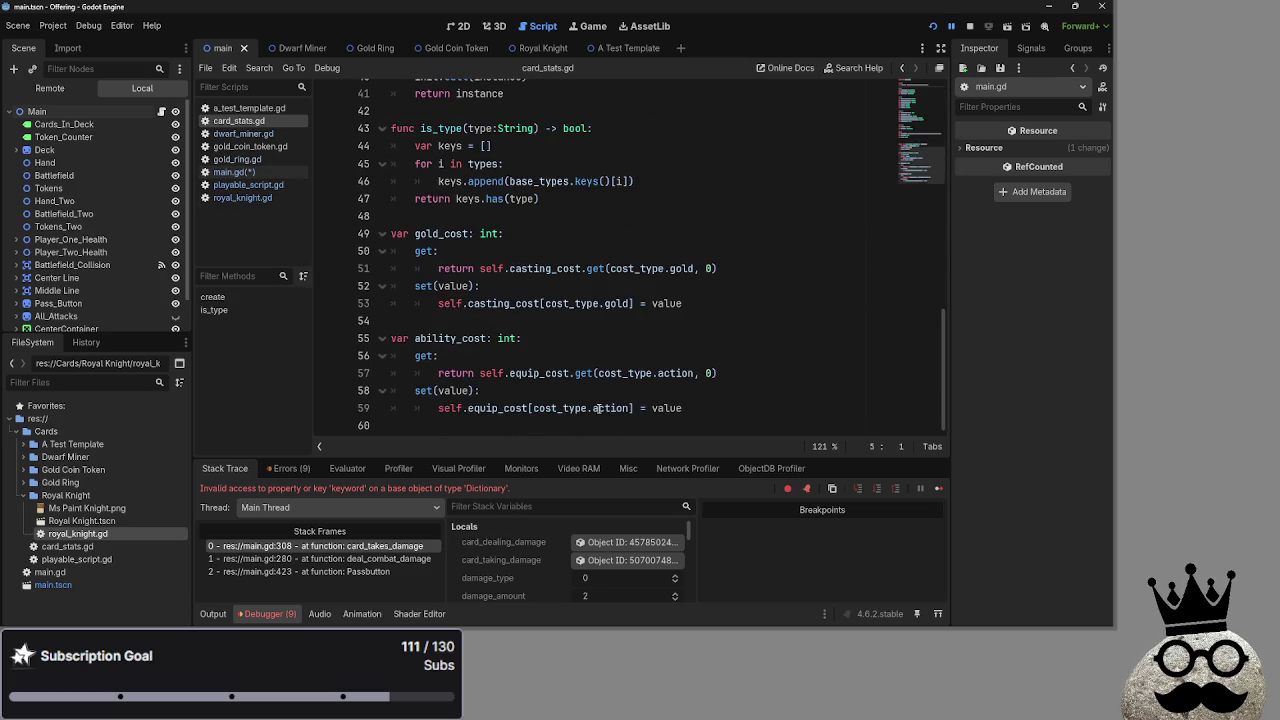
click(500, 408)
key(End)
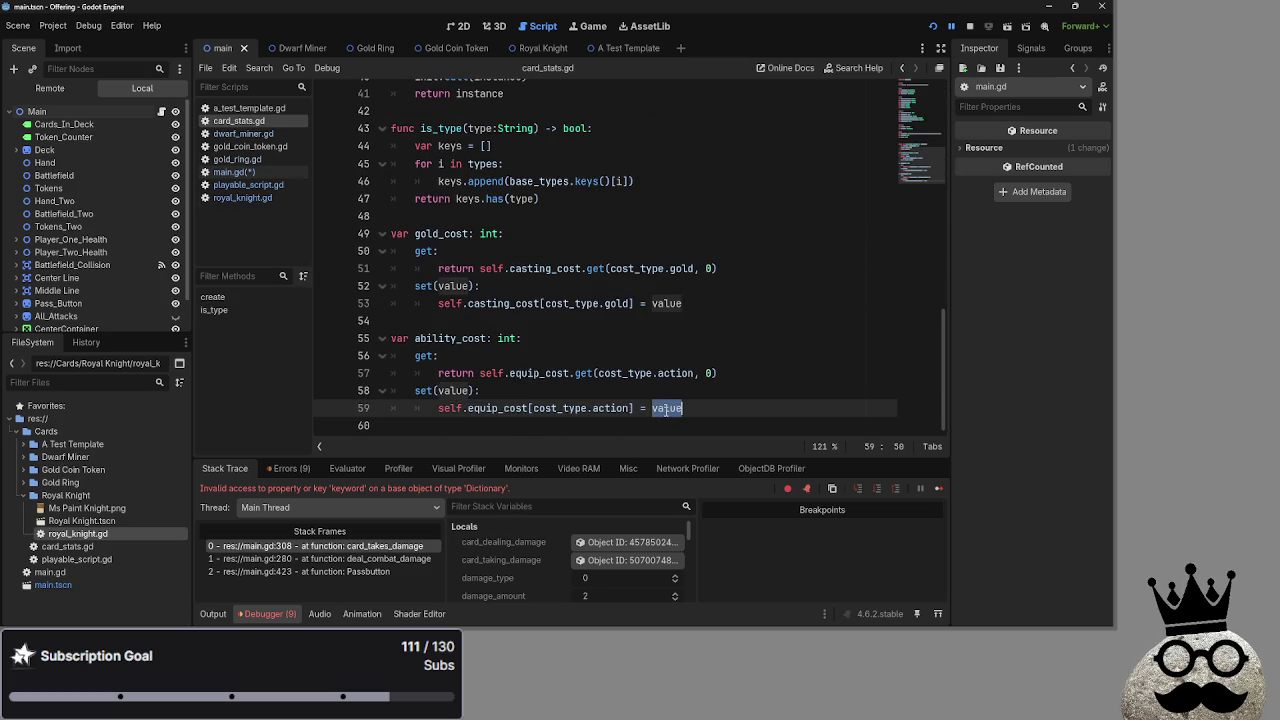
scroll(540, 390, up, 1)
click(531, 426)
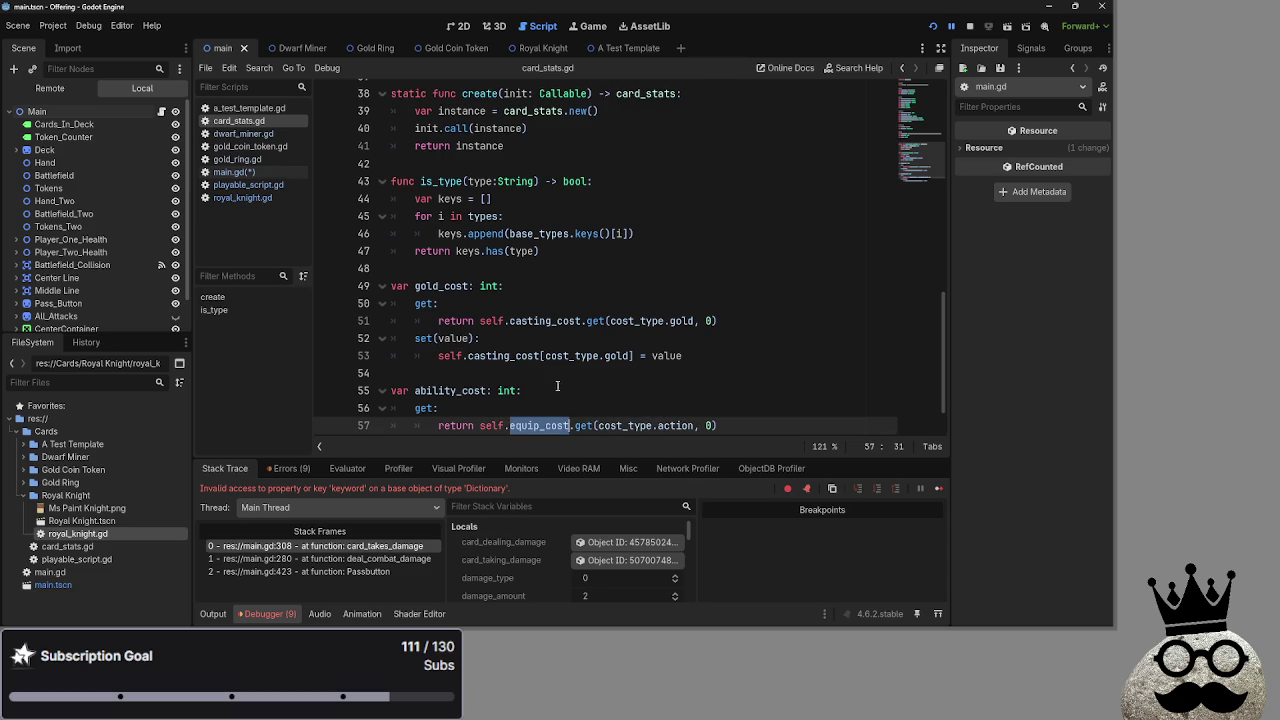
double_click(527, 356)
click(557, 321)
double_click(557, 321)
click(530, 355)
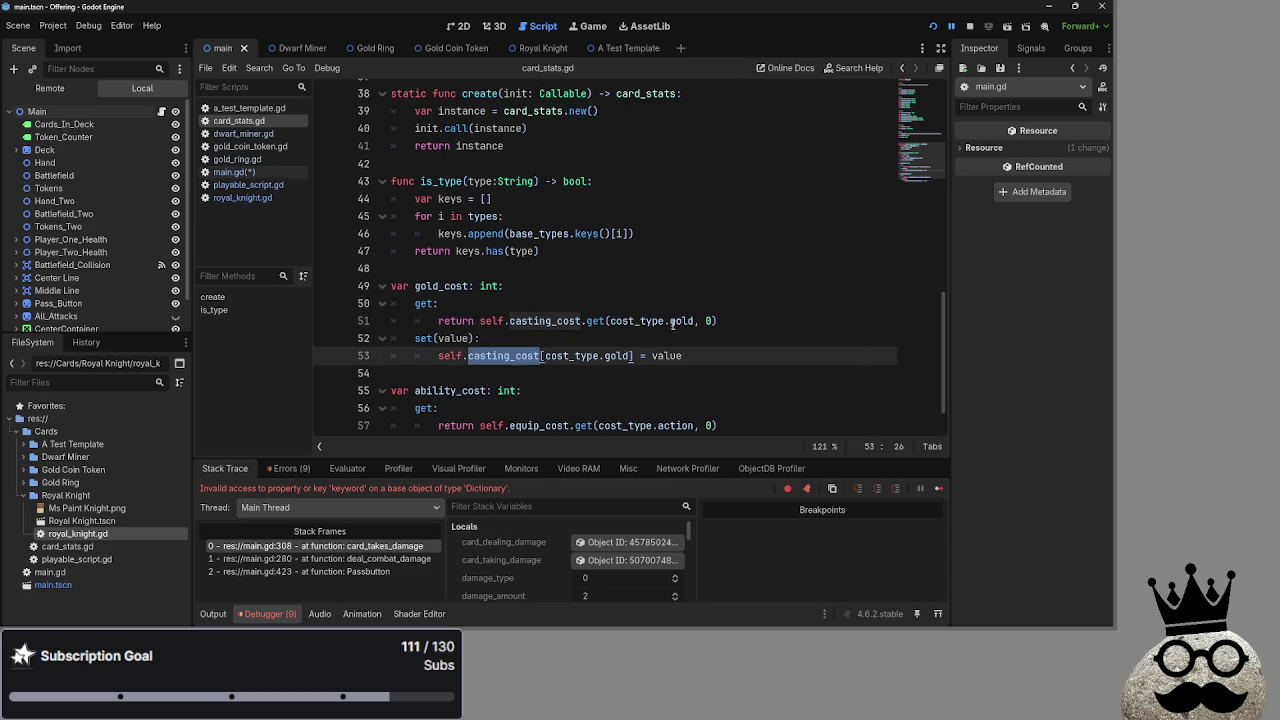
click(798, 324)
Compare casting_cost and cost_type in the gold_cost get/set, then view the keyword and type declarations
scroll(690, 412, up, 1)
scroll(695, 418, down, 1)
double_click(573, 356)
double_click(569, 322)
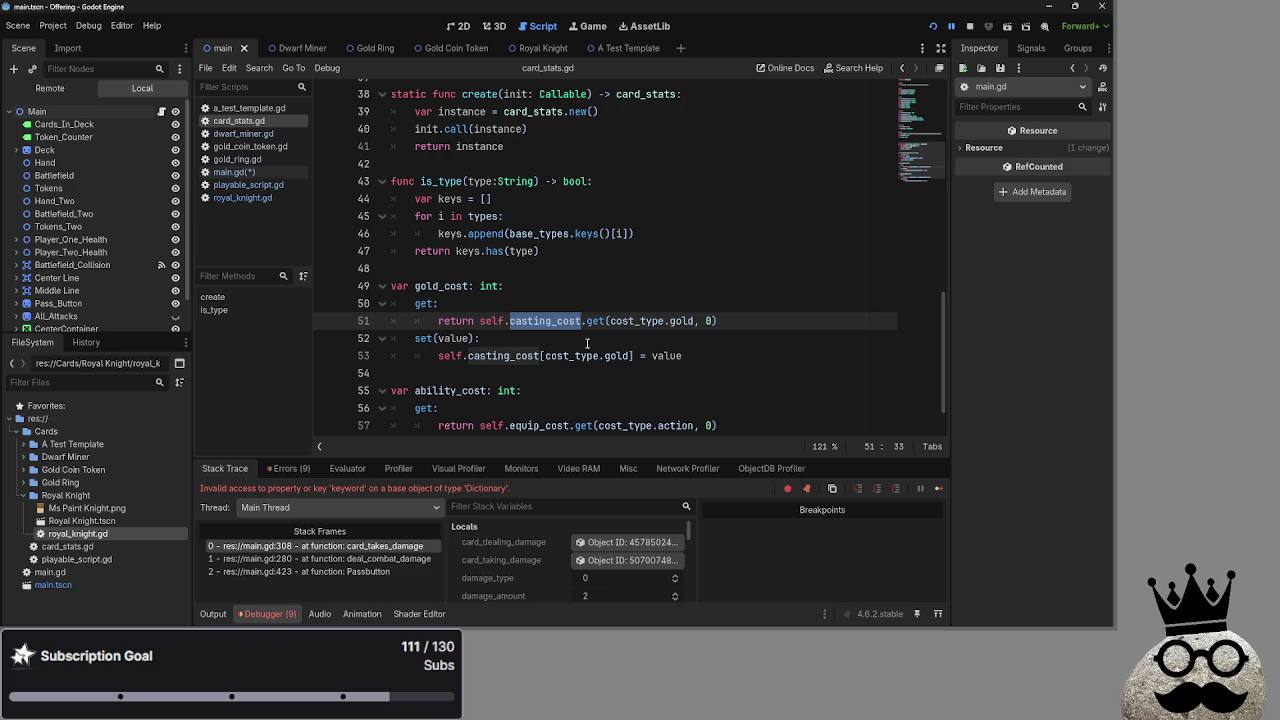
click(608, 355)
click(613, 304)
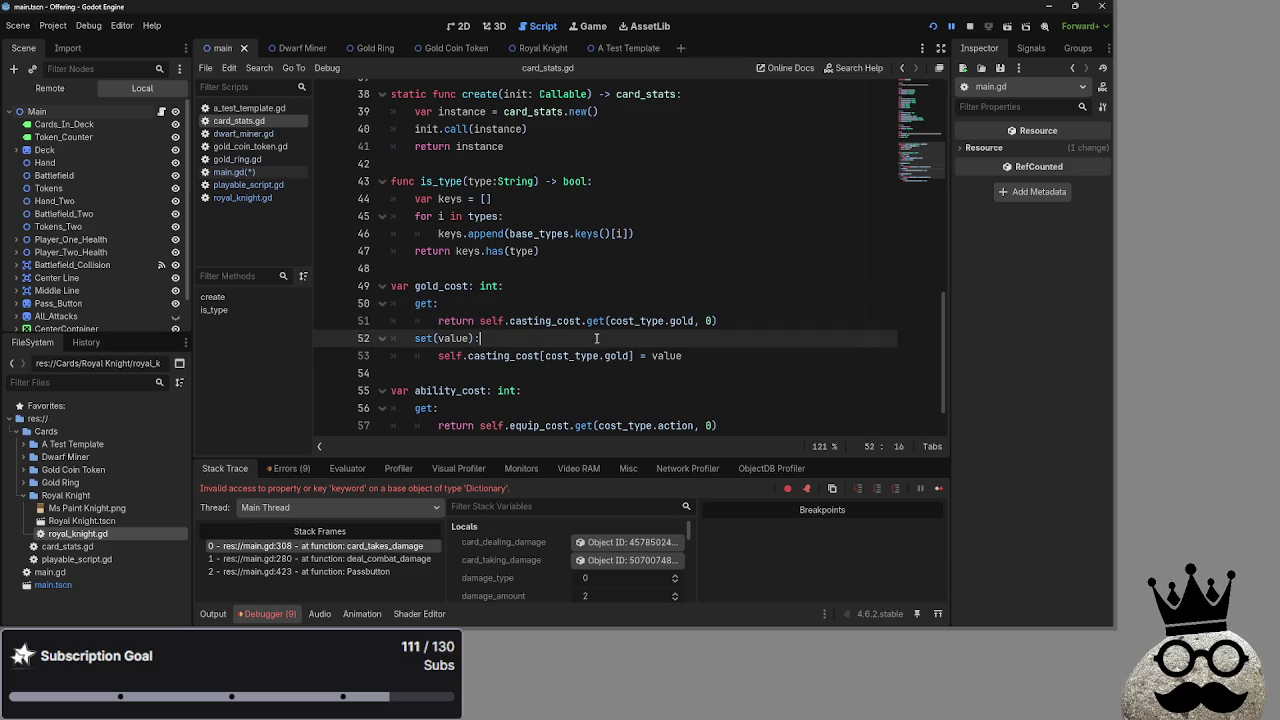
scroll(563, 309, up, 1)
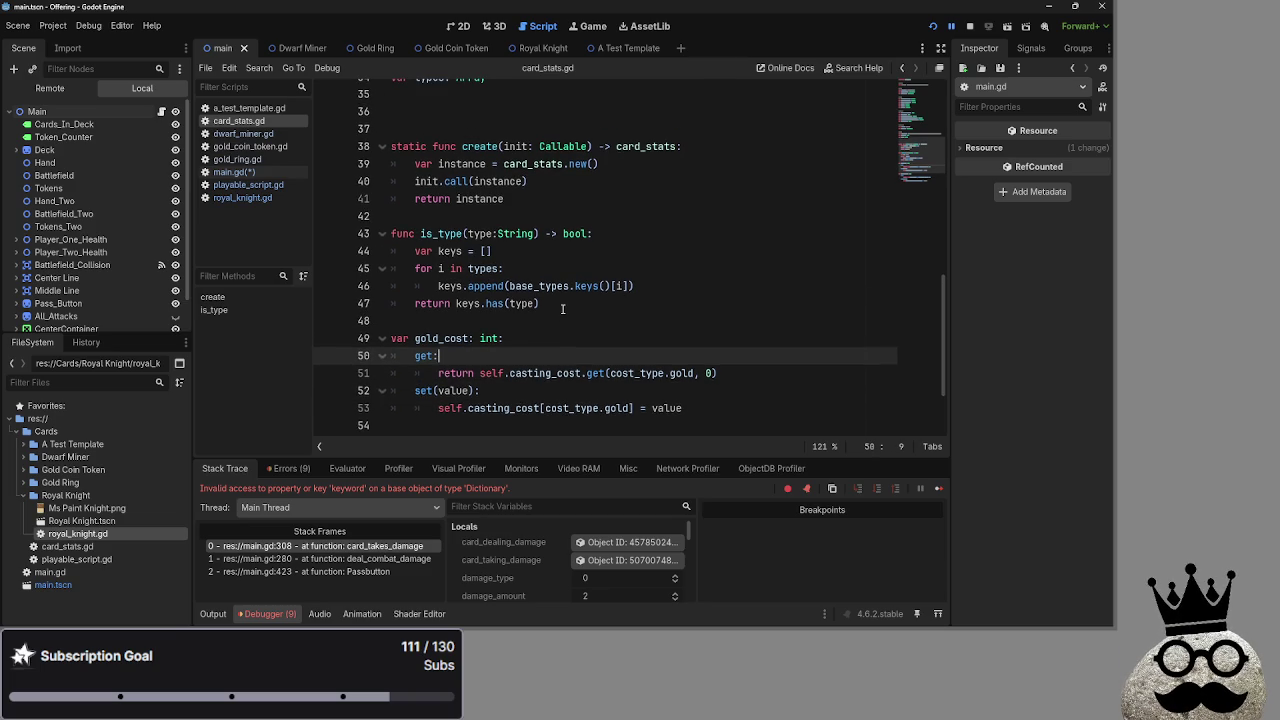
scroll(563, 309, up, 4)
click(560, 310)
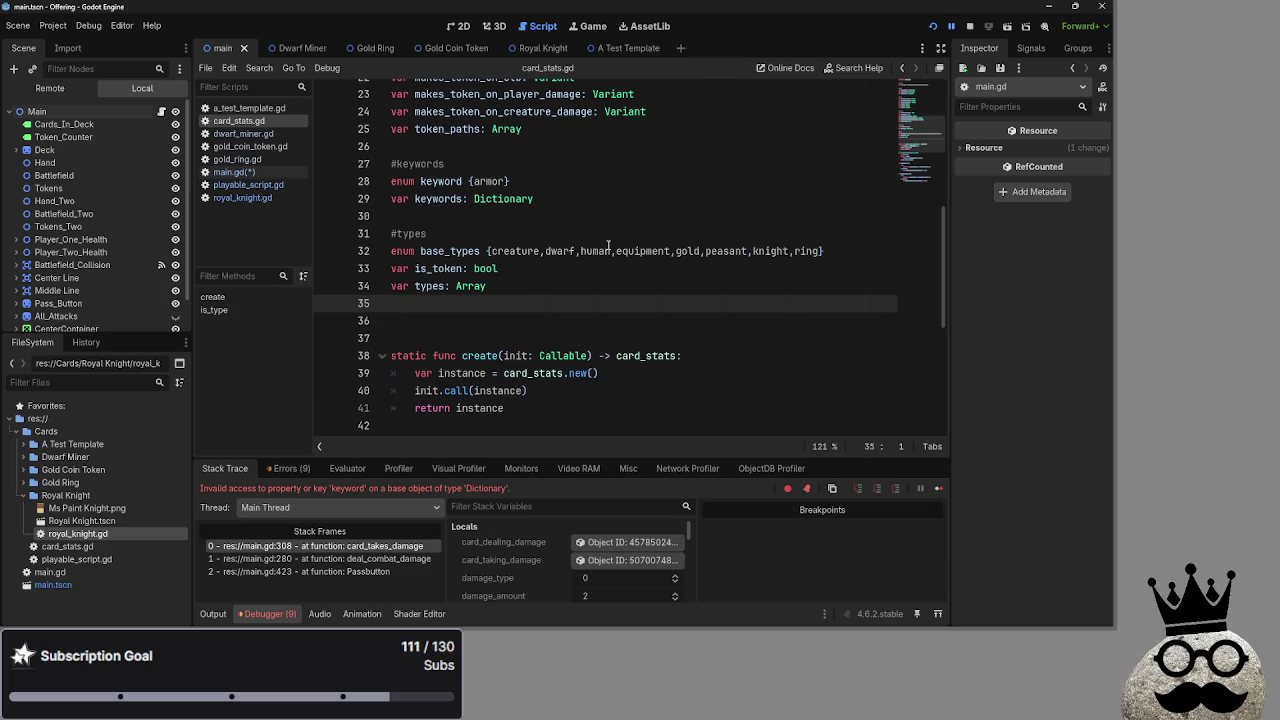
Return to the has_armor check in main.gd and flip between it and gold_ring.gd
click(267, 172)
key(Down)
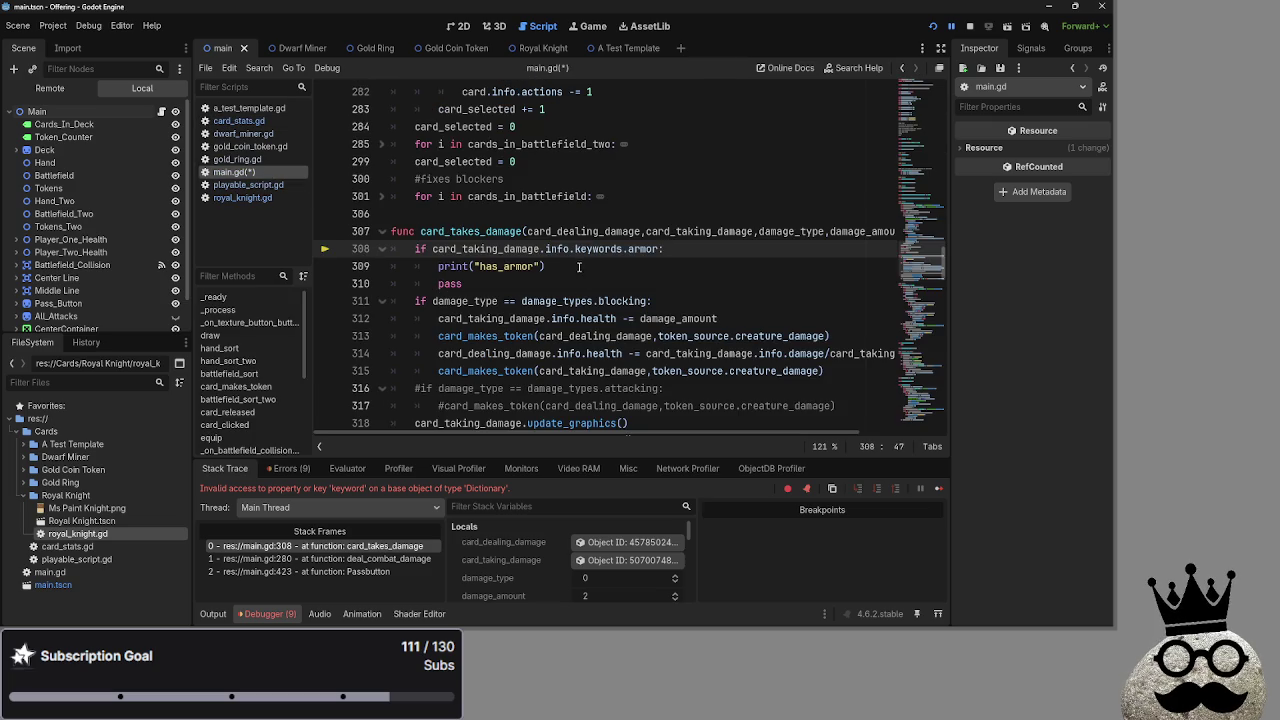
key(Left)
key(Left)
key(ctrl+d)
click(250, 160)
click(254, 172)
click(249, 162)
click(250, 172)
click(249, 160)
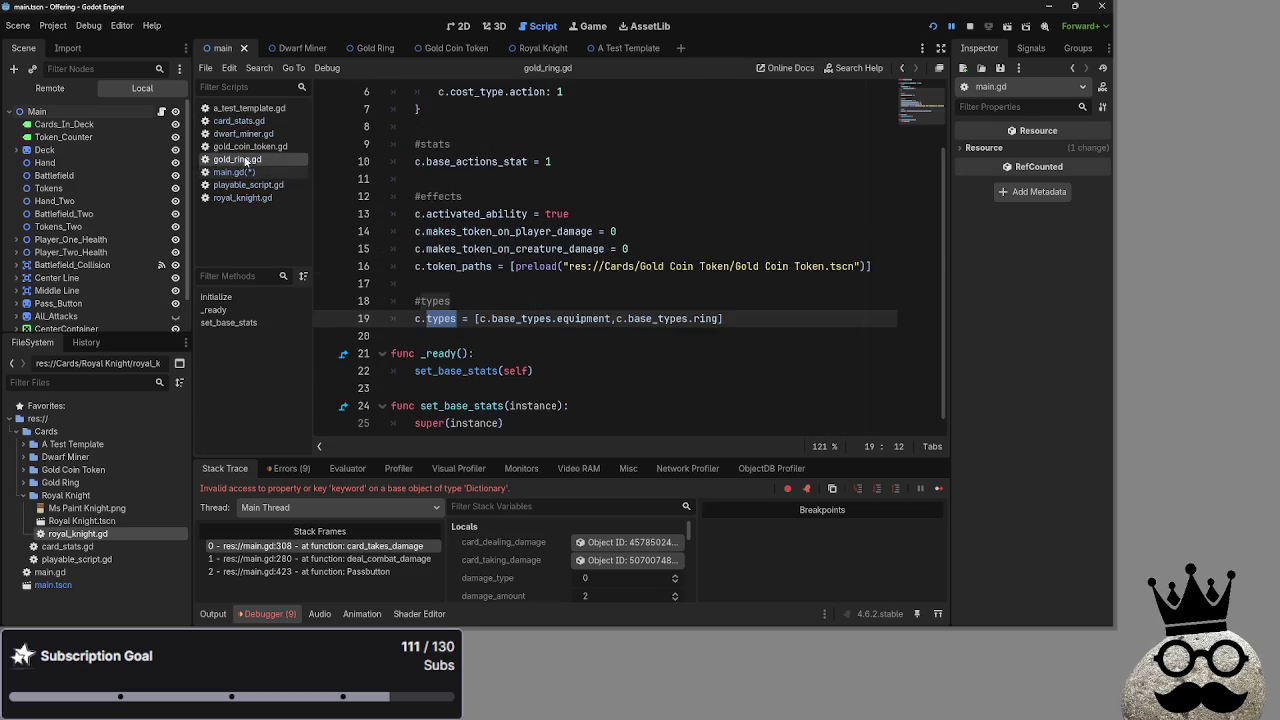
Check royal_knight.gd's keywords, reselect keywords on line 308, and switch to the Google Search window
click(240, 196)
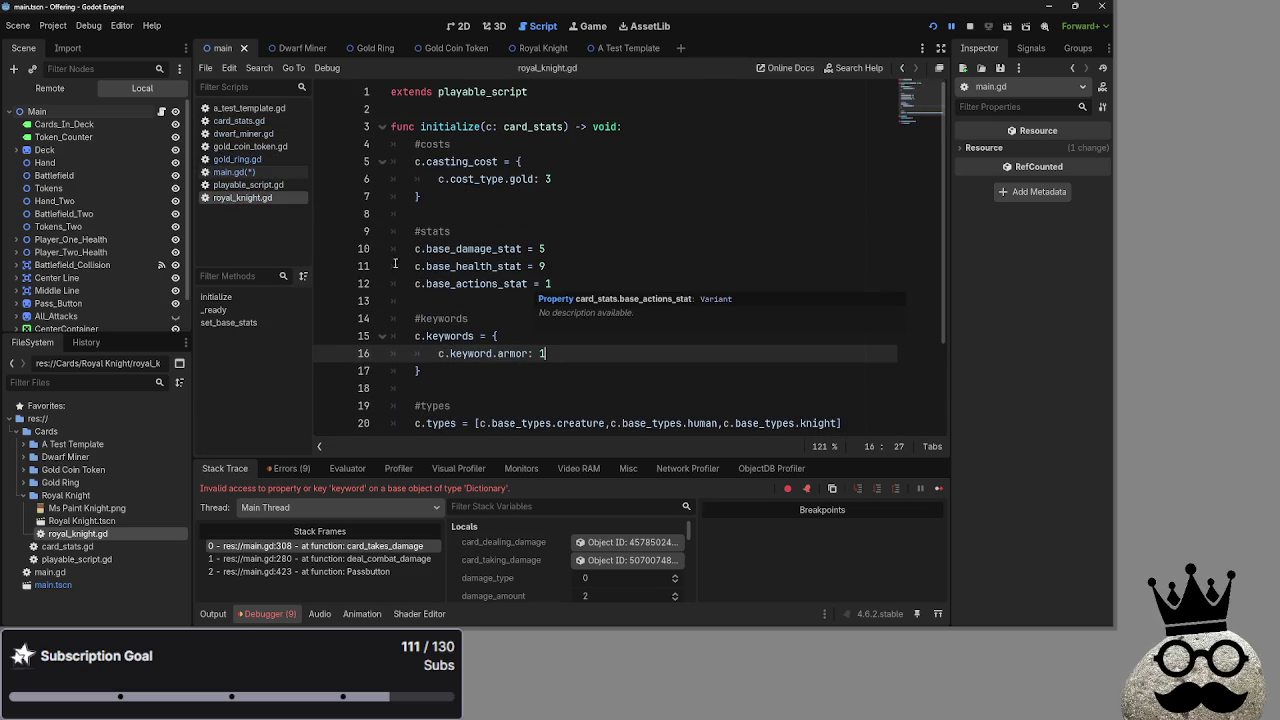
click(238, 172)
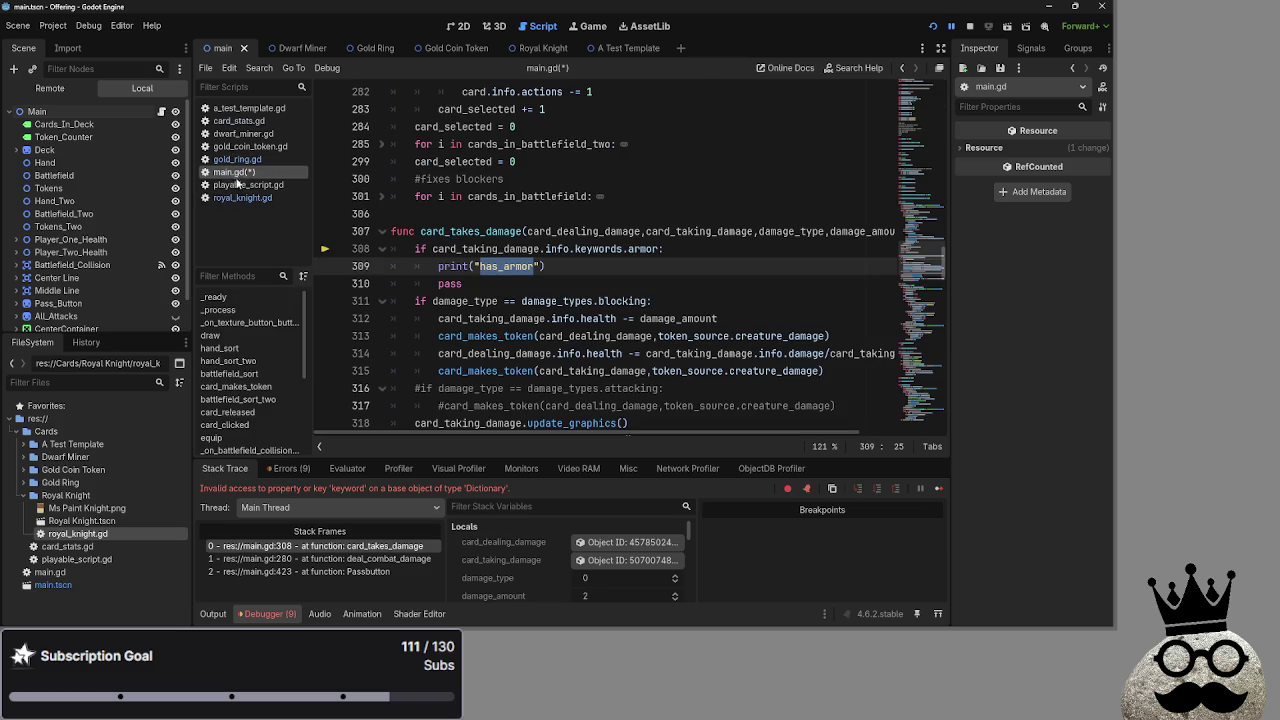
double_click(592, 250)
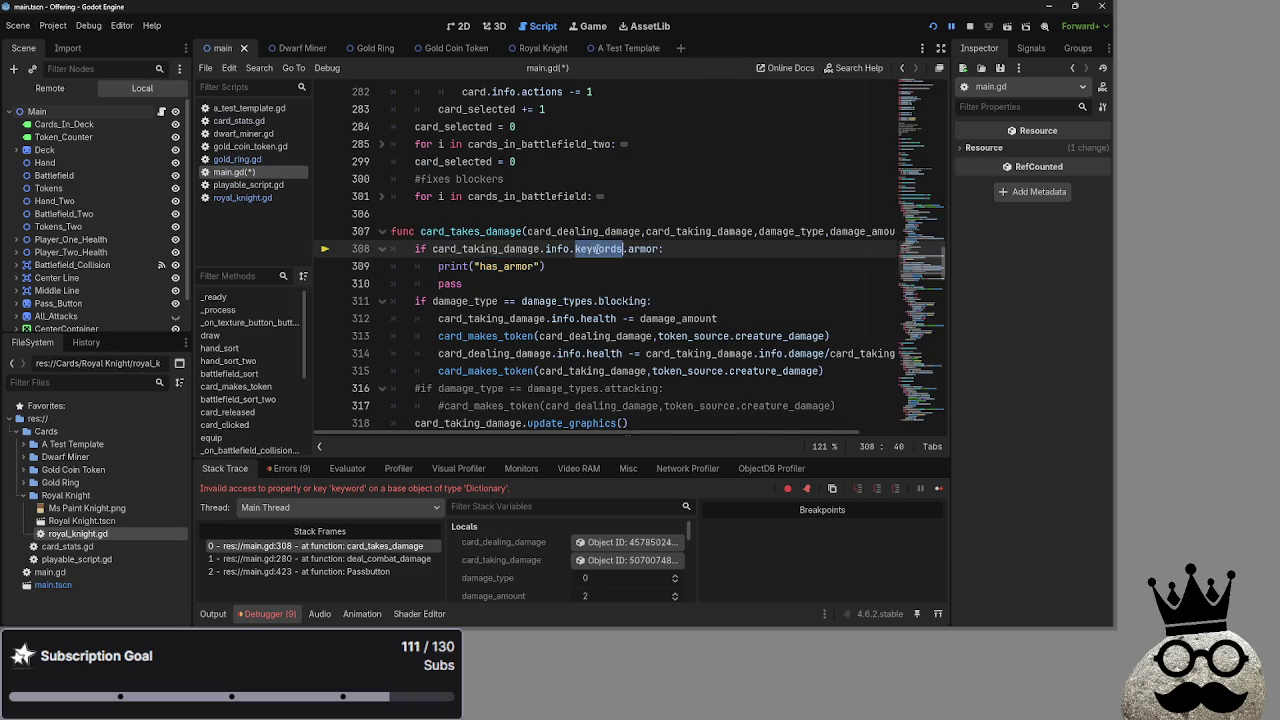
key(alt+Tab)
key(Tab)
key(Tab)
key(Tab)
Change keywords.armor on line 308 to bracket indexing, writing keywords[keyword.armor]
drag(660, 249, 625, 255)
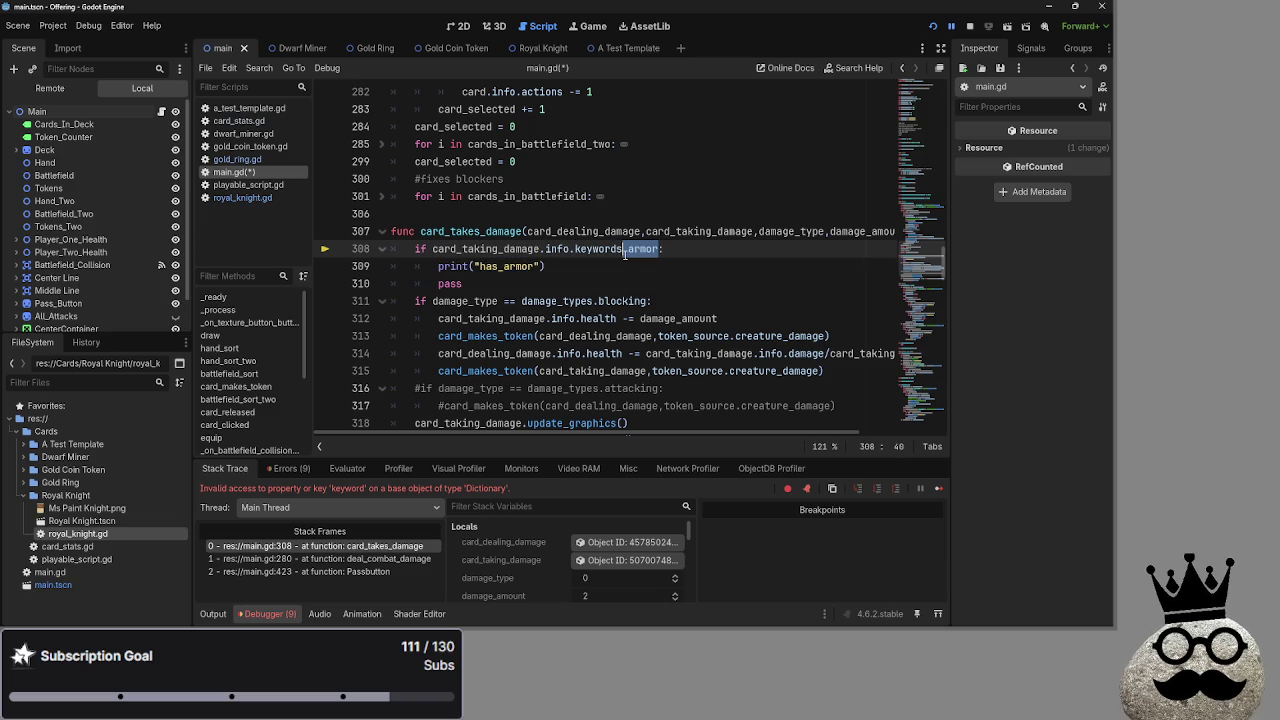
text([)
click(628, 249)
key(BackSpace)
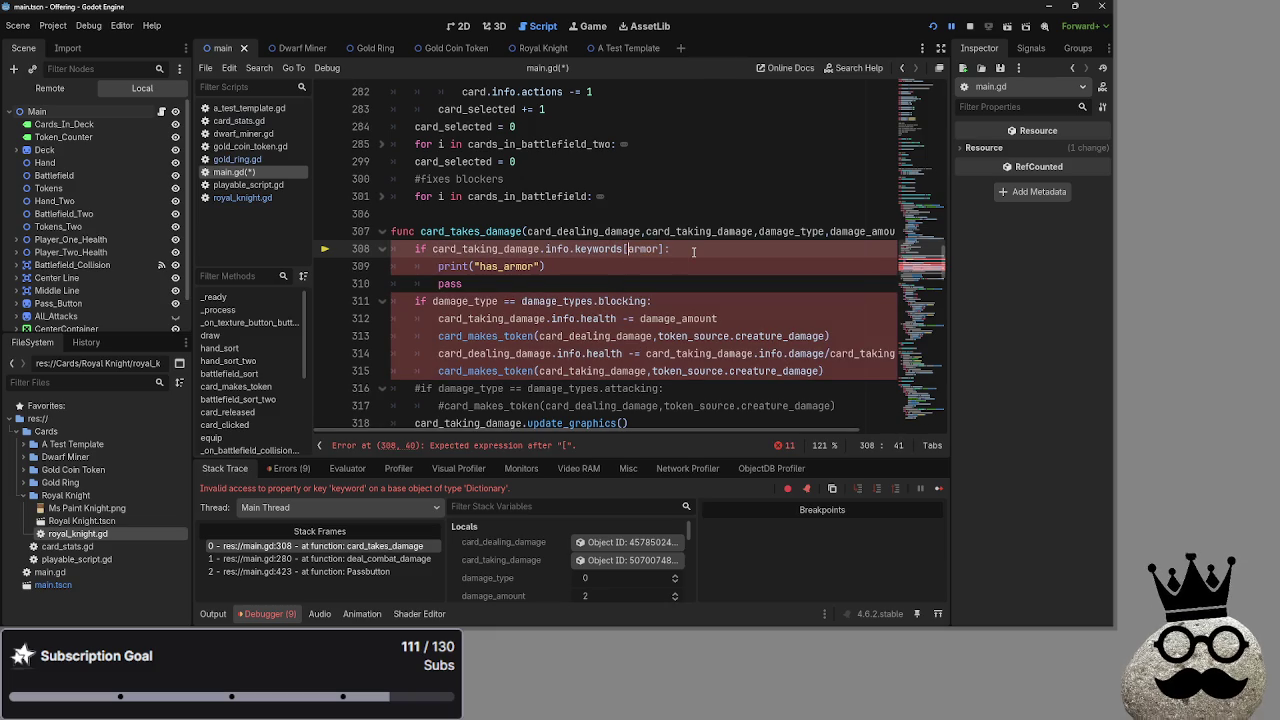
click(693, 251)
click(628, 250)
text(keyword.)
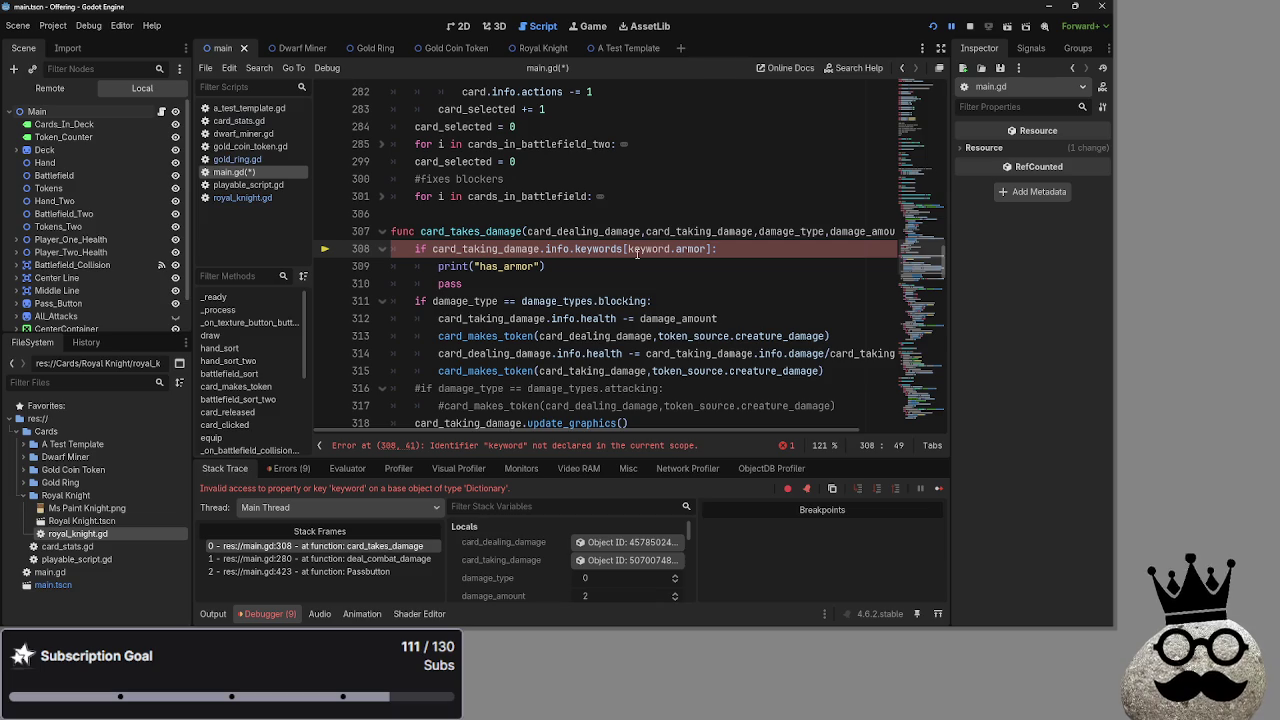
click(770, 251)
Remove .armor from the bracket index, leaving keywords[keyword]
double_click(666, 249)
click(672, 249)
click(792, 250)
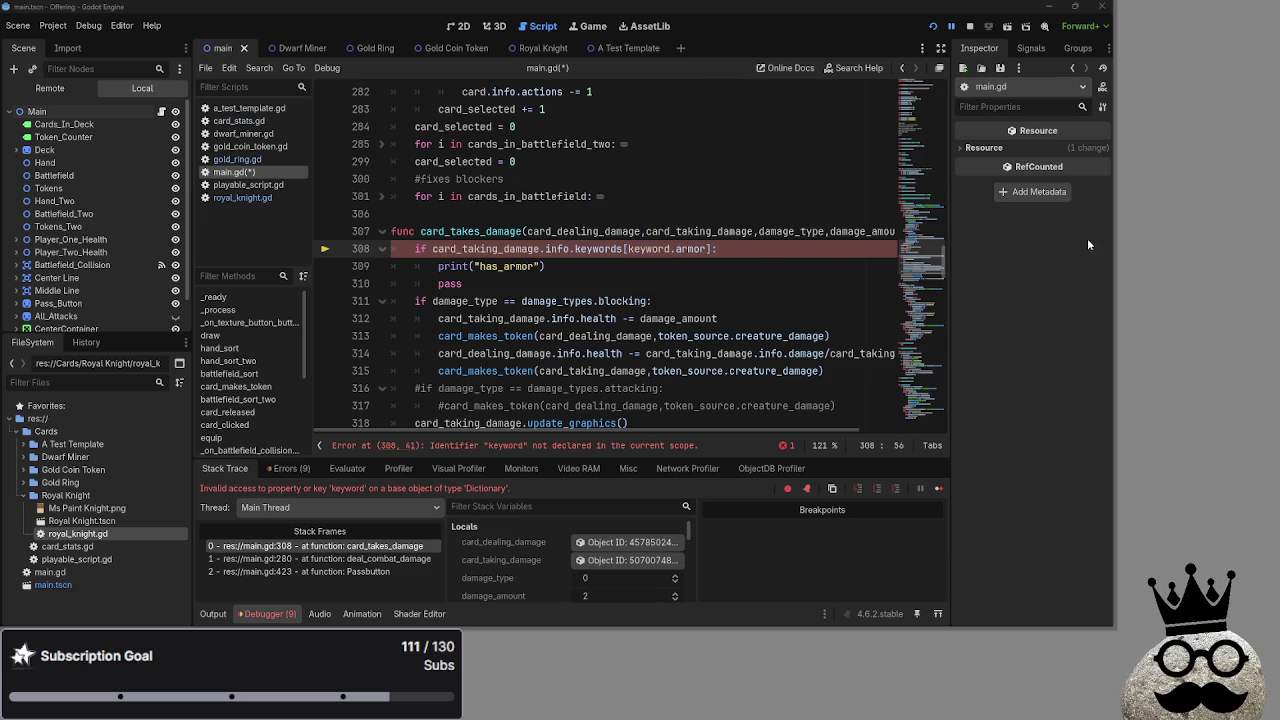
double_click(697, 249)
key(BackSpace)
key(BackSpace)
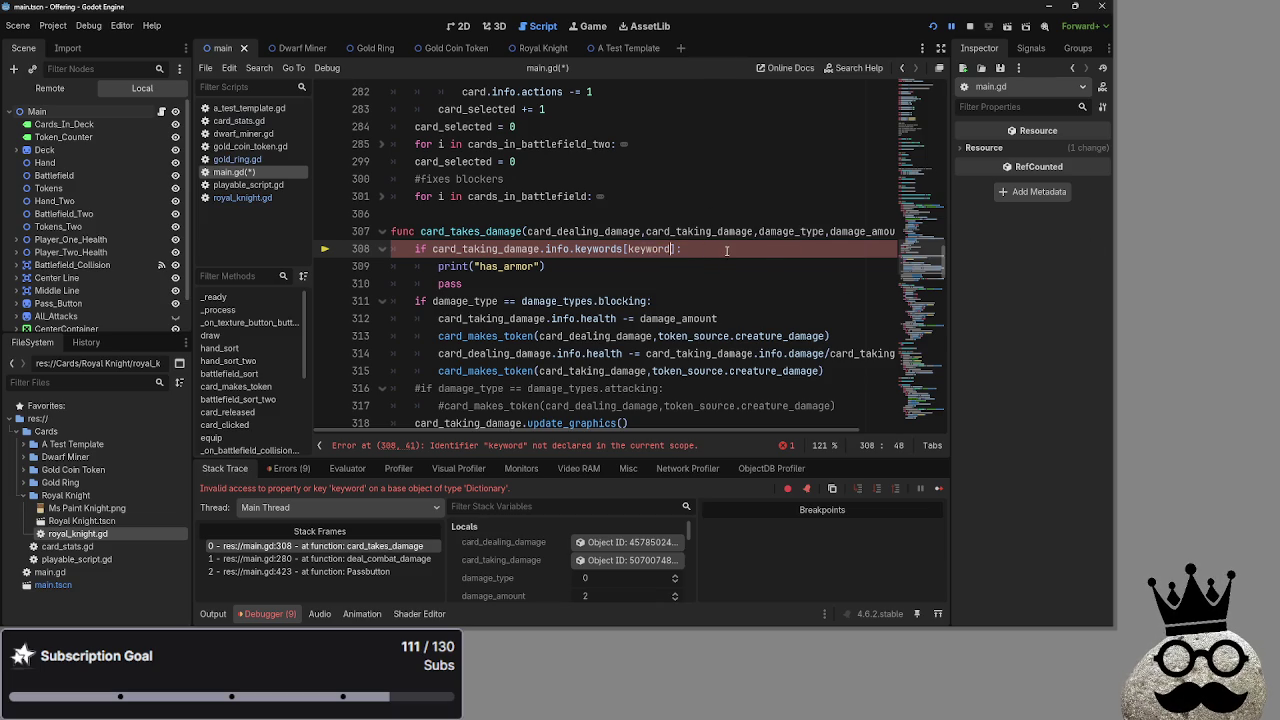
Compare keyword syntax in royal_knight.gd, then add a c. prefix inside the brackets
click(245, 185)
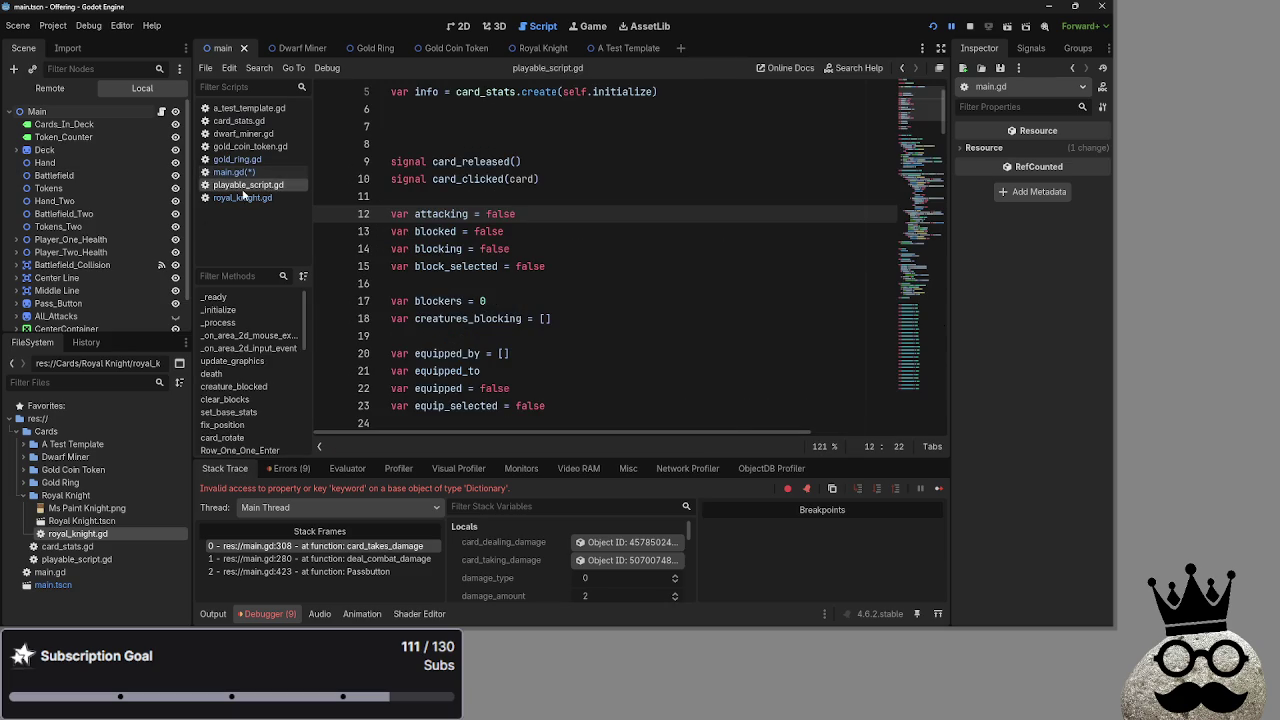
click(241, 197)
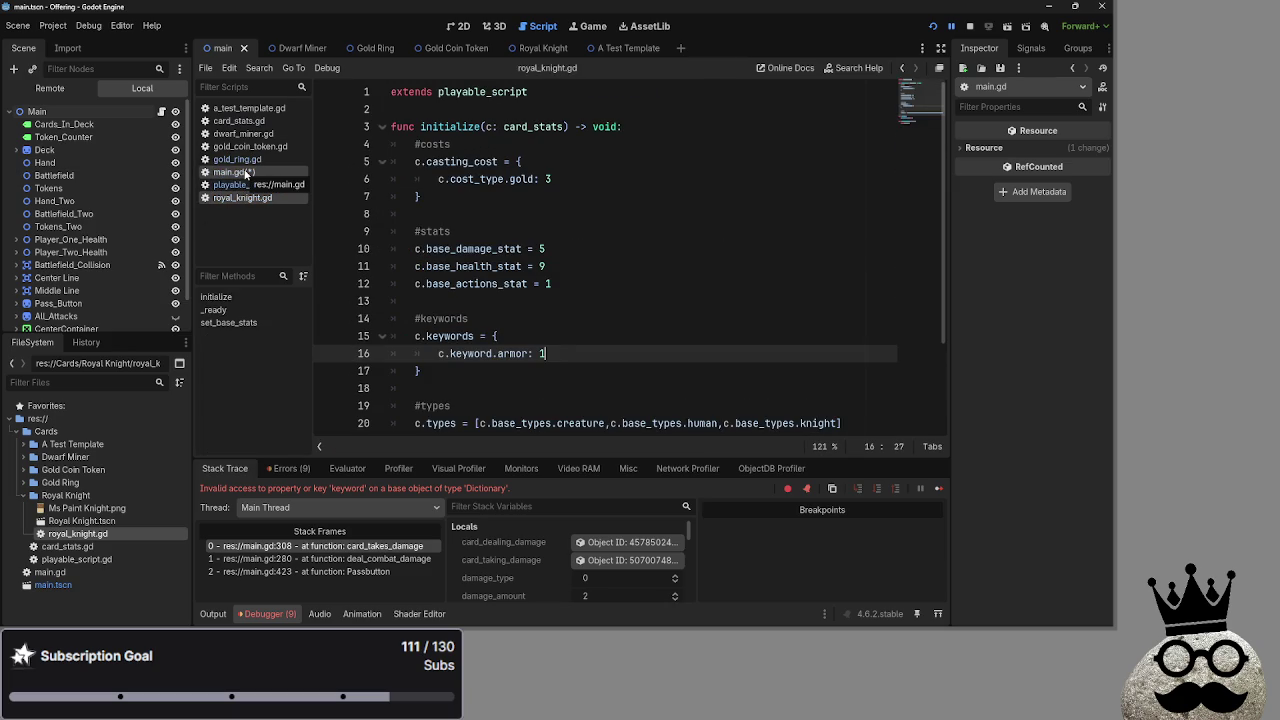
click(245, 173)
click(629, 249)
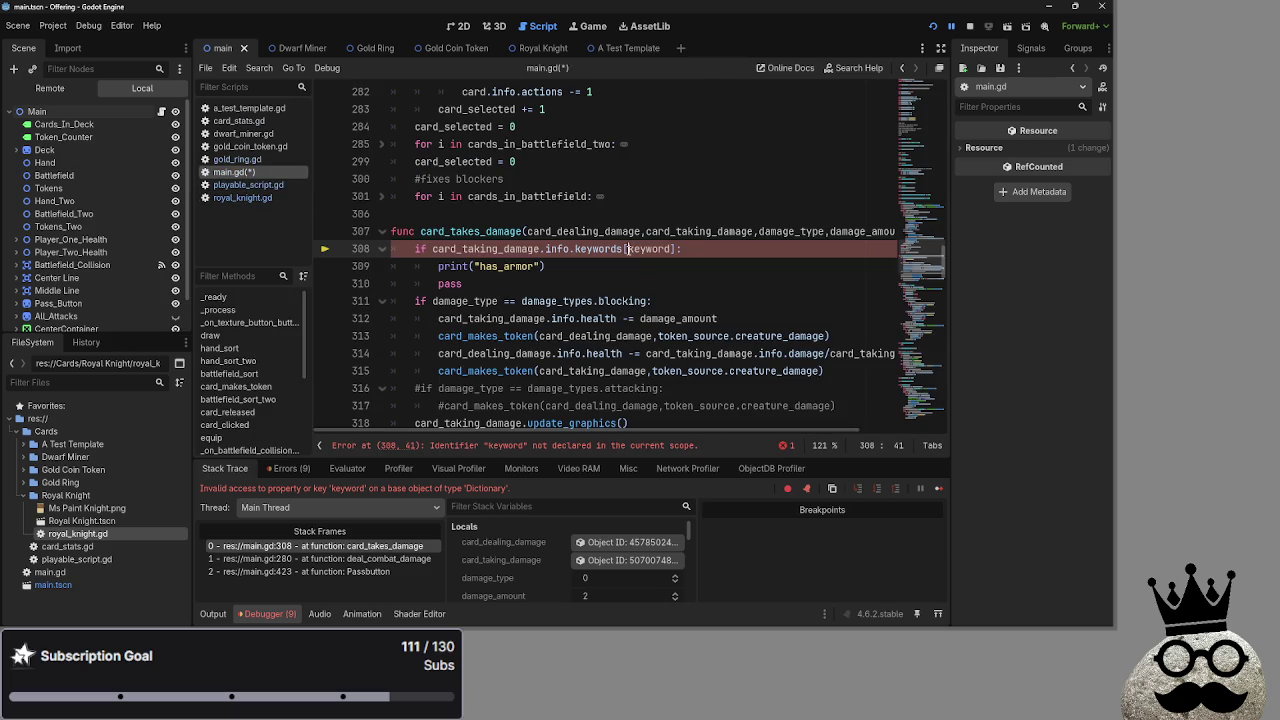
text(c.)
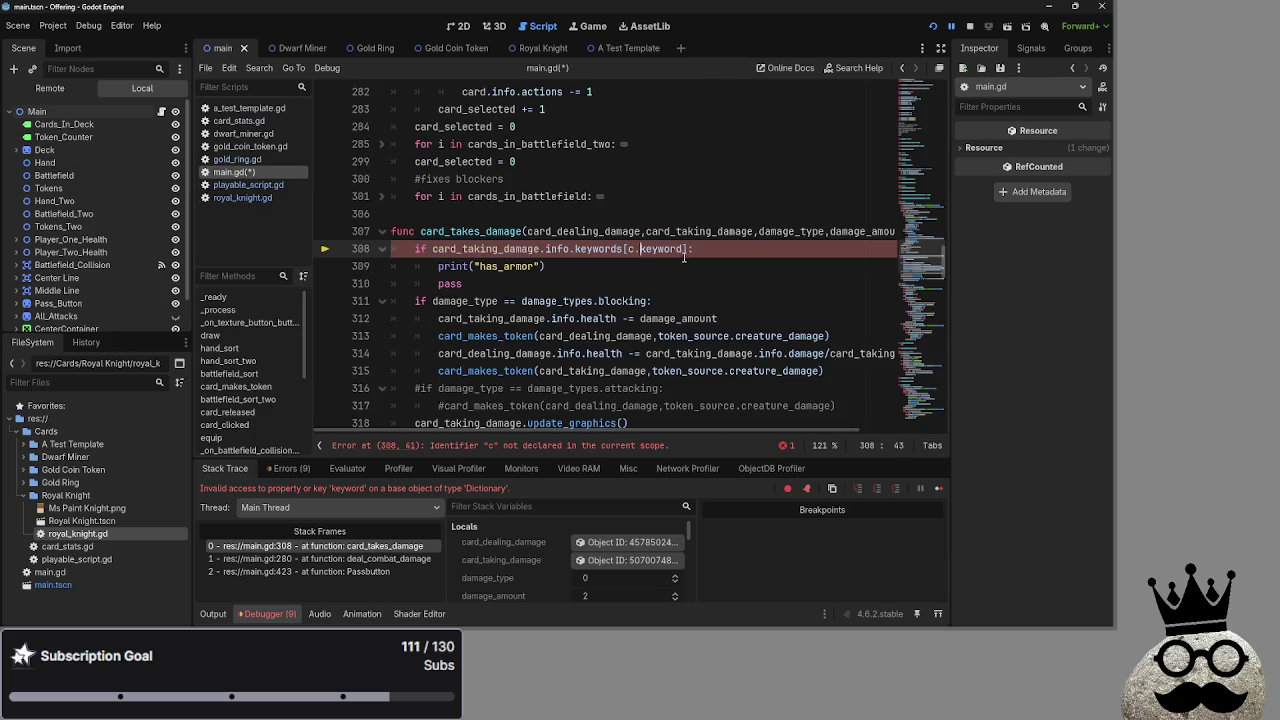
Recheck royal_knight.gd and clear the index so line 308 reads keywords[]
click(245, 185)
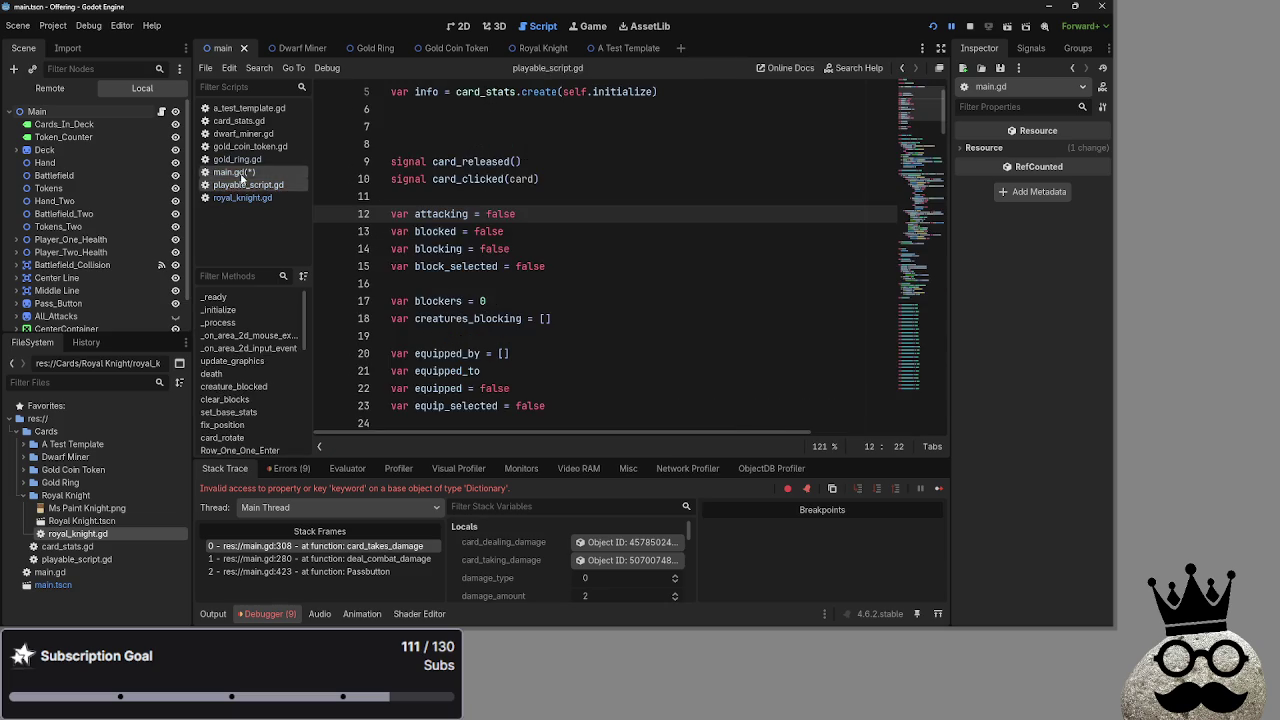
click(243, 195)
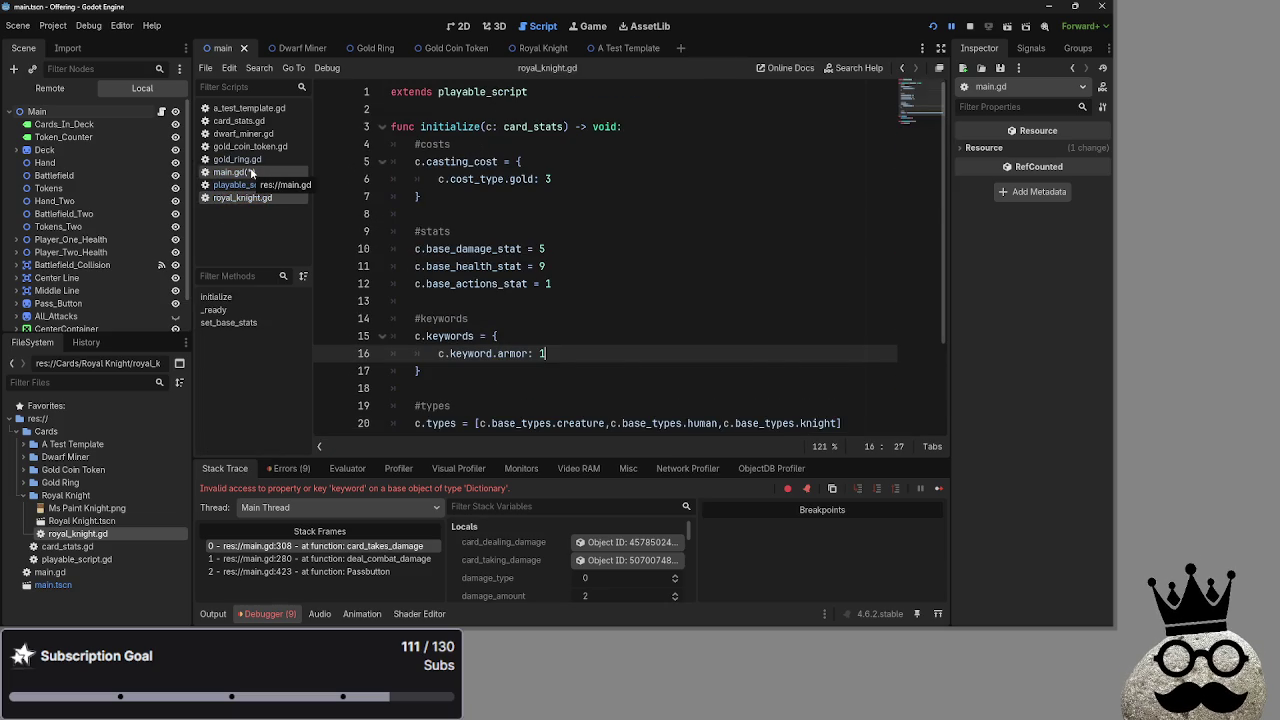
click(250, 172)
drag(684, 250, 632, 250)
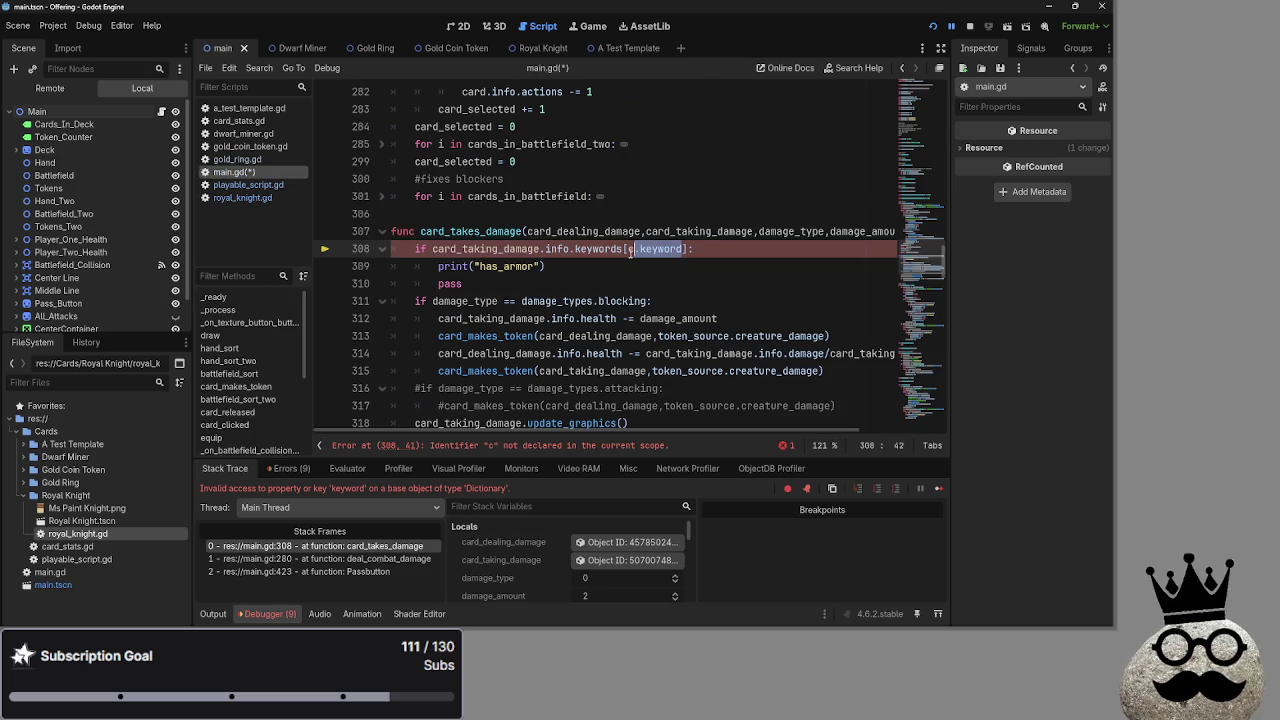
key(BackSpace)
key(BackSpace)
key(BackSpace)
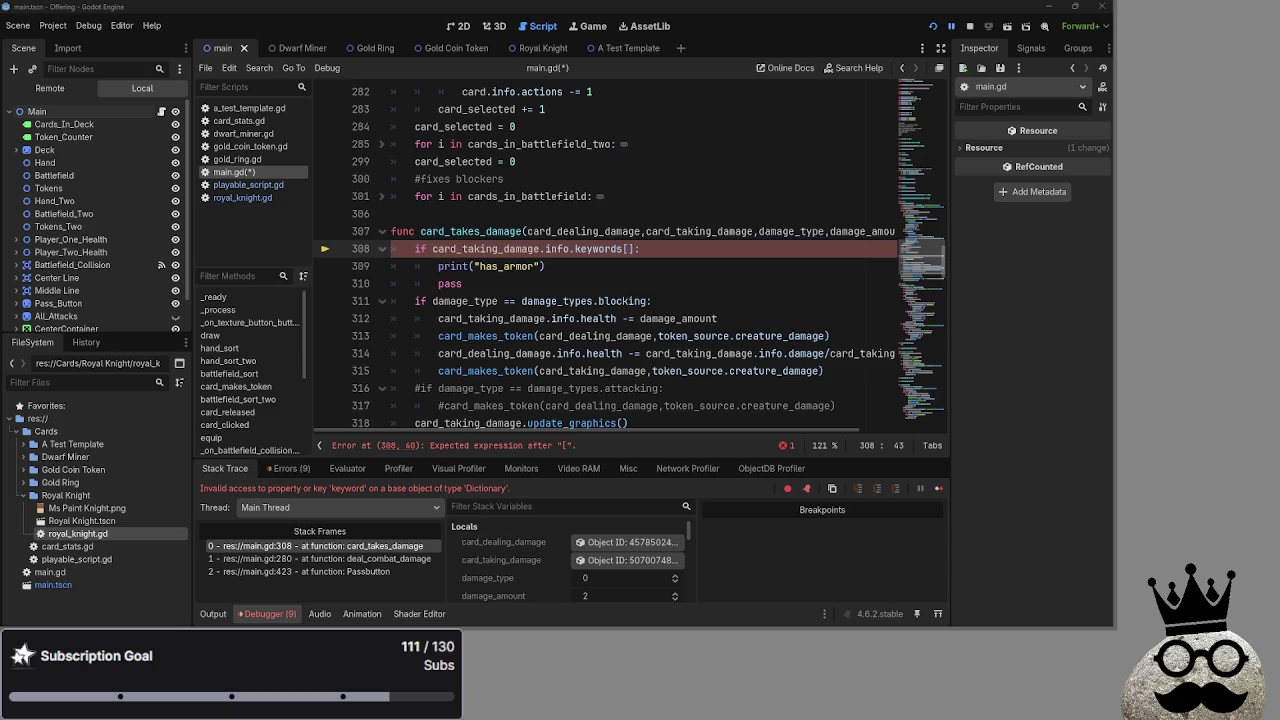
Look through royal_knight.gd, playable_script.gd and main.gd to compare the armor keyword and damage code
click(238, 198)
click(245, 185)
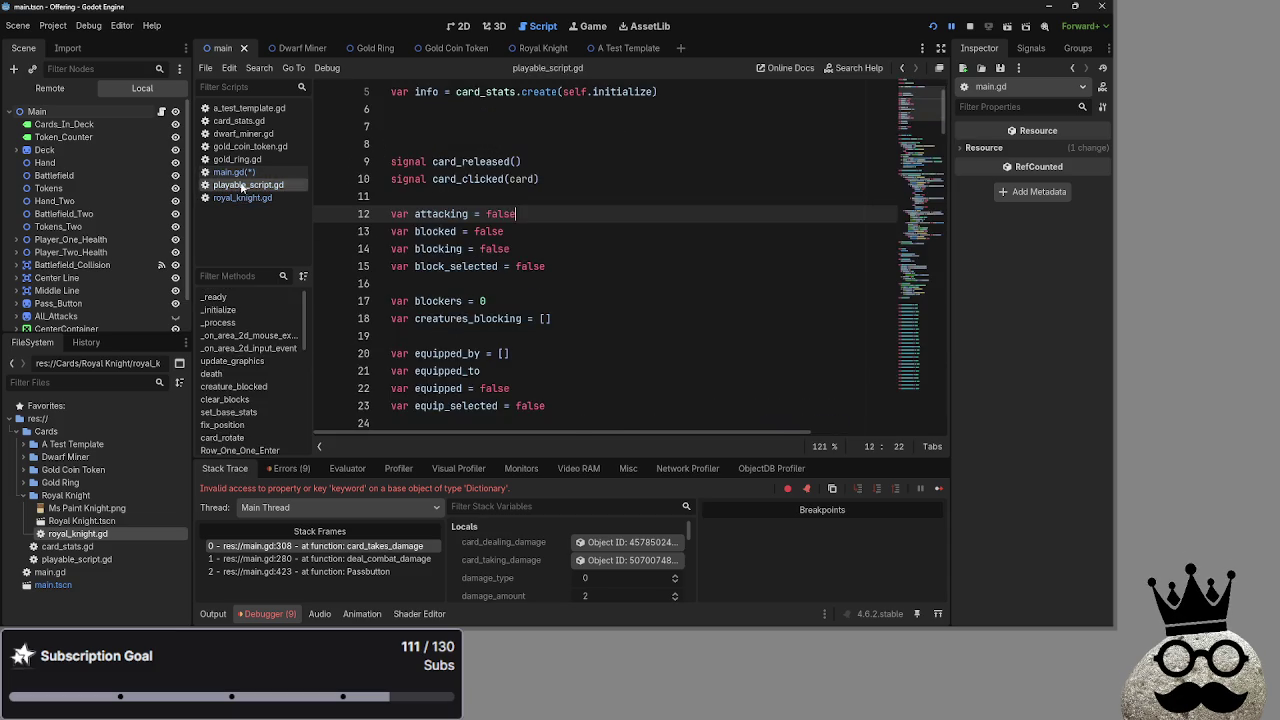
click(233, 172)
click(244, 197)
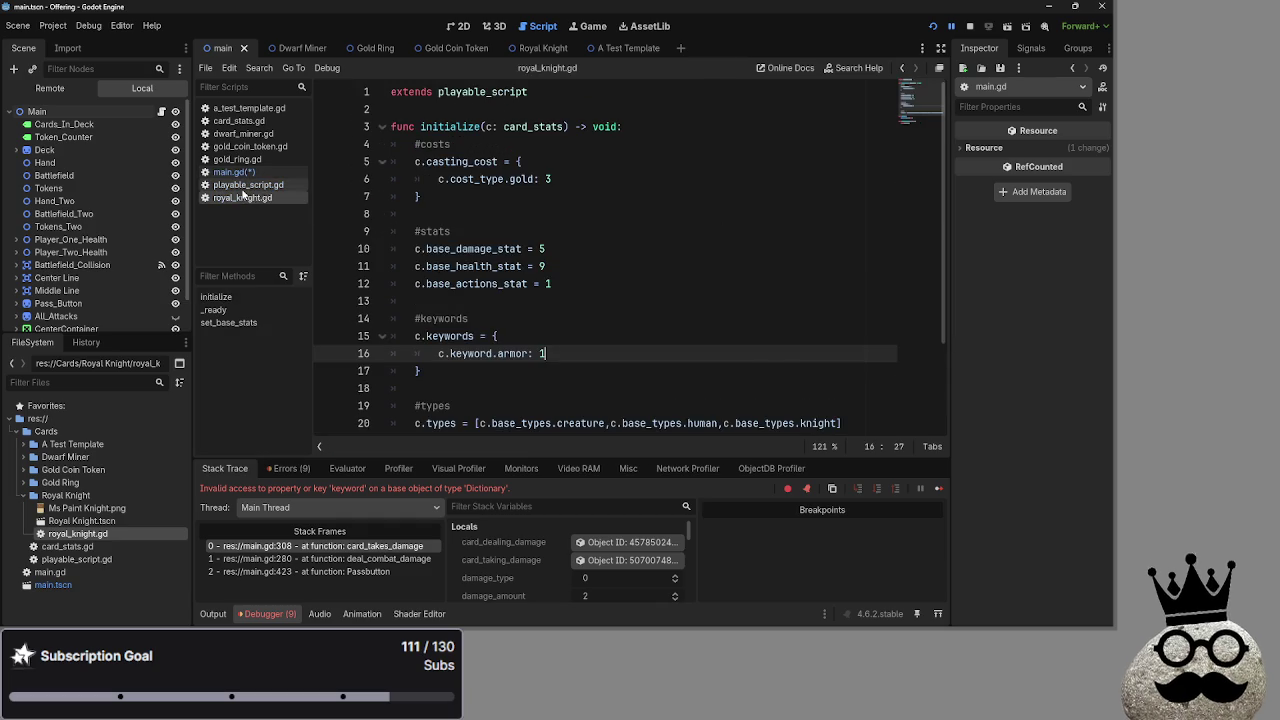
click(244, 185)
click(233, 172)
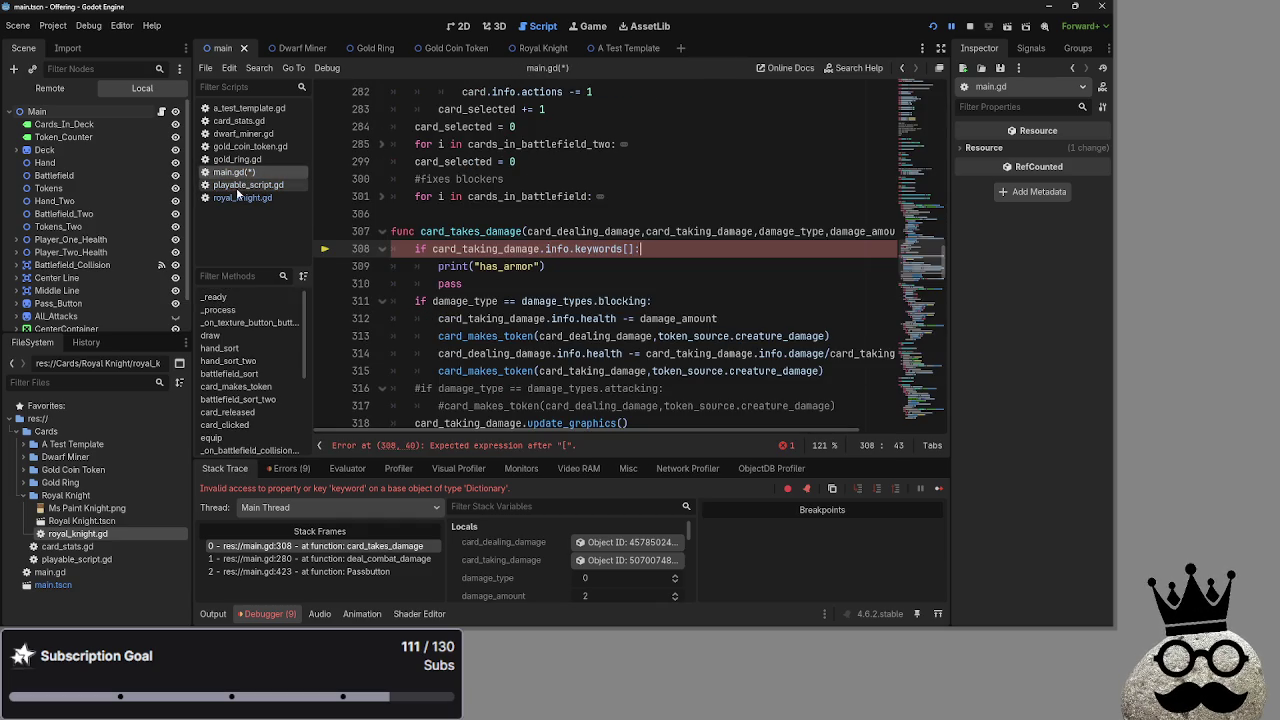
click(244, 185)
In card_stats.gd, insert a blank line after the is_type function, above gold_cost
click(225, 120)
scroll(598, 380, down, 8)
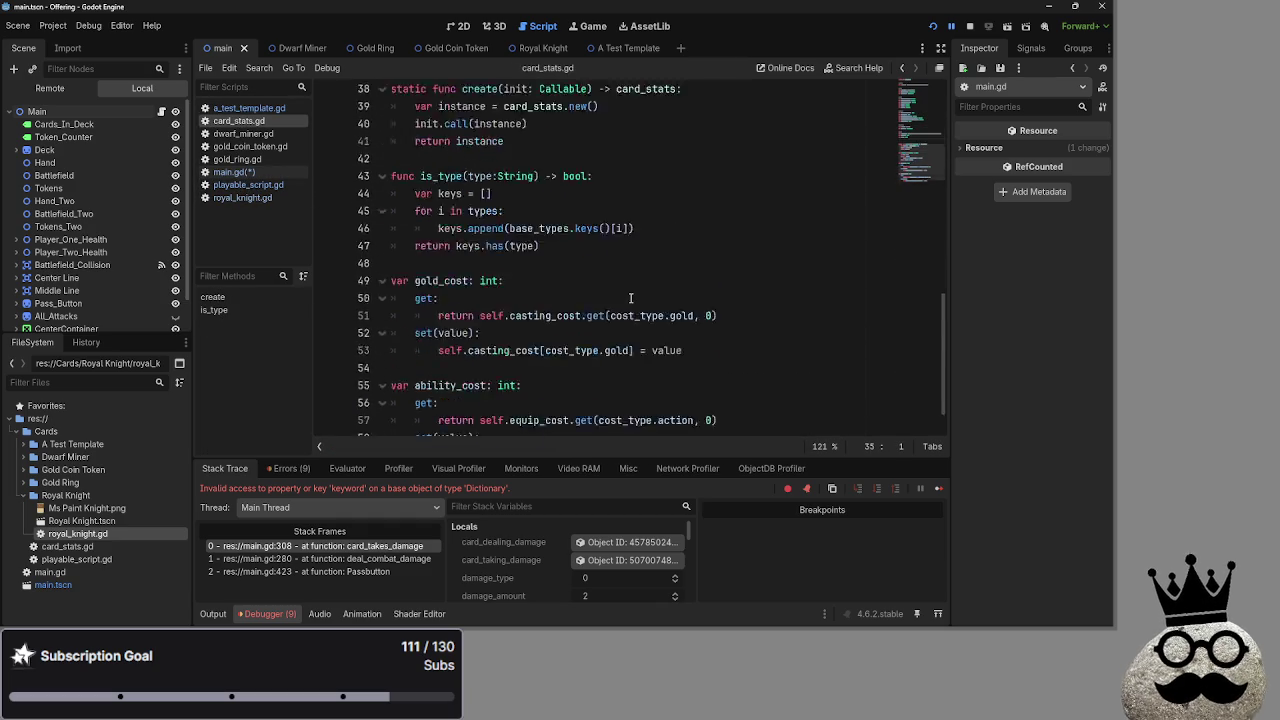
click(597, 427)
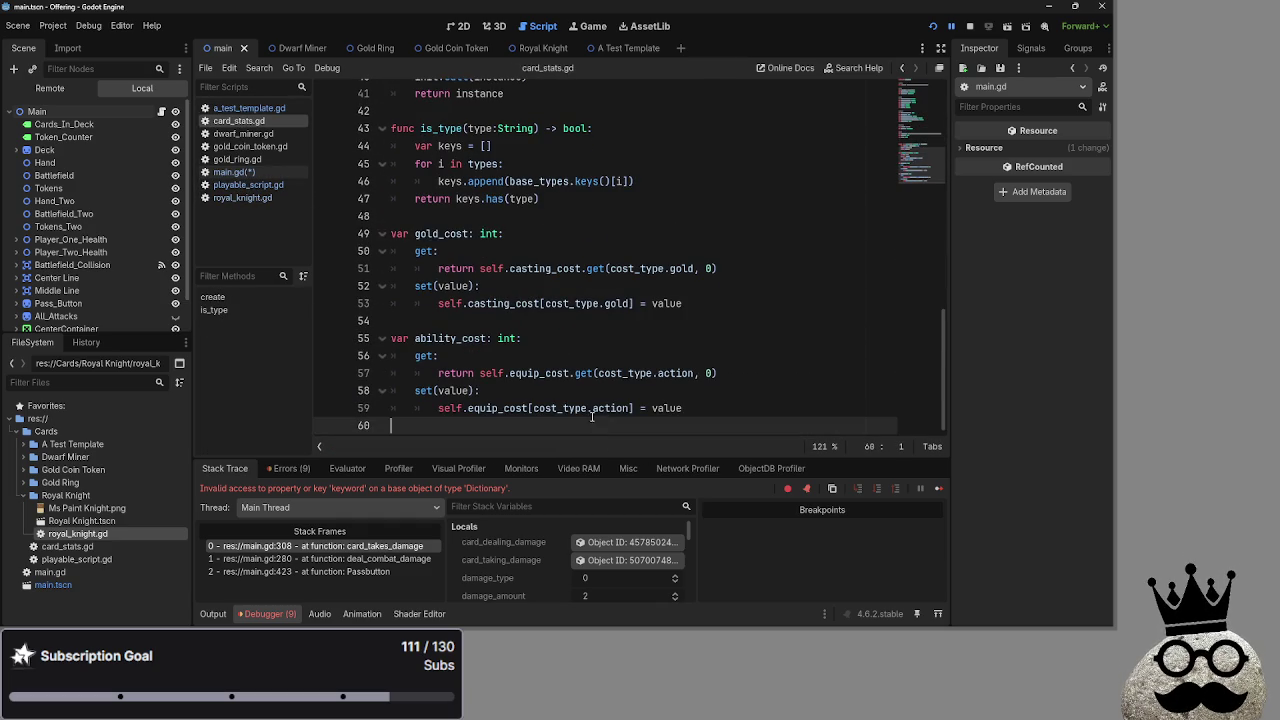
click(522, 223)
key(Return)
key(Return)
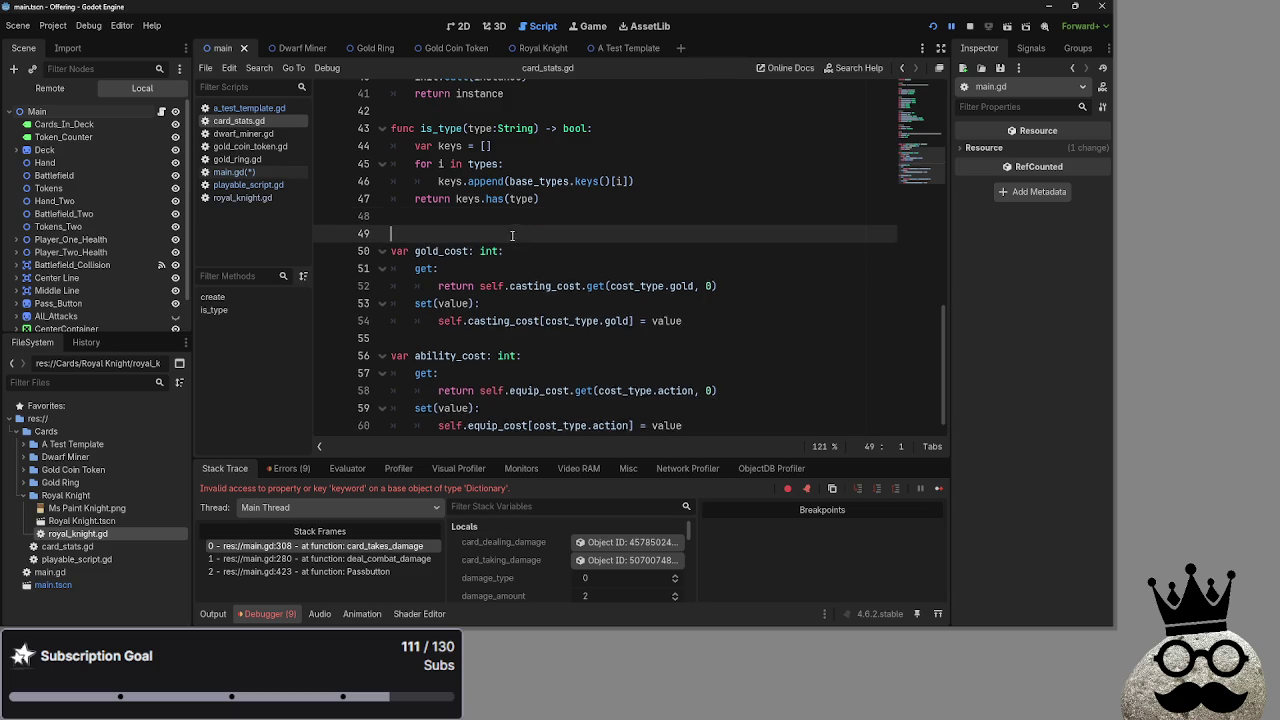
Declare 'var keyword: int:' on line 49 of card_stats.gd
click(505, 240)
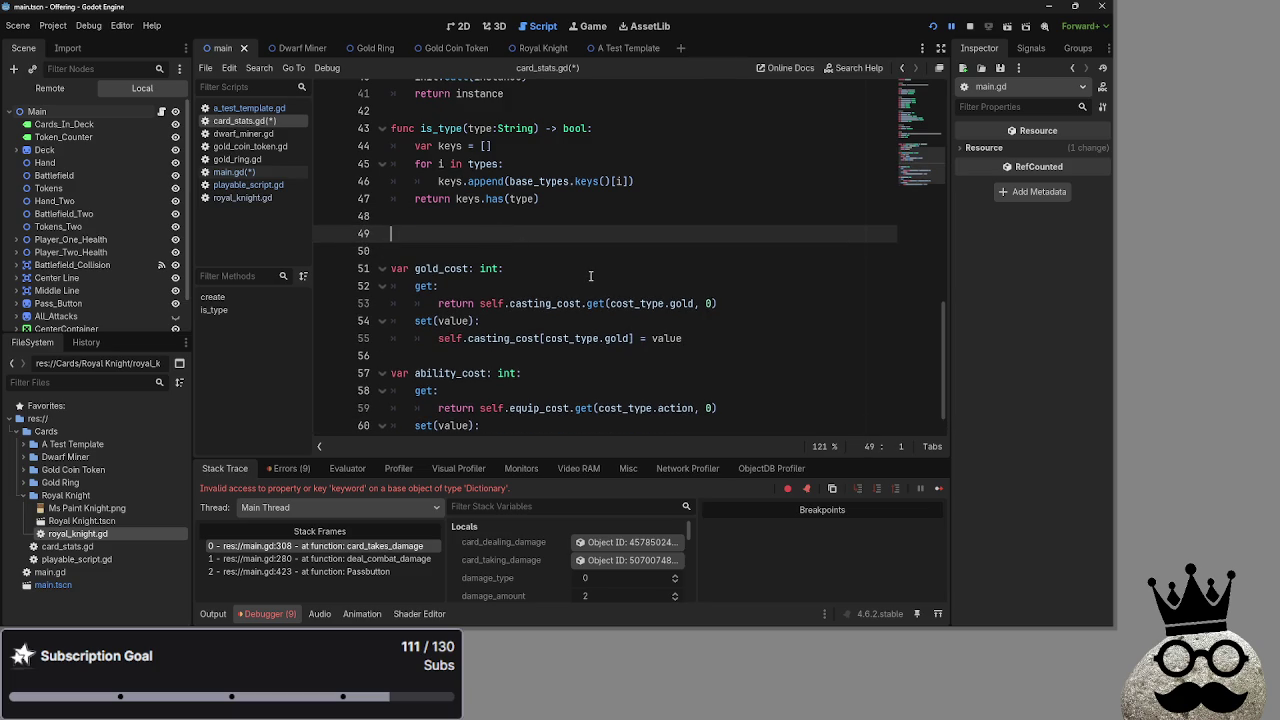
text(f)
key(BackSpace)
double_click(445, 269)
click(450, 387)
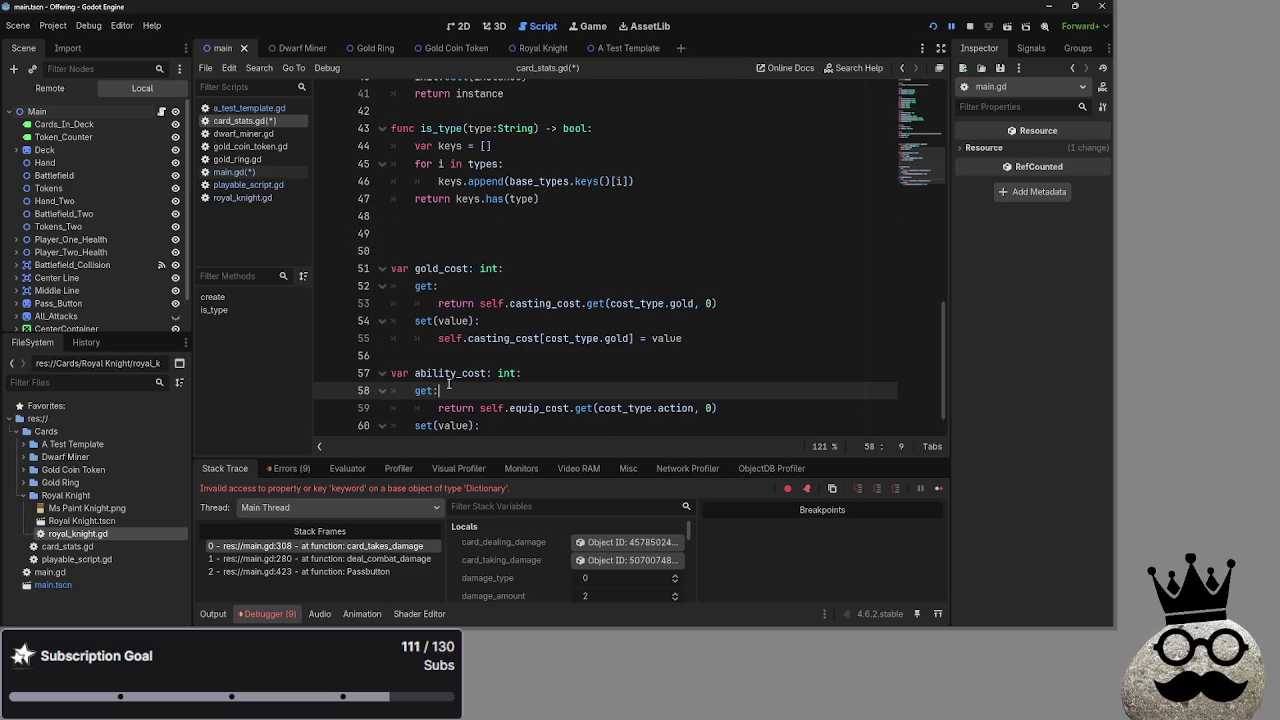
click(441, 231)
text(var )
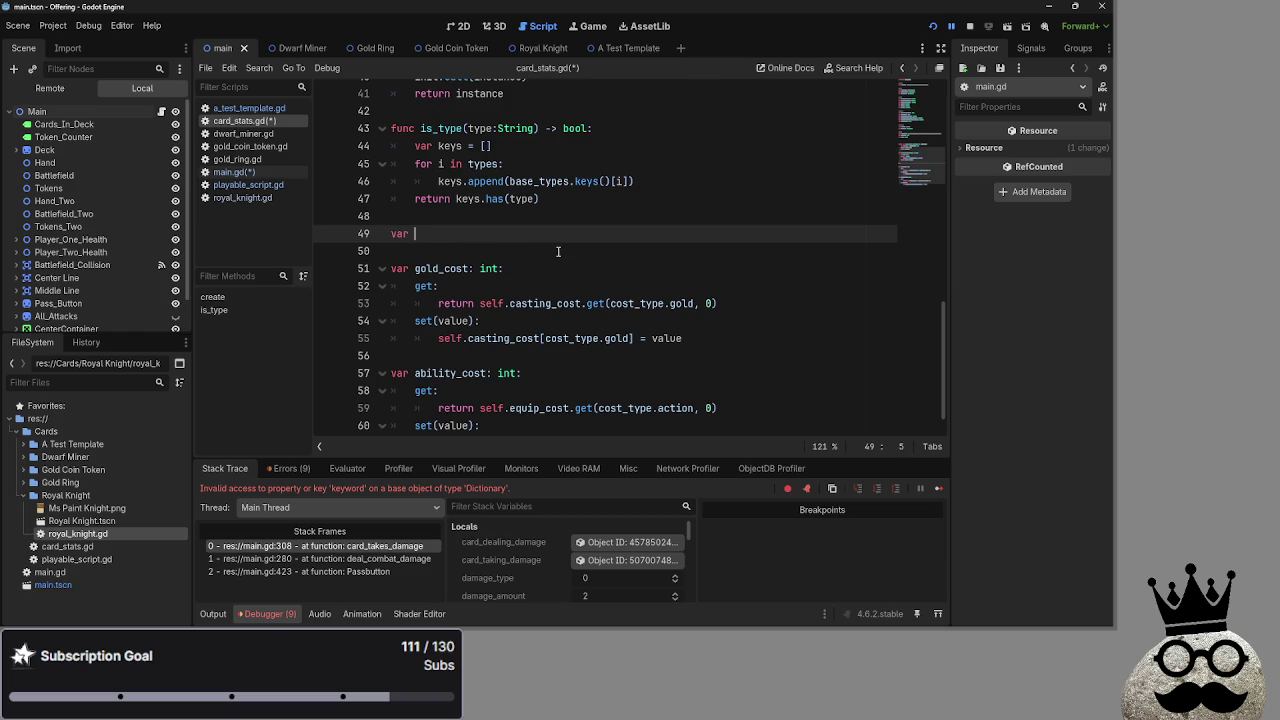
text(keyword)
text(:strin)
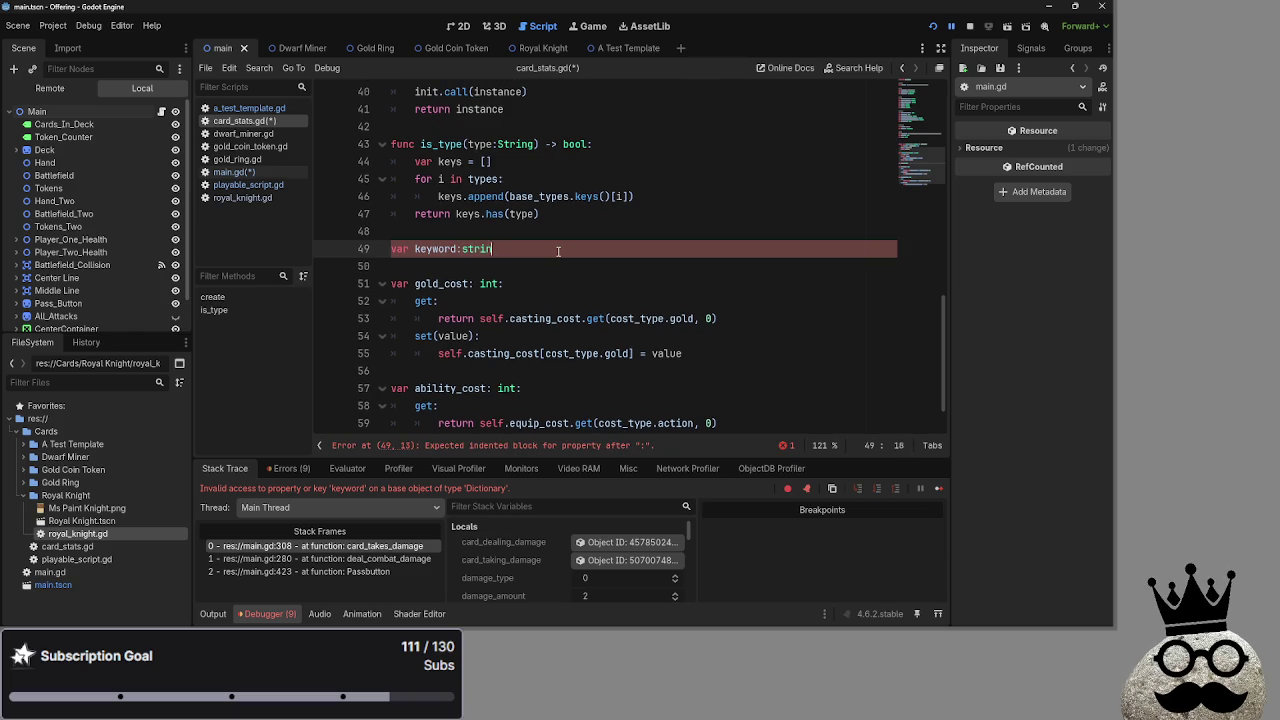
key(BackSpace)
key(BackSpace)
key(BackSpace)
key(BackSpace)
key(BackSpace)
text( int:)
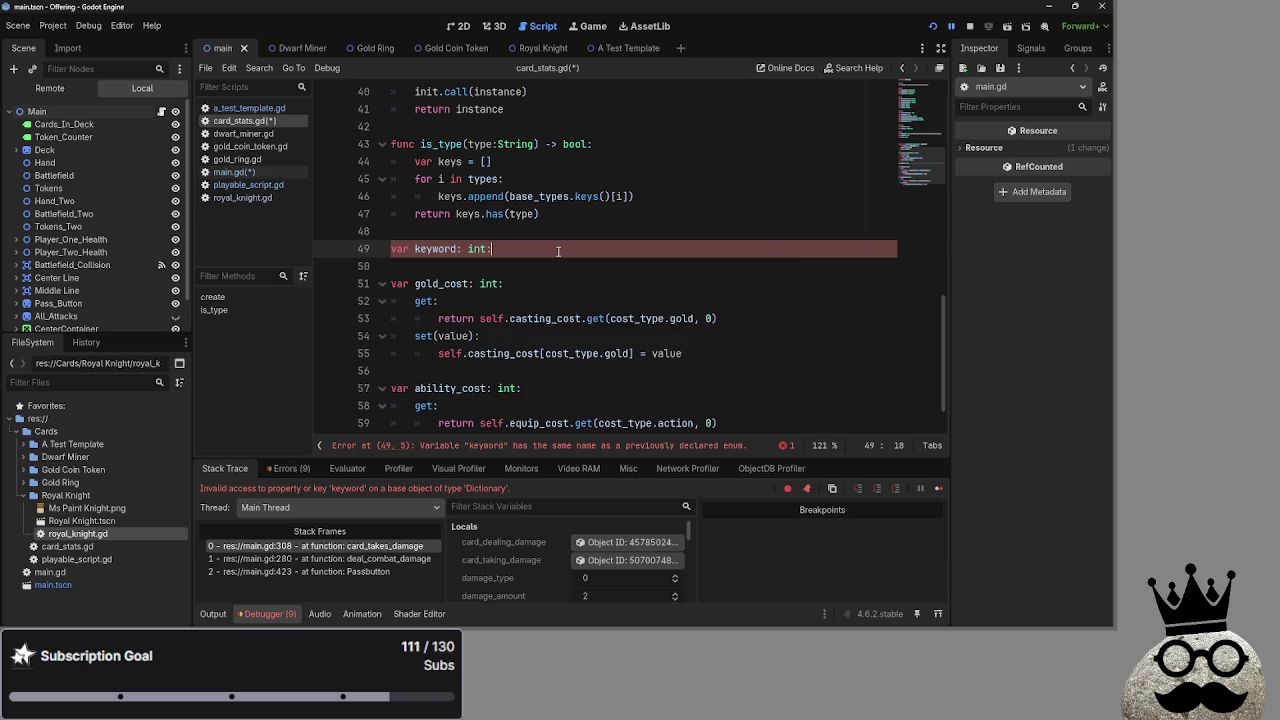
Check another card script's keywords and the keywords enum in card_stats.gd
scroll(558, 251, up, 10)
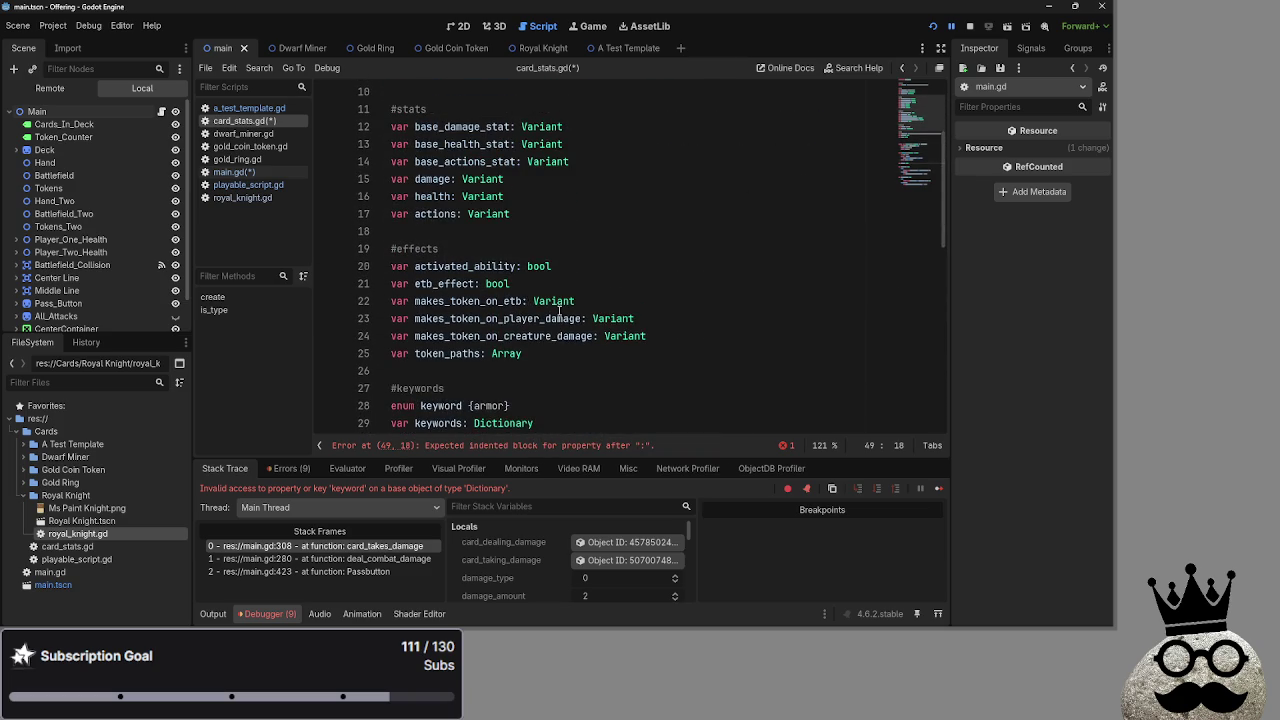
scroll(558, 314, down, 1)
click(232, 172)
click(241, 159)
click(233, 172)
click(244, 120)
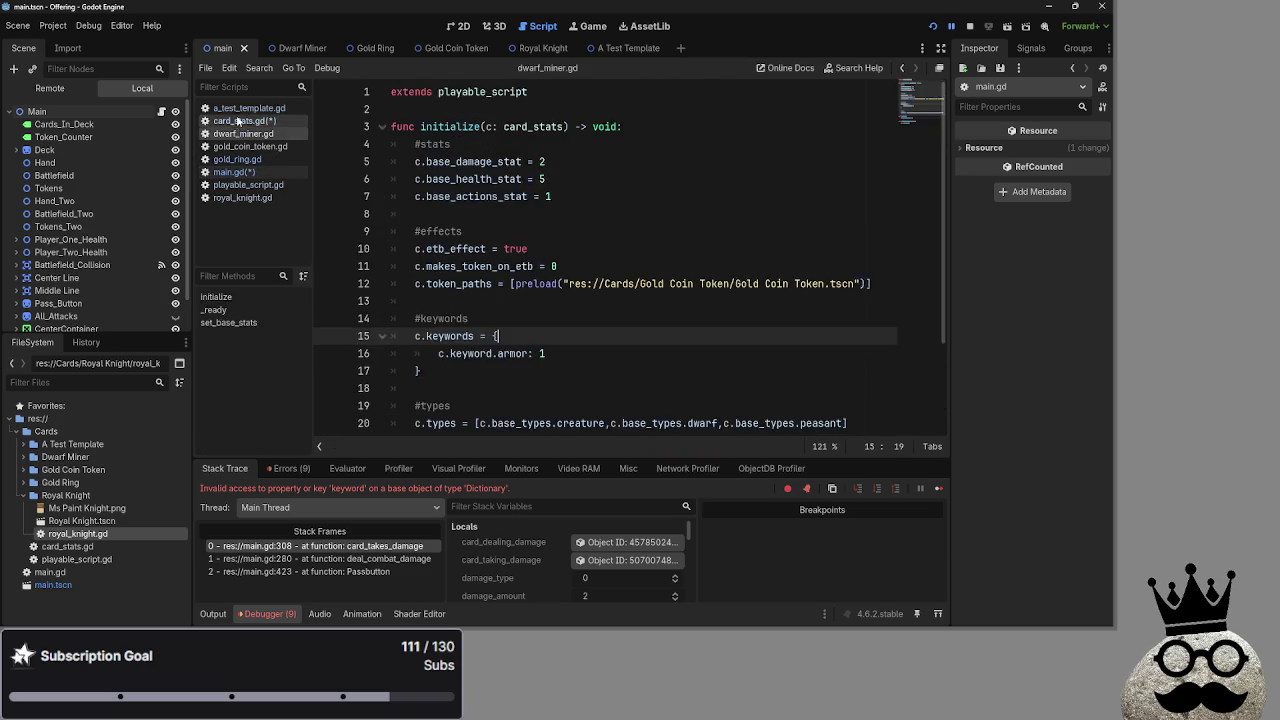
scroll(476, 260, down, 9)
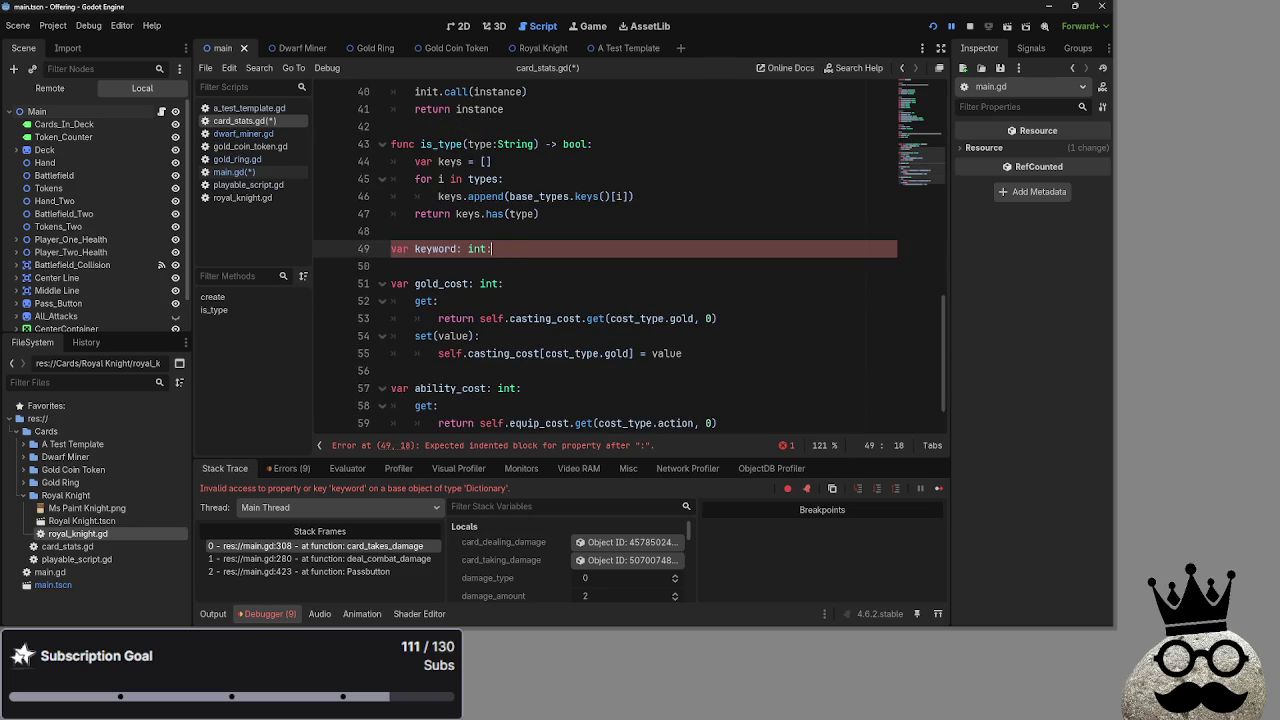
scroll(516, 326, up, 4)
scroll(516, 326, up, 7)
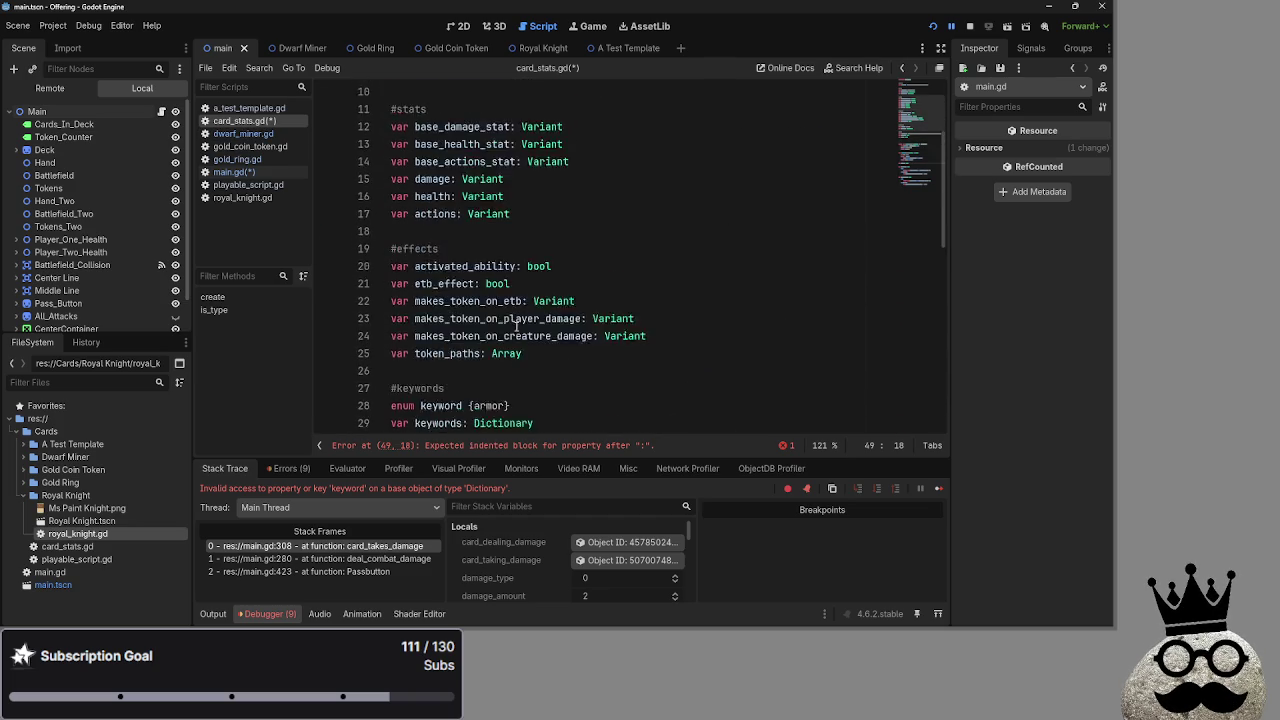
scroll(516, 326, down, 2)
scroll(603, 340, down, 1)
mouse_move(613, 284)
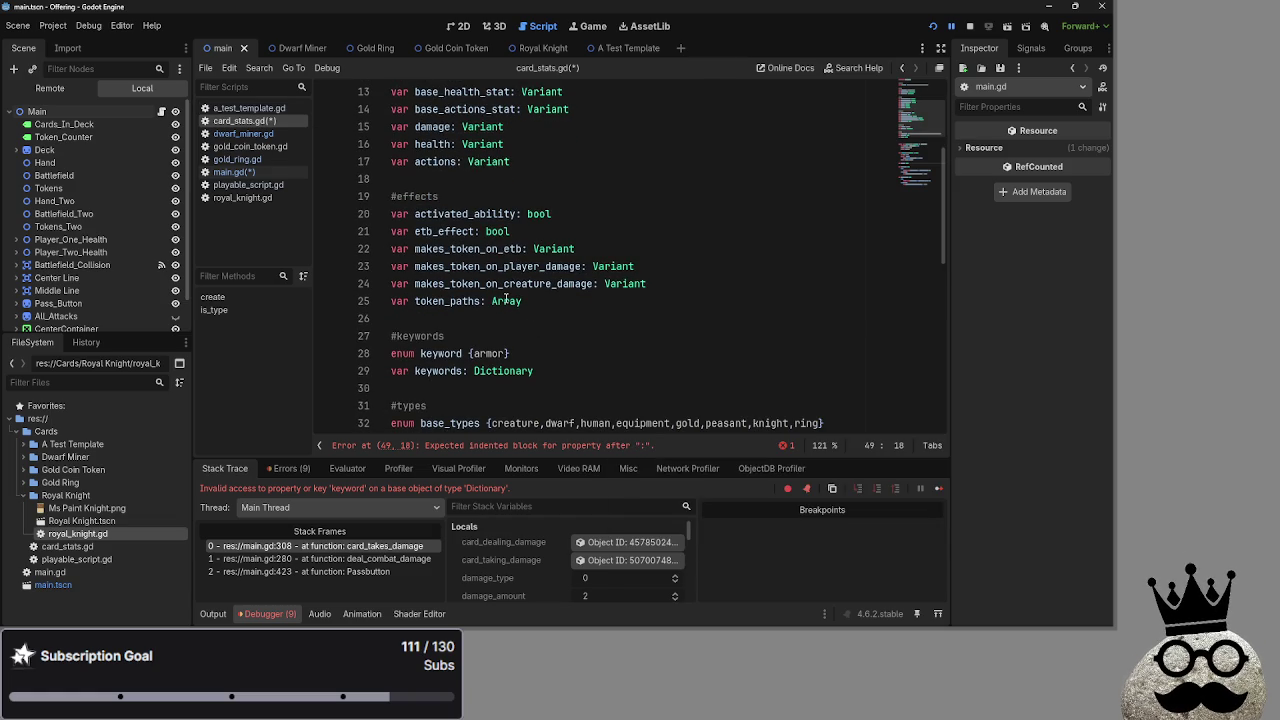
mouse_move(506, 299)
scroll(492, 347, down, 1)
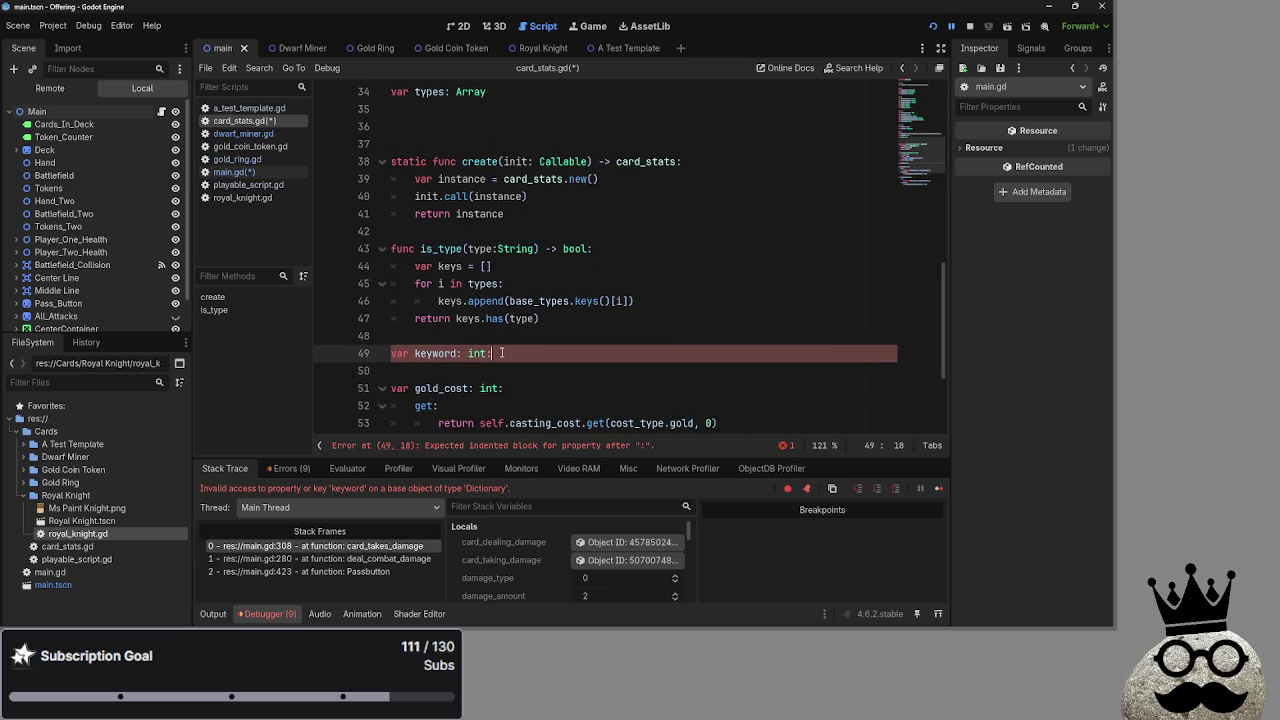
Select the keyword declaration on line 49, then return to main.gd's armor check on line 308
key(shift+Home)
key(alt+Tab)
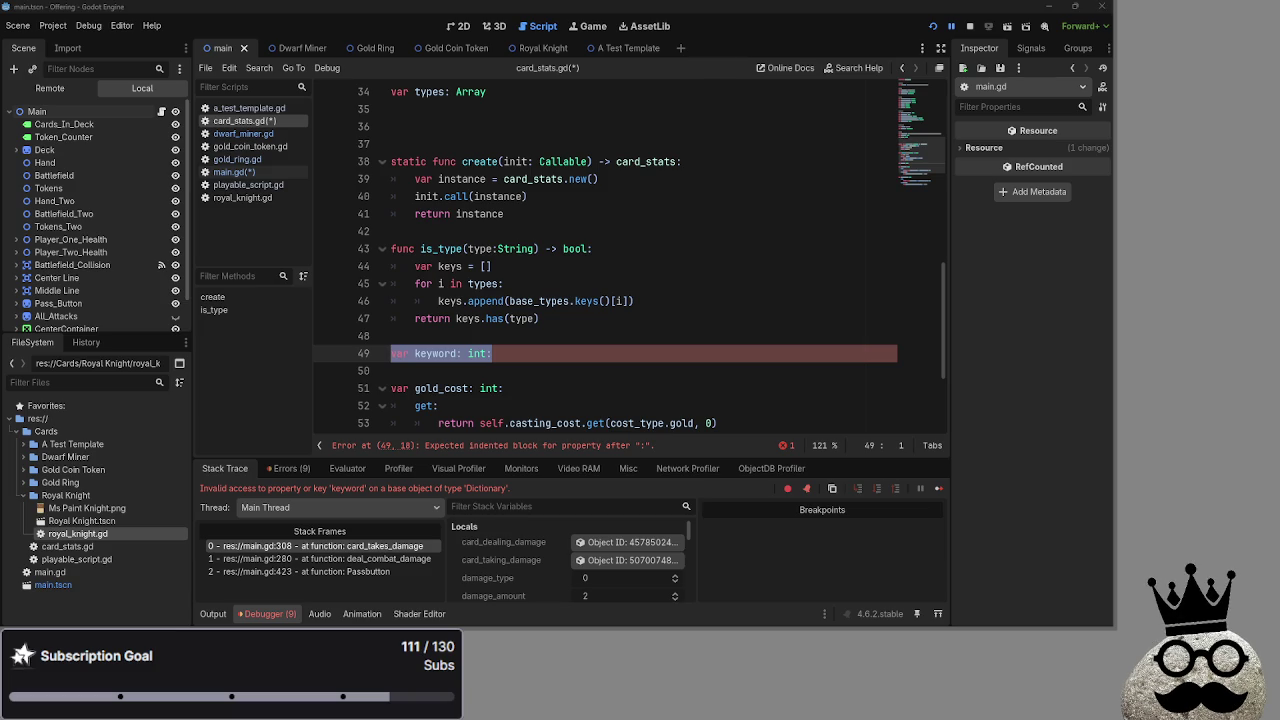
key(alt+Left)
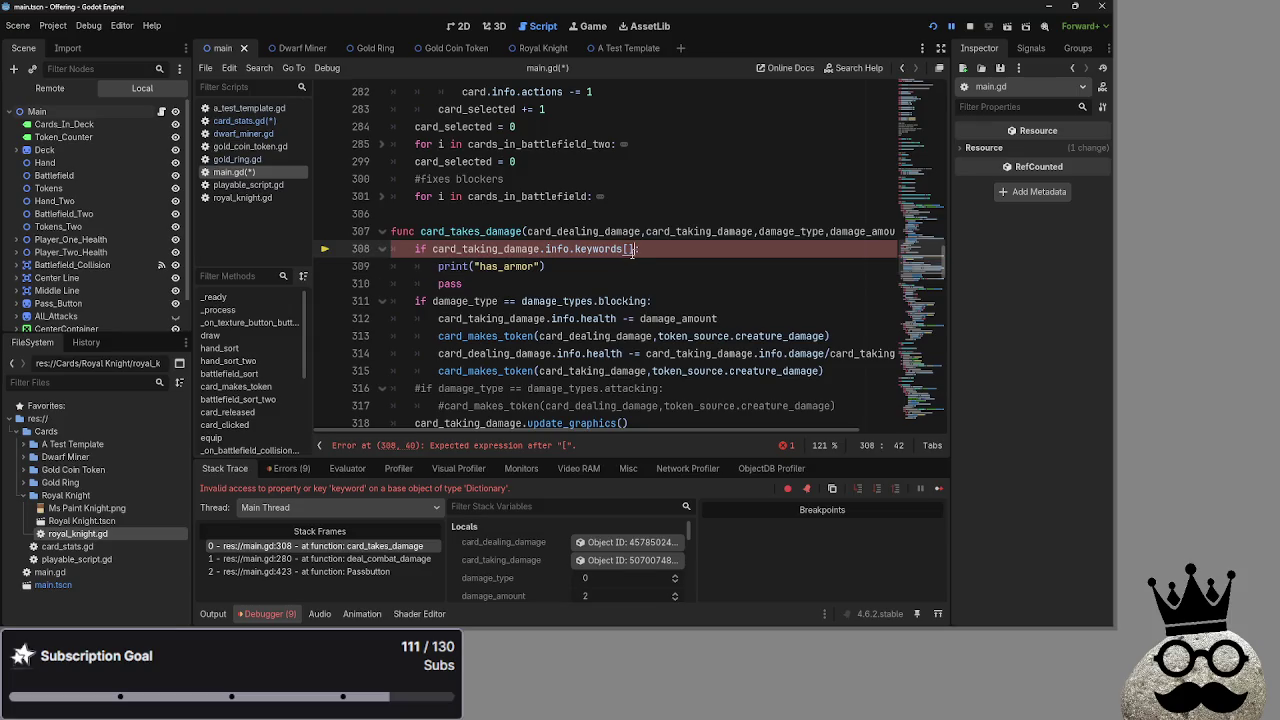
Enter "armor" as the keywords key on line 308 and save the scripts
text("armor)
key(End)
key(ctrl+s)
Run the project, glance at card_stats.gd, and play a dwarf card in the game
click(986, 30)
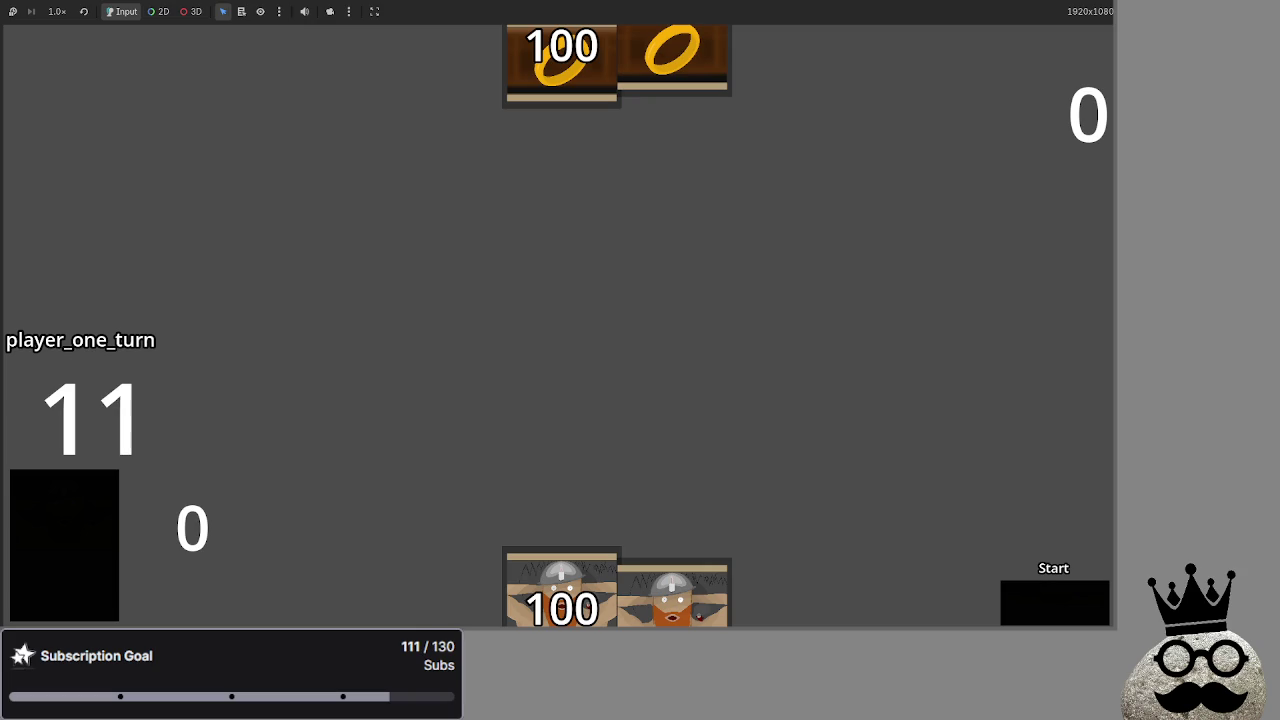
key(alt+Tab)
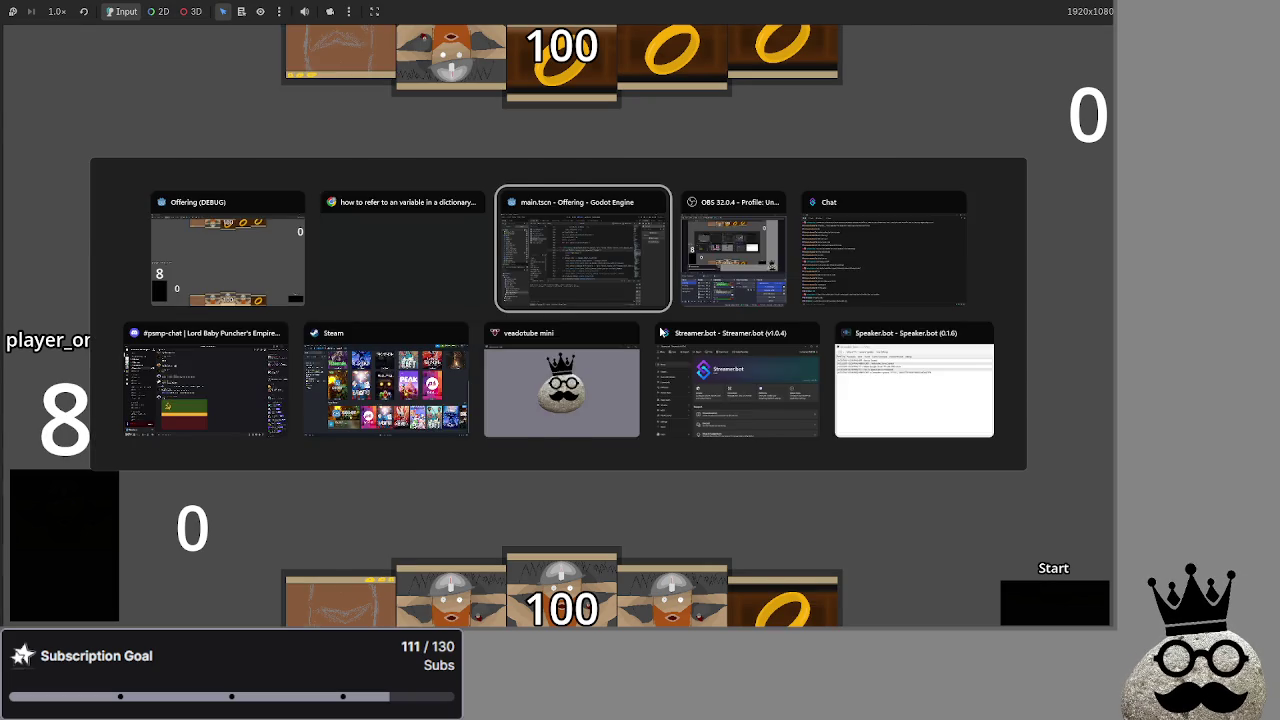
click(240, 121)
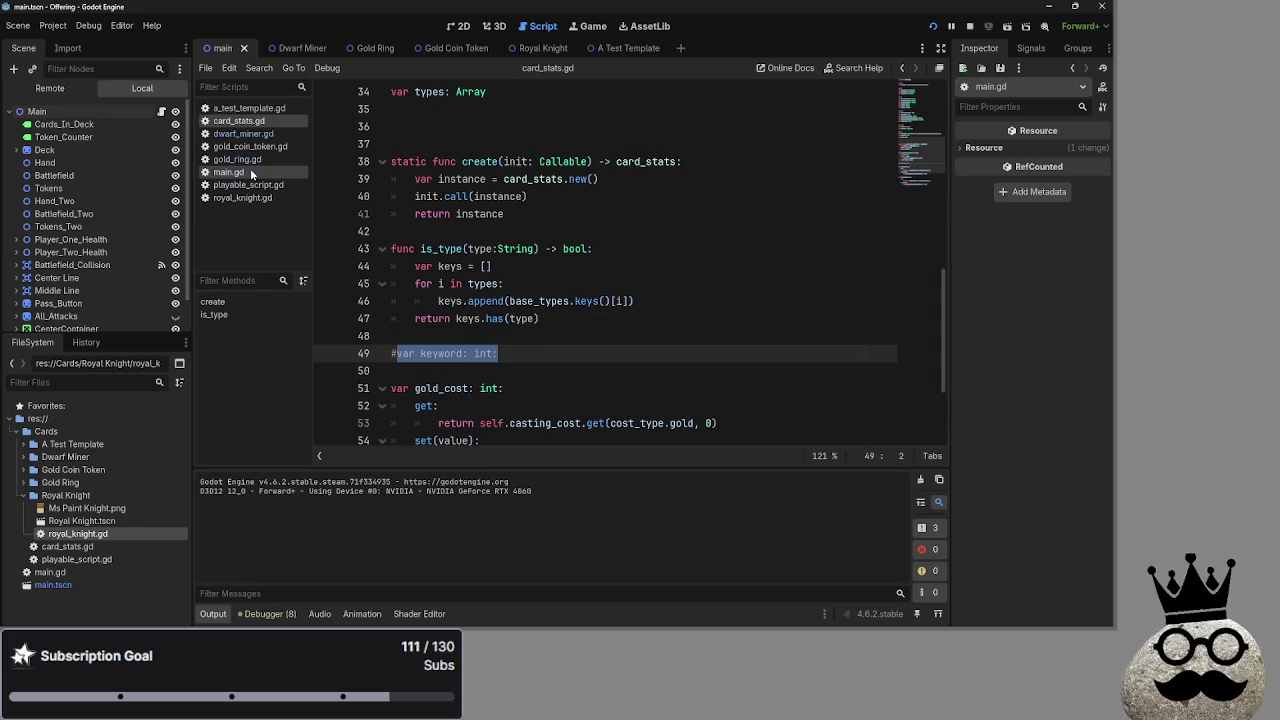
scroll(468, 303, up, 4)
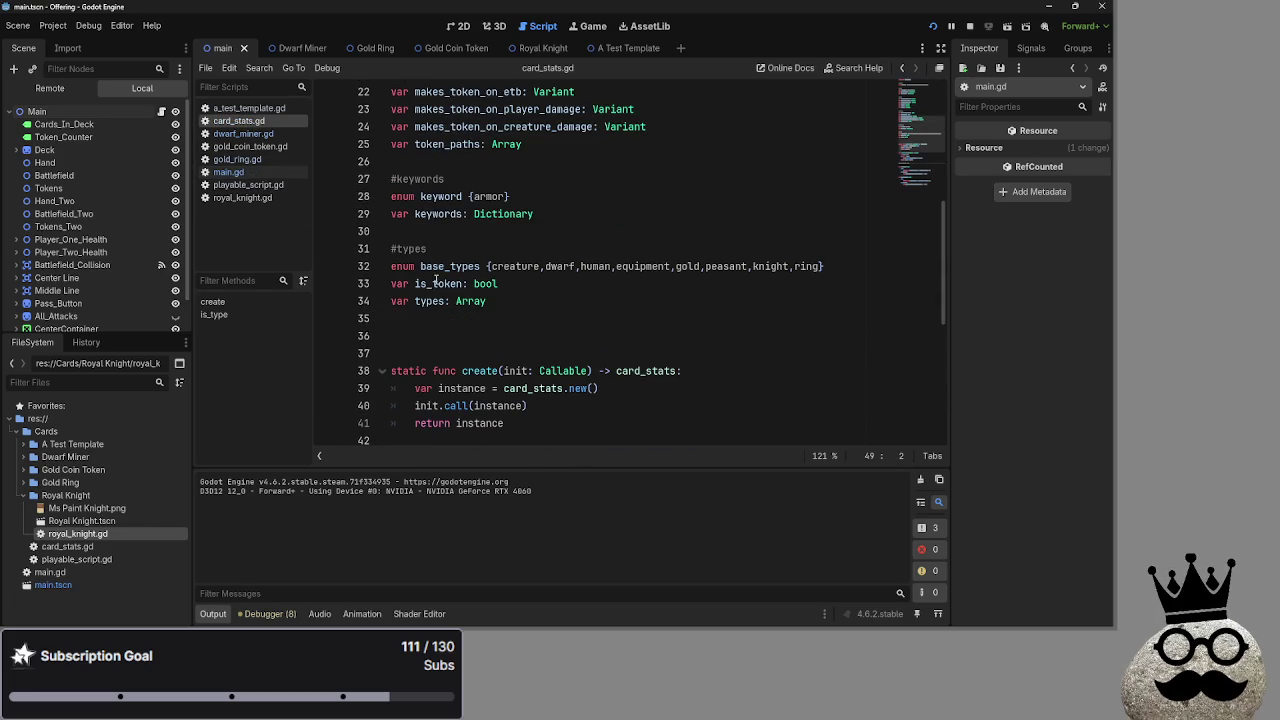
click(234, 181)
key(alt+Tab)
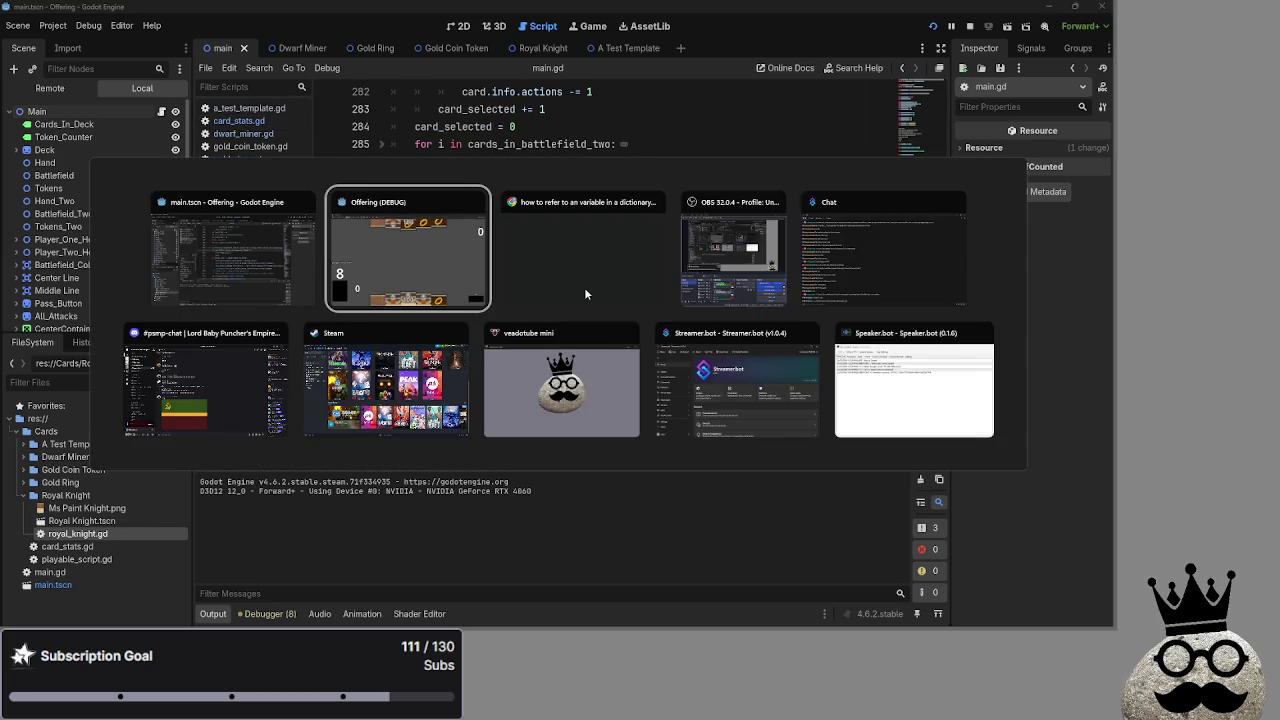
click(617, 578)
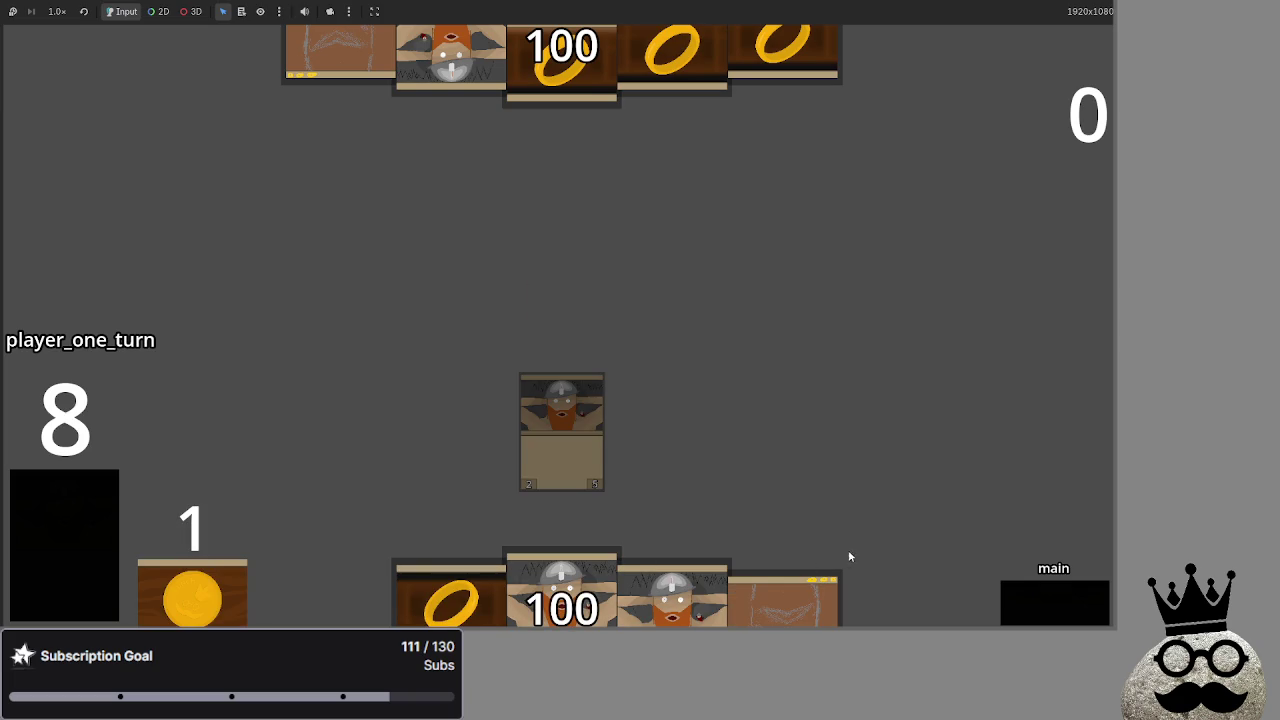
Pass through attack, damage and end-turn phases until the debugger breaks on the 'armor' key at line 308
click(1044, 608)
click(1044, 608)
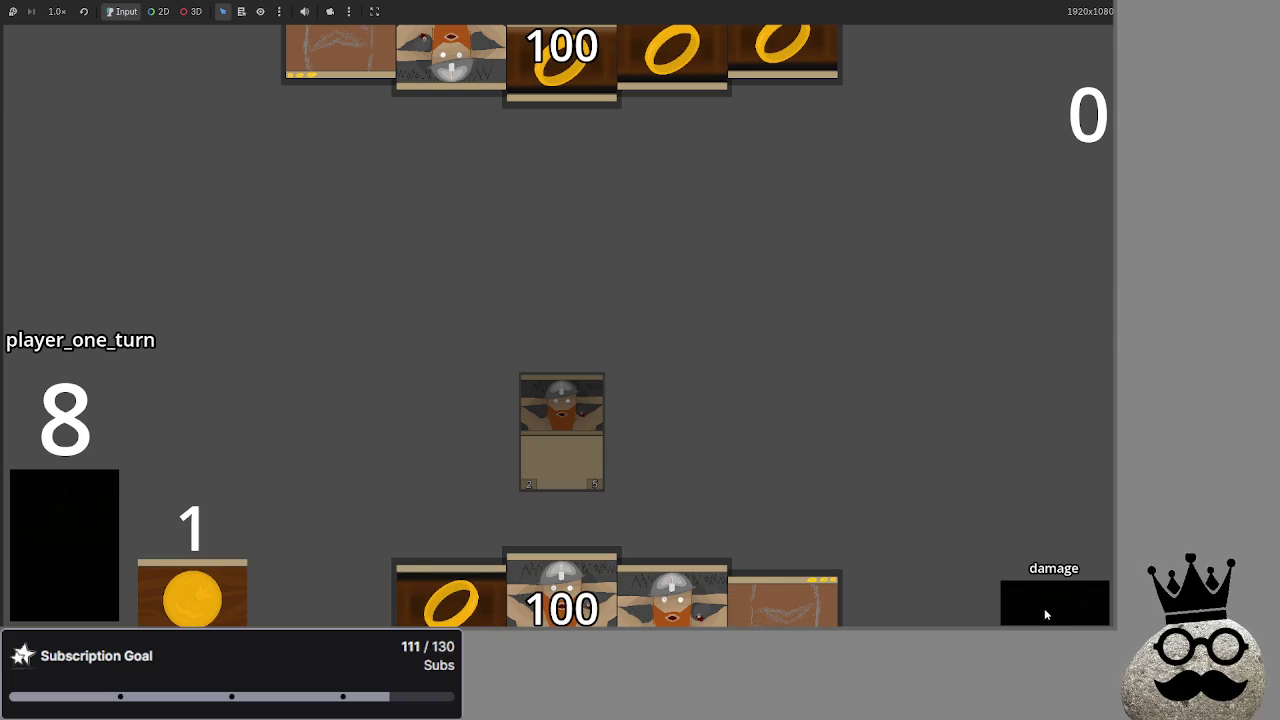
click(1044, 608)
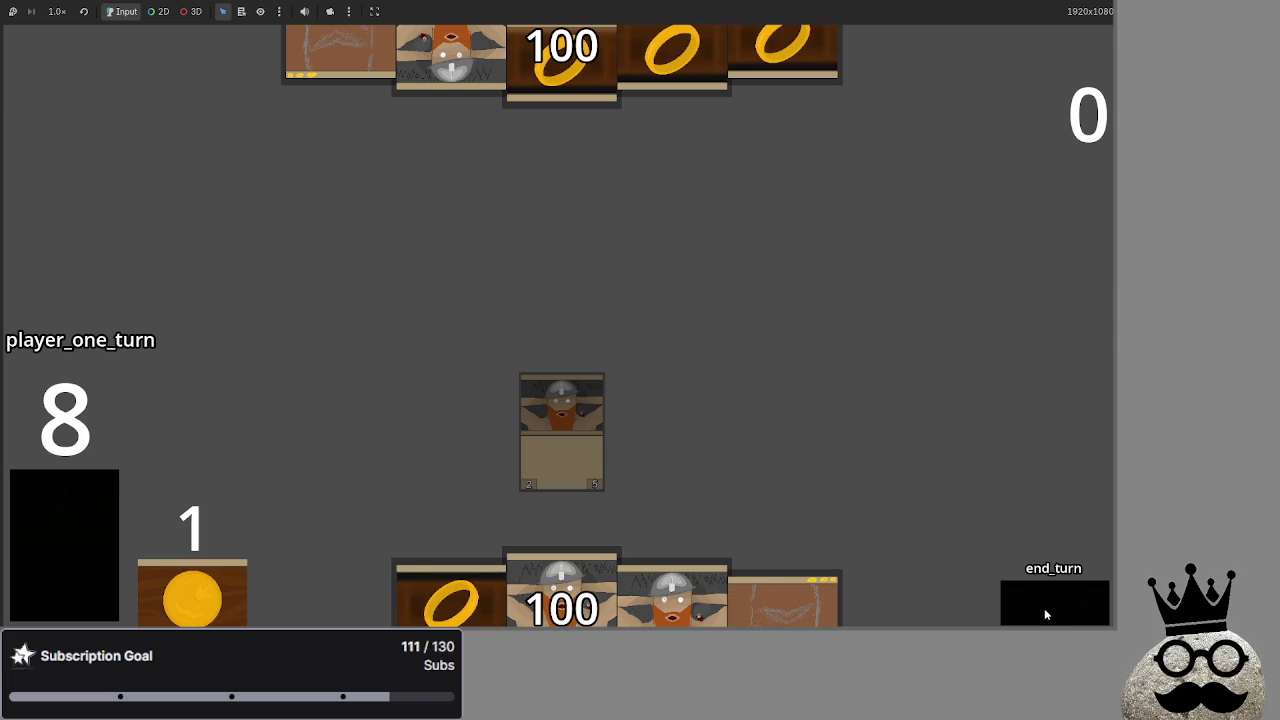
click(1044, 608)
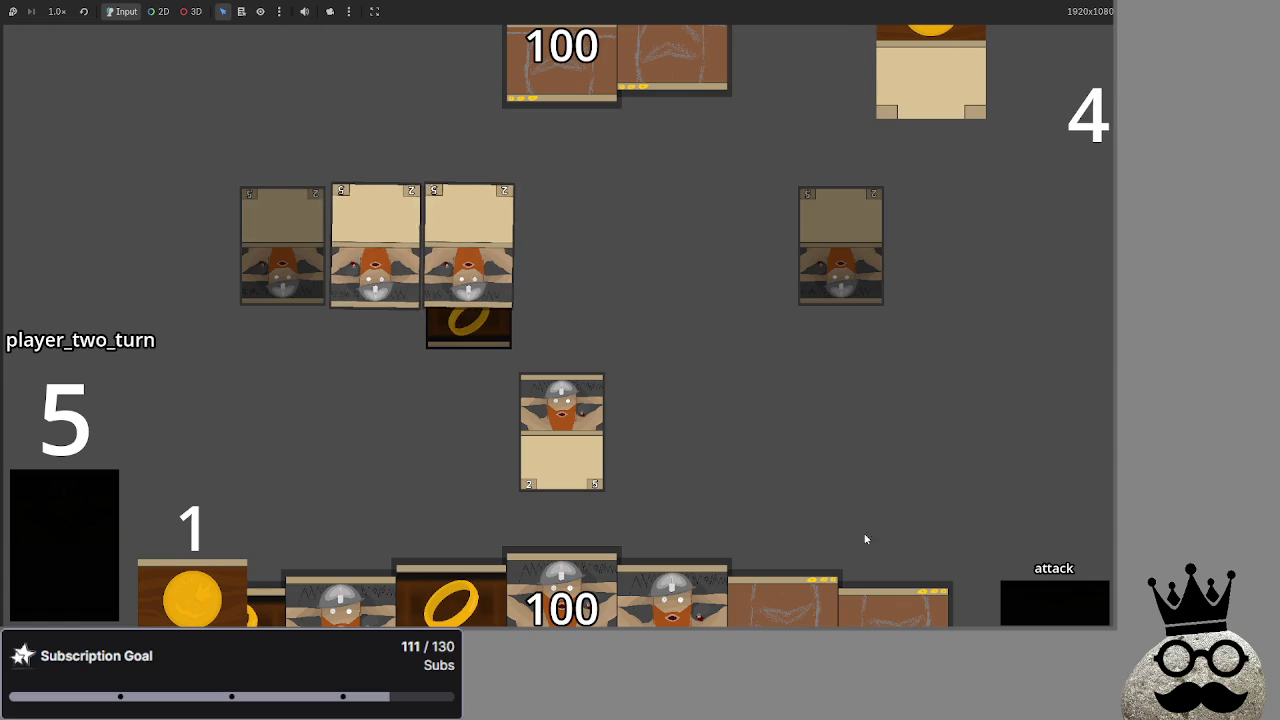
click(1057, 604)
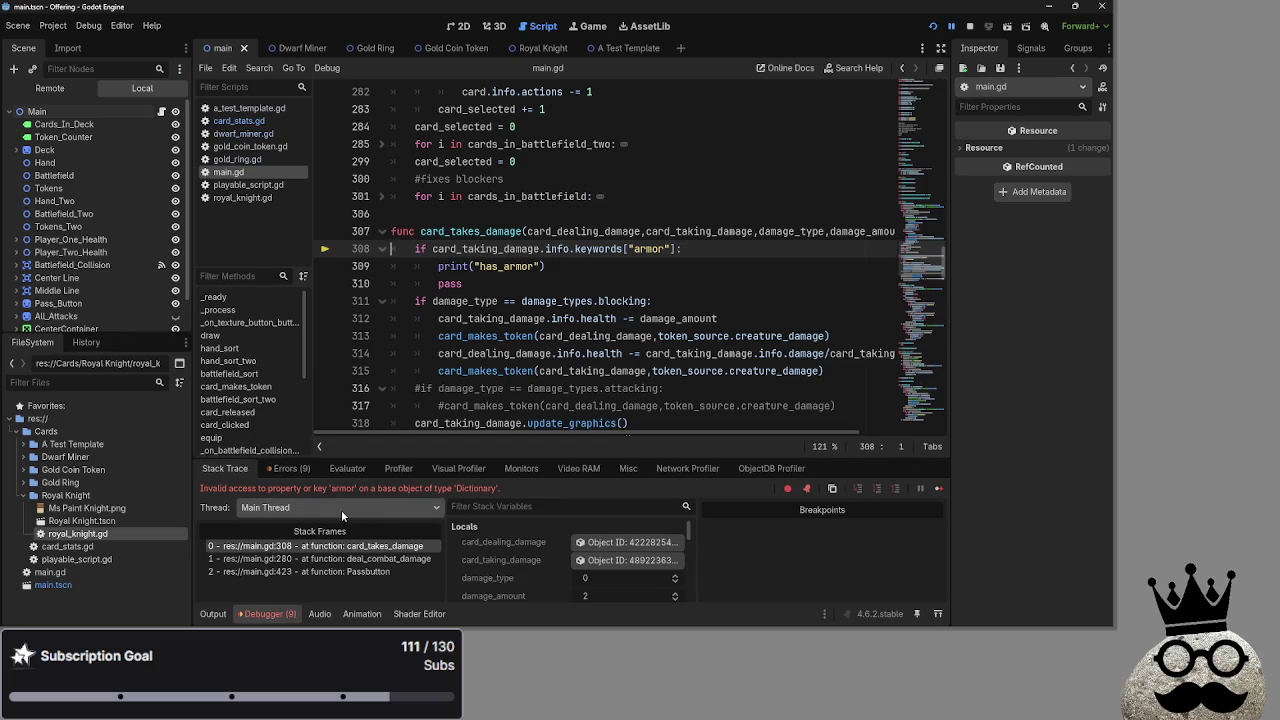
click(375, 558)
click(375, 546)
click(375, 558)
click(377, 571)
click(375, 558)
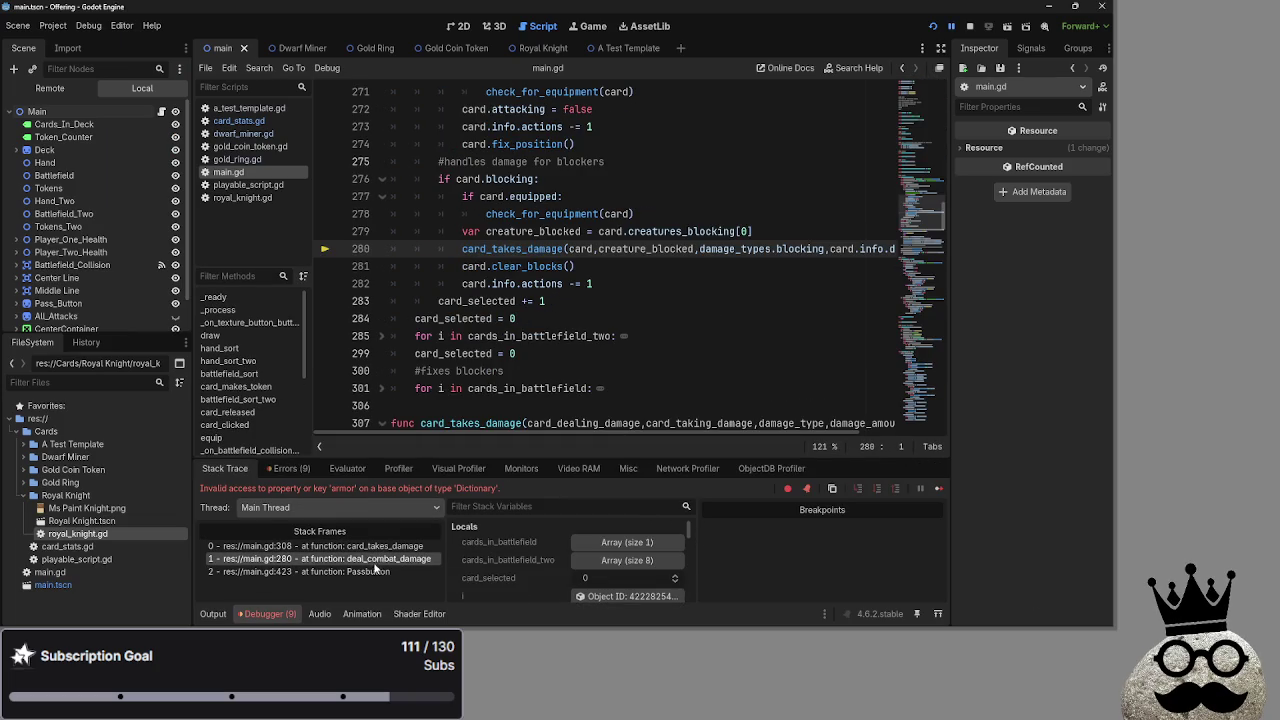
click(377, 571)
click(372, 558)
click(372, 546)
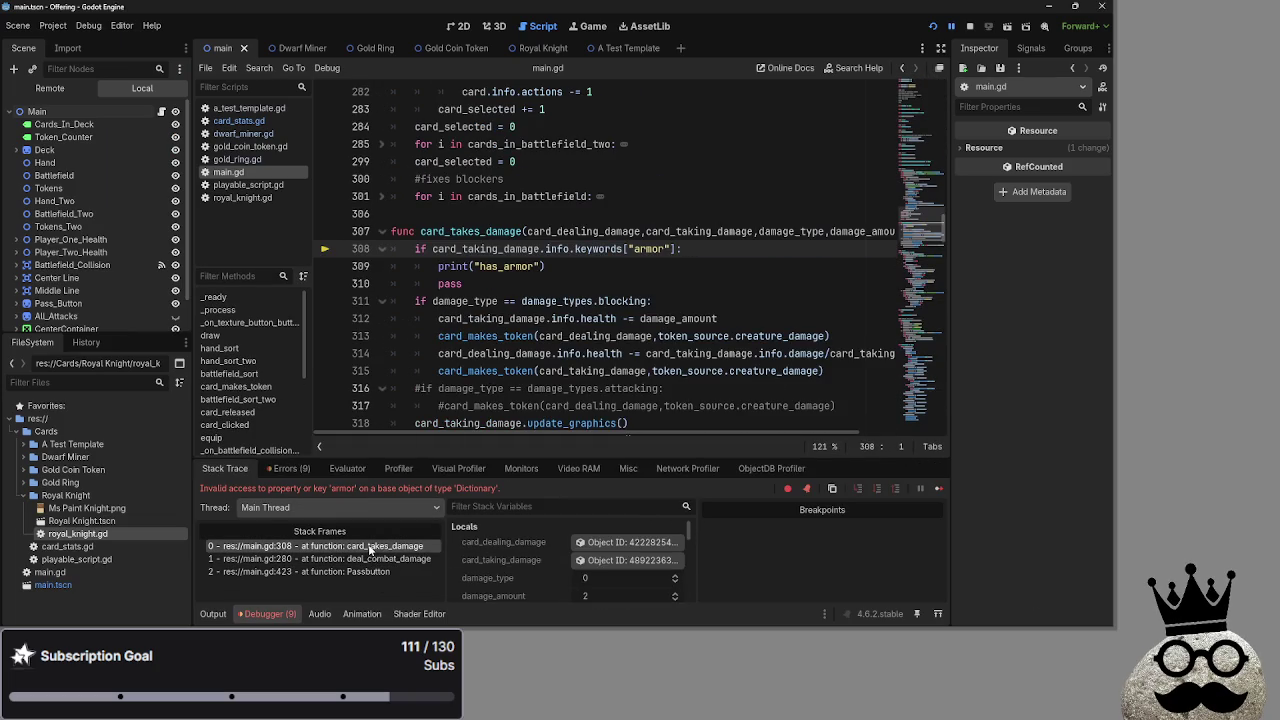
click(390, 558)
click(380, 571)
click(380, 558)
click(380, 571)
click(382, 558)
click(382, 546)
click(461, 249)
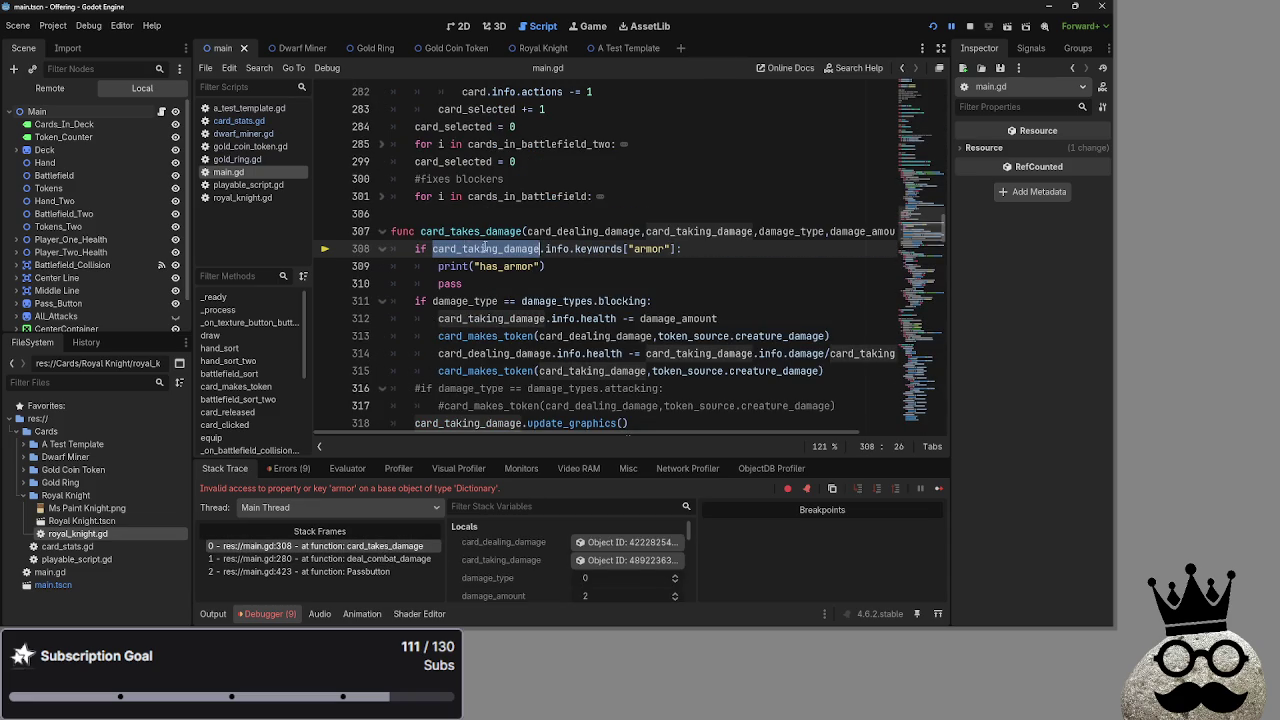
click(648, 249)
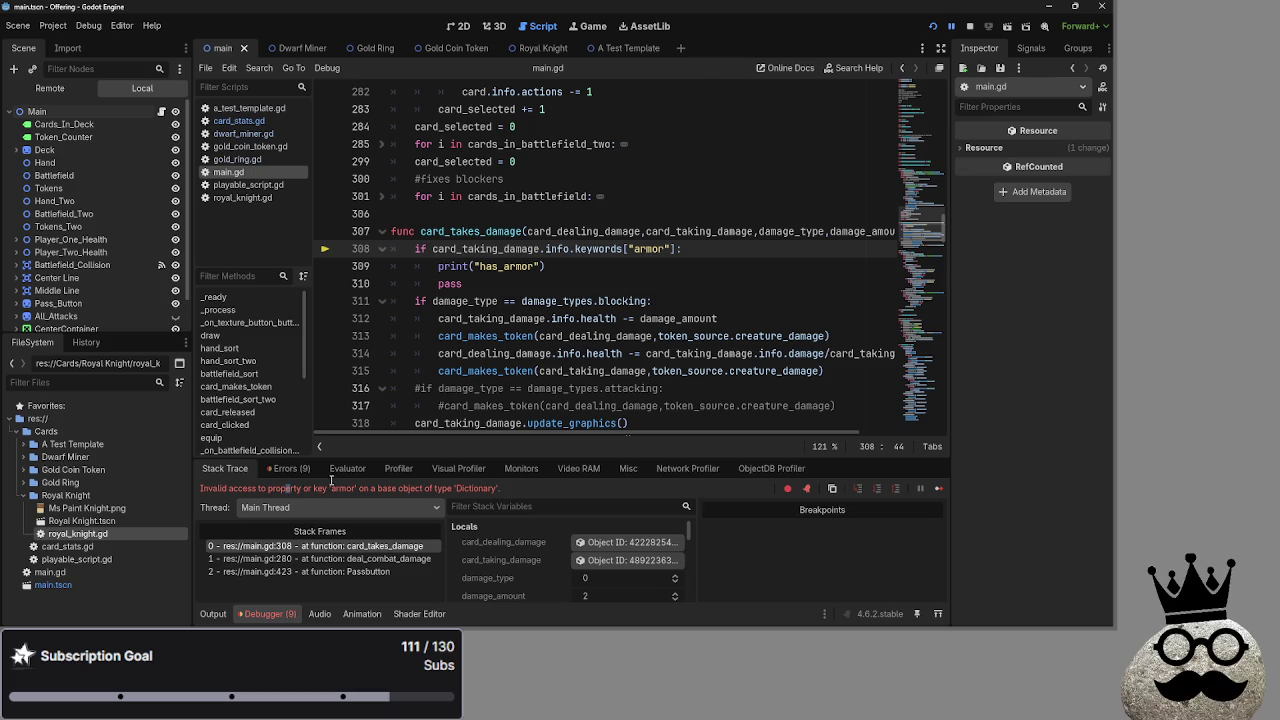
drag(500, 490, 198, 490)
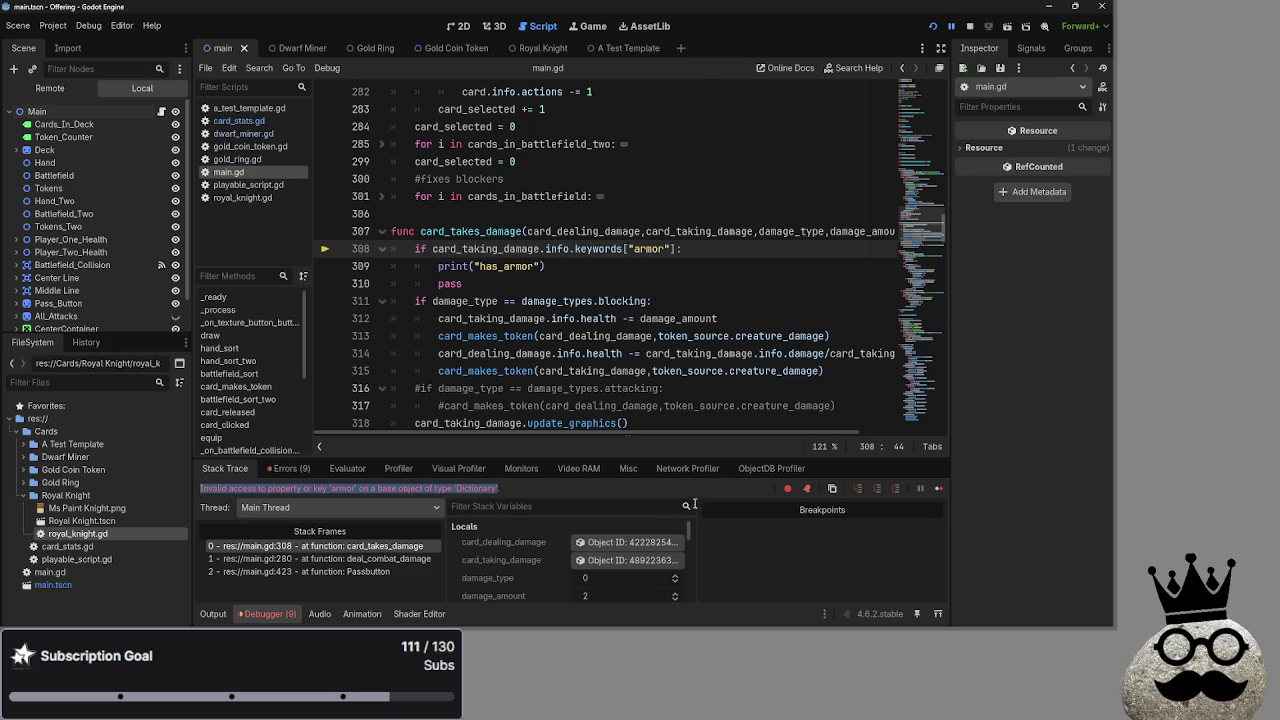
key(alt+Tab)
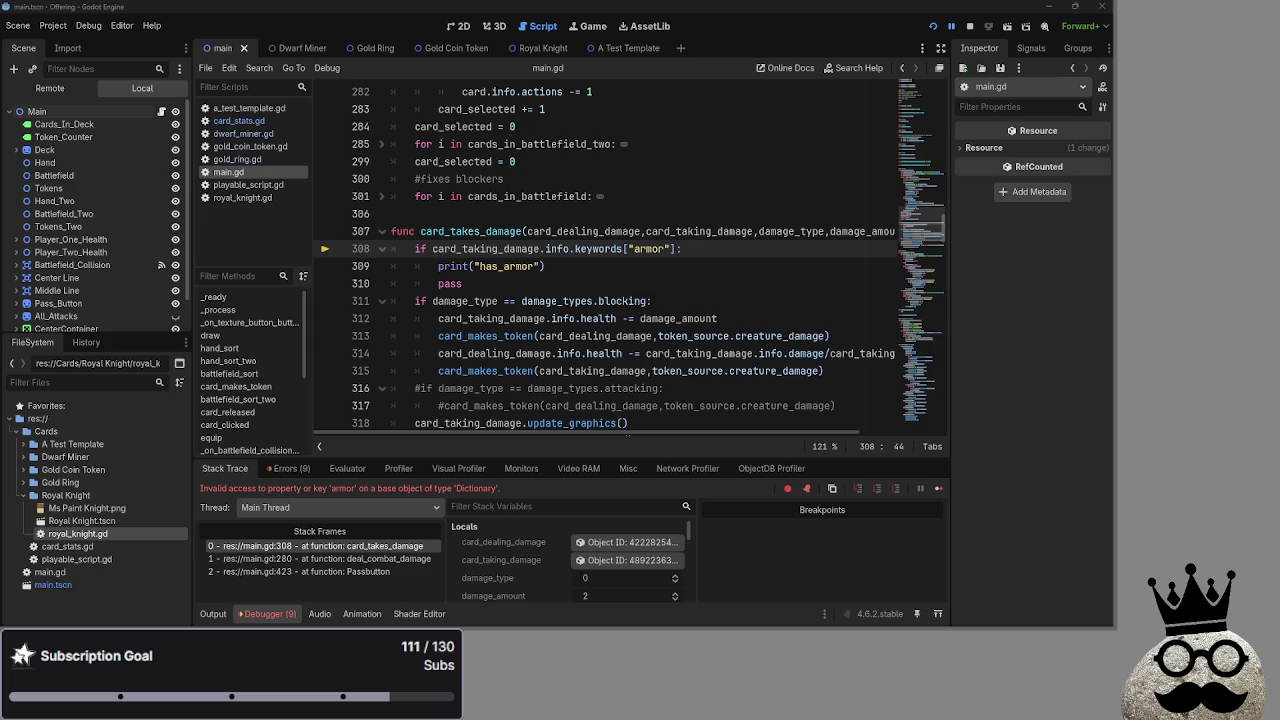
click(238, 121)
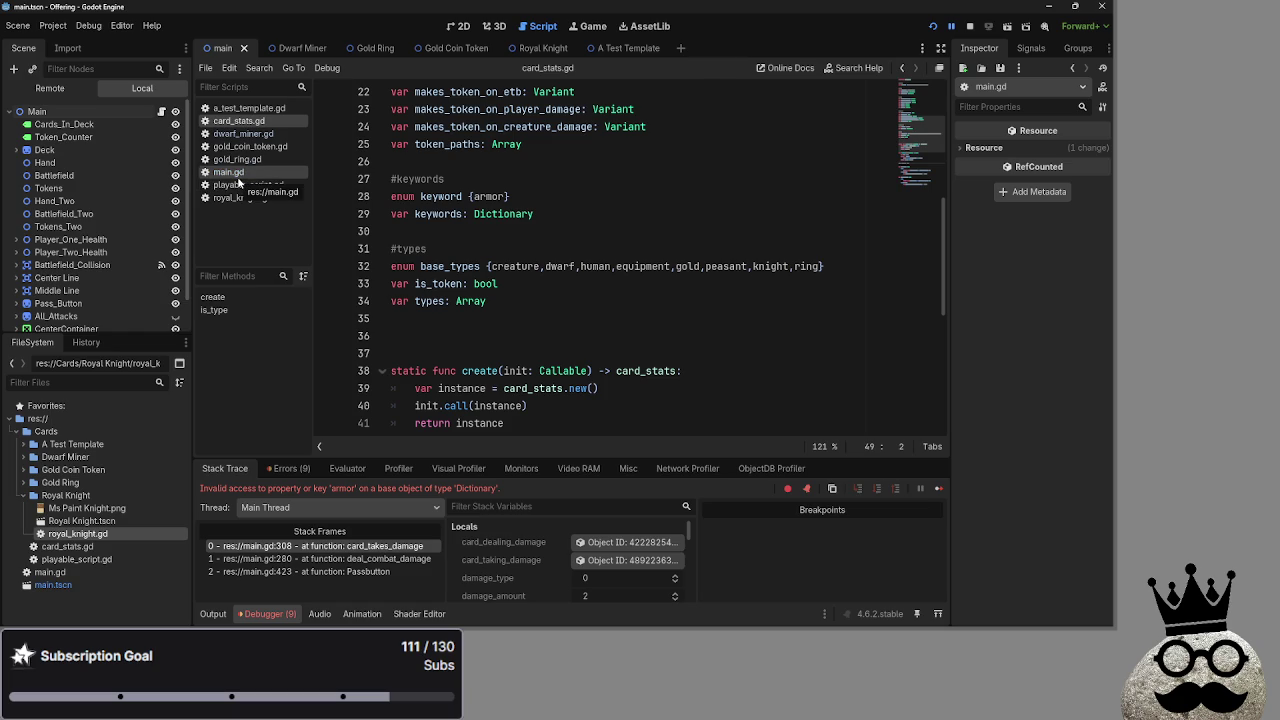
click(238, 174)
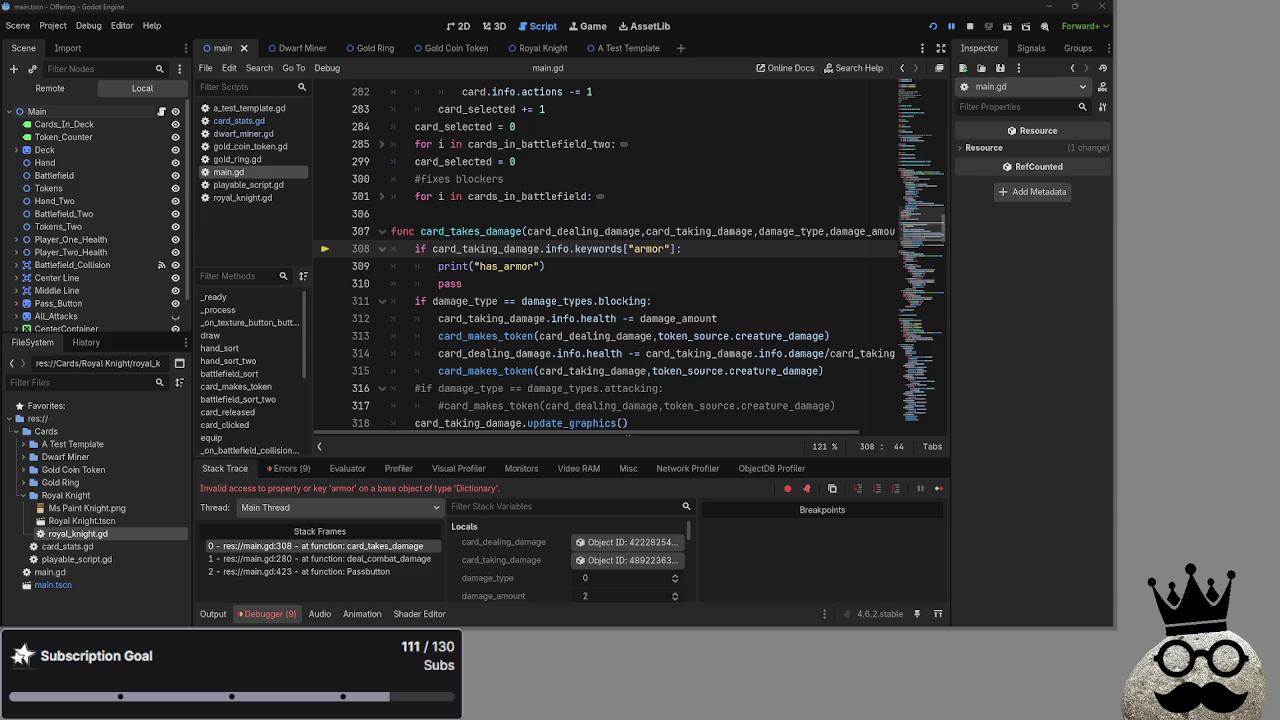
click(658, 249)
drag(672, 249, 634, 253)
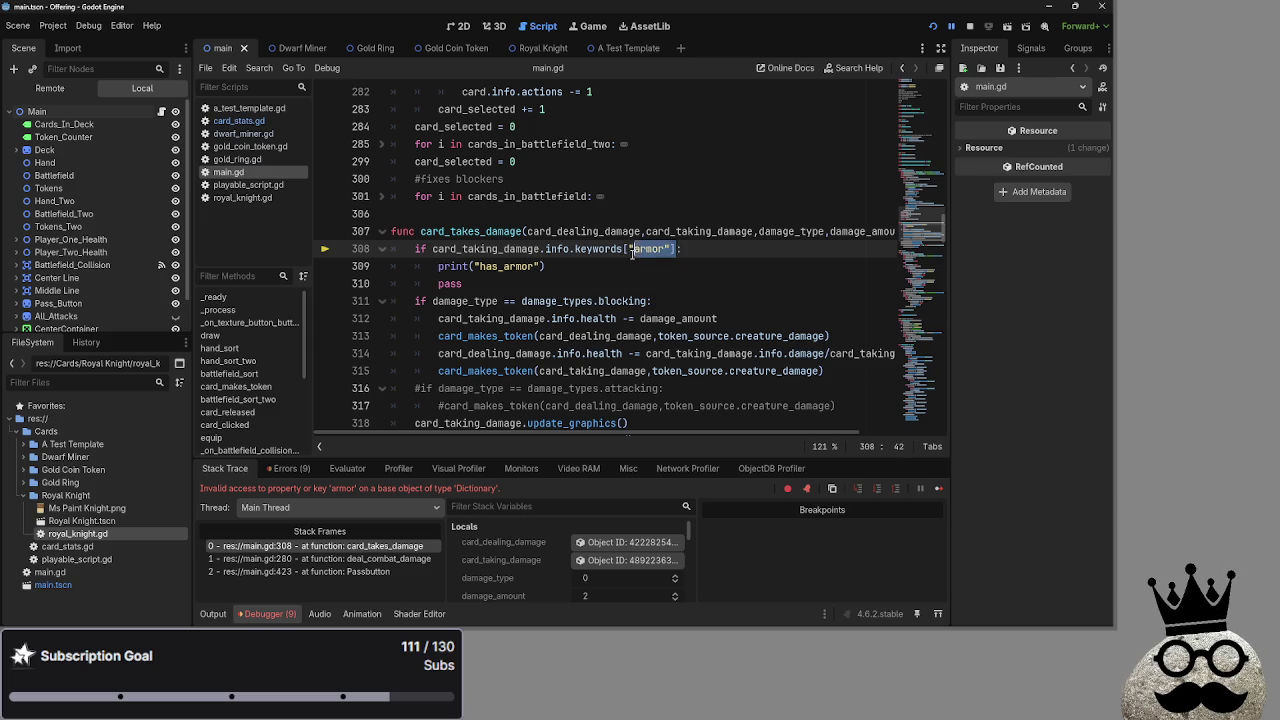
click(722, 251)
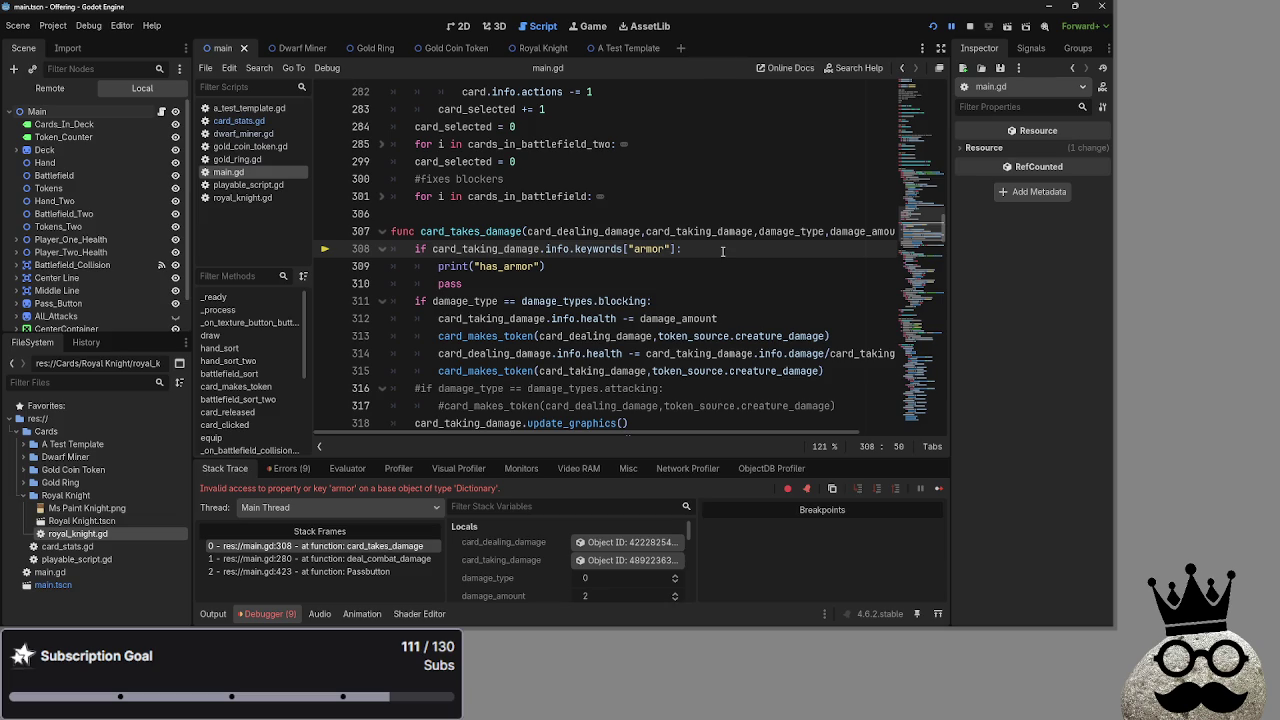
key(alt+Tab)
Add print(card_taking_damage.info.keywords) on a new line 308 under the function header
scroll(703, 366, up, 1)
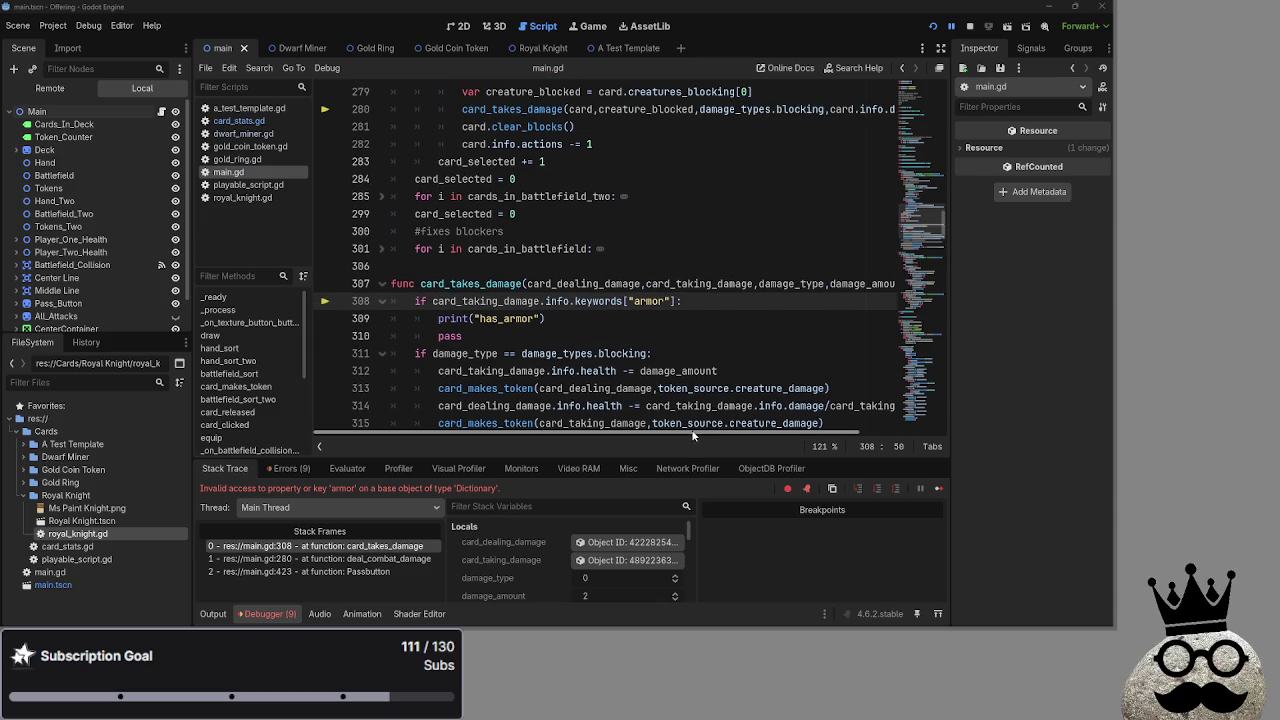
key(Up)
key(End)
key(Return)
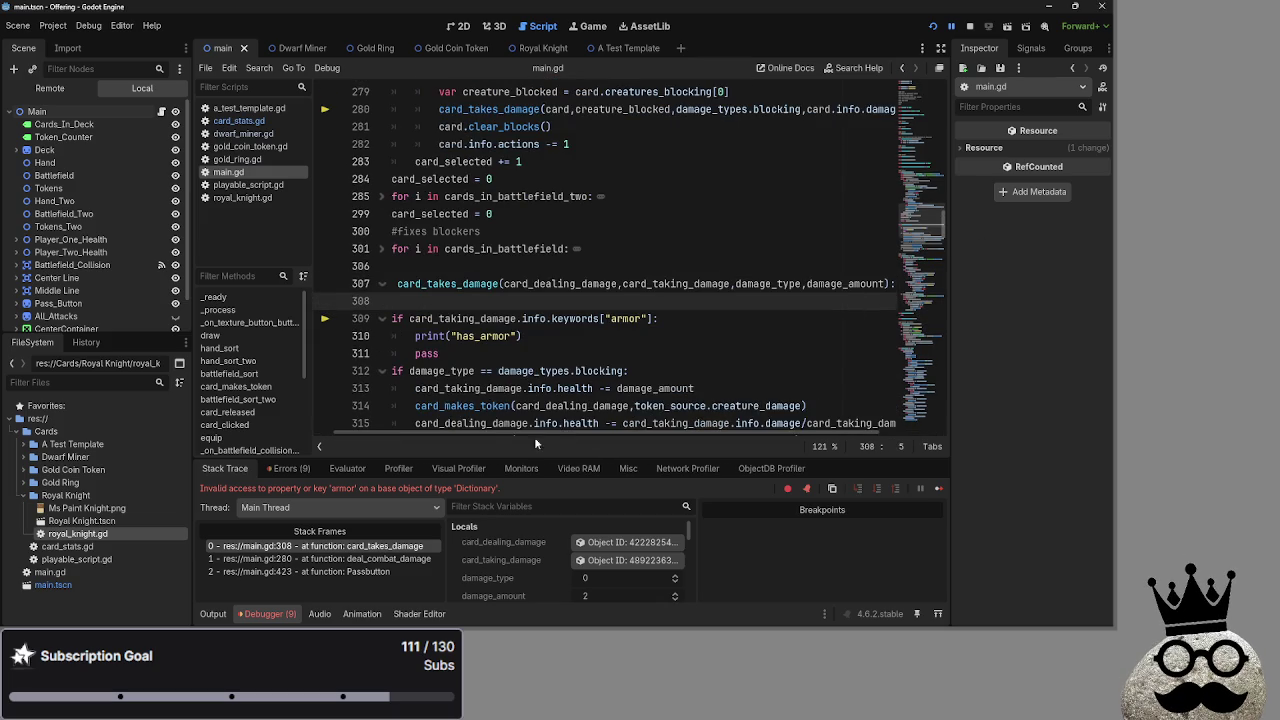
drag(434, 320, 628, 318)
key(ctrl+c)
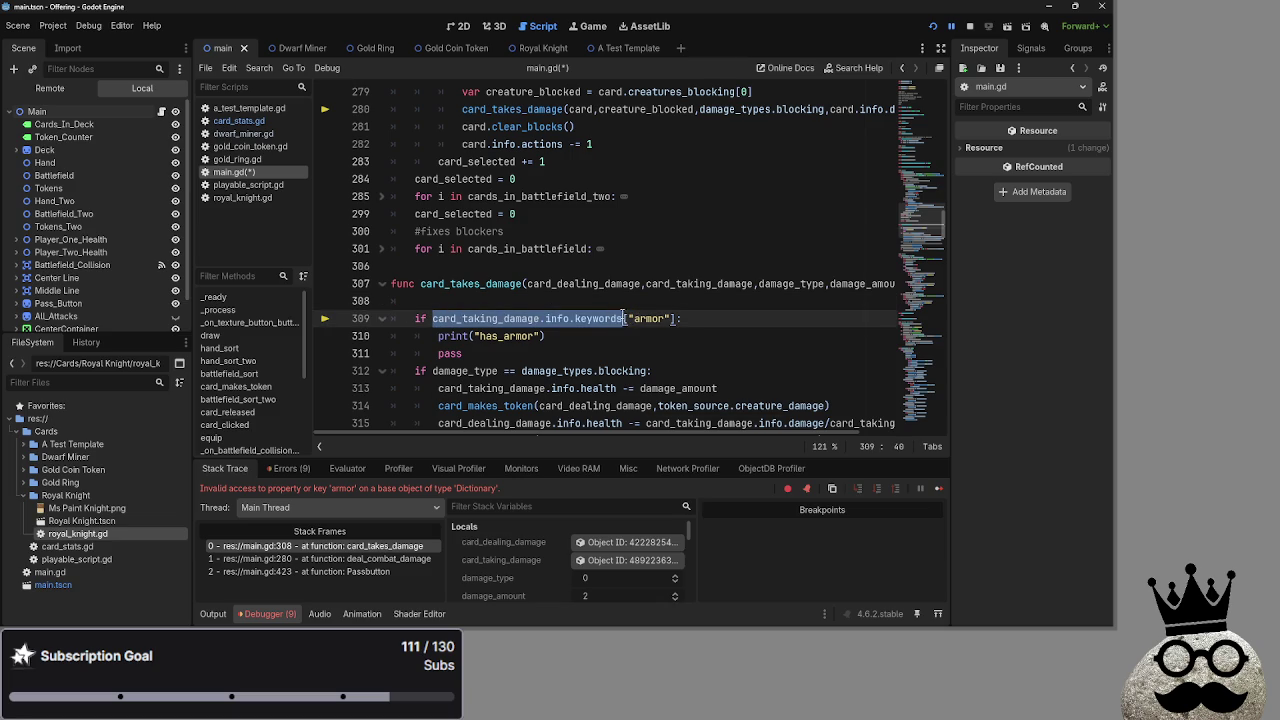
click(451, 302)
text(print()
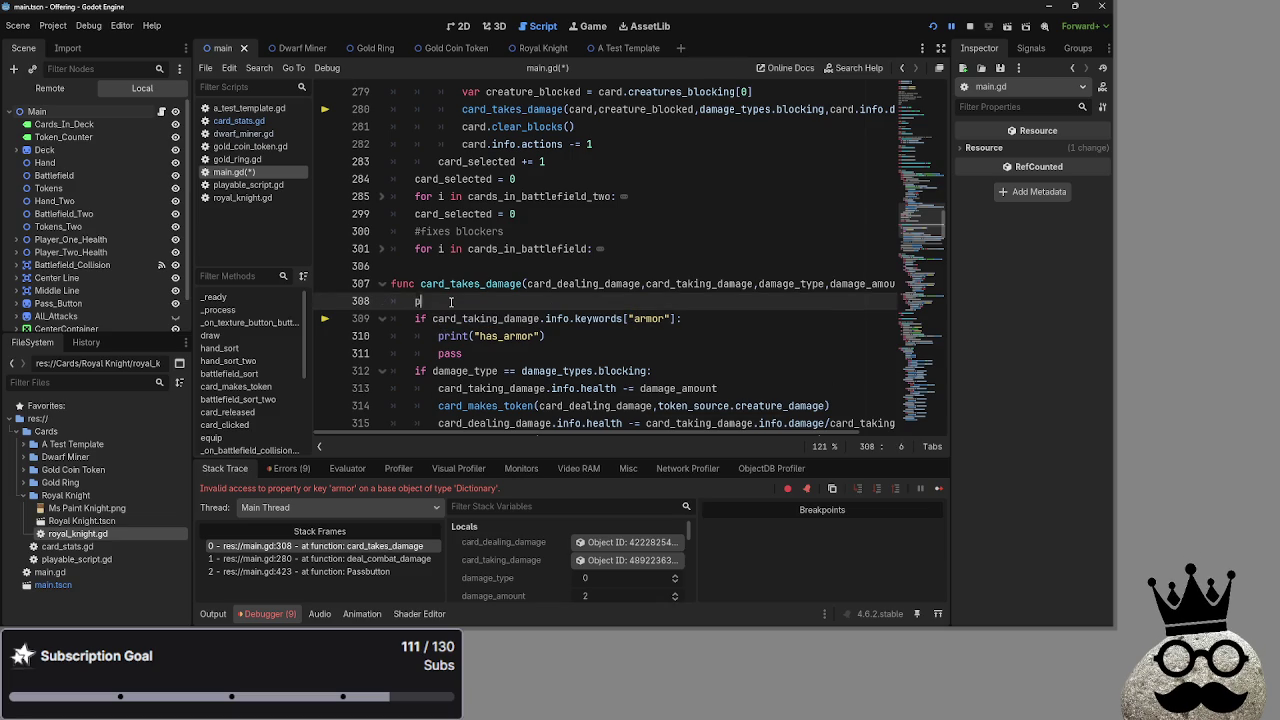
key(ctrl+v)
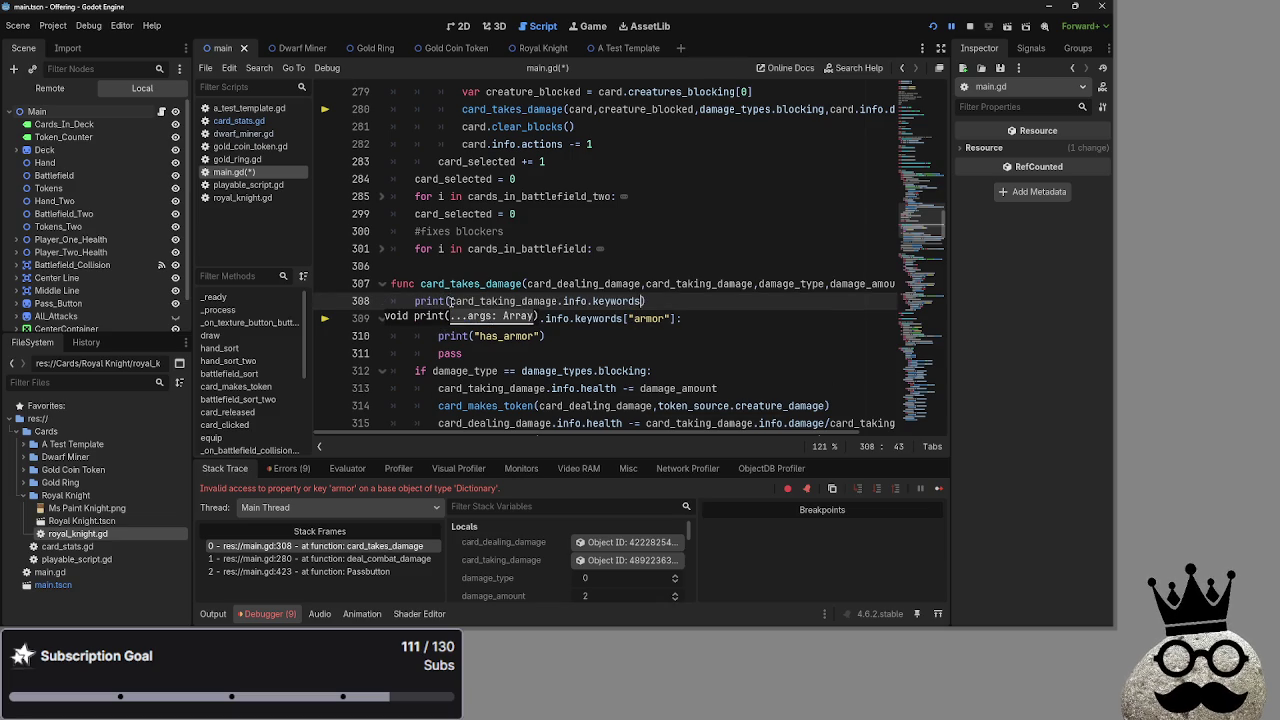
Stop debugging, comment out the armor check with Ctrl+K, delete the leftover pass line, and relaunch
click(969, 26)
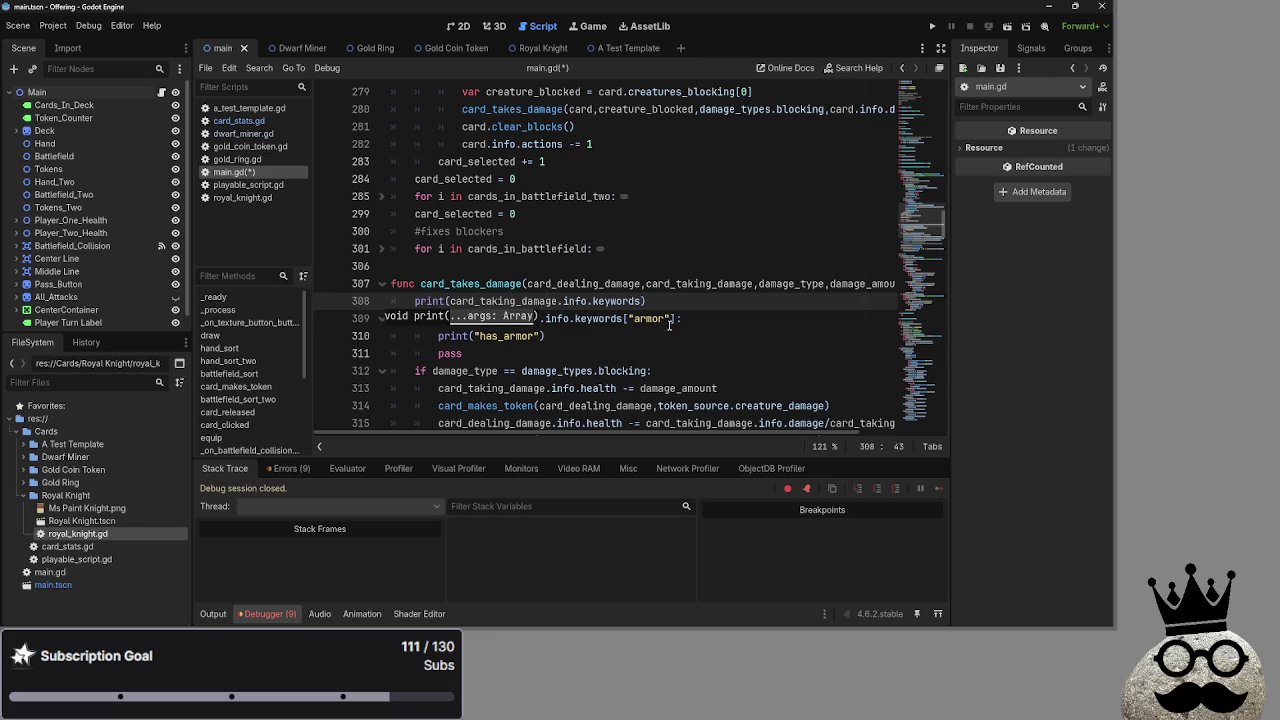
click(629, 347)
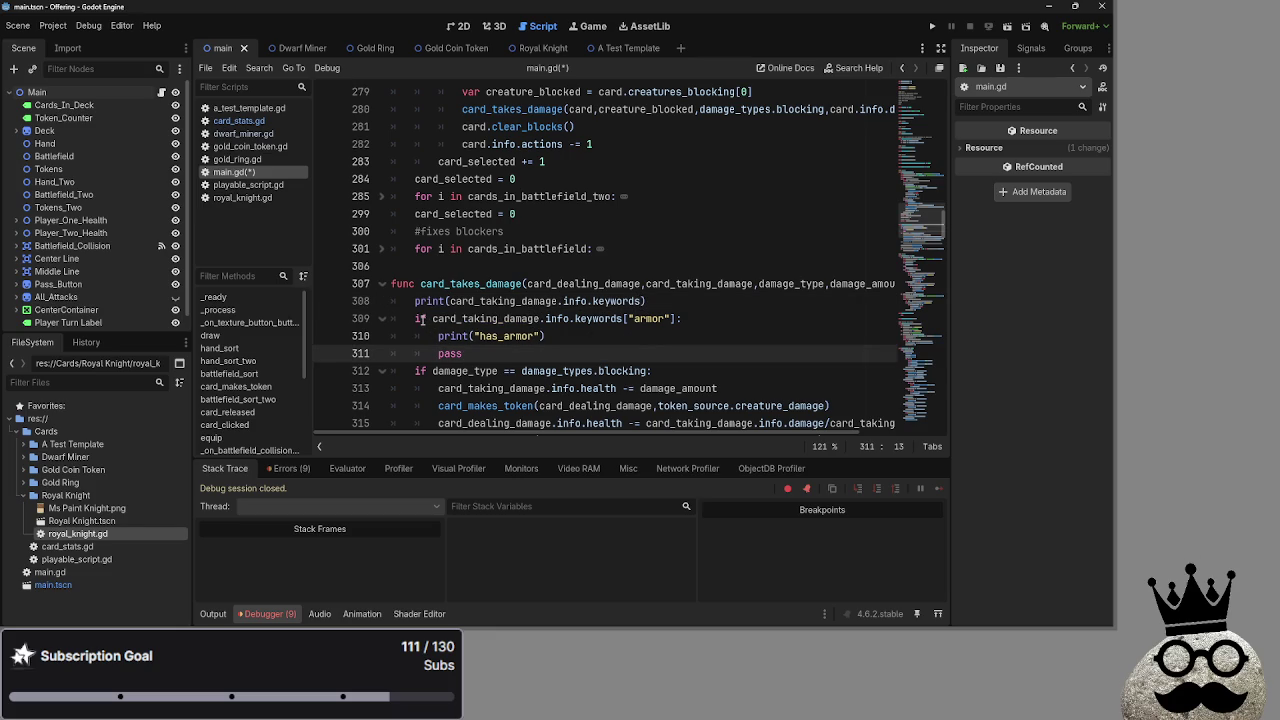
drag(670, 320, 620, 325)
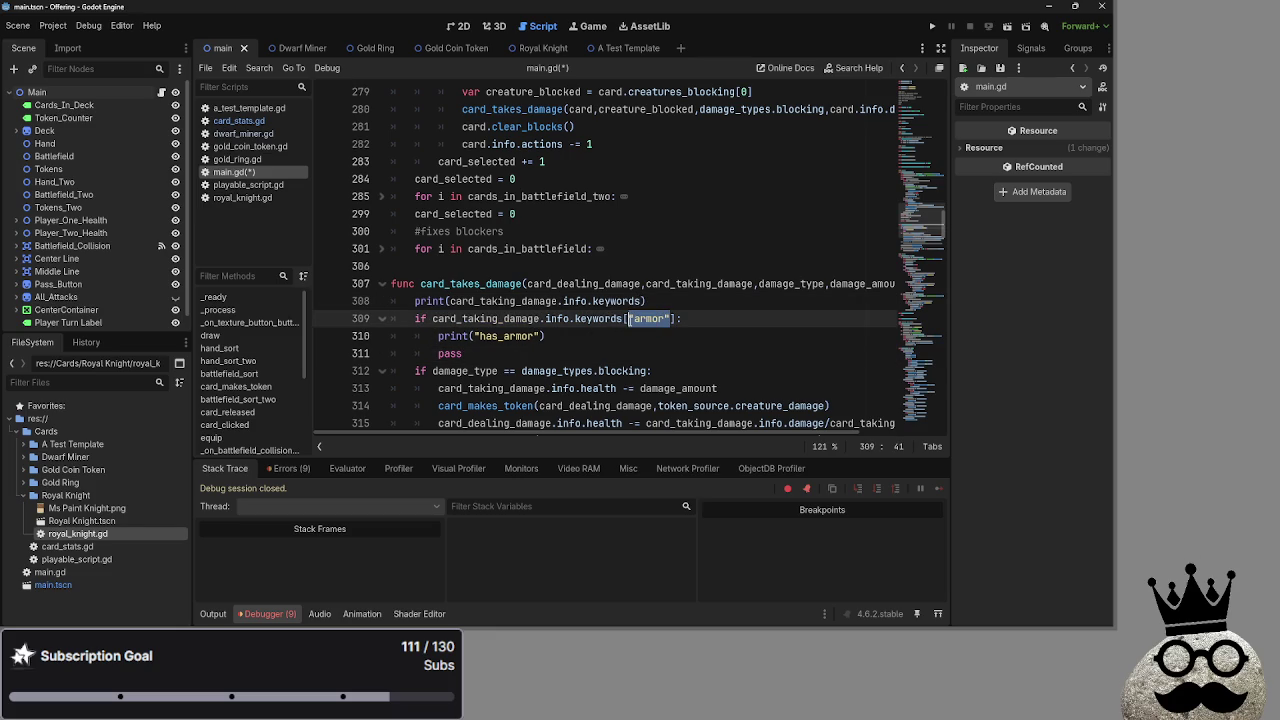
drag(414, 318, 491, 349)
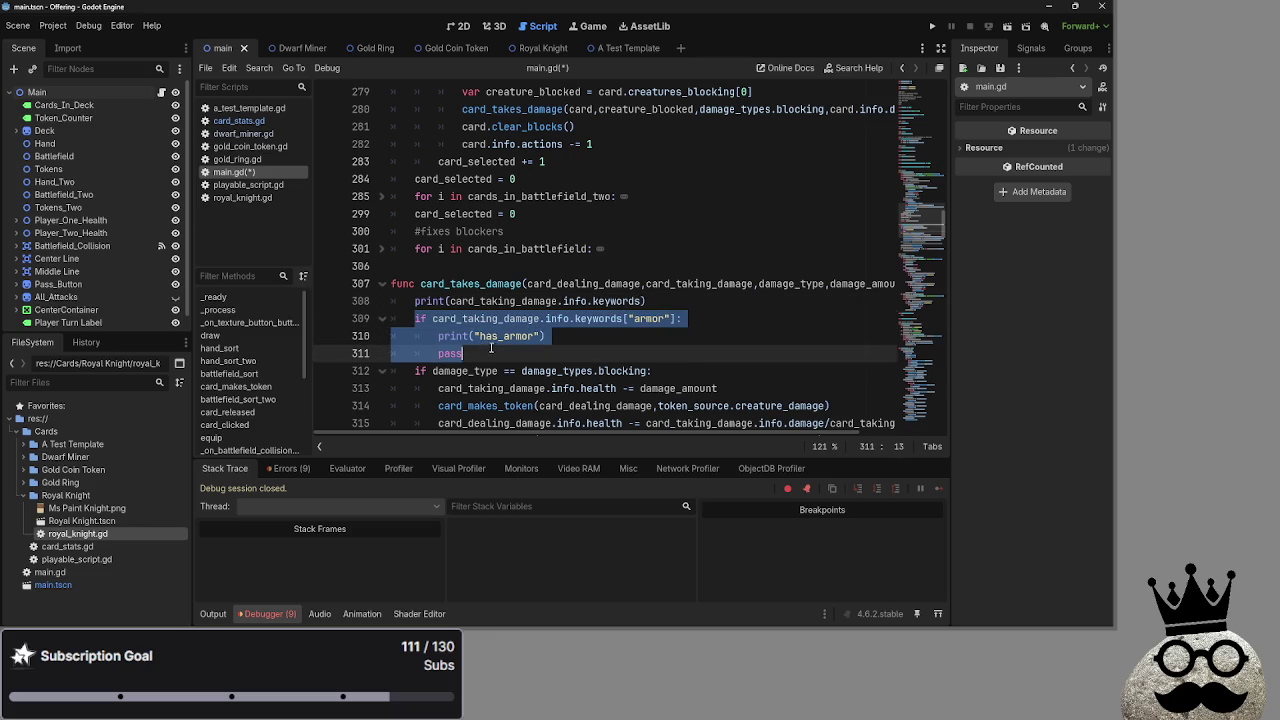
key(ctrl+k)
triple_click(491, 349)
key(BackSpace)
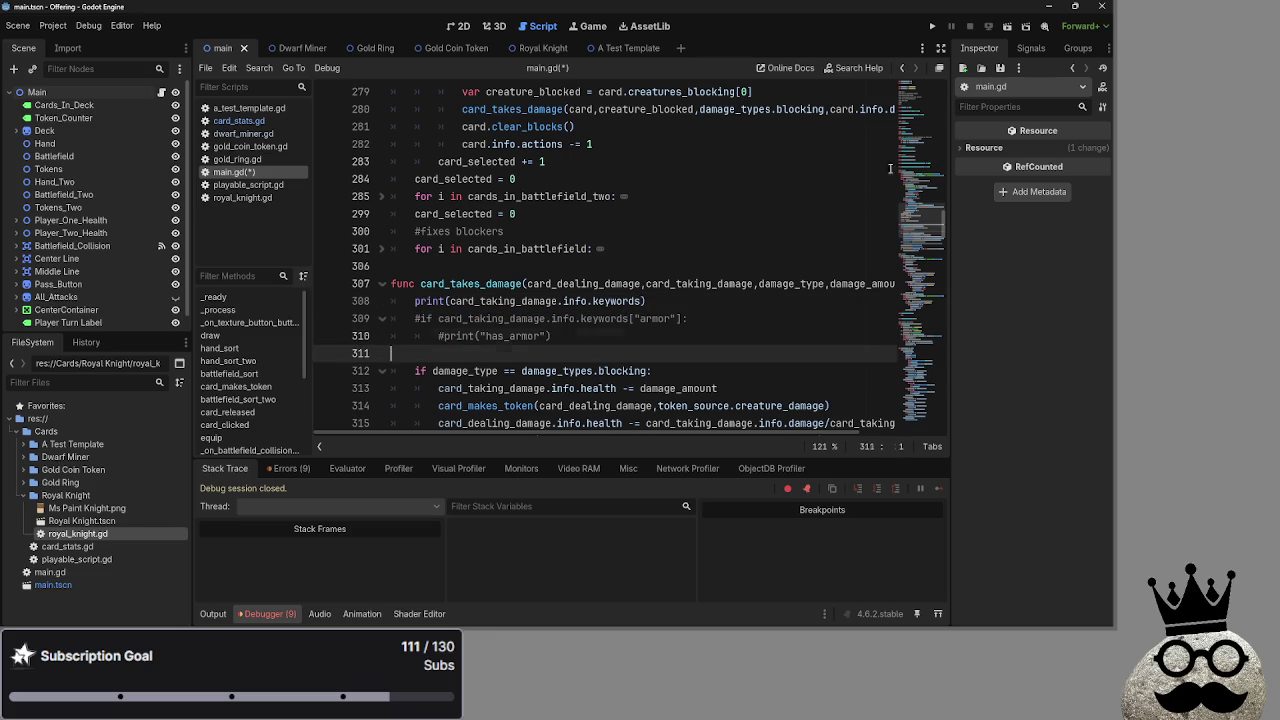
key(BackSpace)
click(932, 26)
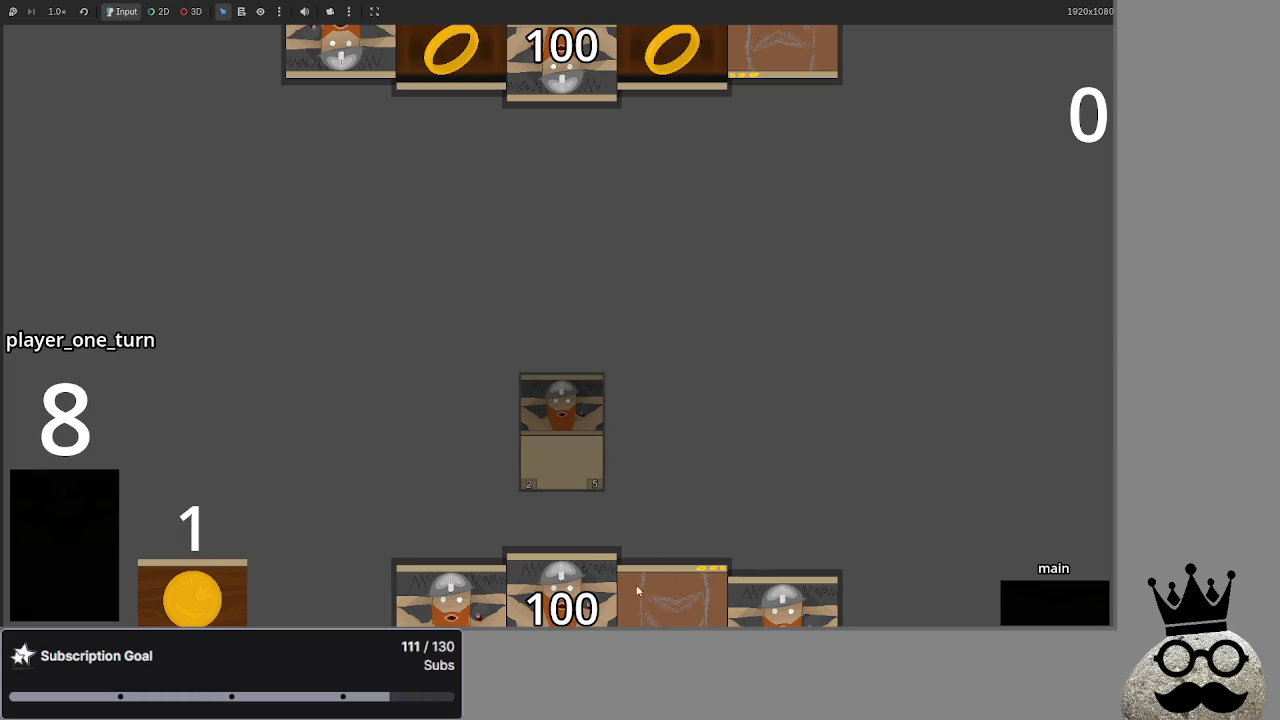
Advance the match through several turns until the blocked card drops from 100 to 98 and main_two begins
click(1037, 600)
click(1037, 600)
click(1037, 600)
click(1037, 600)
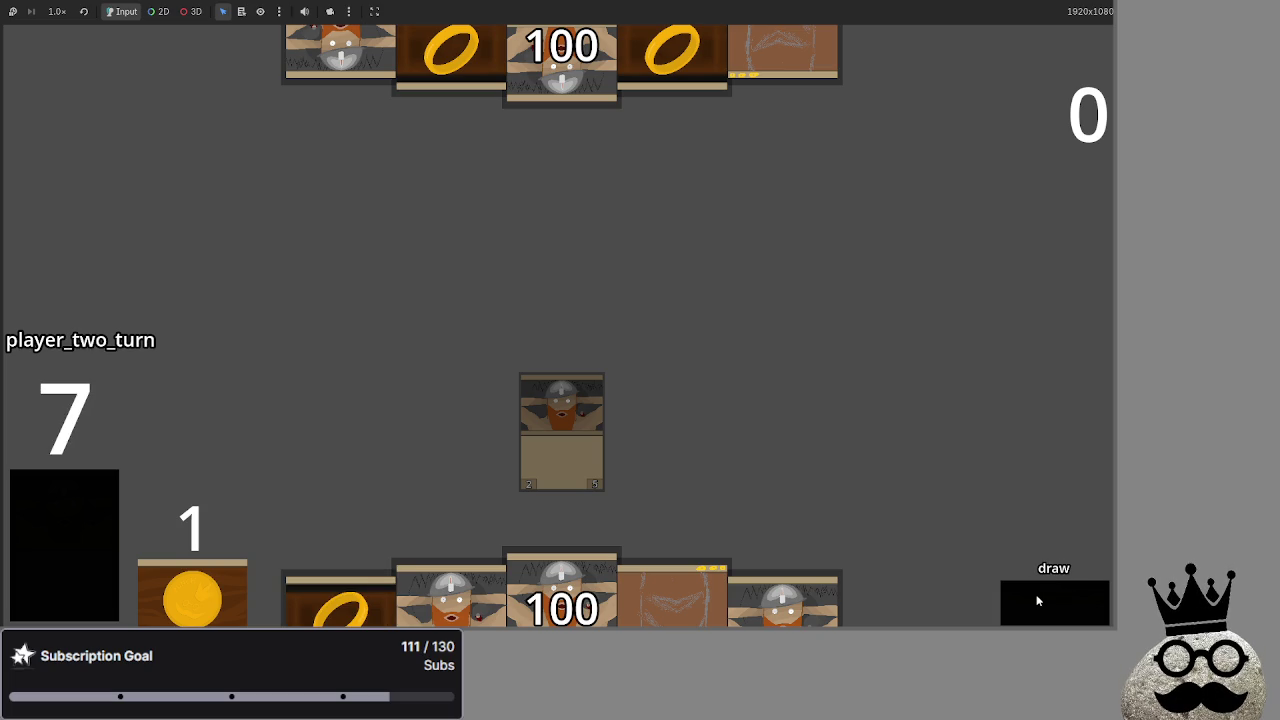
click(1037, 600)
click(1037, 600)
click(1037, 600)
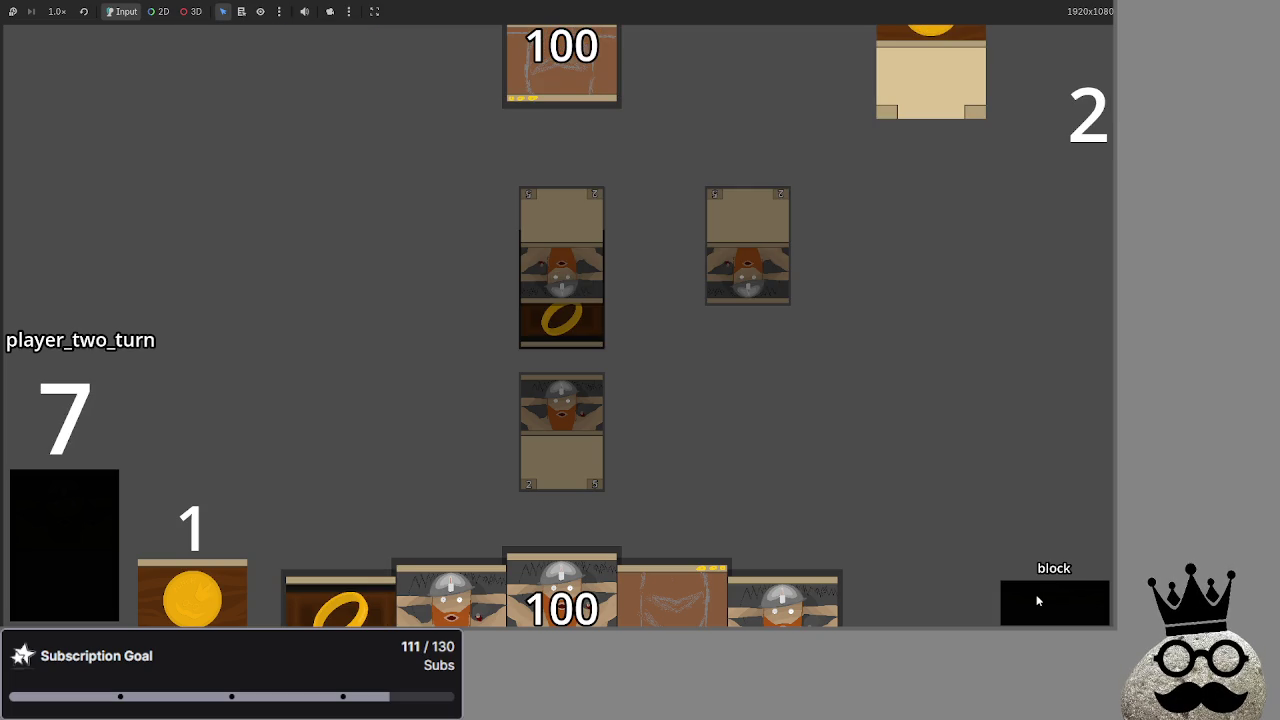
click(1037, 600)
click(1037, 600)
click(1037, 600)
click(1037, 600)
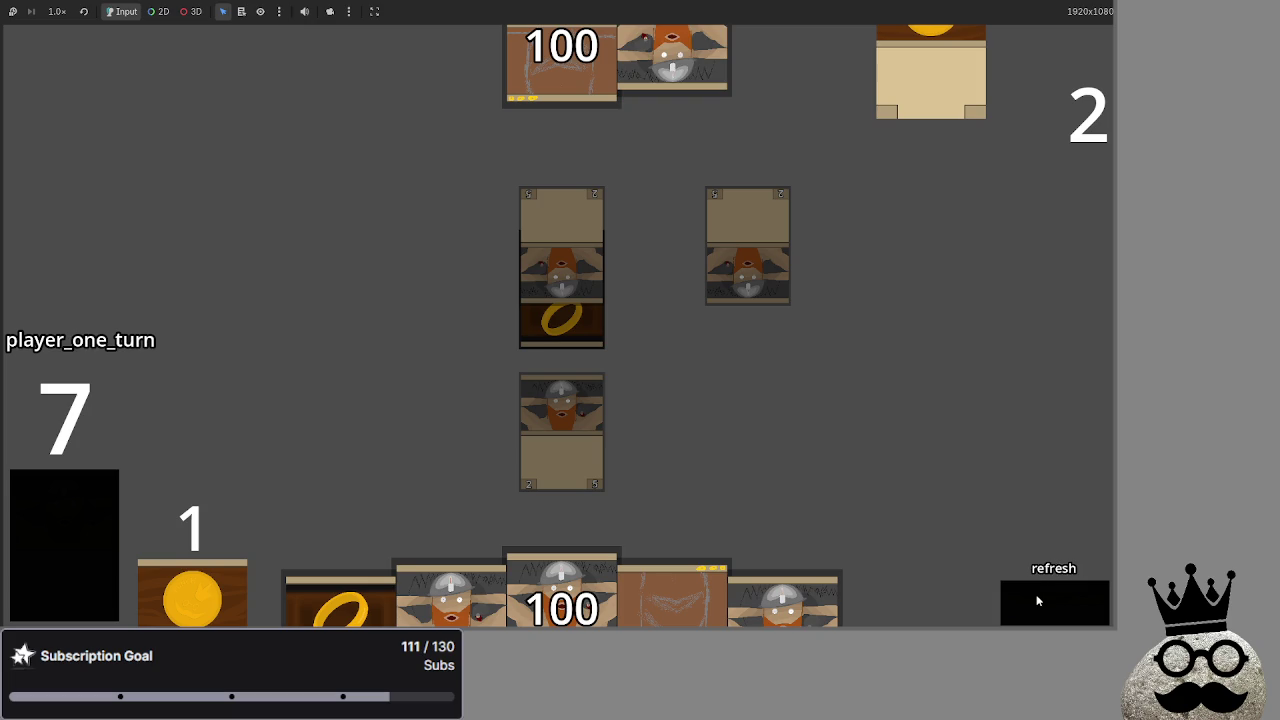
click(1037, 600)
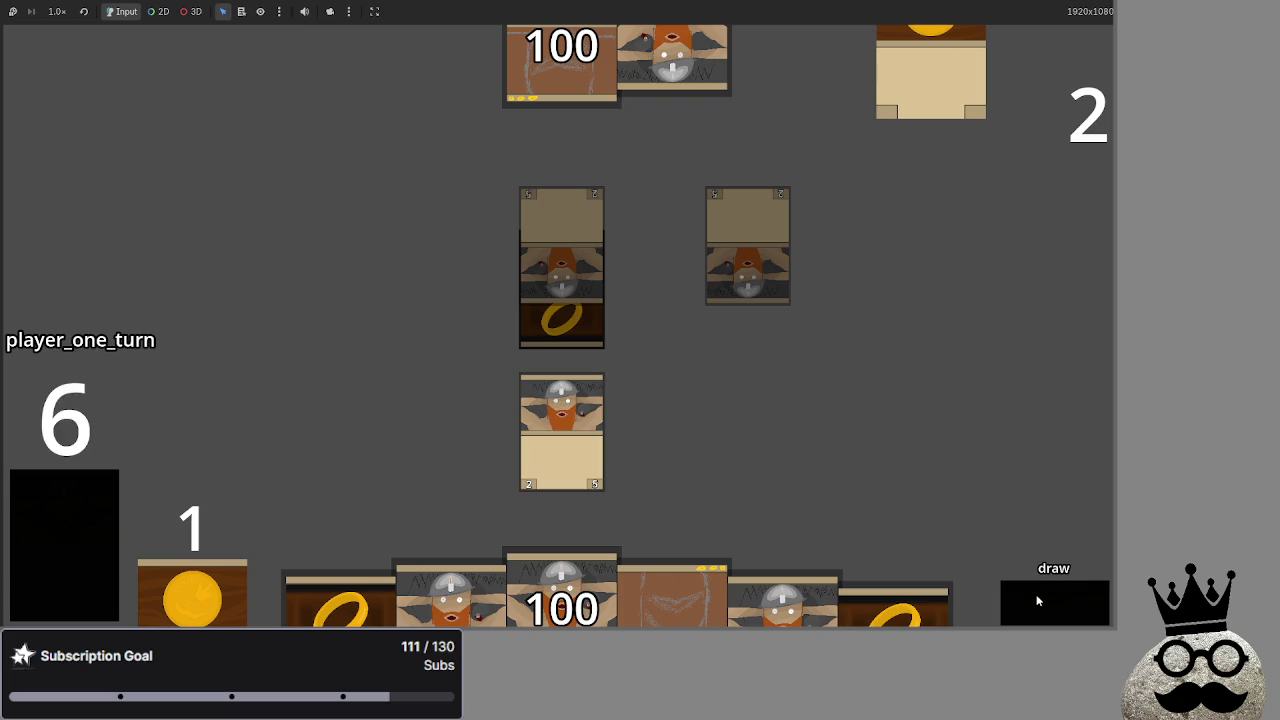
click(1037, 600)
click(1037, 600)
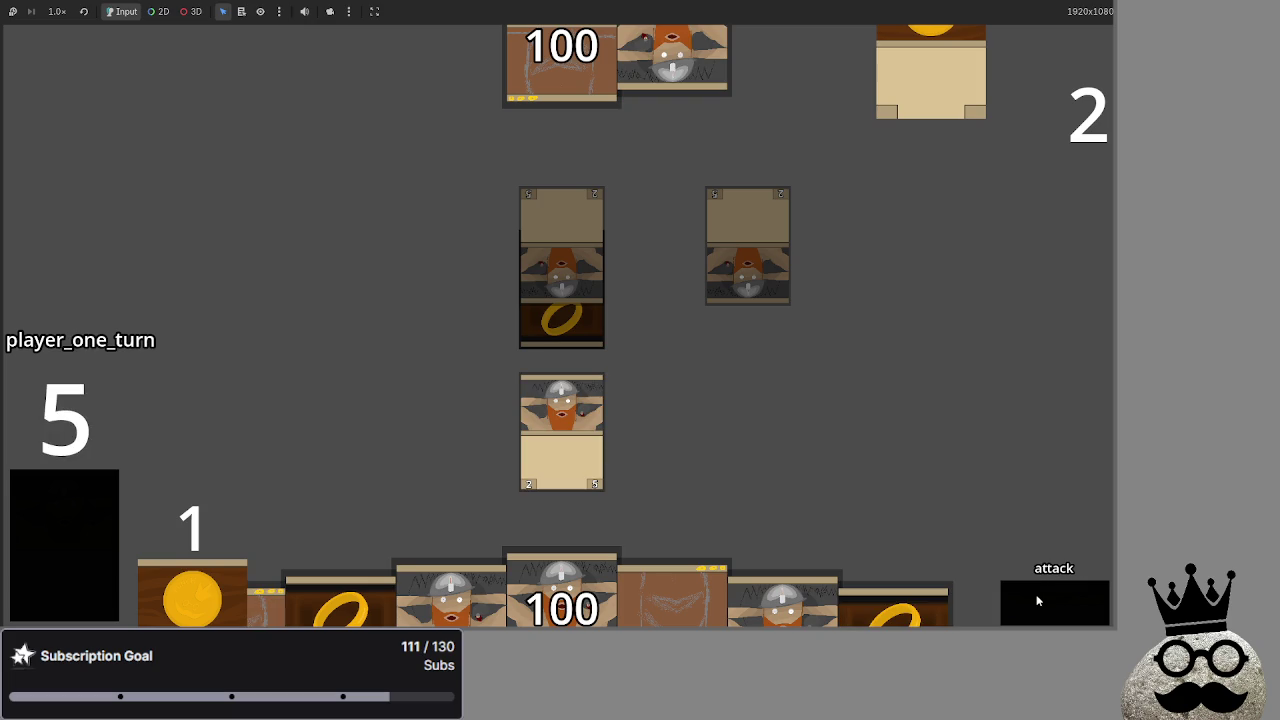
click(1037, 600)
click(1037, 600)
click(1037, 600)
click(1037, 600)
click(1037, 600)
click(1037, 600)
click(1037, 600)
click(1037, 600)
click(1037, 600)
click(1037, 600)
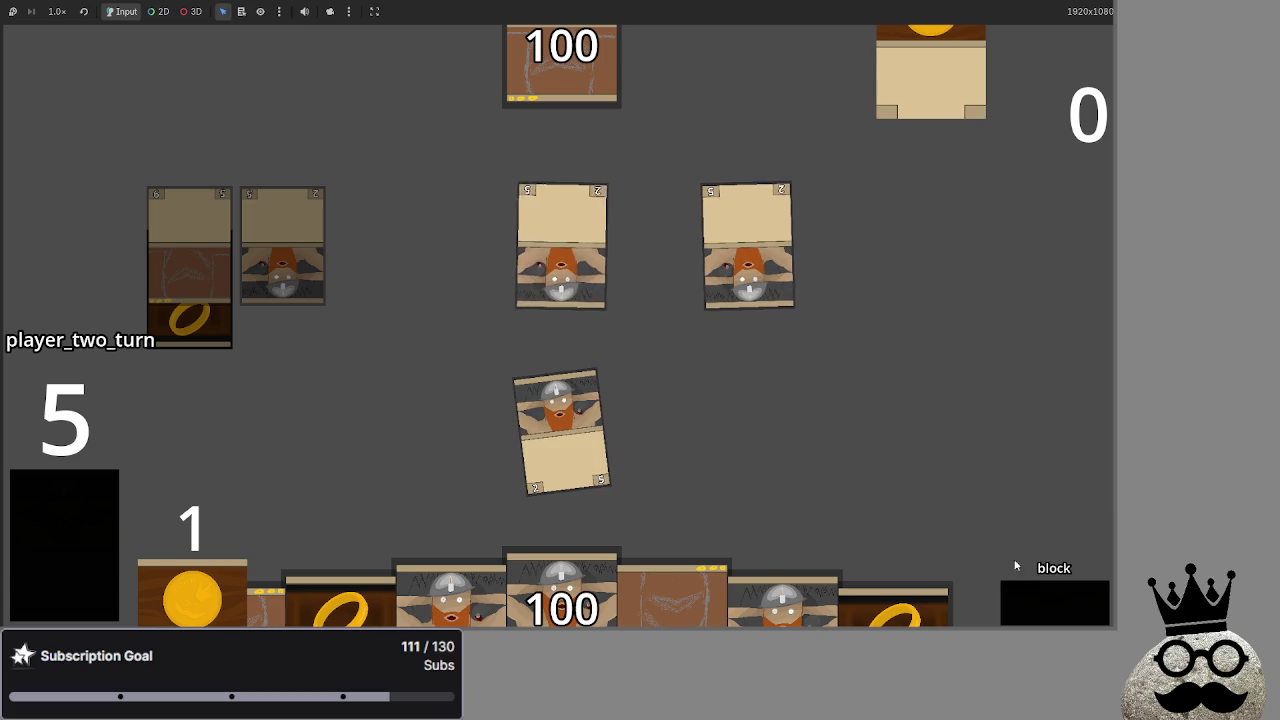
click(1040, 602)
click(1044, 612)
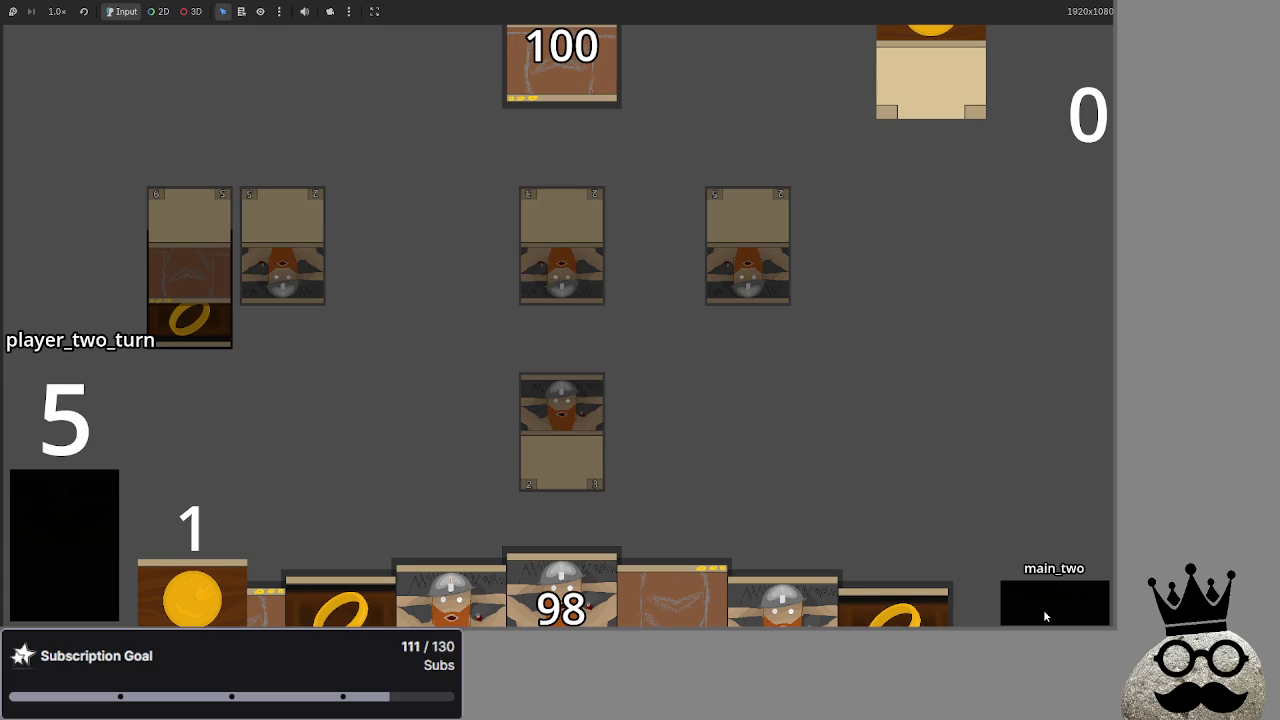
Switch from the running game back to the Godot editor window
key(alt+Tab)
key(alt+Tab)
click(604, 526)
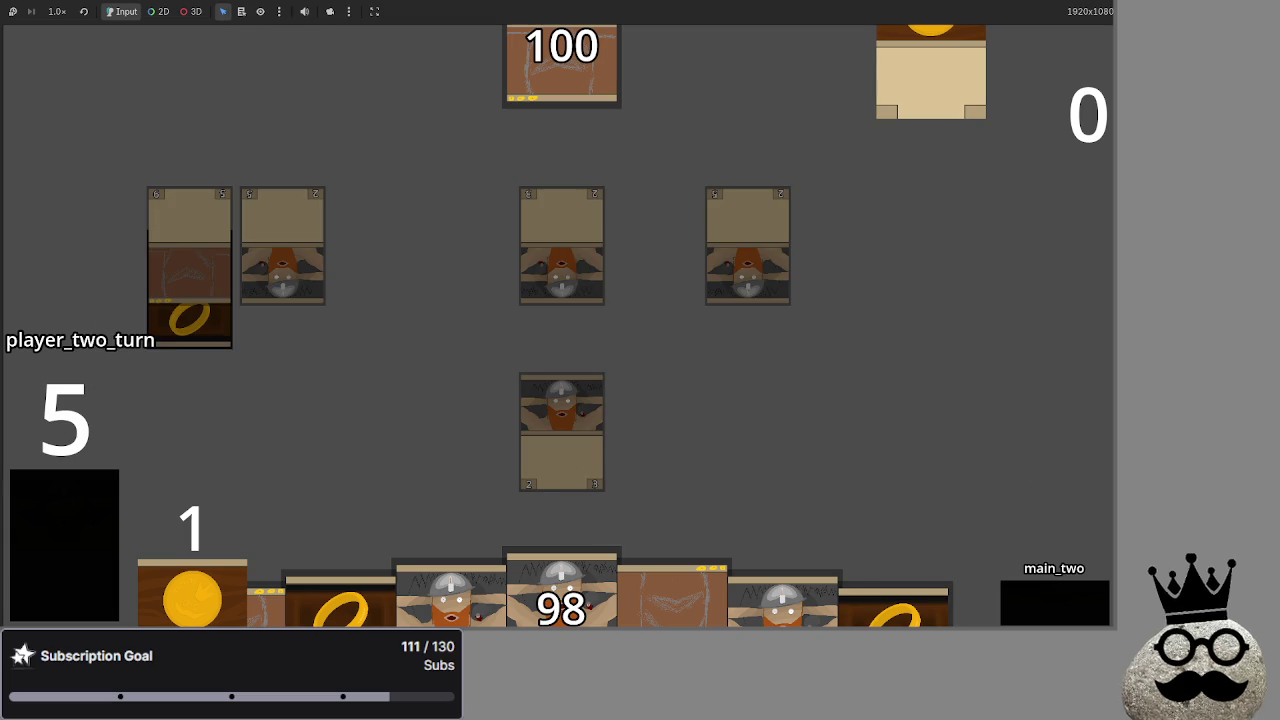
key(alt+Tab)
click(581, 237)
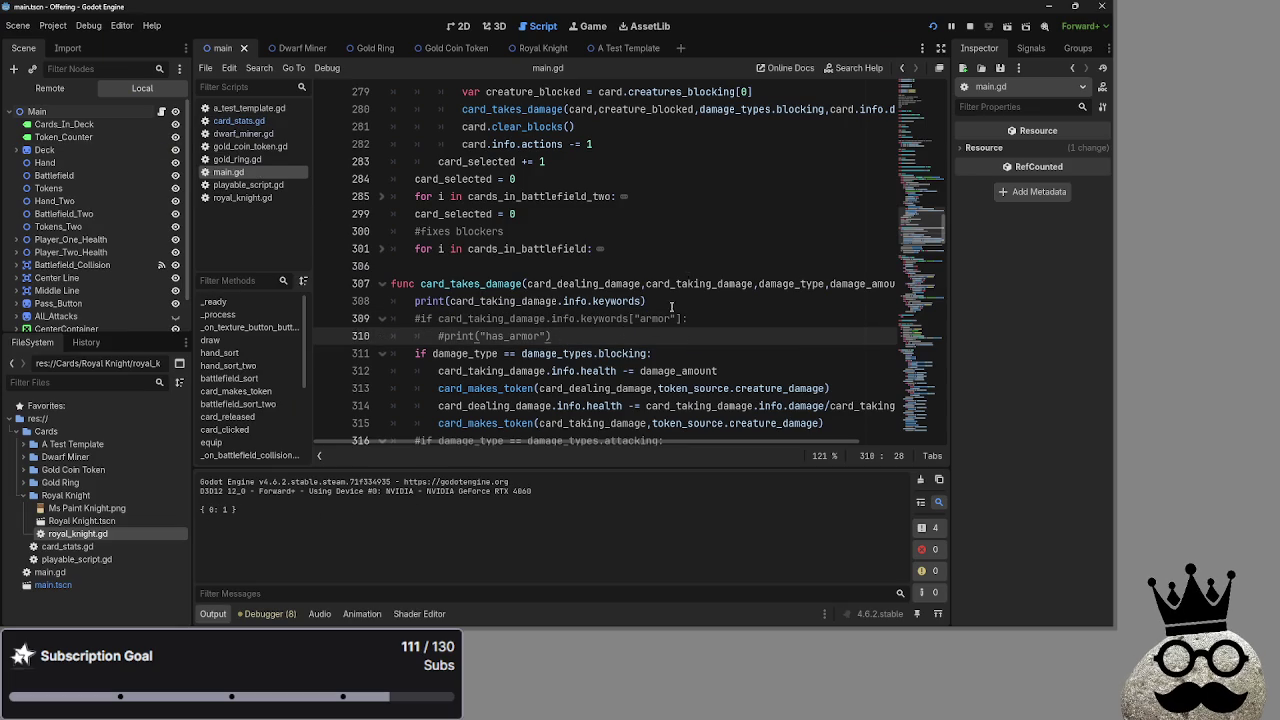
Back in main.gd, put the caret at the end of the keywords print line in card_takes_damage
key(alt+Tab)
key(Tab)
key(Escape)
click(766, 303)
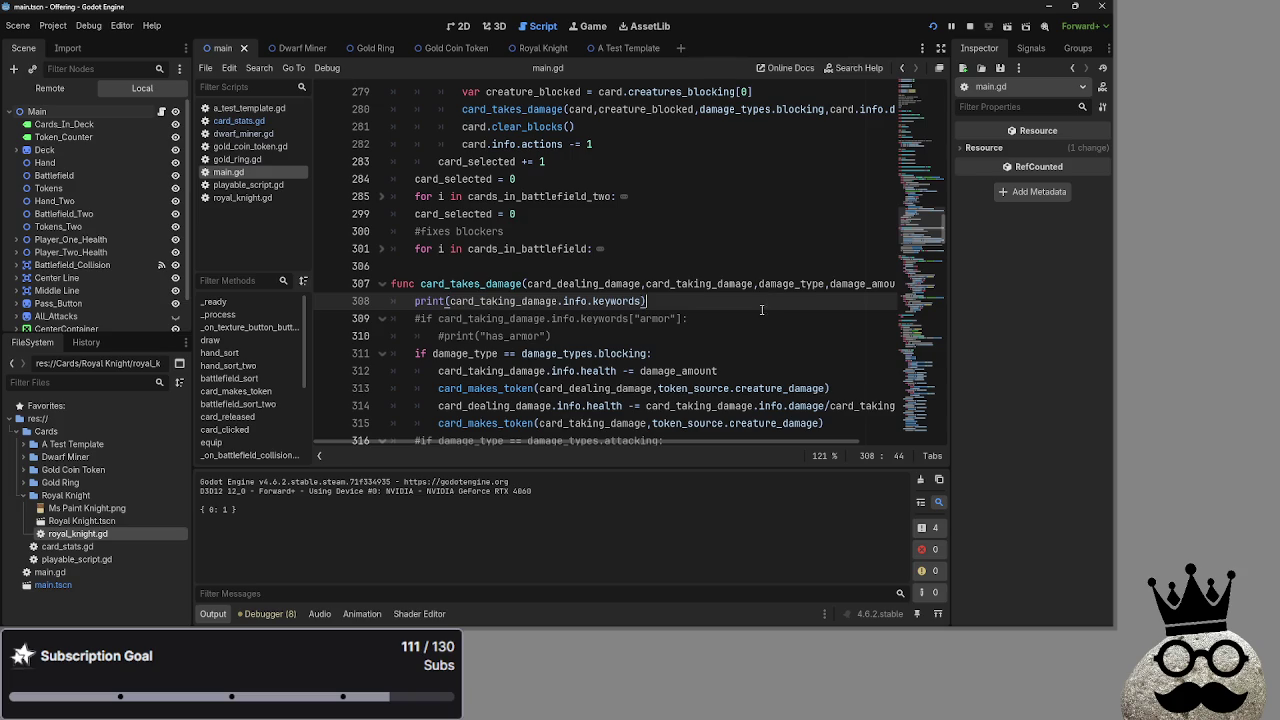
Start a new line 309 reading 'var key = card_taking_damage.info.'
key(Return)
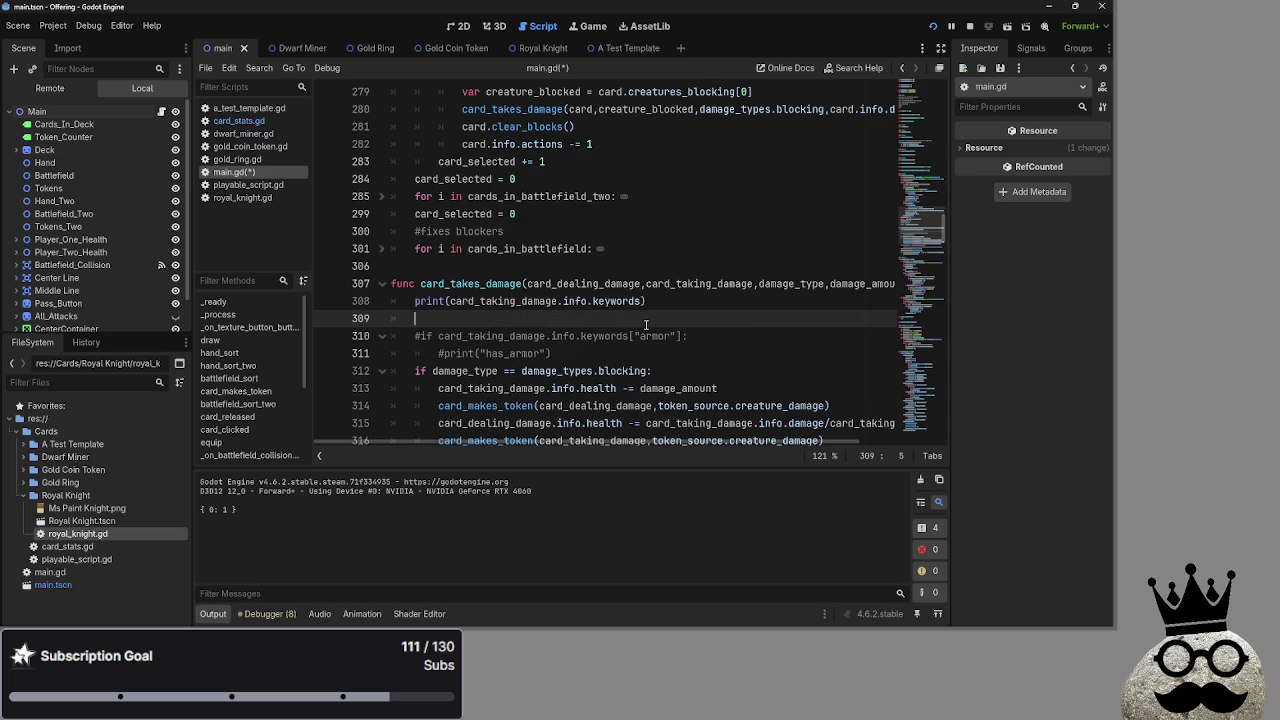
text(var )
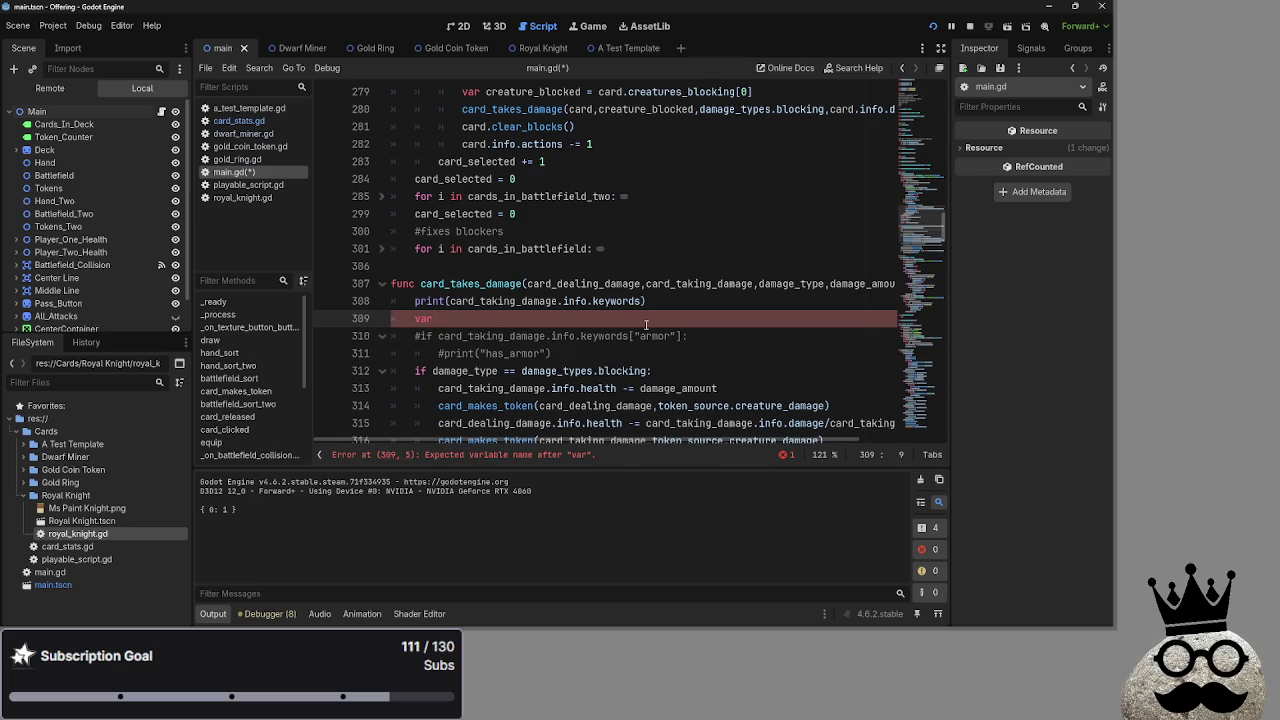
text(key_)
key(BackSpace)
text(= )
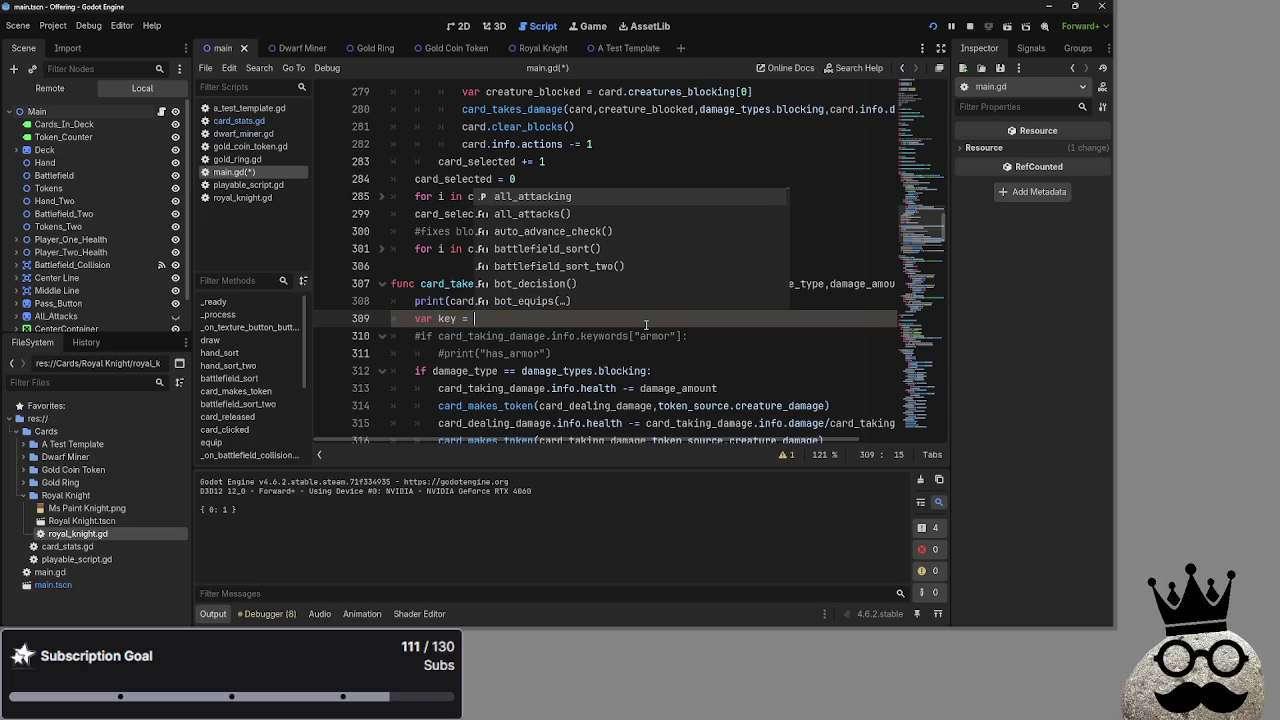
text(card)
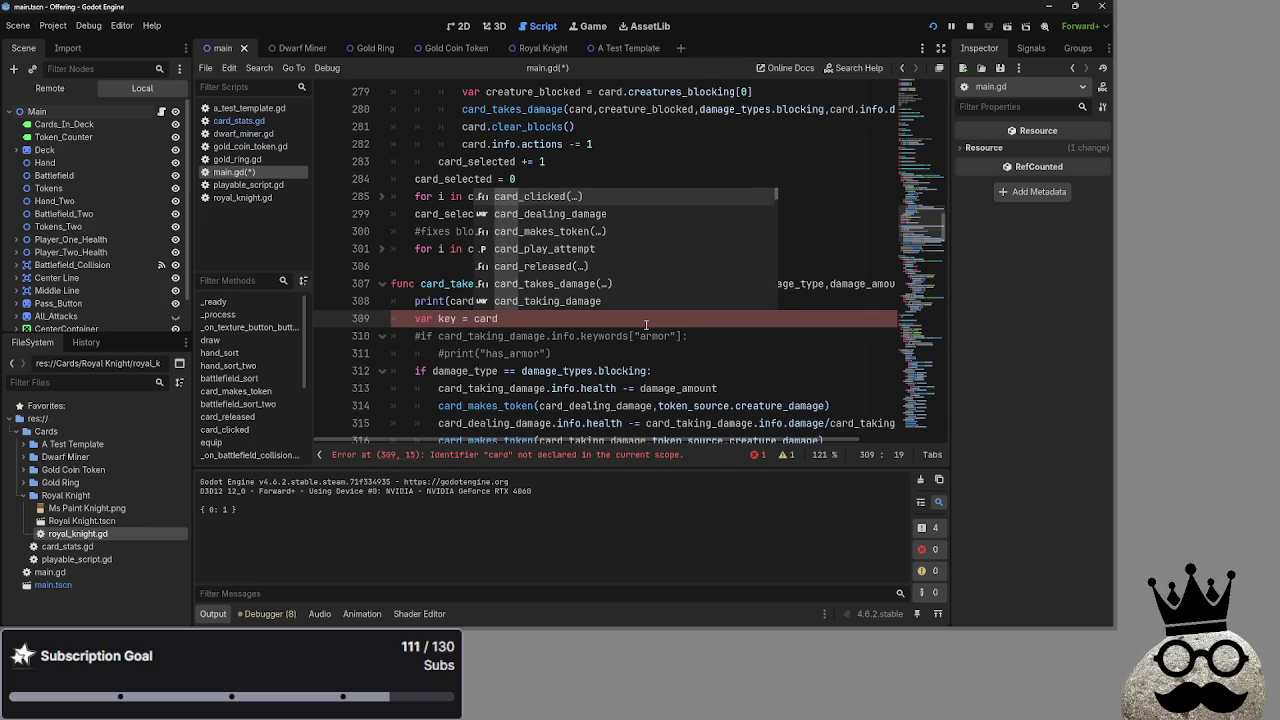
text(_tak)
key(Return)
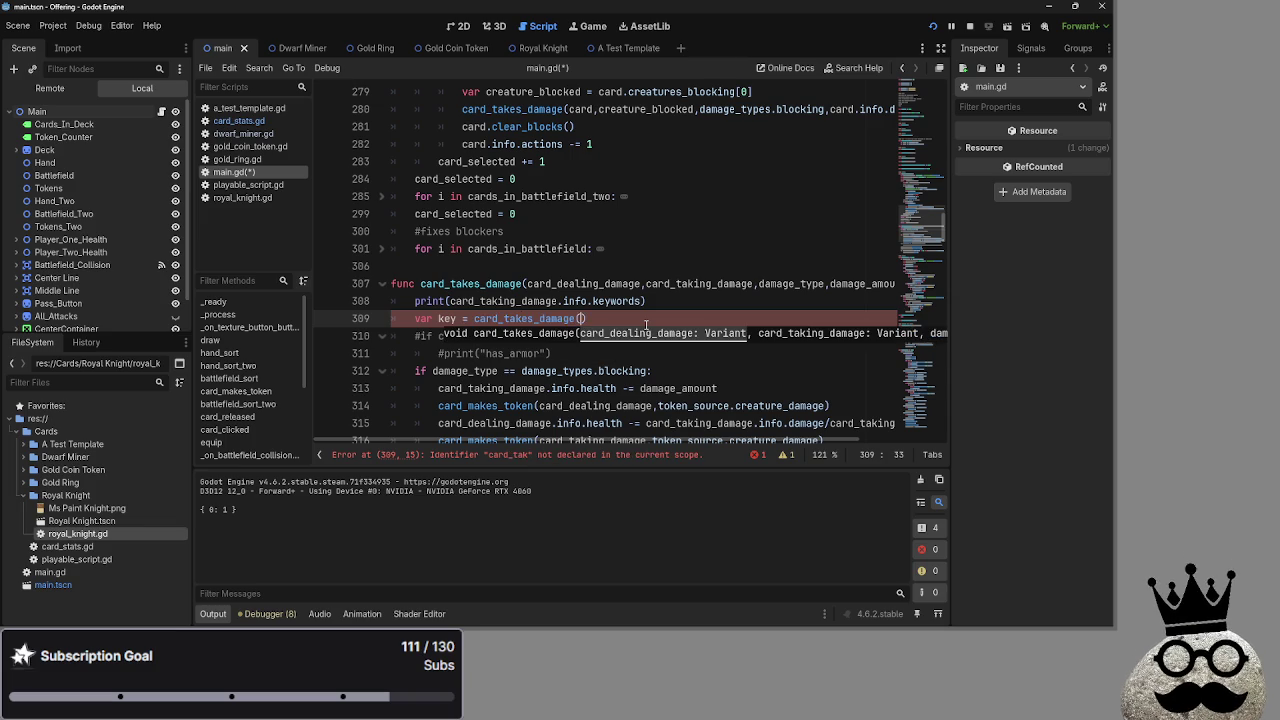
key(BackSpace)
key(BackSpace)
key(BackSpace)
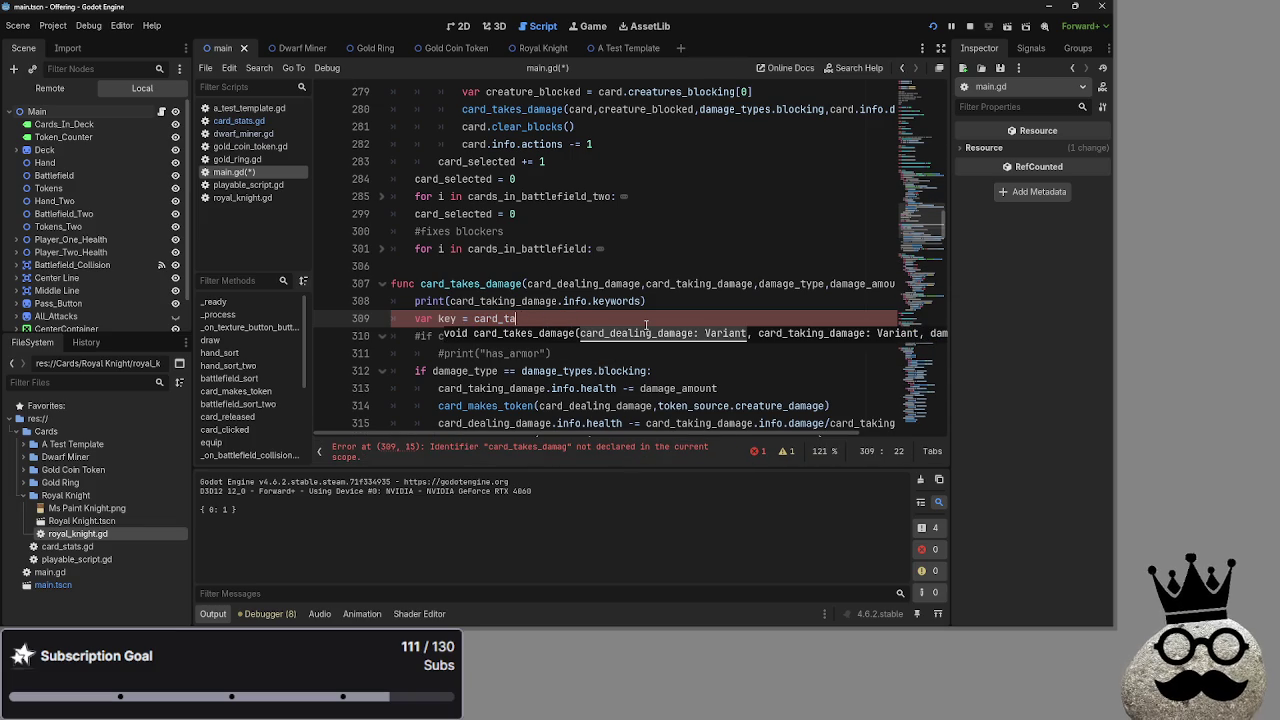
text(king_damage)
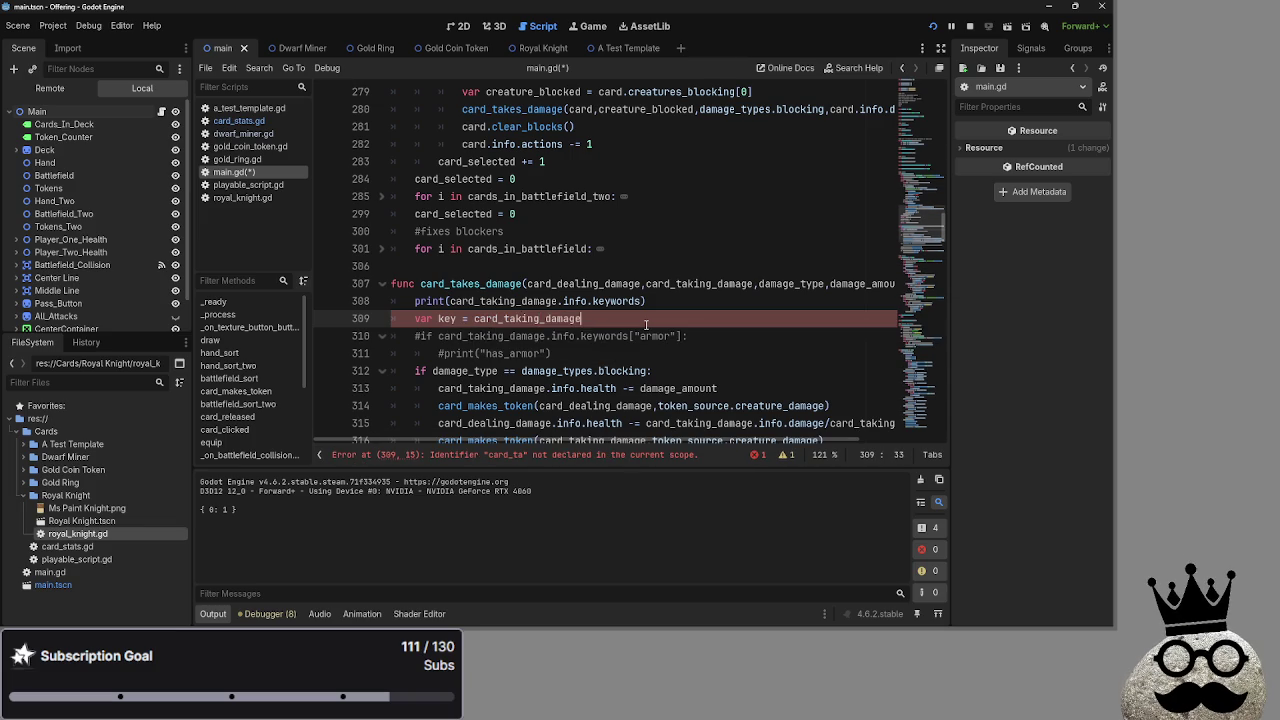
text(.info.)
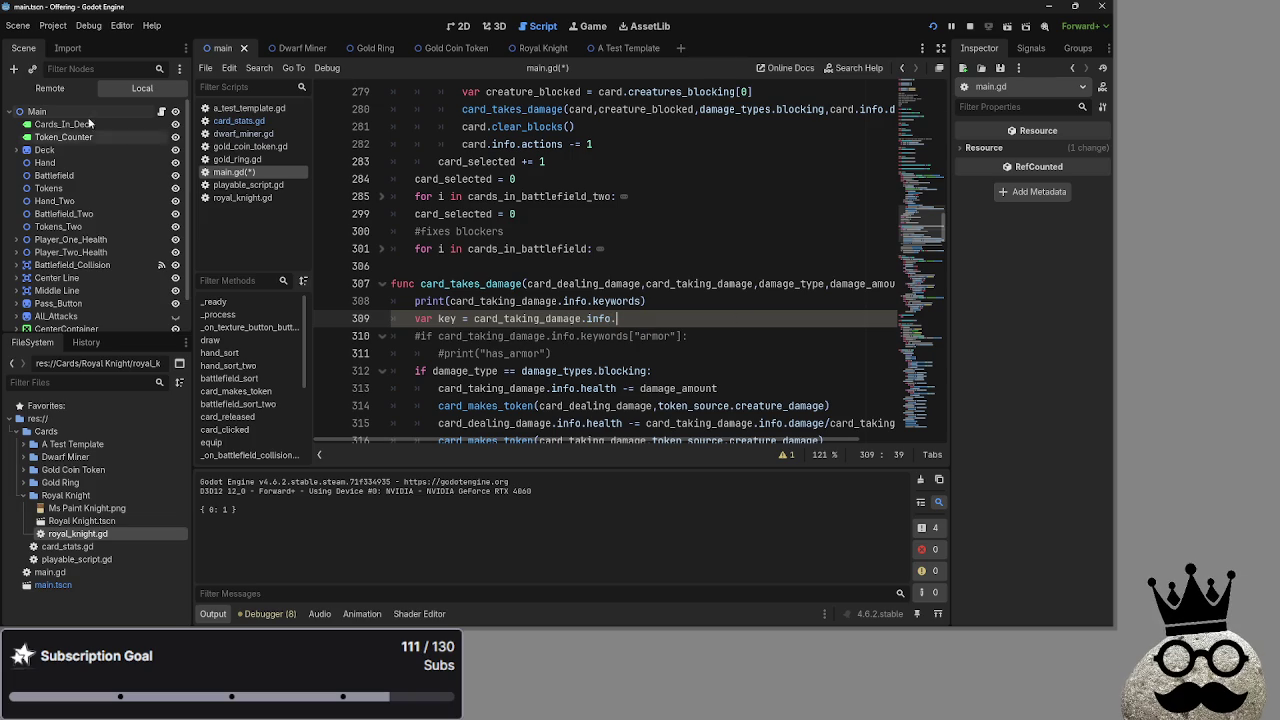
Check card_stats.gd's field names, then finish the line as keyword.find_key()
click(238, 120)
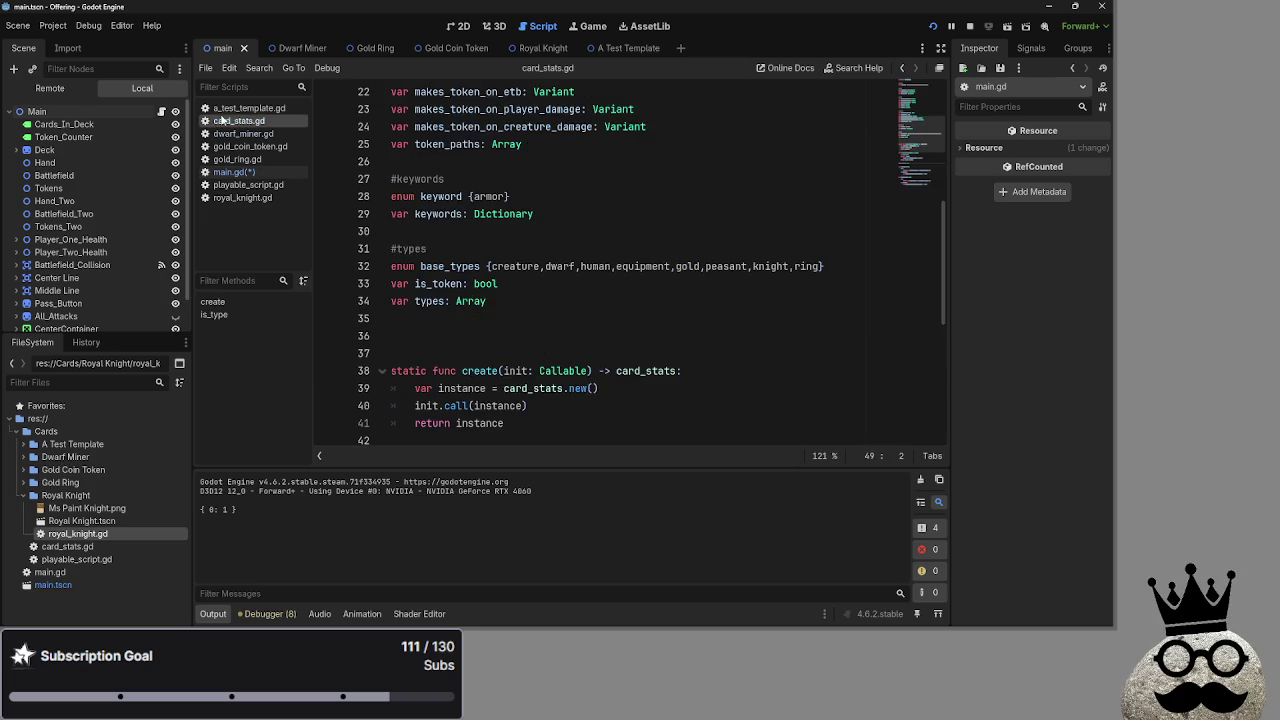
scroll(525, 234, down, 4)
scroll(525, 234, down, 2)
click(245, 172)
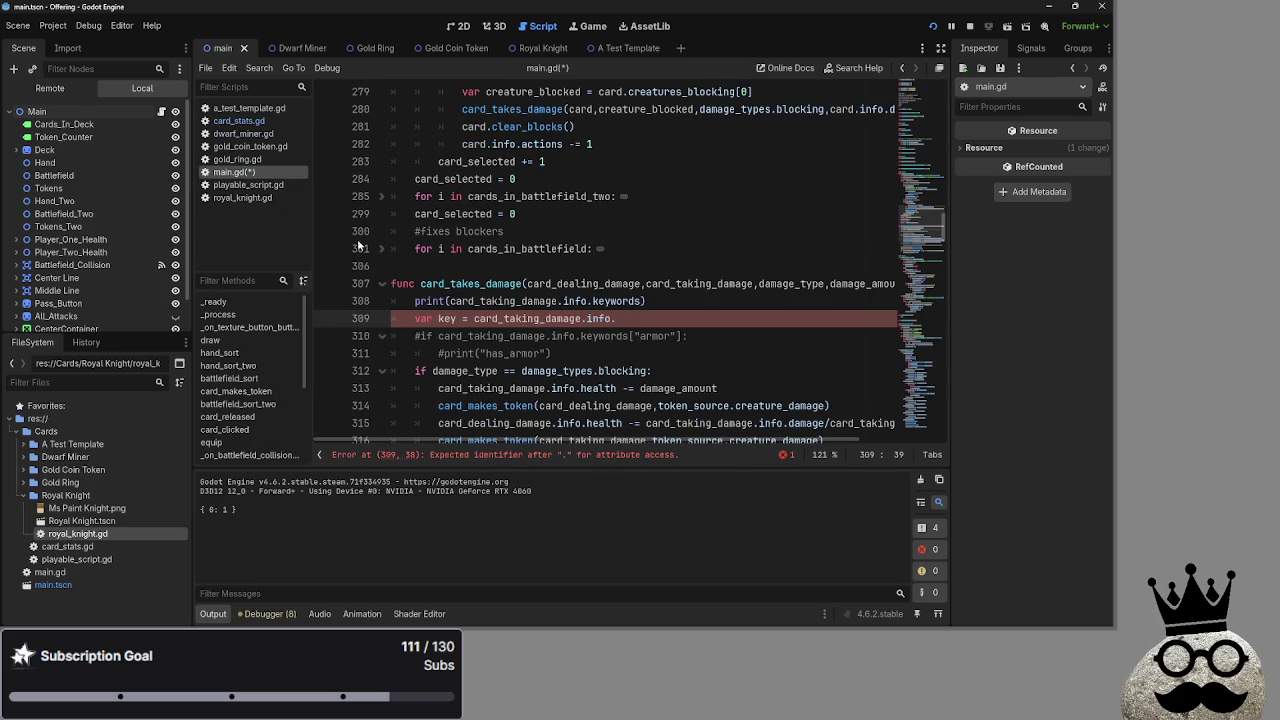
text(keyword)
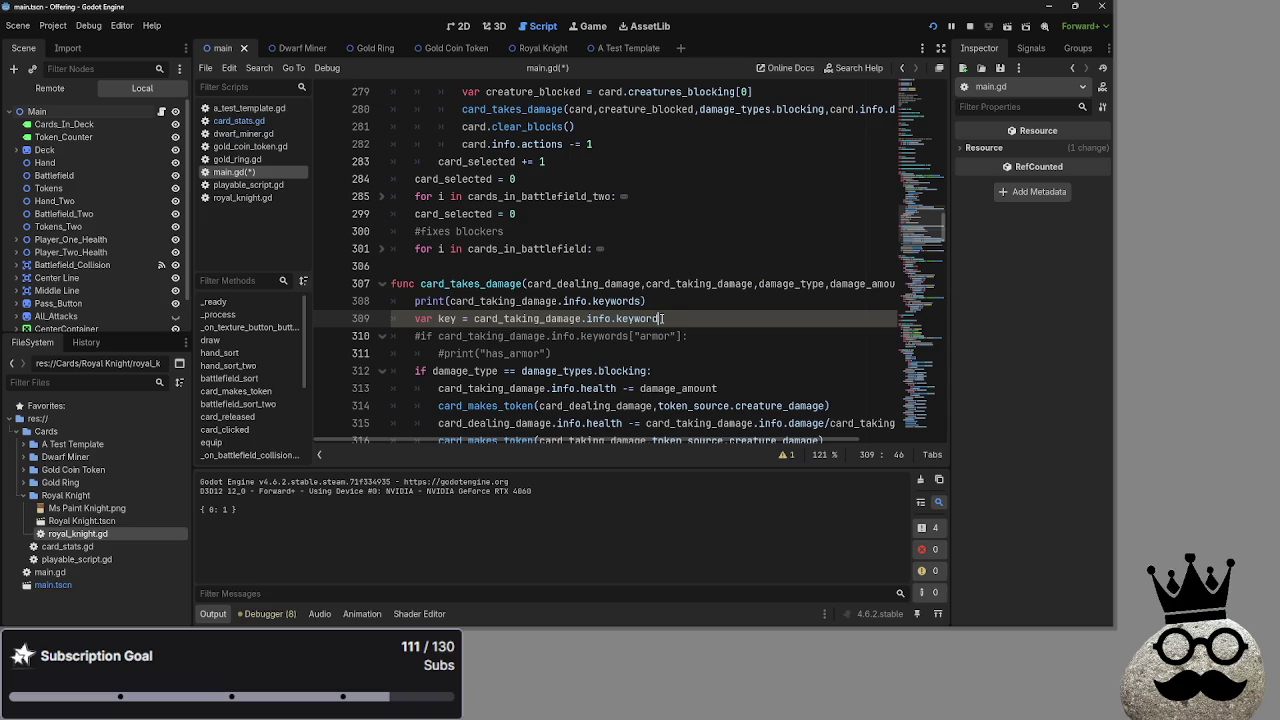
text(.find()
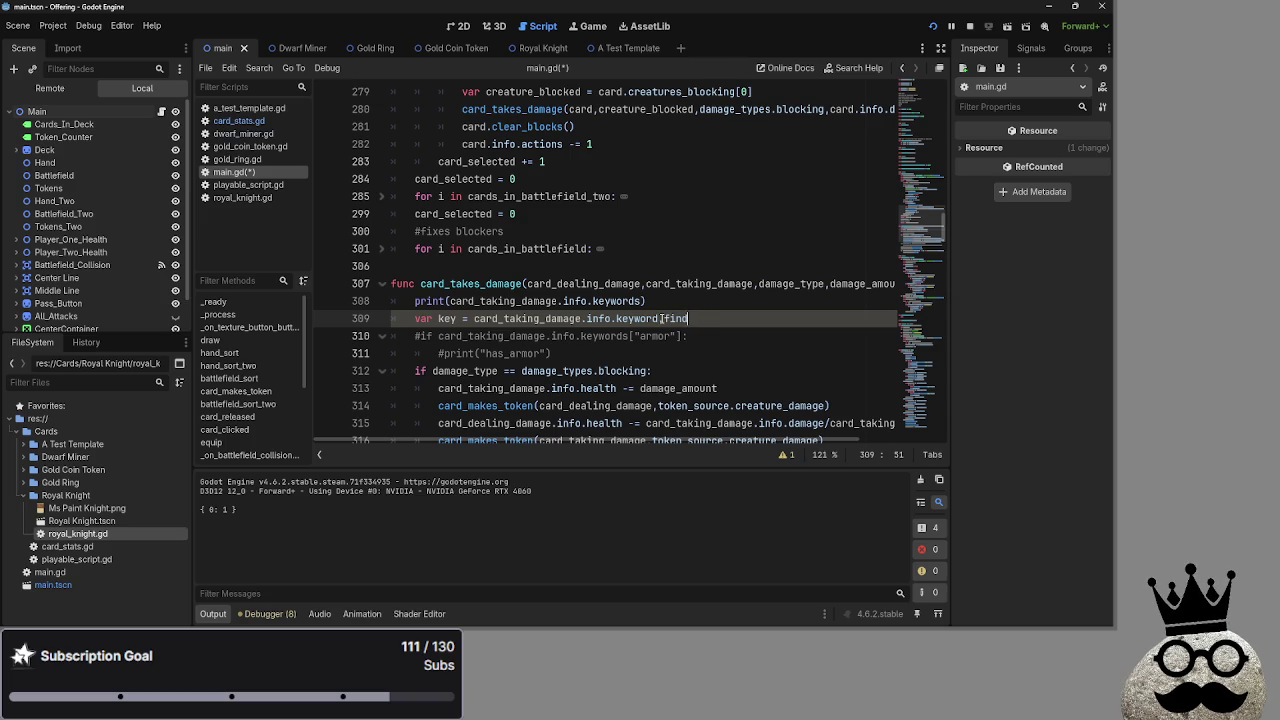
key(BackSpace)
text(_key()
Compare line 309 with the printed { 0: 1 } output and the keywords print on line 308
click(627, 318)
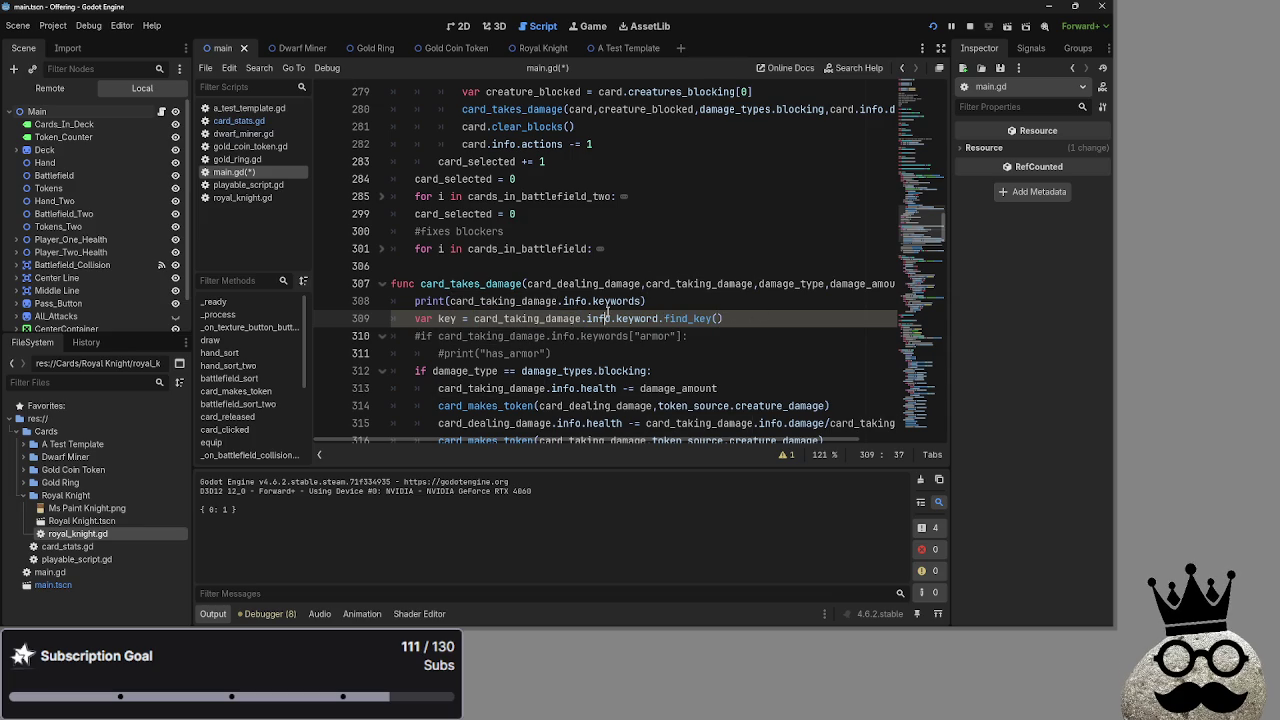
double_click(527, 318)
click(729, 318)
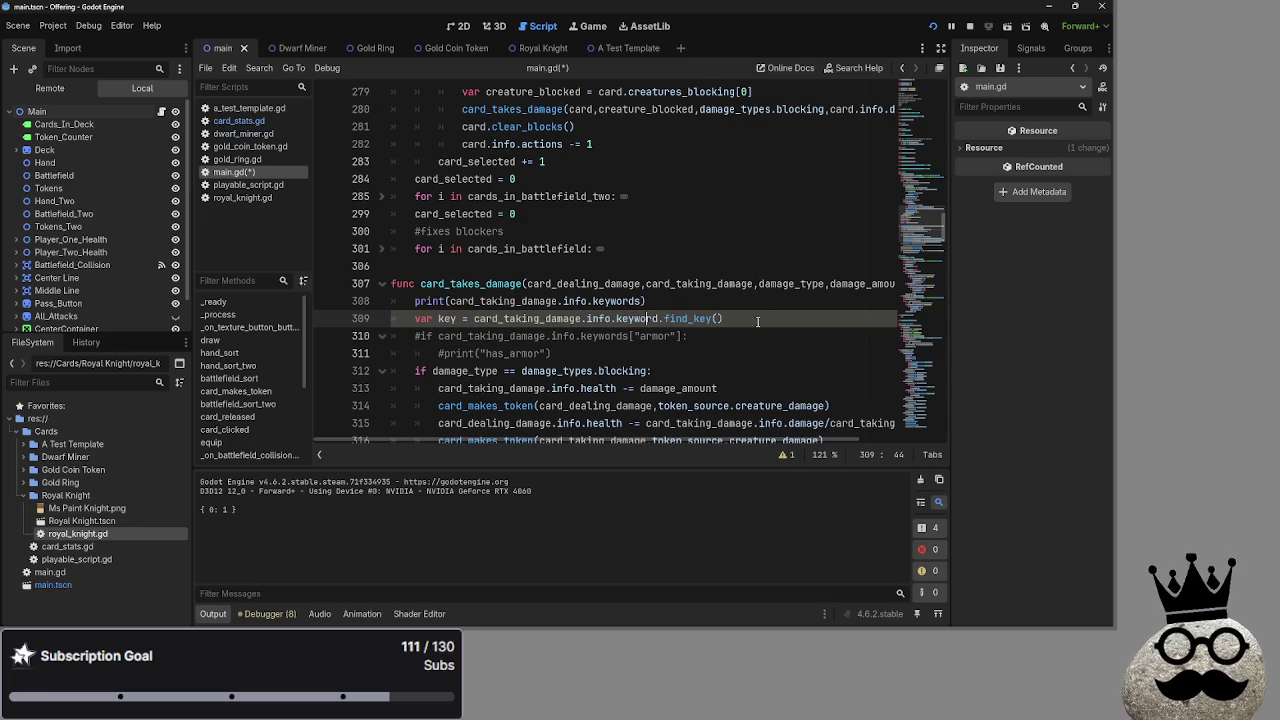
click(717, 320)
drag(208, 510, 243, 507)
click(334, 514)
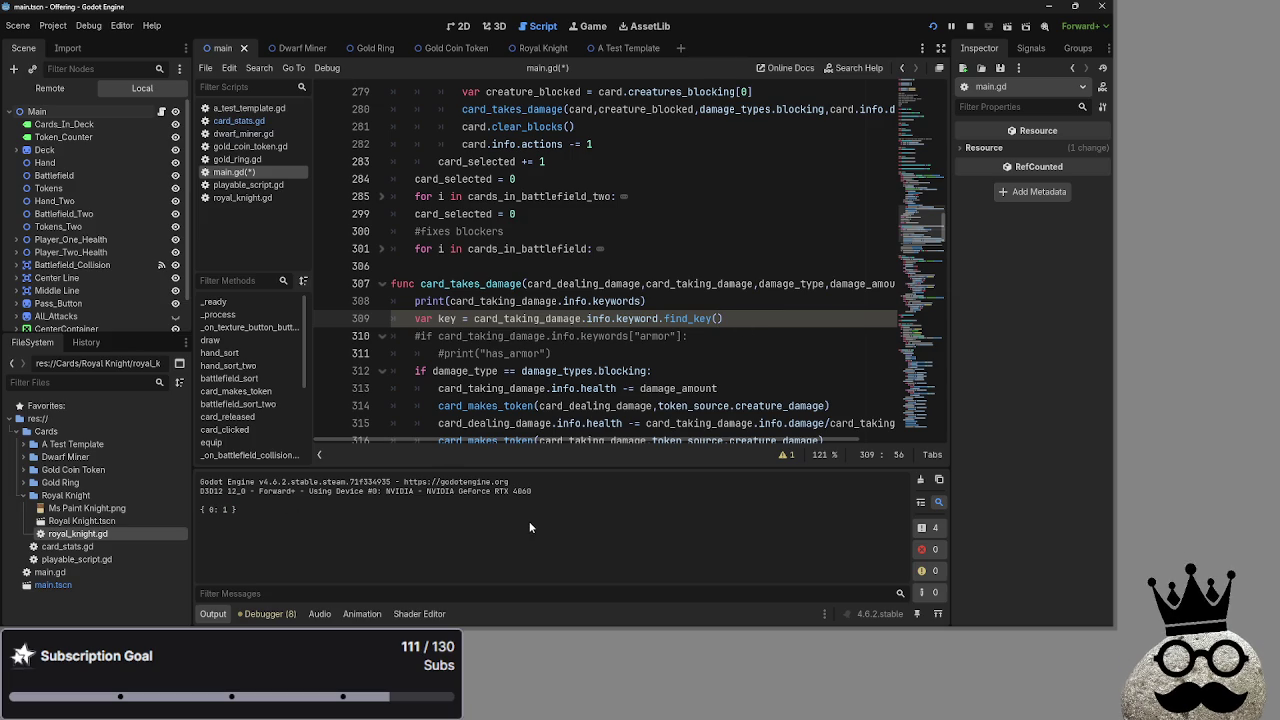
double_click(615, 301)
click(642, 301)
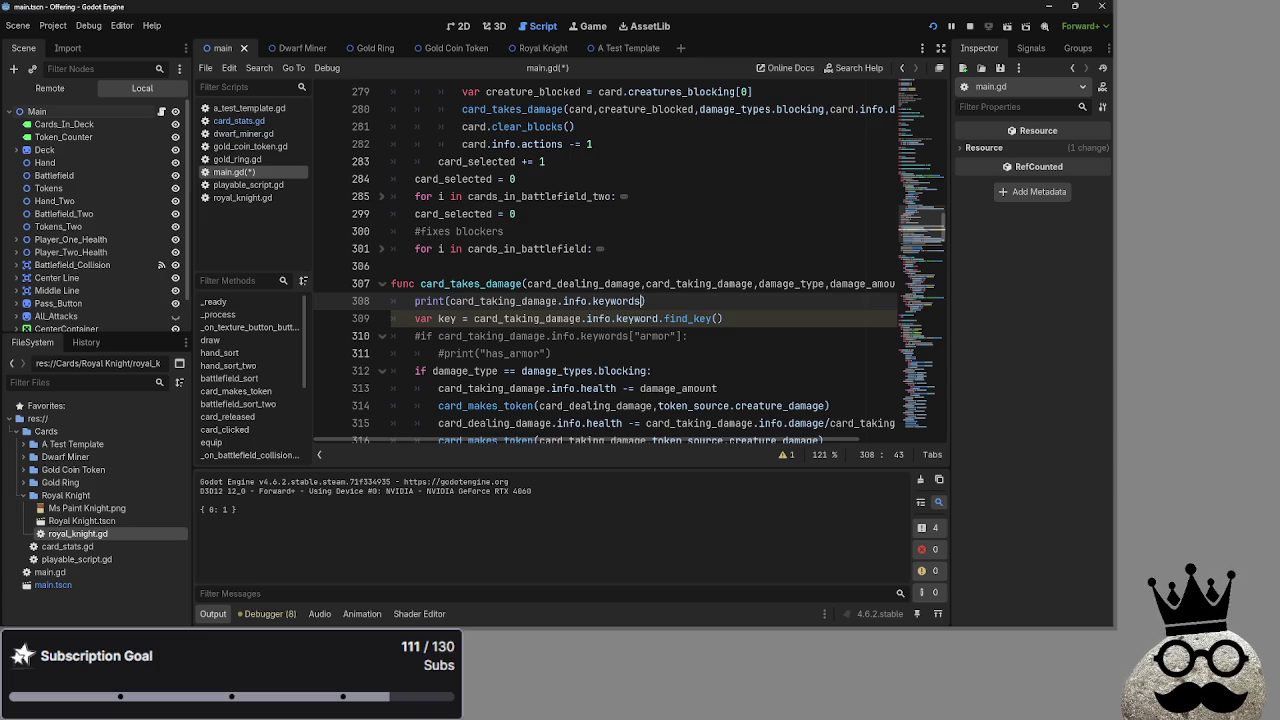
key(alt+Tab)
key(Escape)
drag(758, 318, 390, 302)
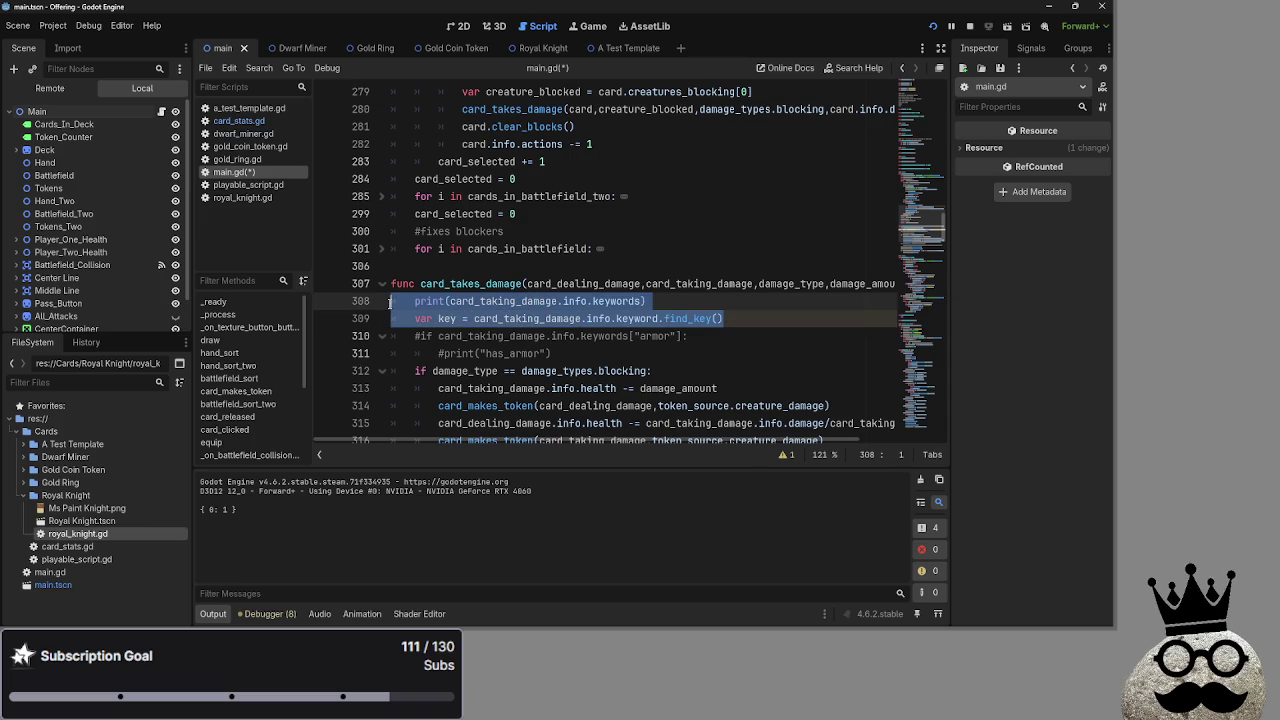
In card_stats.gd, uncomment the keyword declaration on line 49 and rename it keywords
click(248, 184)
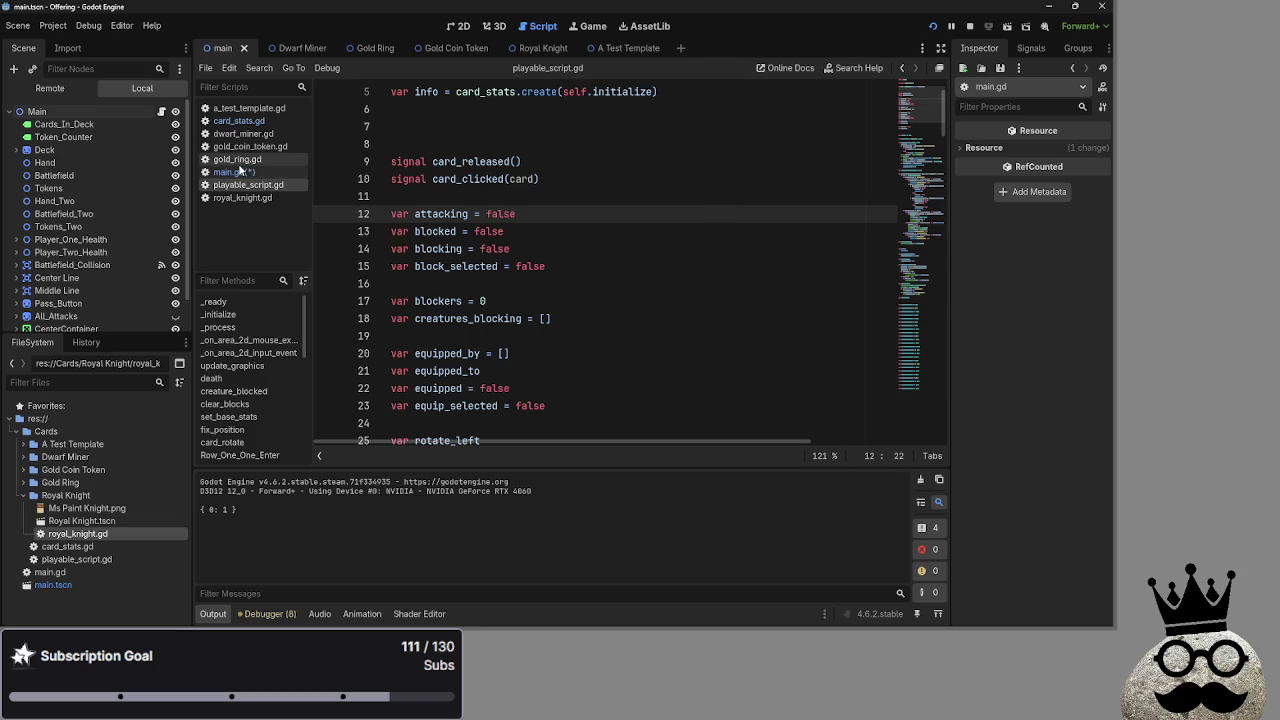
click(238, 120)
scroll(620, 335, down, 5)
key(ctrl+k)
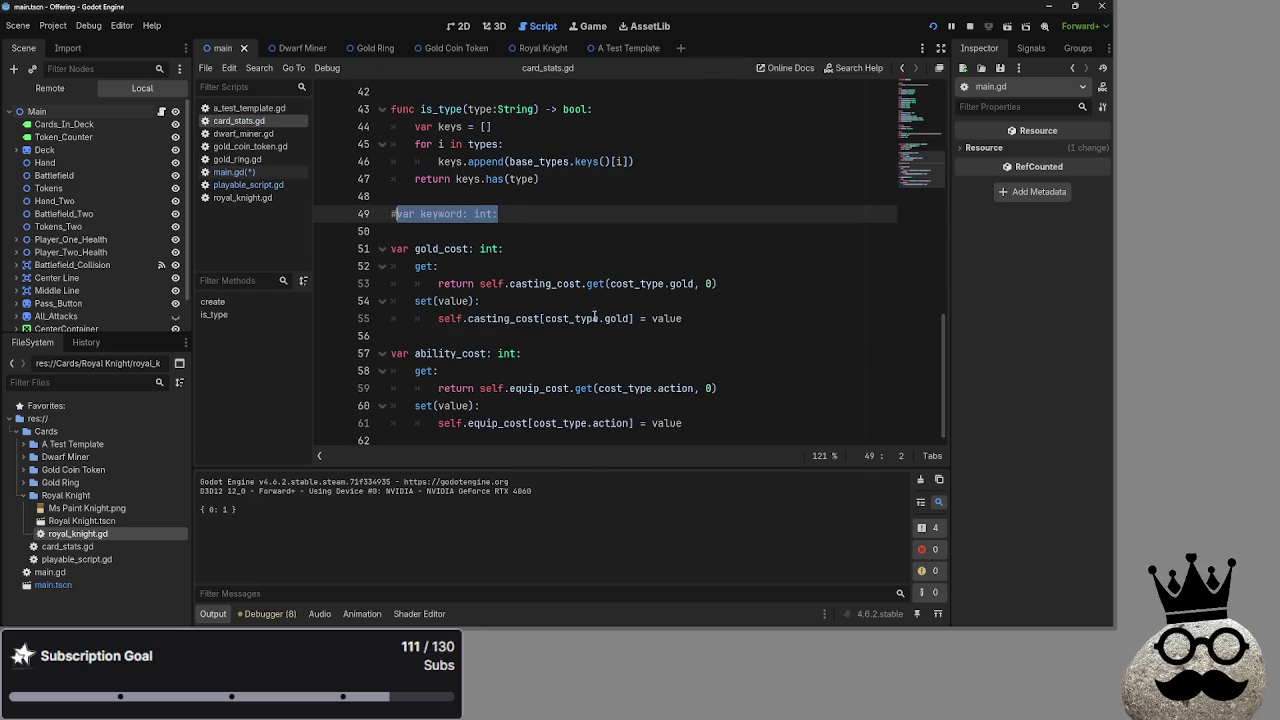
click(443, 248)
click(402, 226)
click(400, 216)
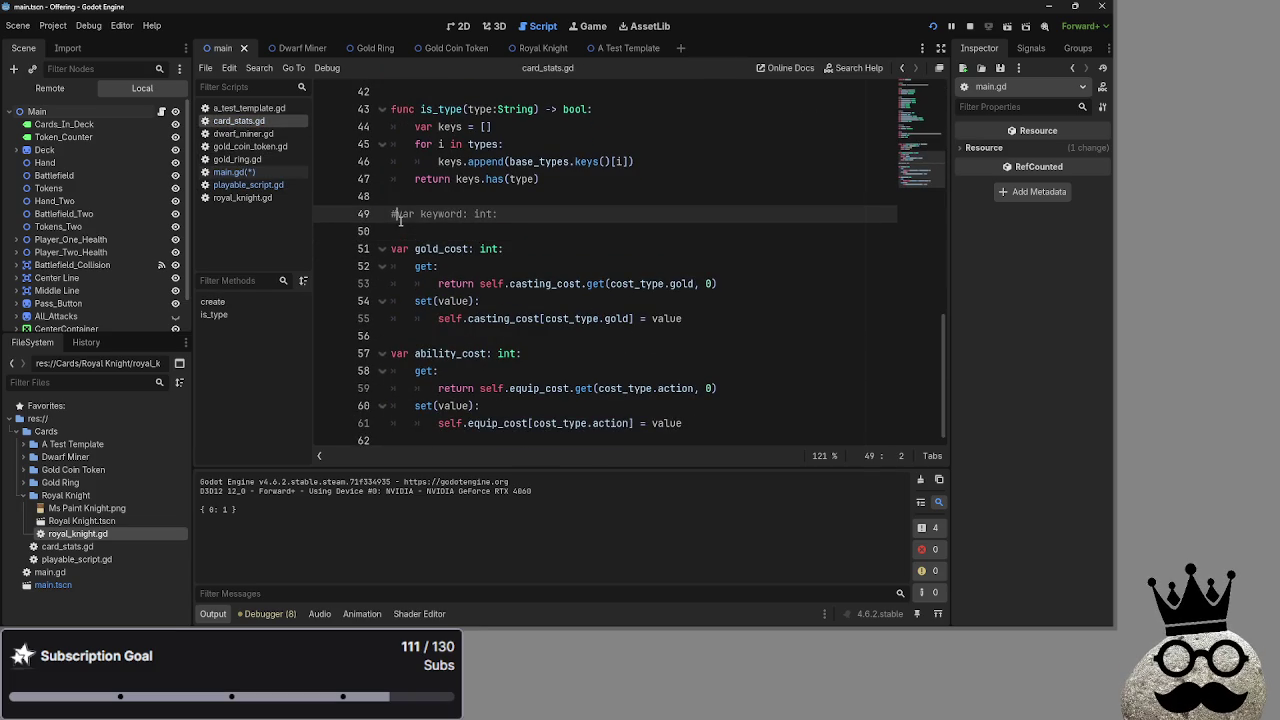
key(BackSpace)
click(460, 217)
text(s)
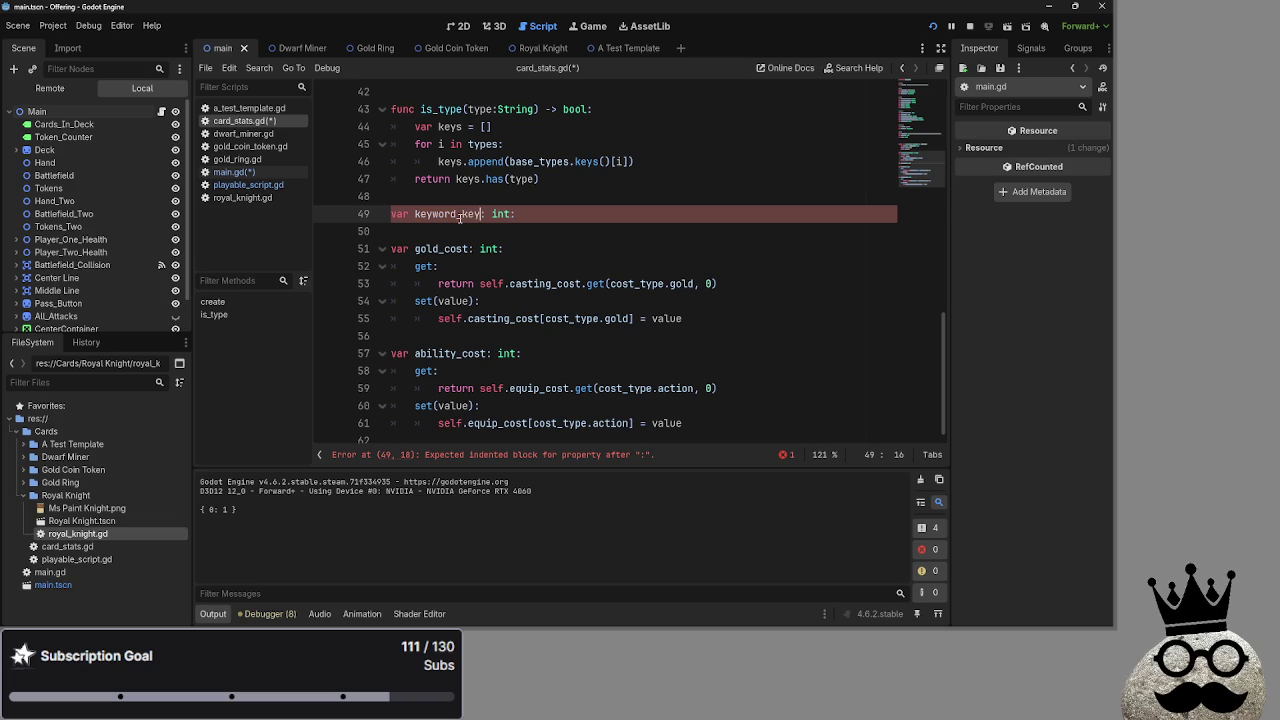
key(BackSpace)
text(s)
click(535, 219)
scroll(595, 440, up, 1)
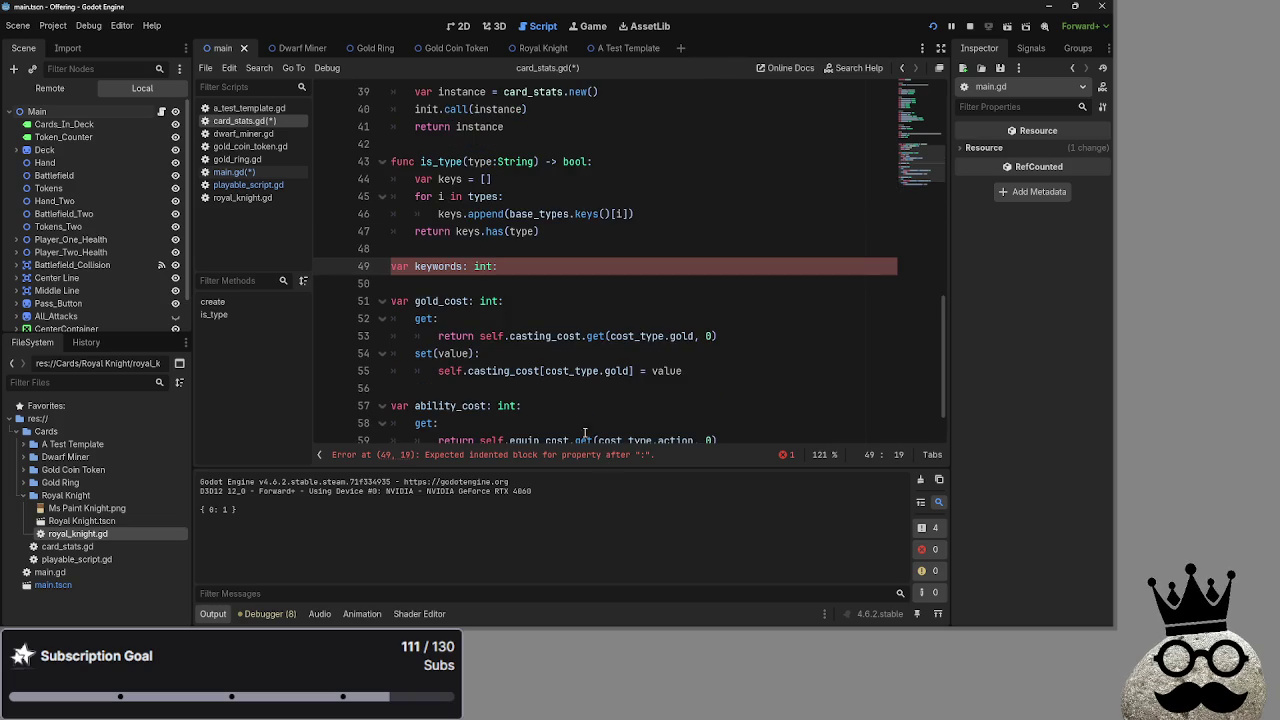
Give keywords a pass body and change var to func, making it a function stub
key(Return)
text(pass)
click(521, 270)
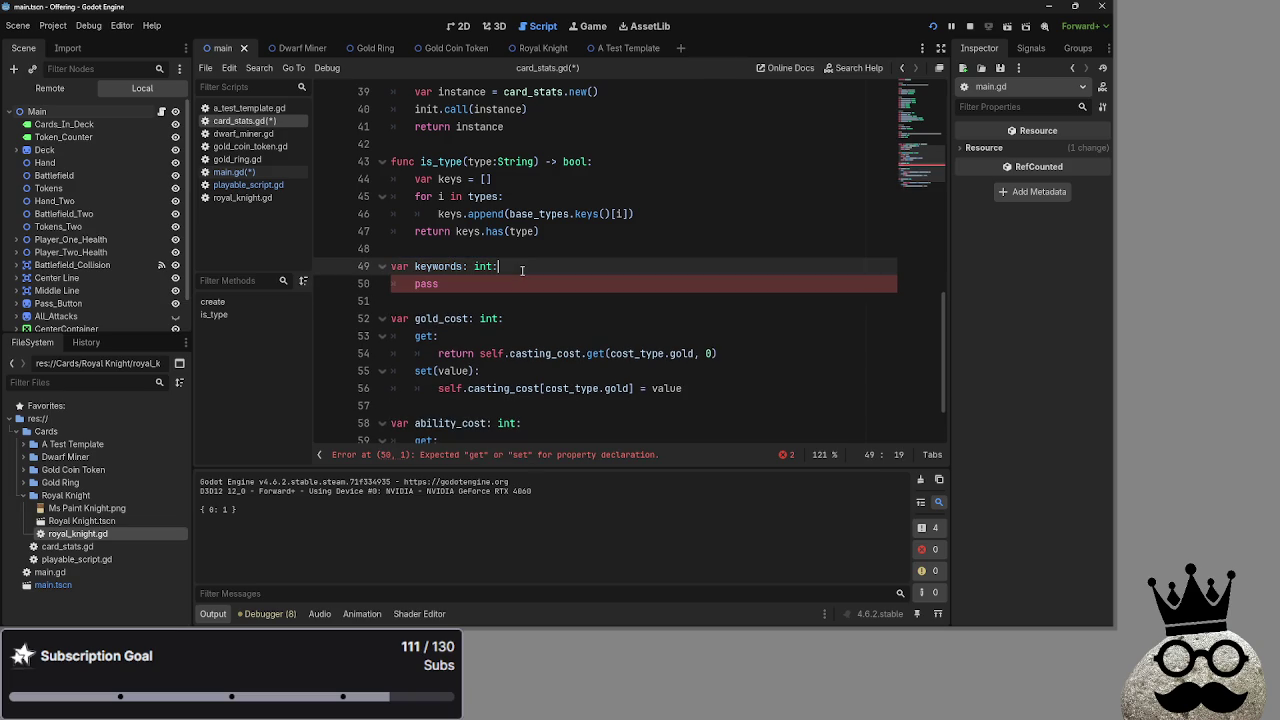
key(Return)
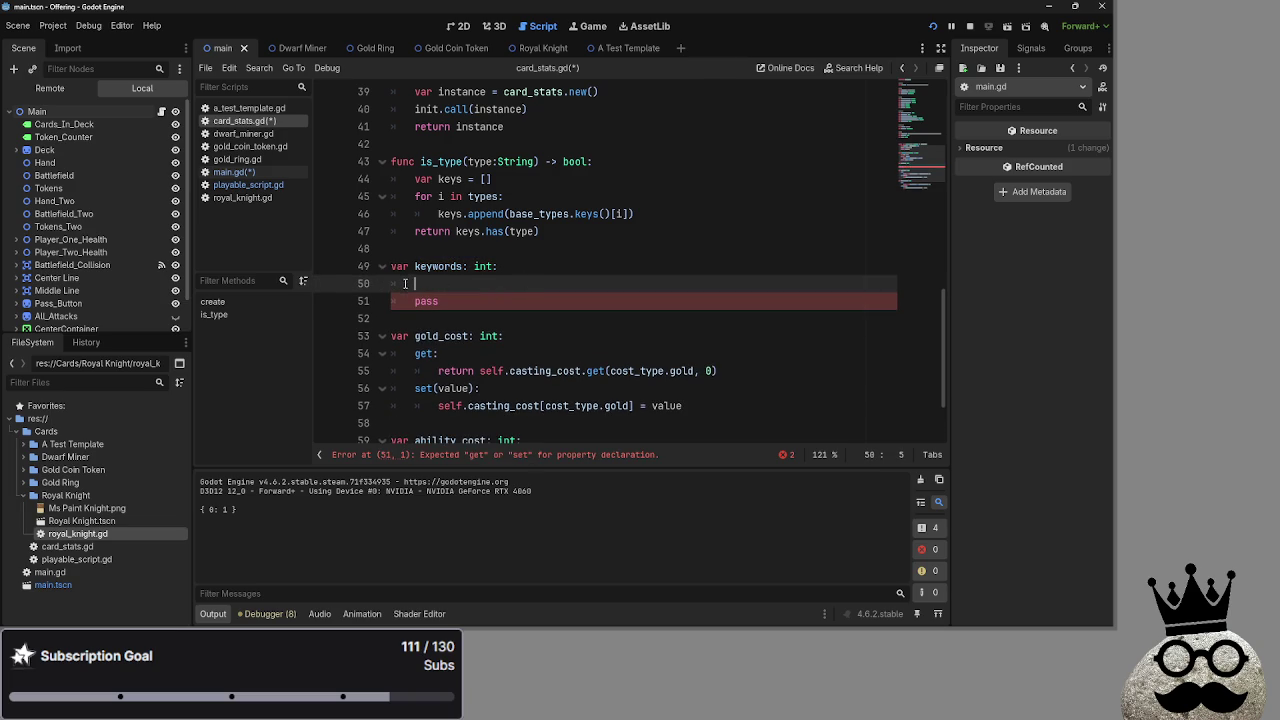
scroll(405, 283, up, 1)
scroll(410, 290, down, 2)
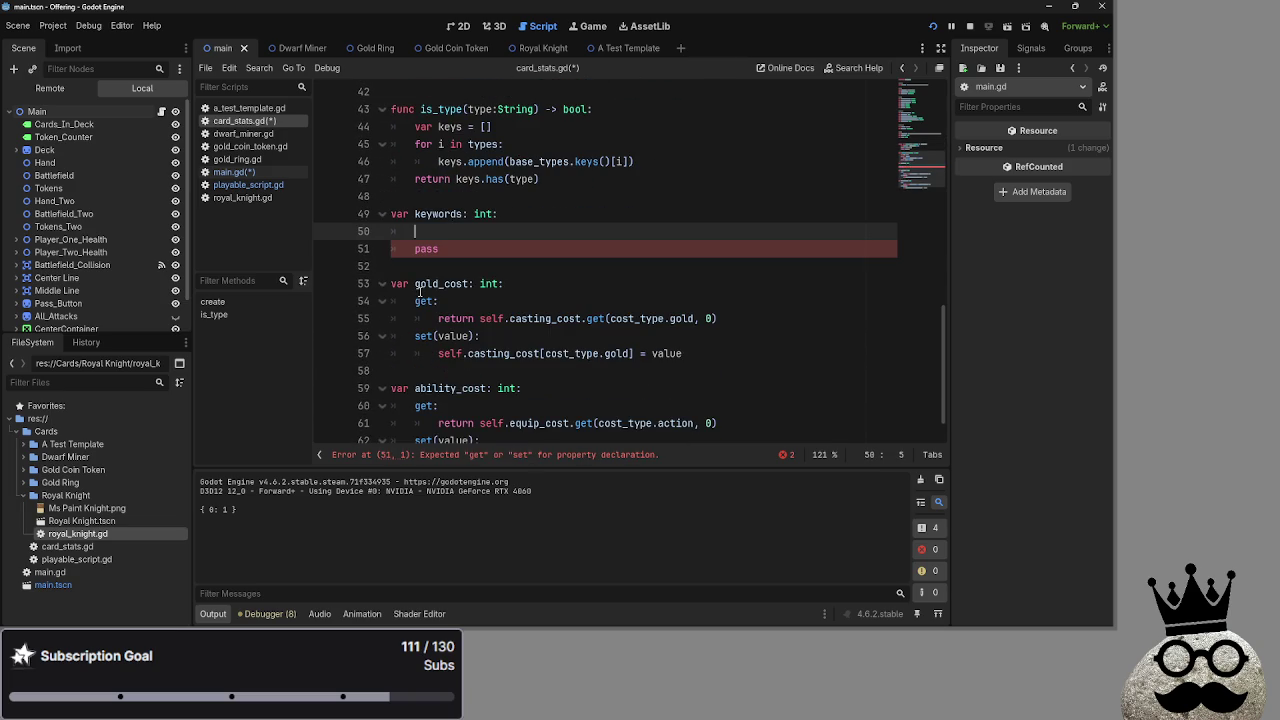
drag(416, 213, 390, 214)
key(BackSpace)
text(func)
scroll(517, 219, up, 1)
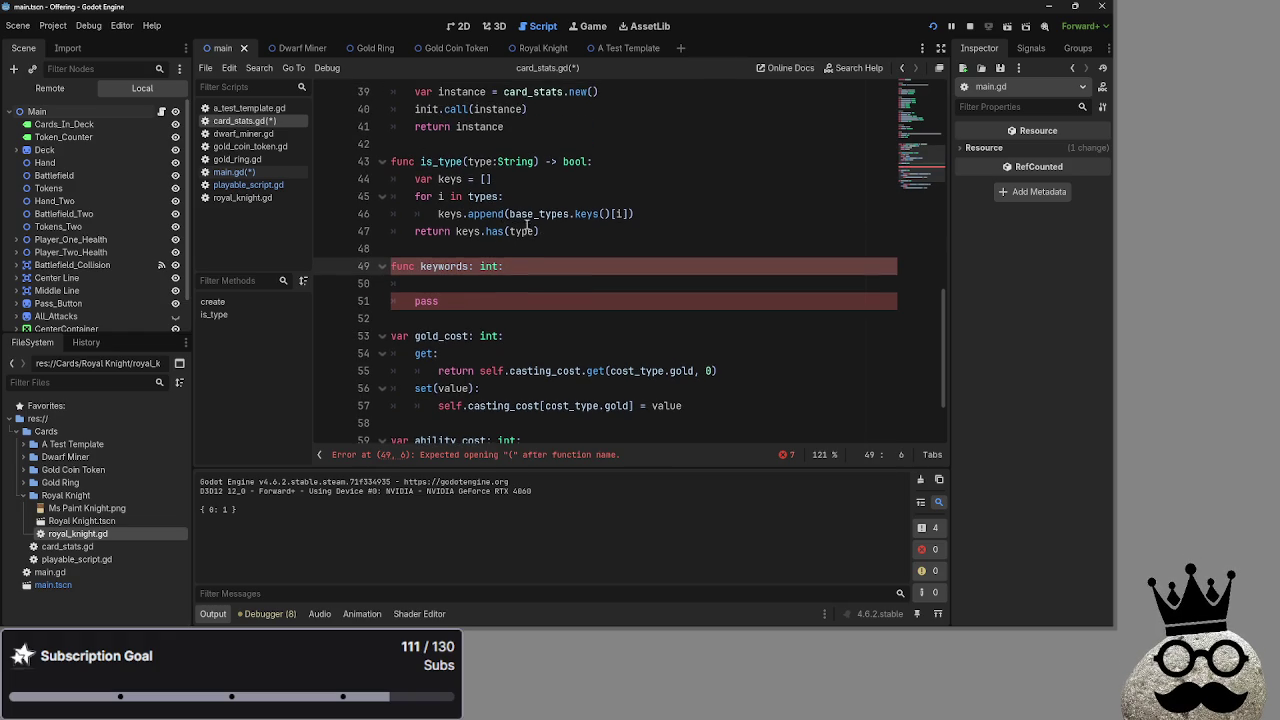
Paste a copy of is_type over the stub, rename it keywords, then select main.gd lines 308–309
click(493, 286)
mouse_move(547, 236)
mouse_down()
mouse_move(400, 232)
mouse_move(363, 156)
mouse_up()
click(481, 290)
key(ctrl+z)
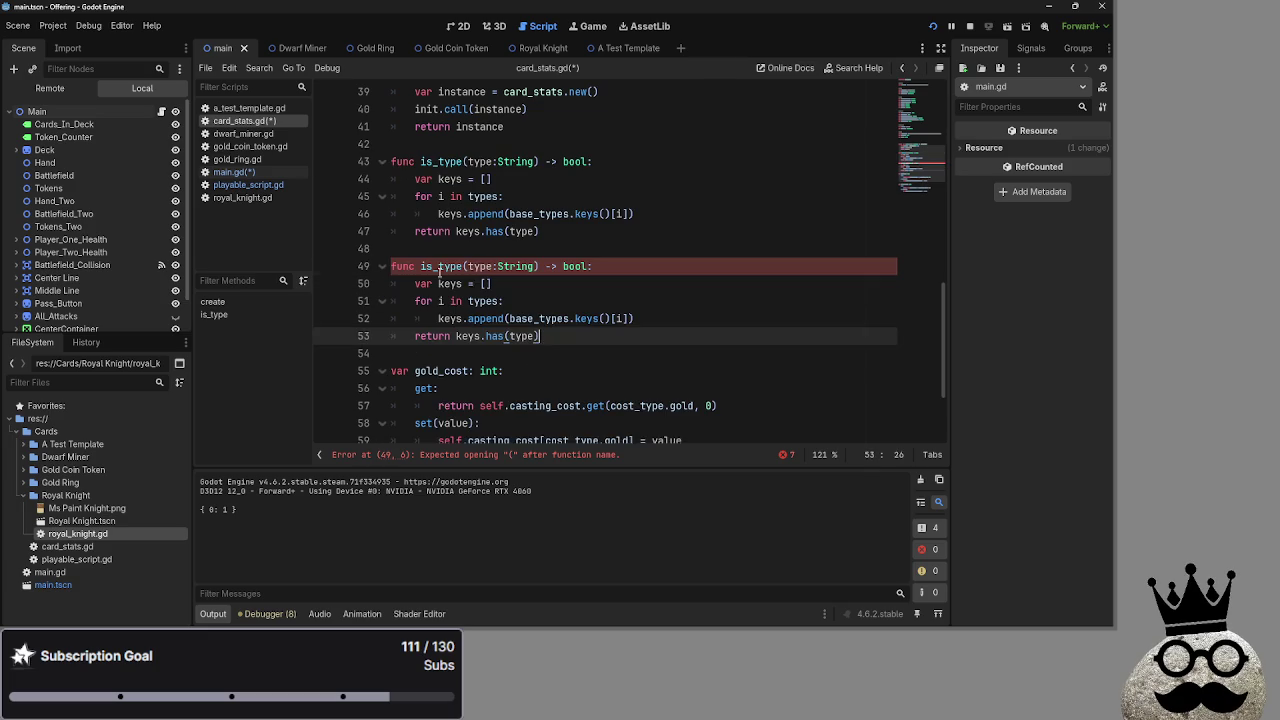
drag(462, 266, 420, 267)
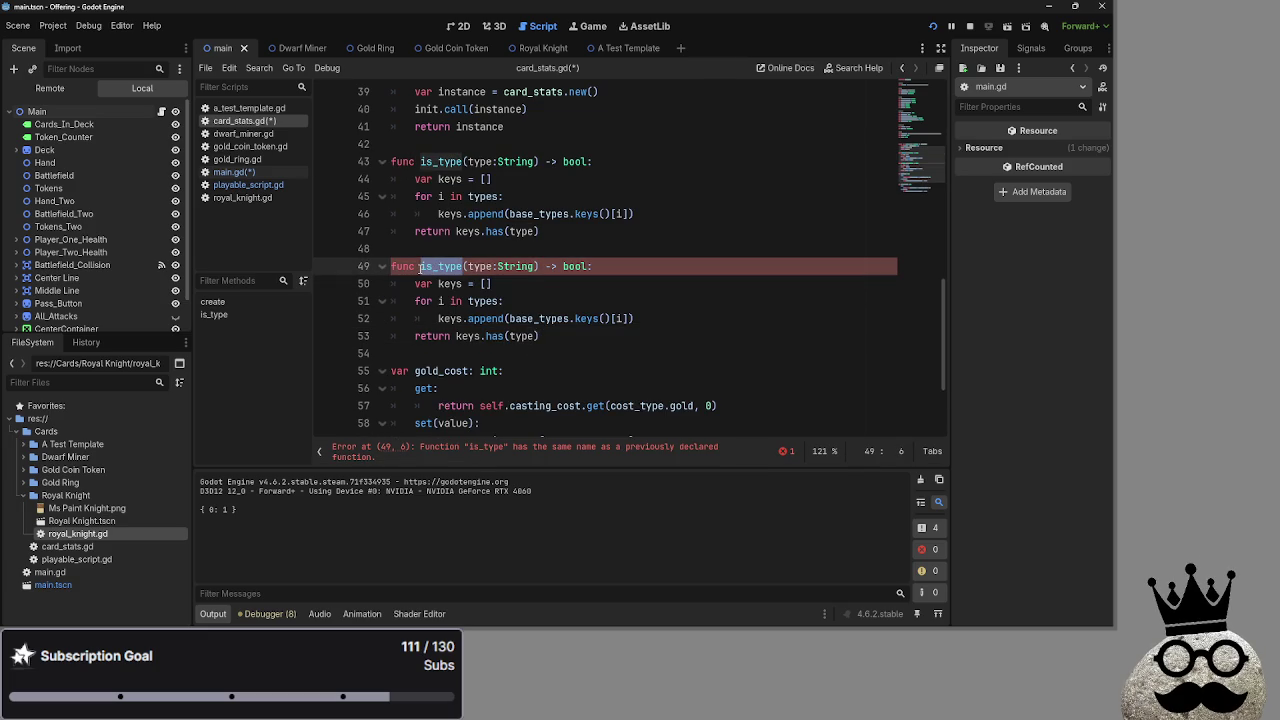
text(keywords)
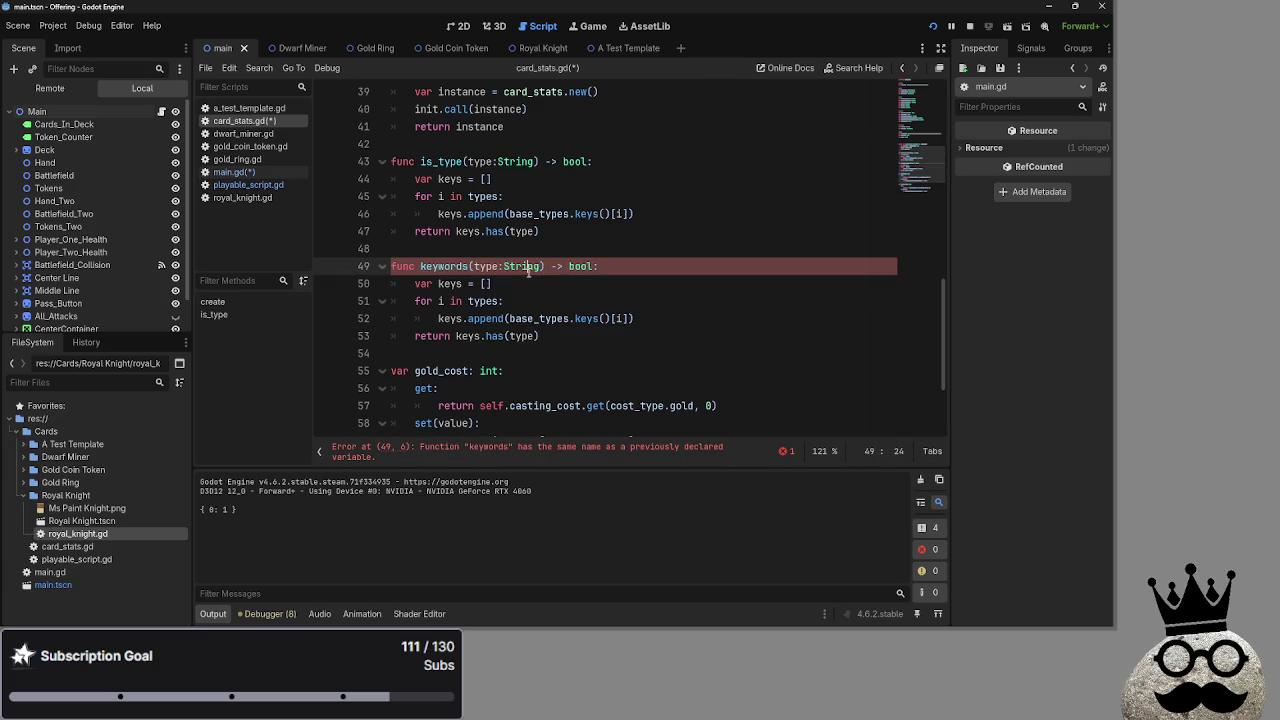
double_click(522, 267)
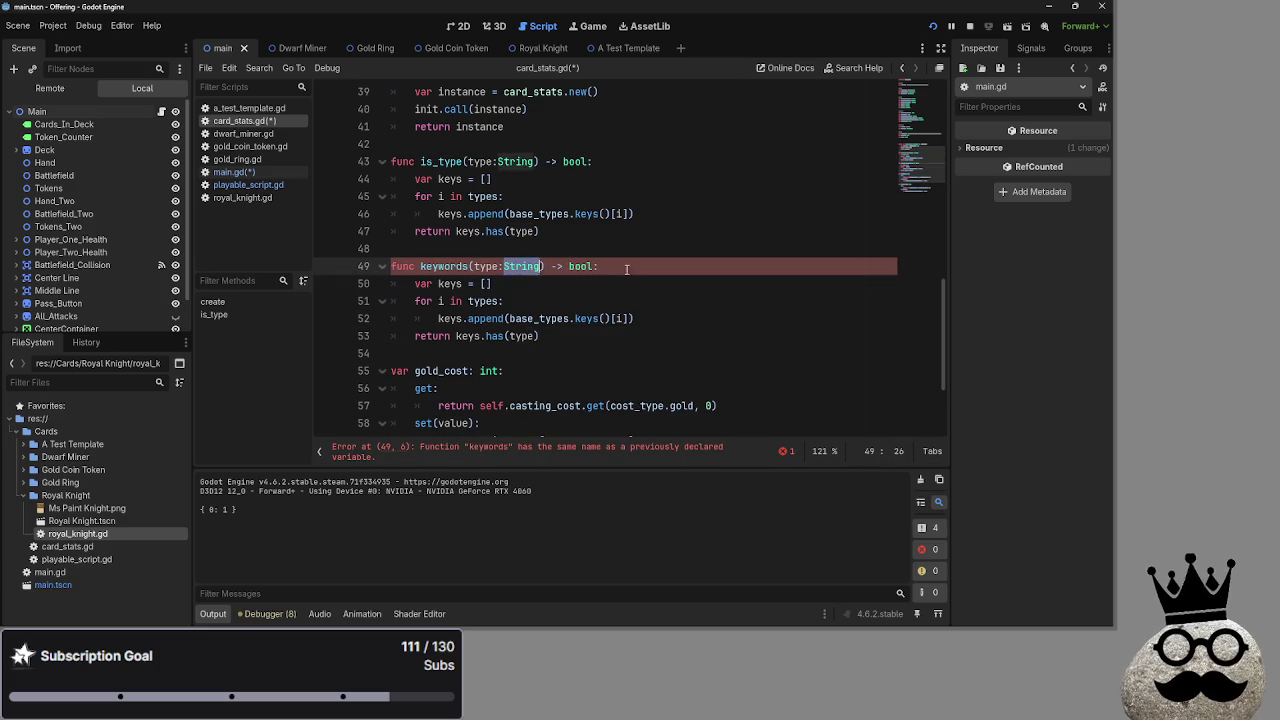
click(233, 172)
drag(760, 324, 373, 299)
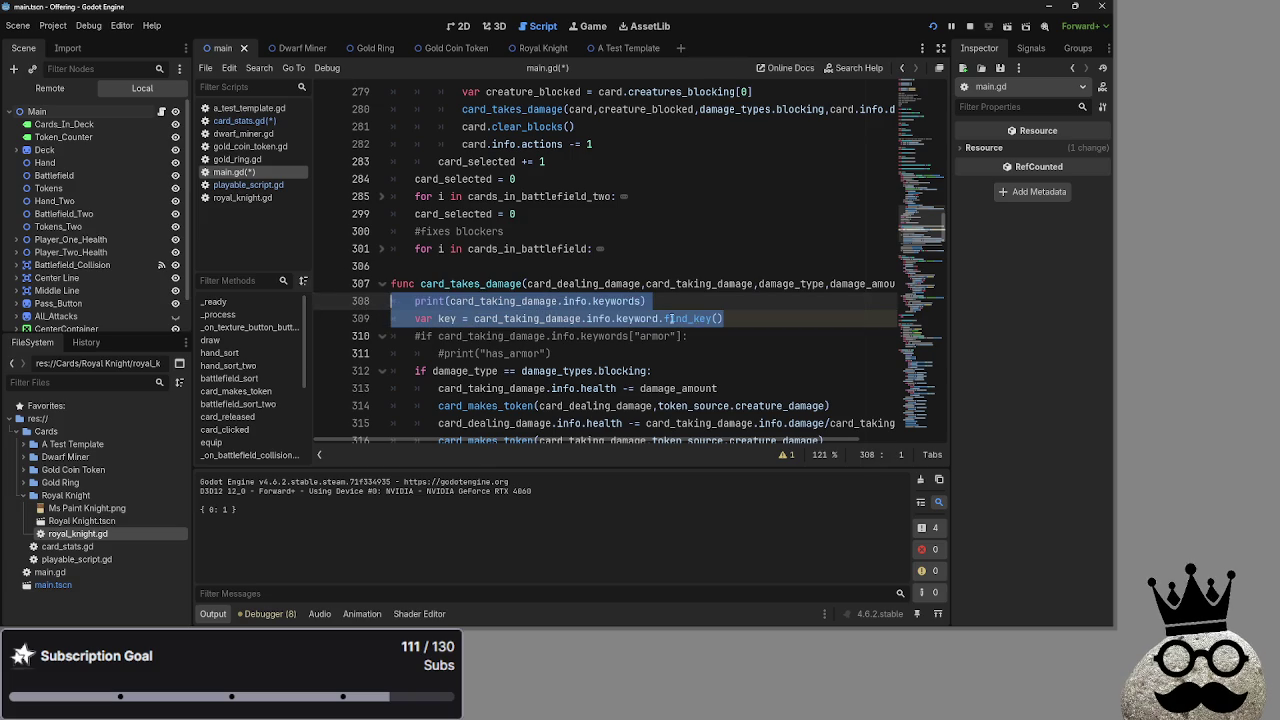
Delete lines 308–309 and uncomment the armor keyword if and its has_armor print with proper indentation
key(BackSpace)
key(BackSpace)
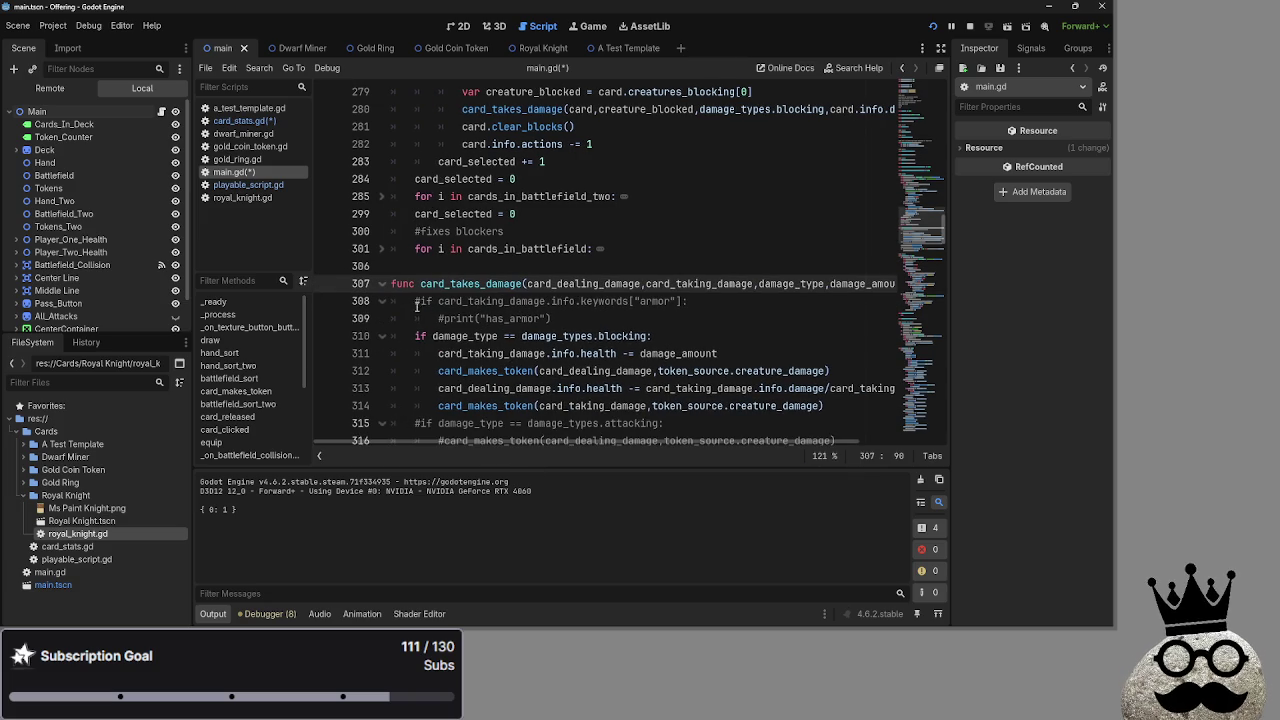
click(425, 306)
key(BackSpace)
key(Delete)
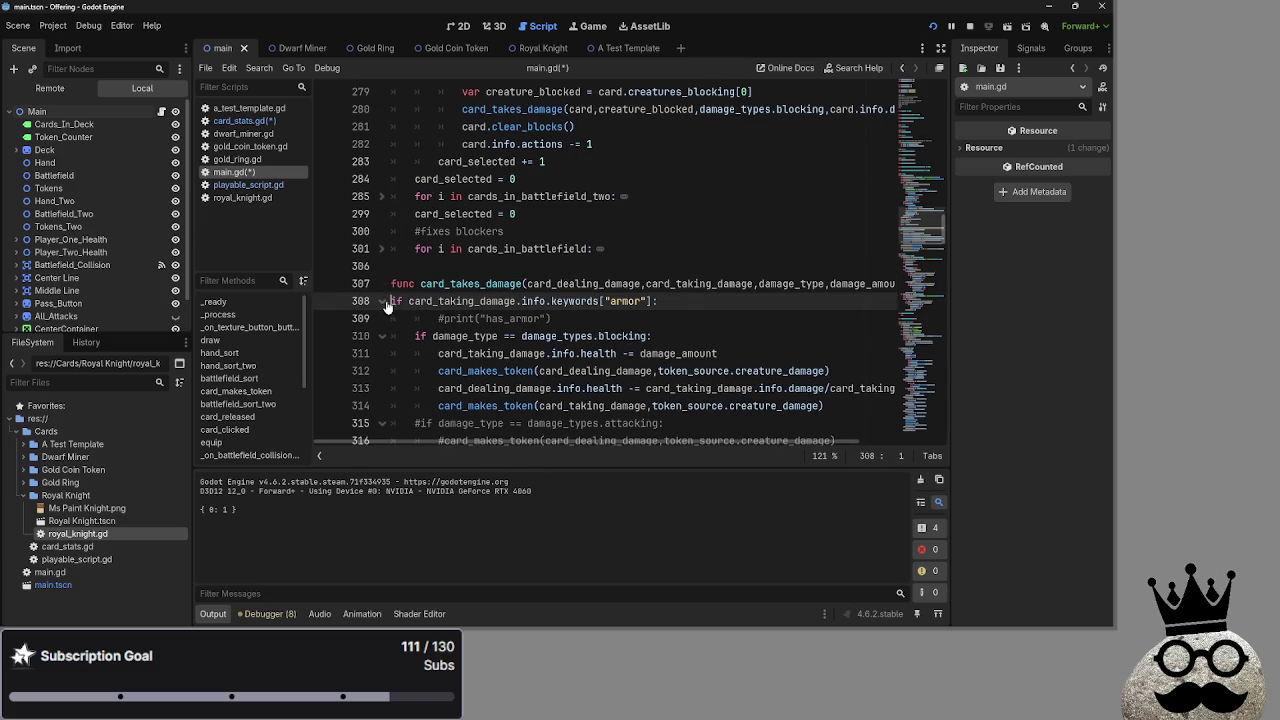
key(Tab)
click(439, 320)
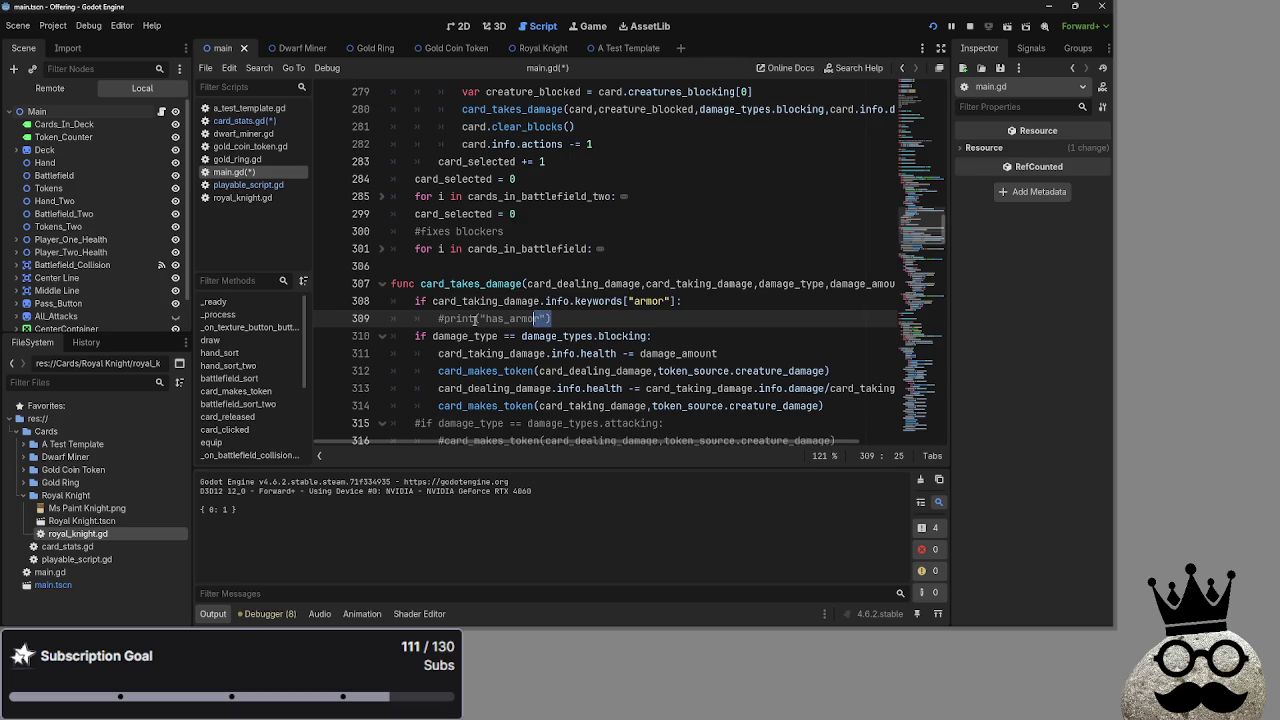
key(Delete)
key(End)
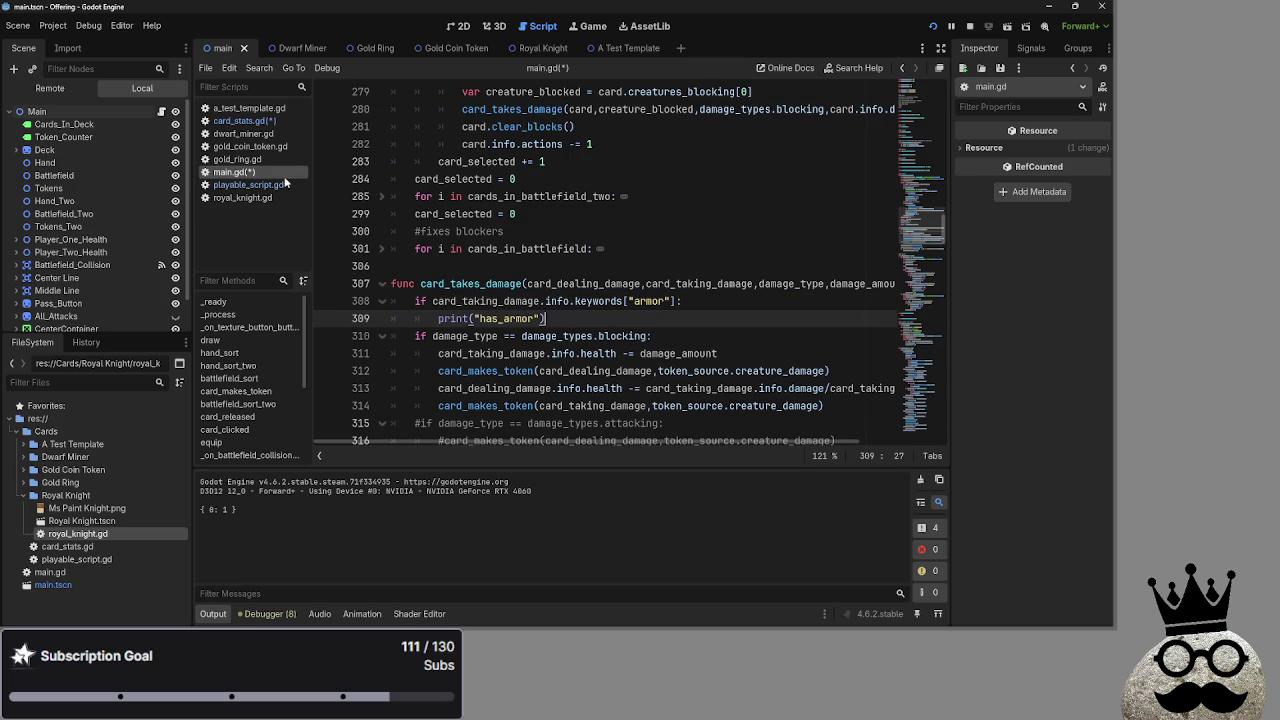
click(238, 160)
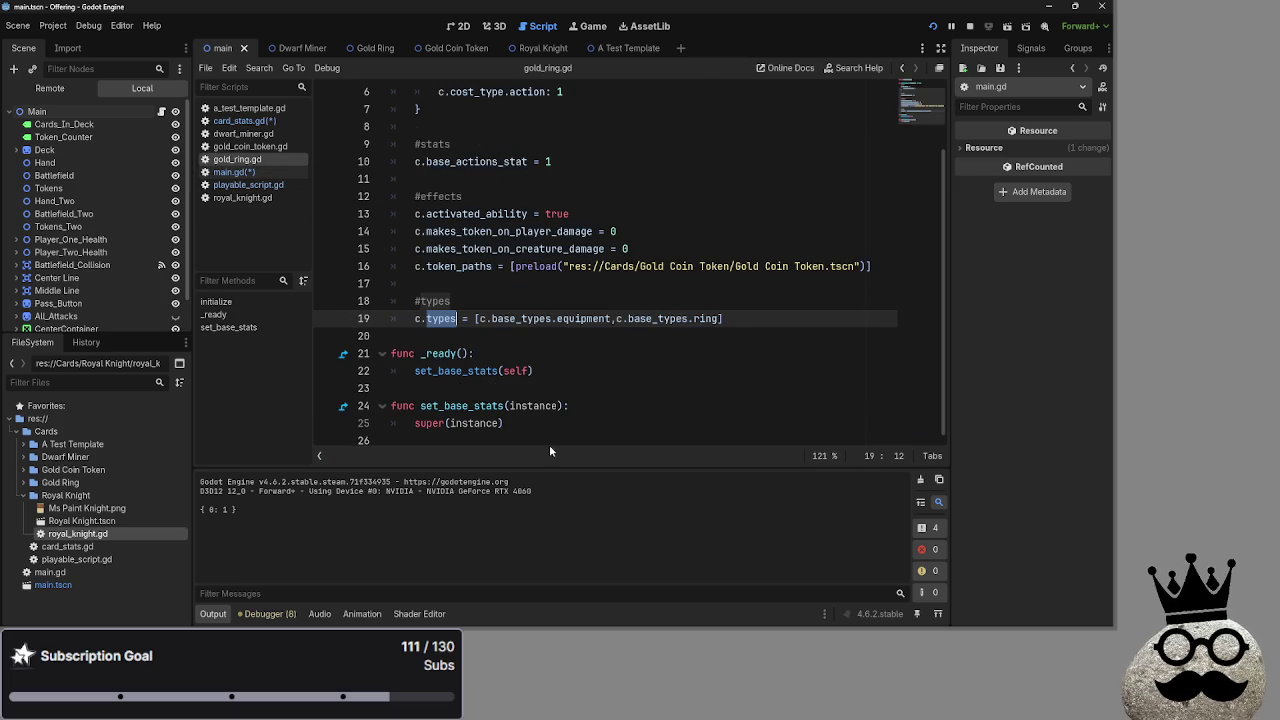
click(240, 121)
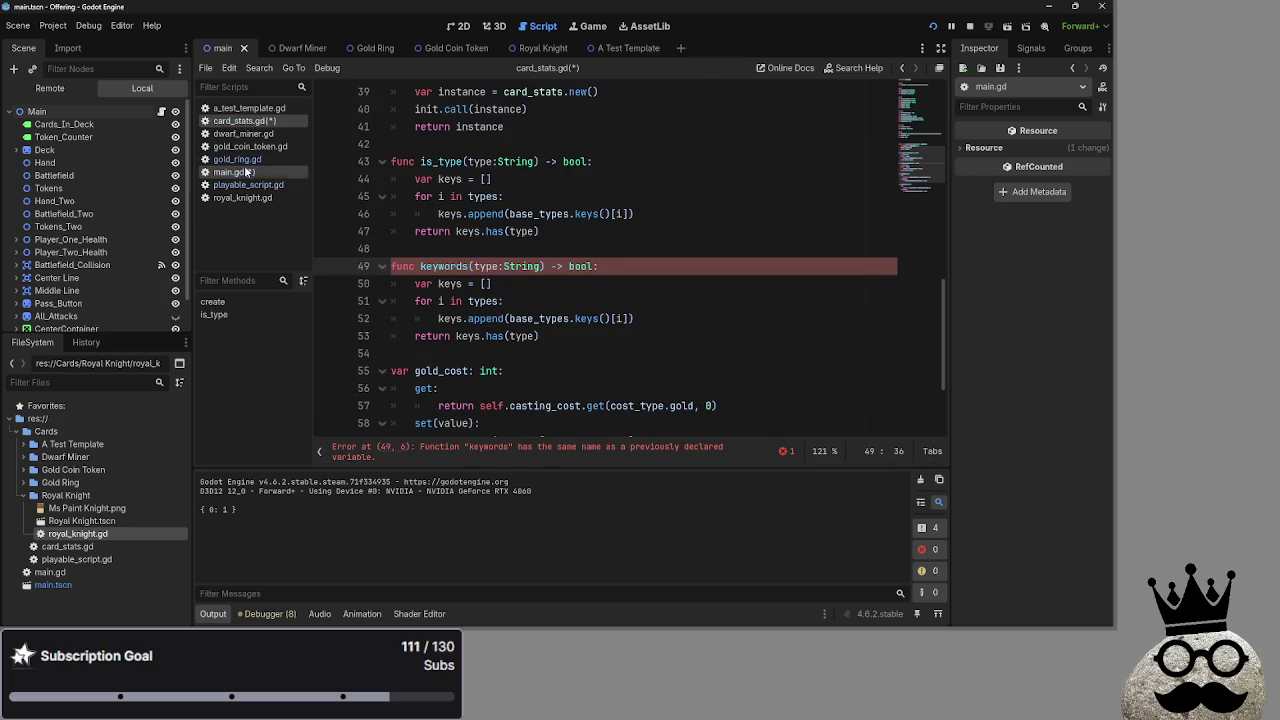
Edit line 49 to read func has_keyword(type:String) -> bool: in card_stats.gd
double_click(437, 161)
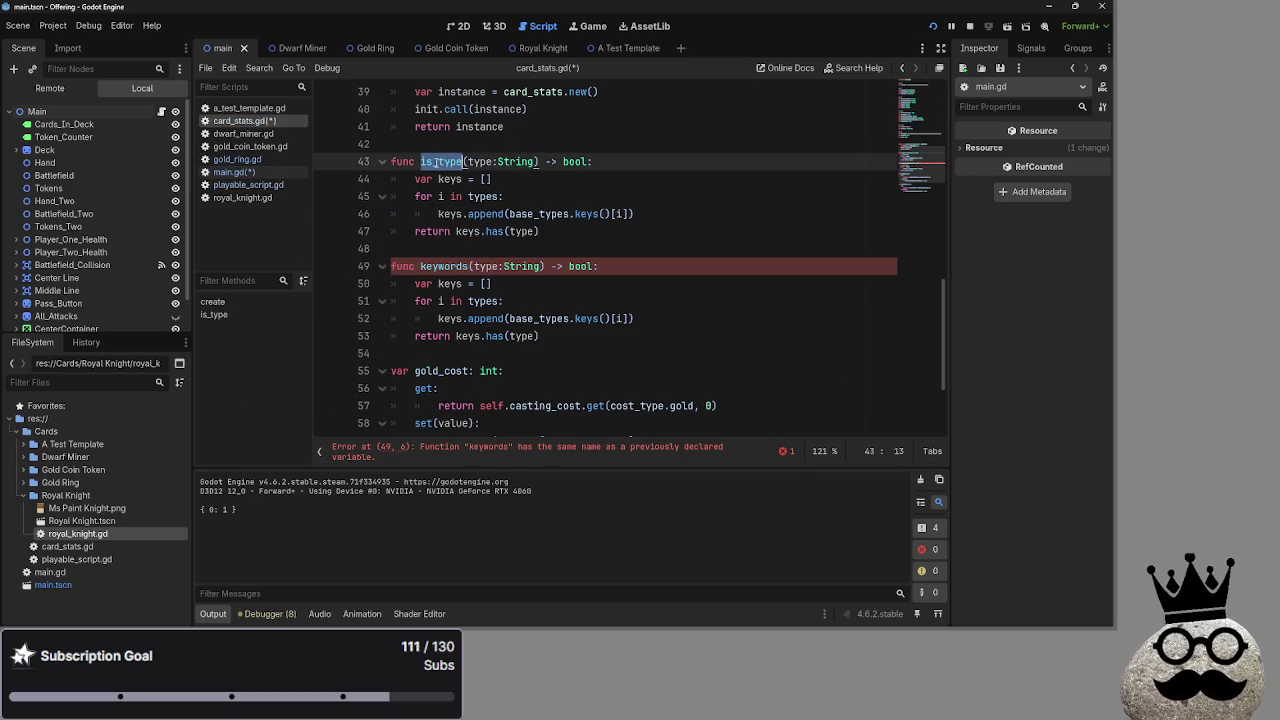
click(555, 178)
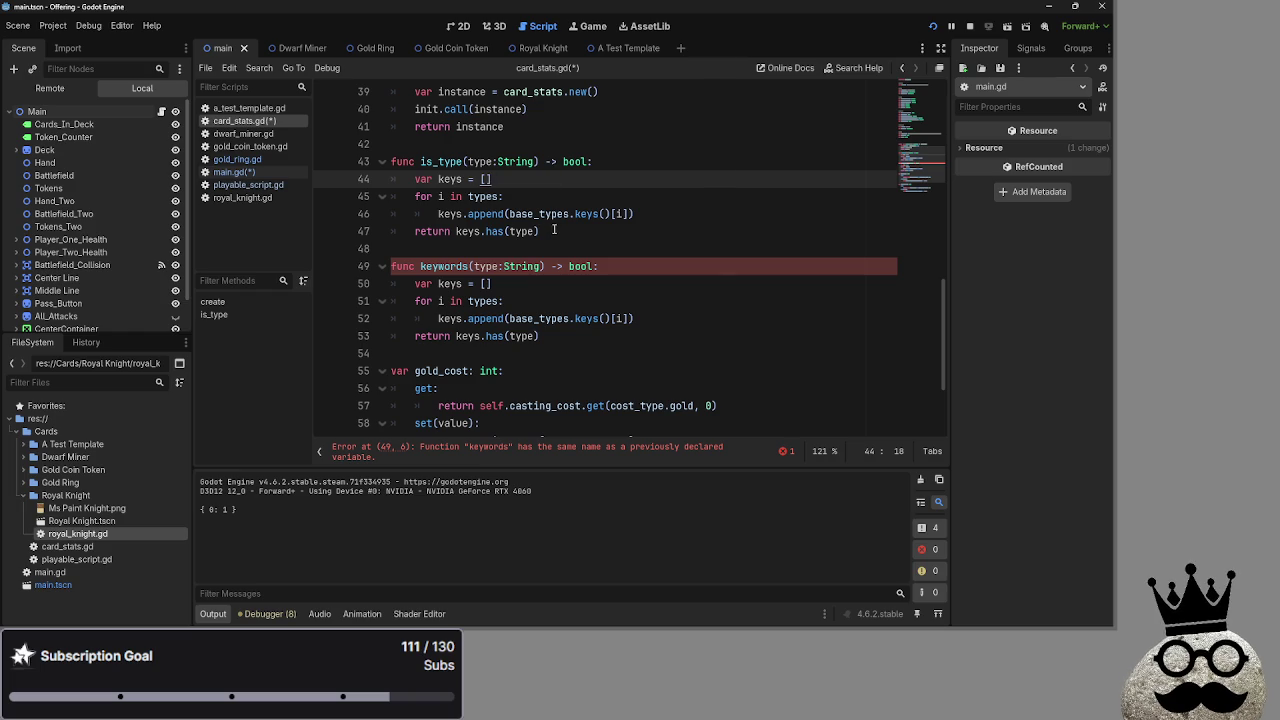
click(421, 266)
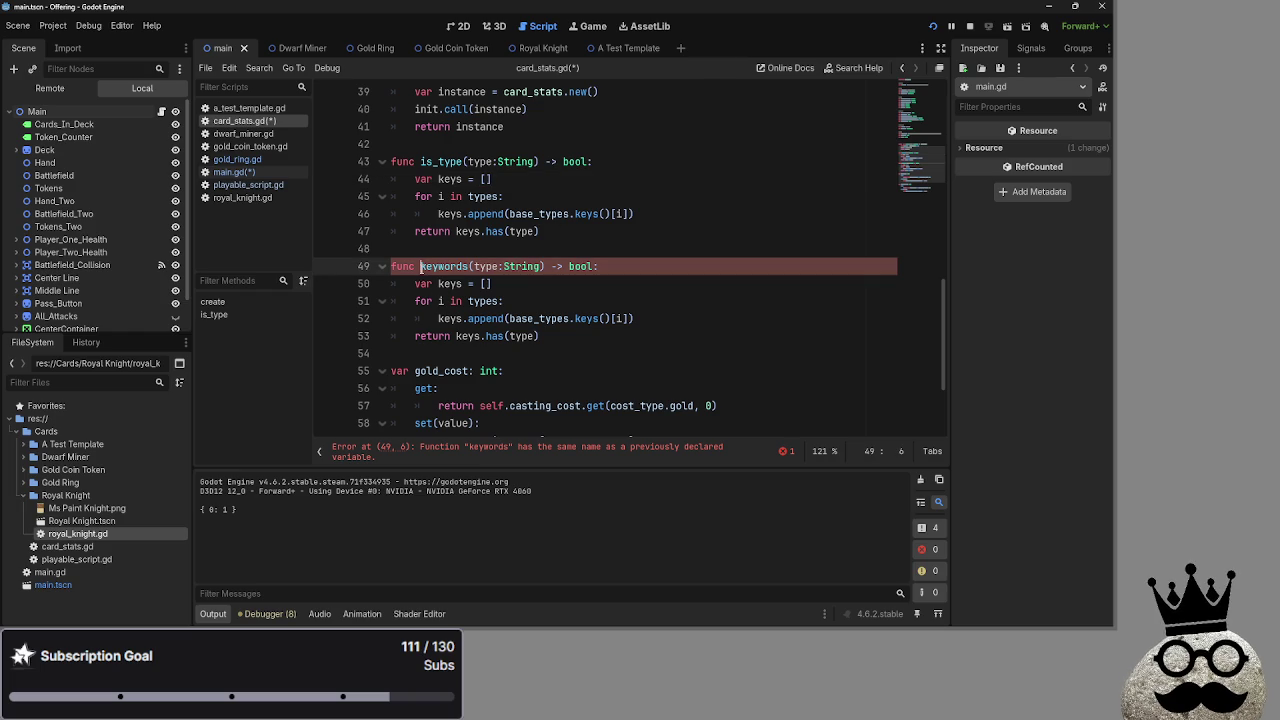
text(is)
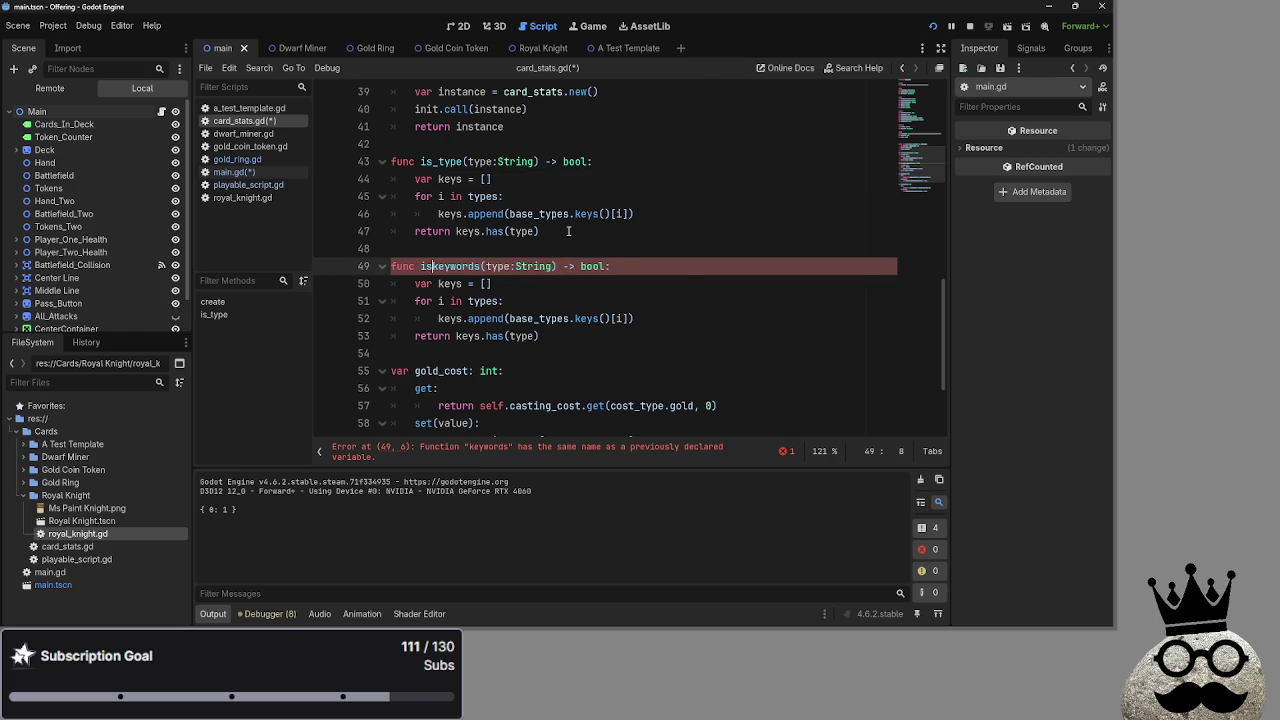
key(BackSpace)
key(BackSpace)
text(has_)
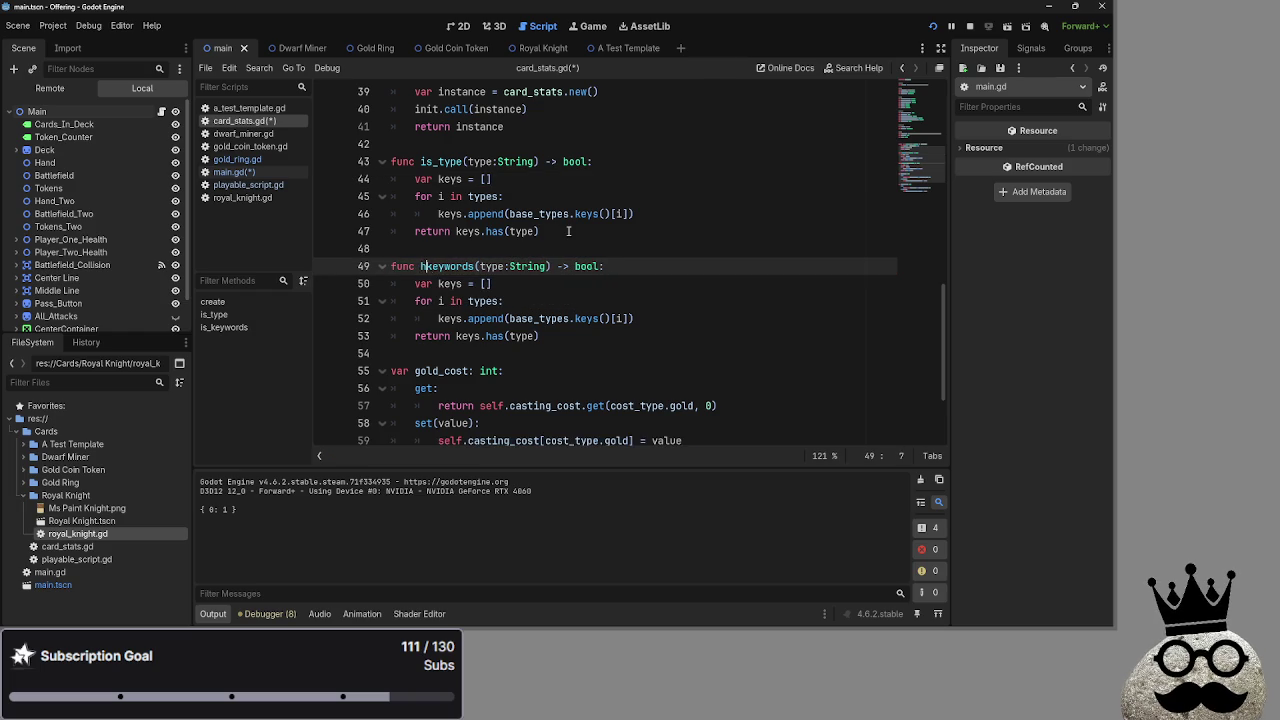
click(490, 266)
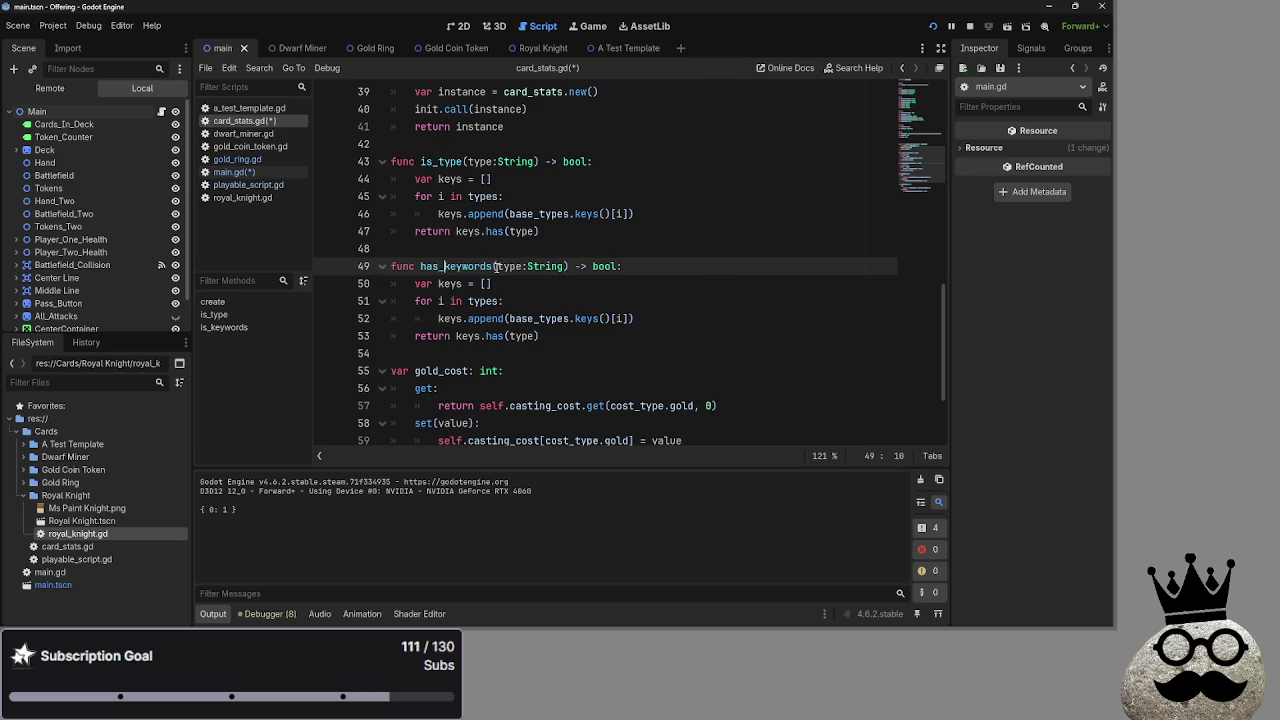
key(BackSpace)
click(652, 262)
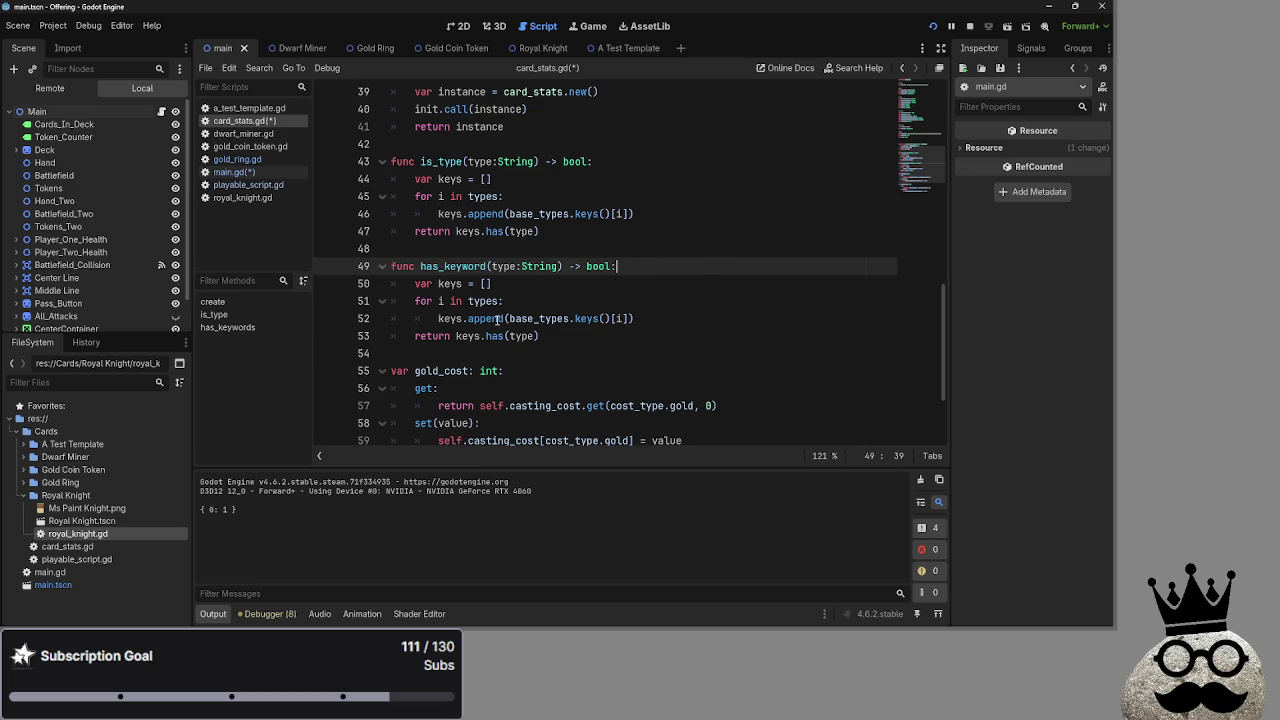
click(248, 172)
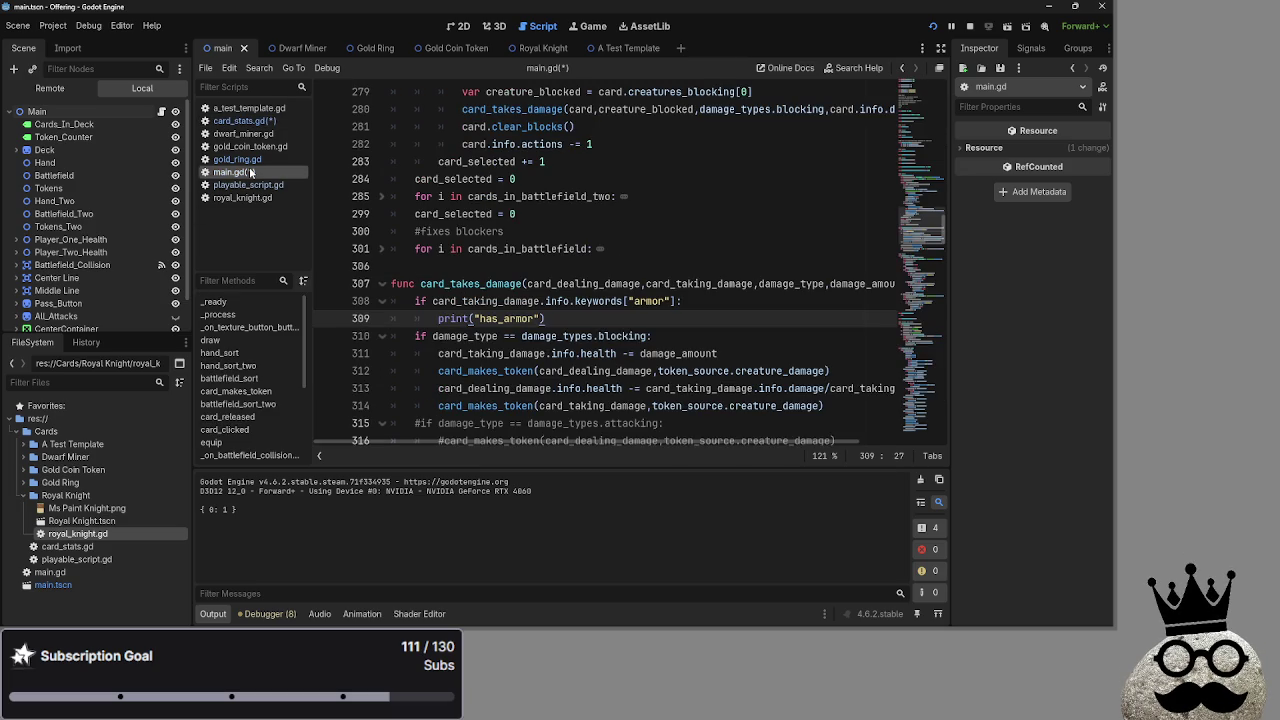
Change line 308 to if card_taking_damage.info.has_keyword("armor"):, removing the stray brackets
click(682, 302)
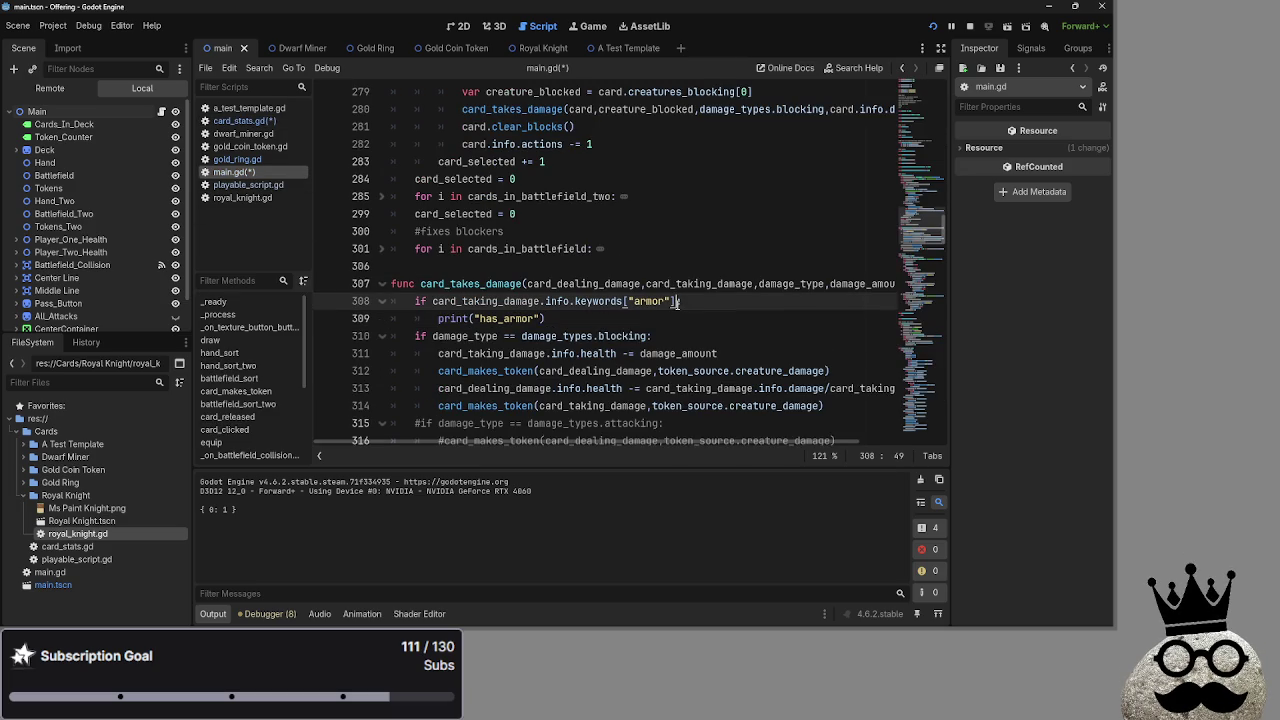
drag(623, 301, 576, 303)
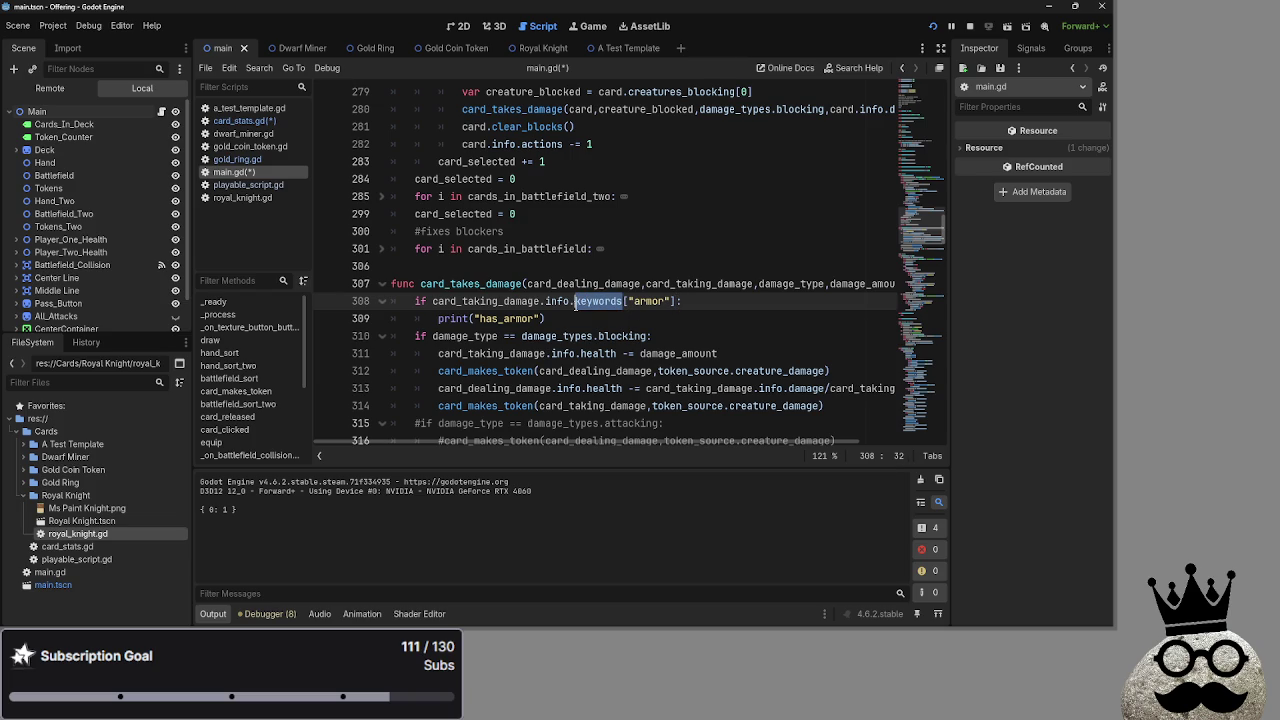
text(has_keyword()
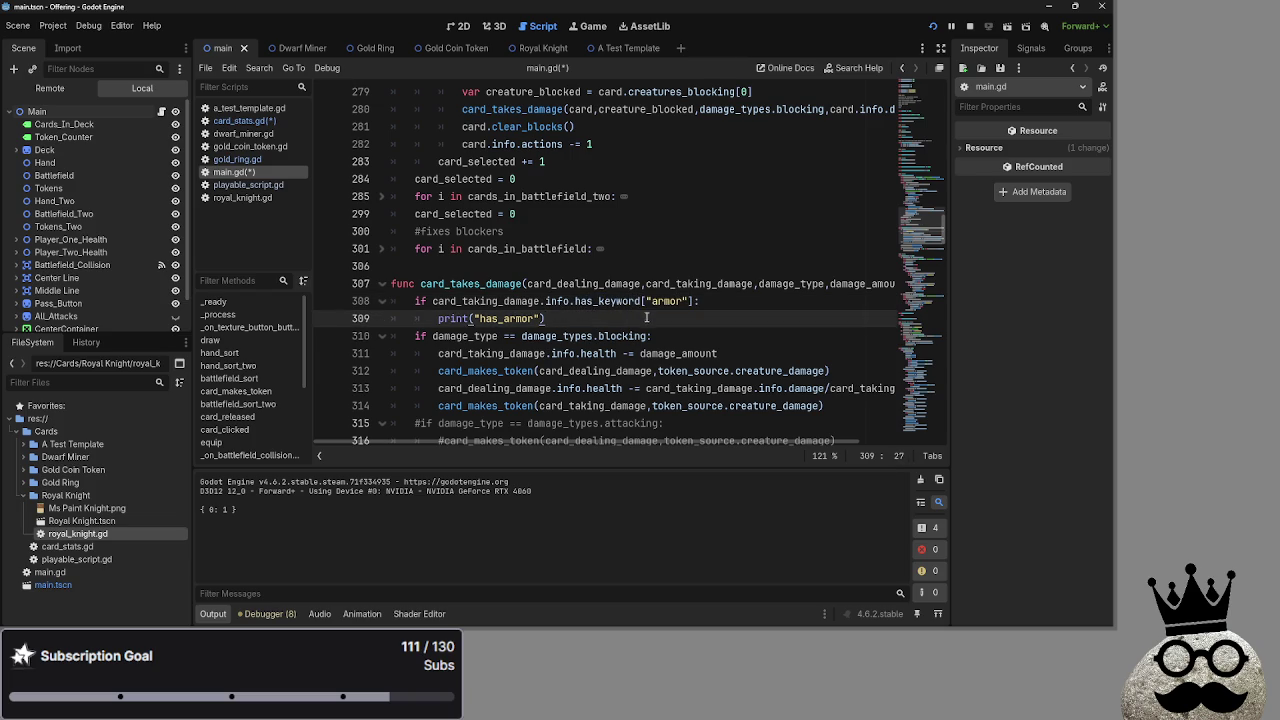
text([])
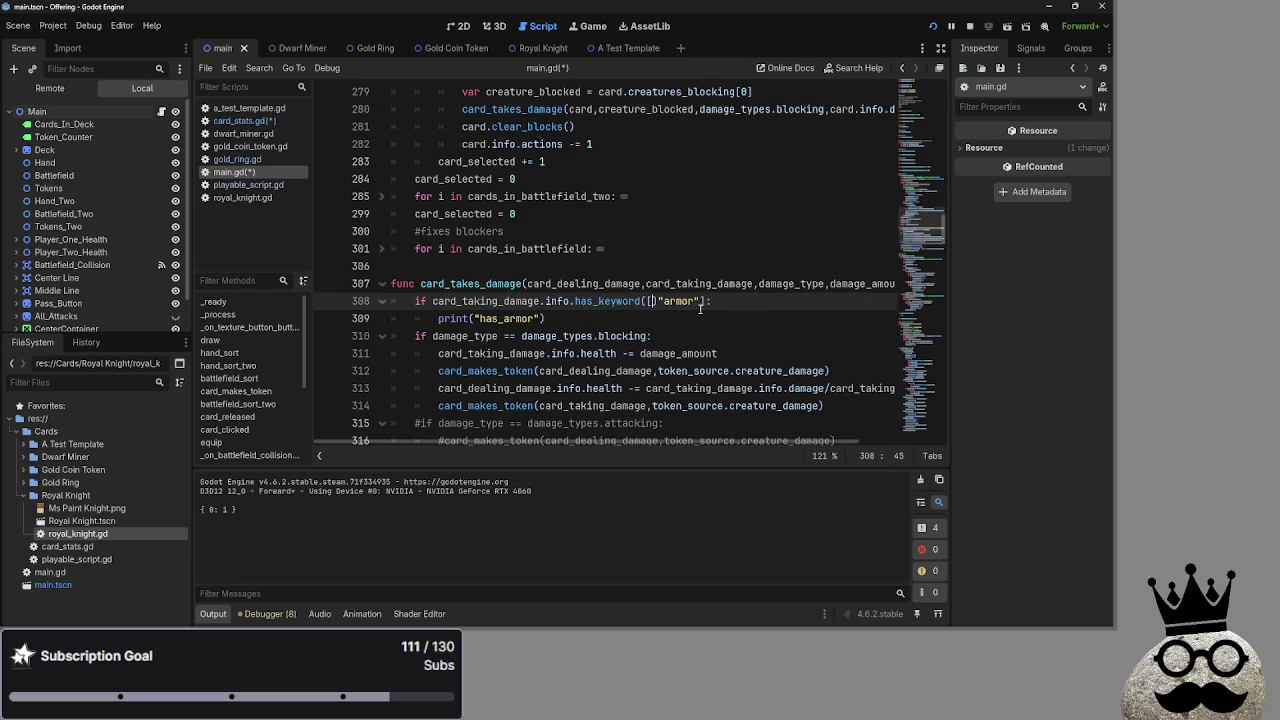
click(703, 302)
text(])
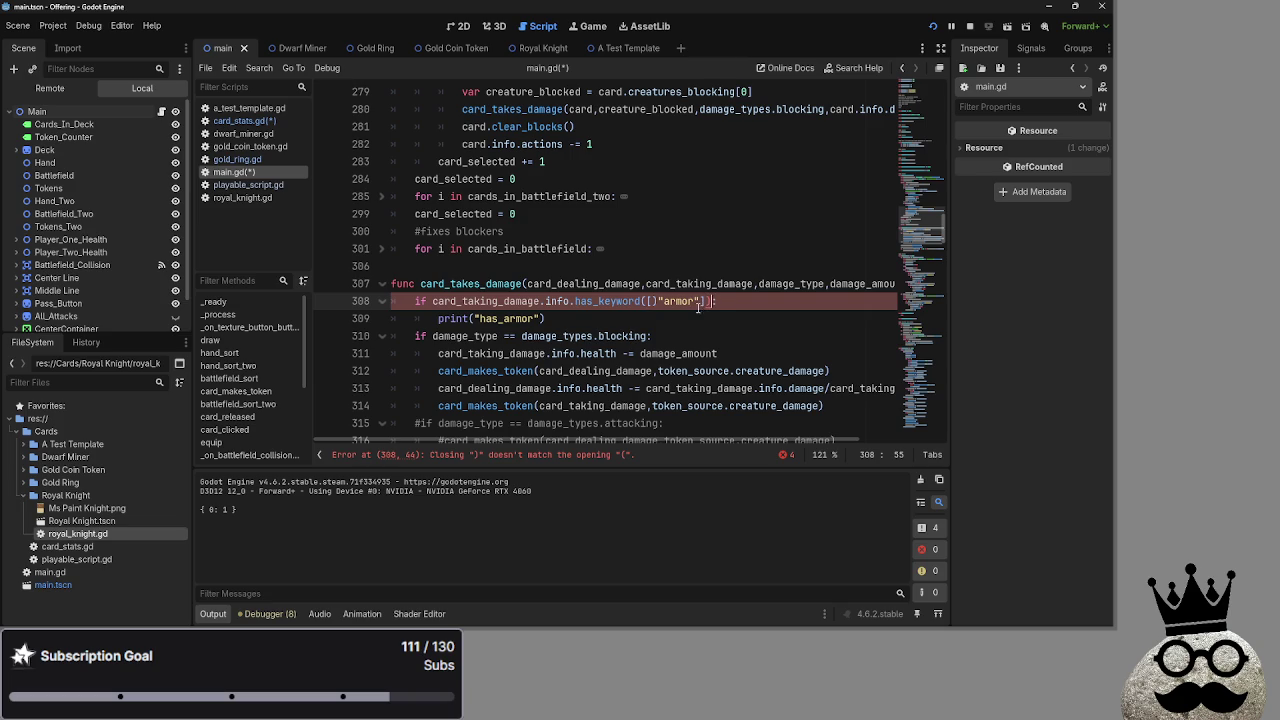
key(Left)
key(BackSpace)
click(659, 302)
key(BackSpace)
key(BackSpace)
text(")
key(End)
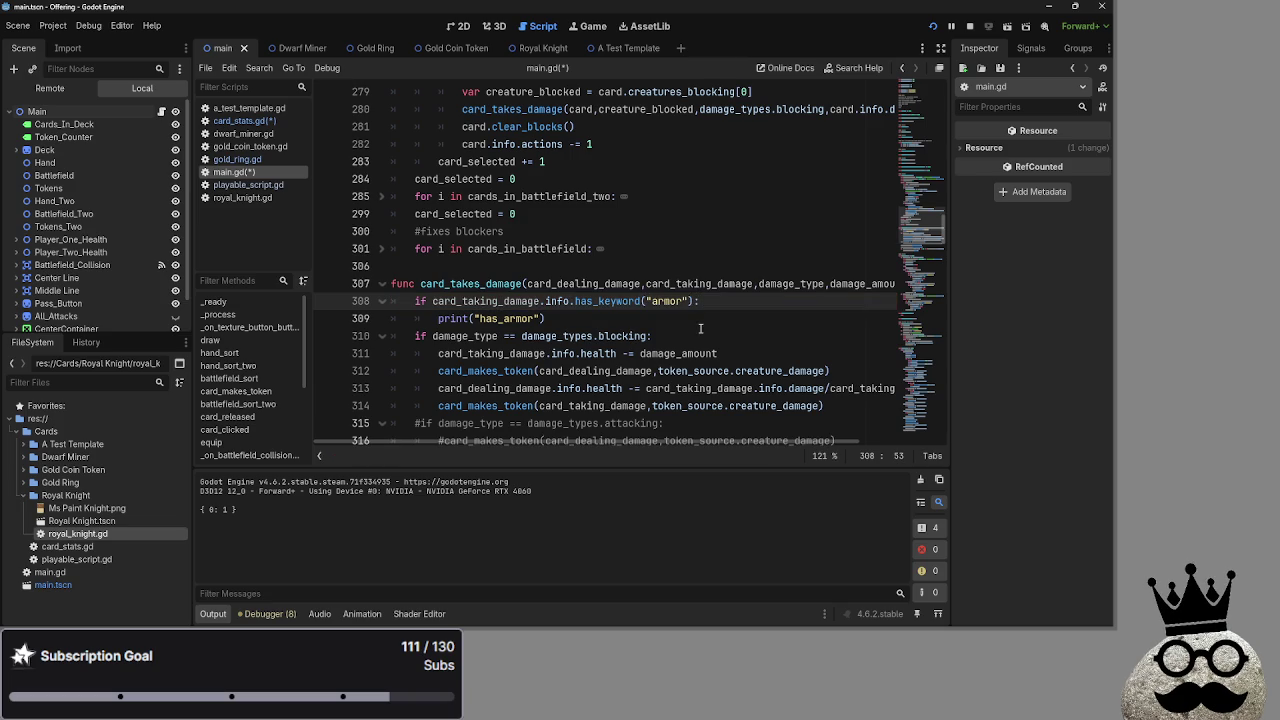
ctrl+click(610, 301)
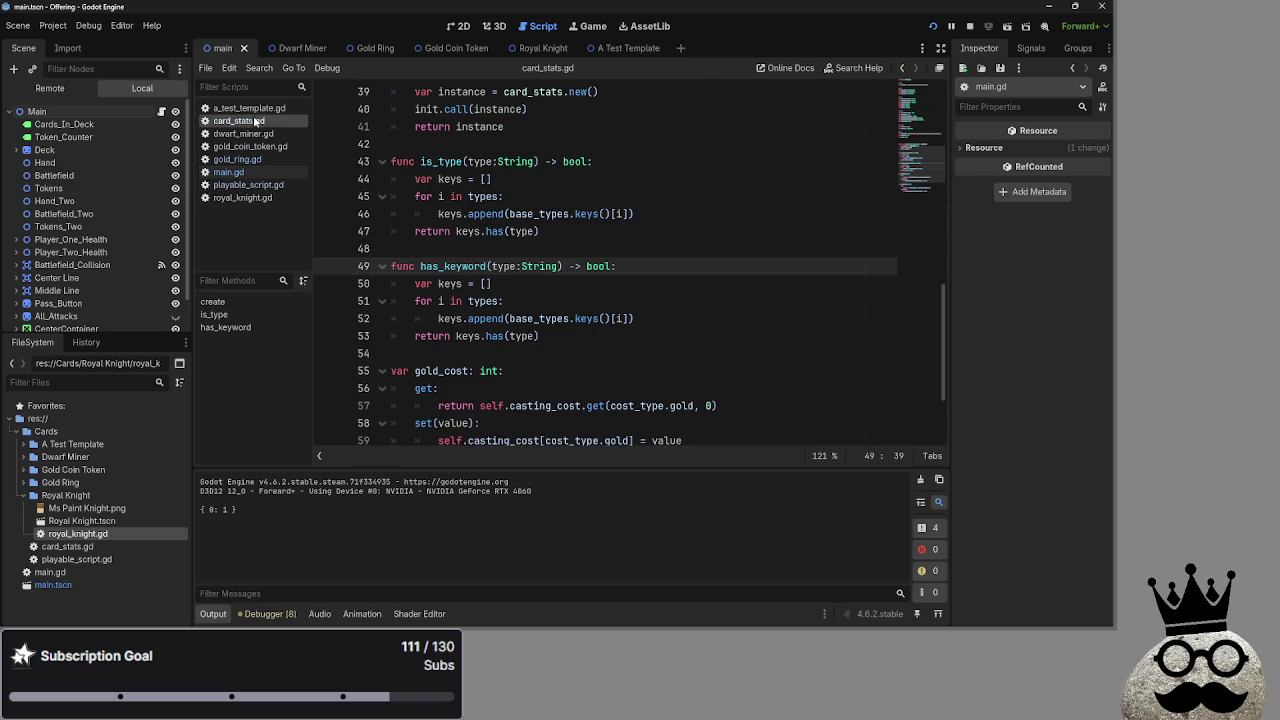
Change has_keyword's loop from types to 'for i in keywords:'
double_click(447, 284)
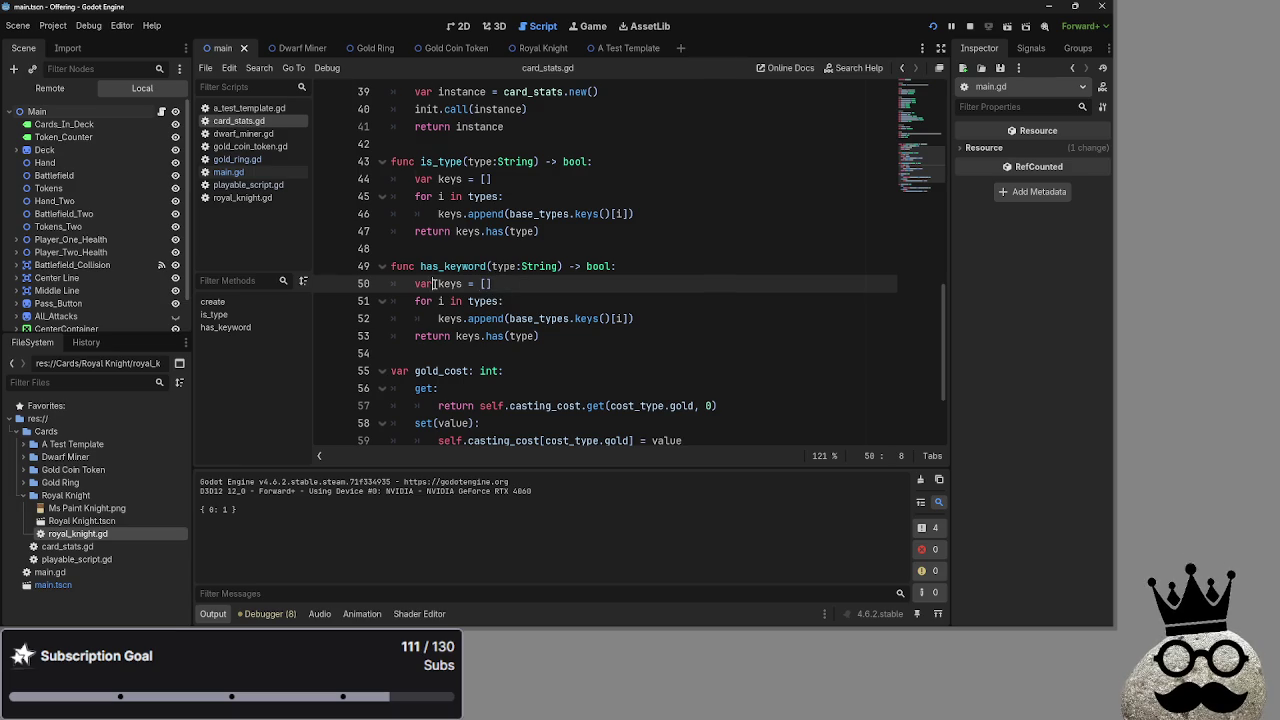
click(470, 301)
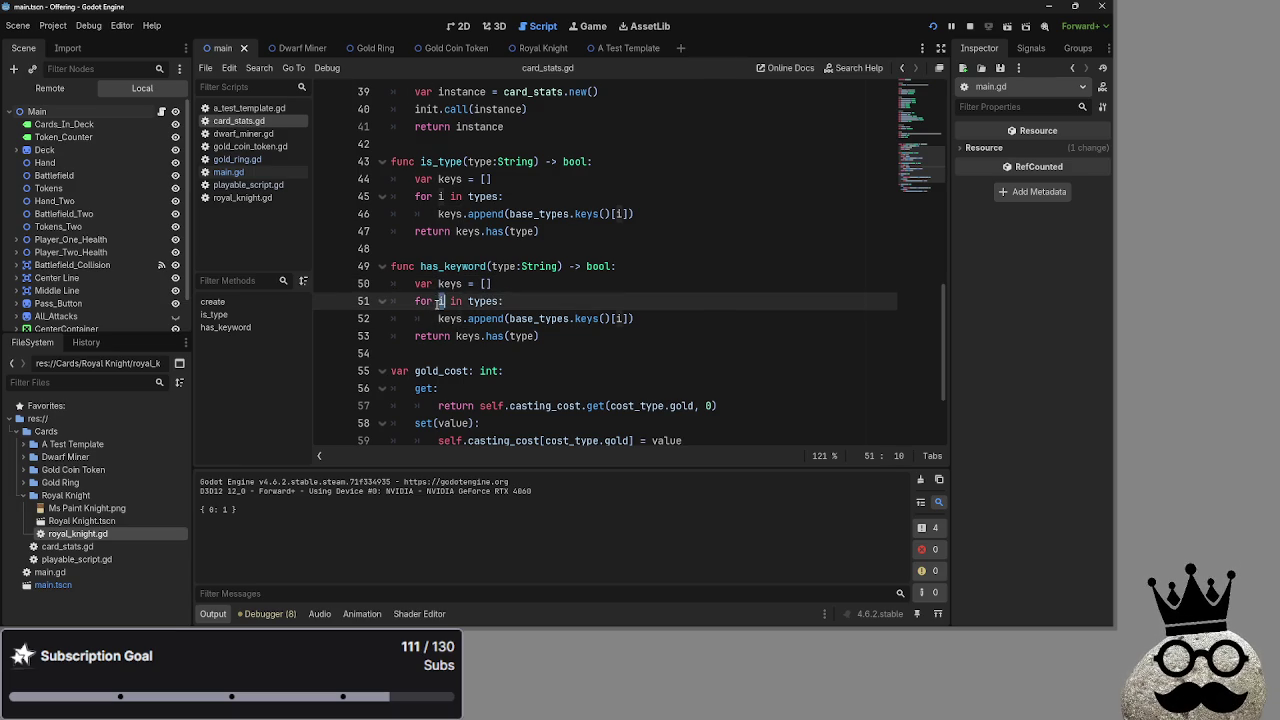
double_click(450, 318)
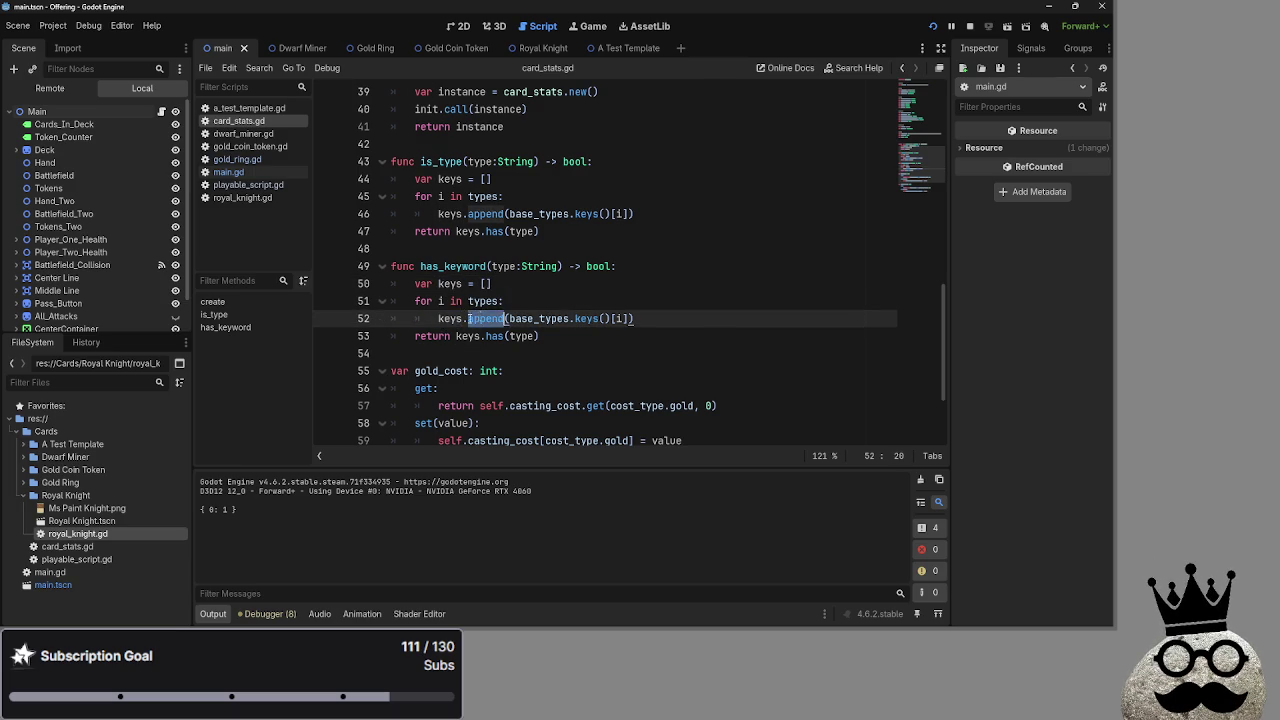
double_click(484, 301)
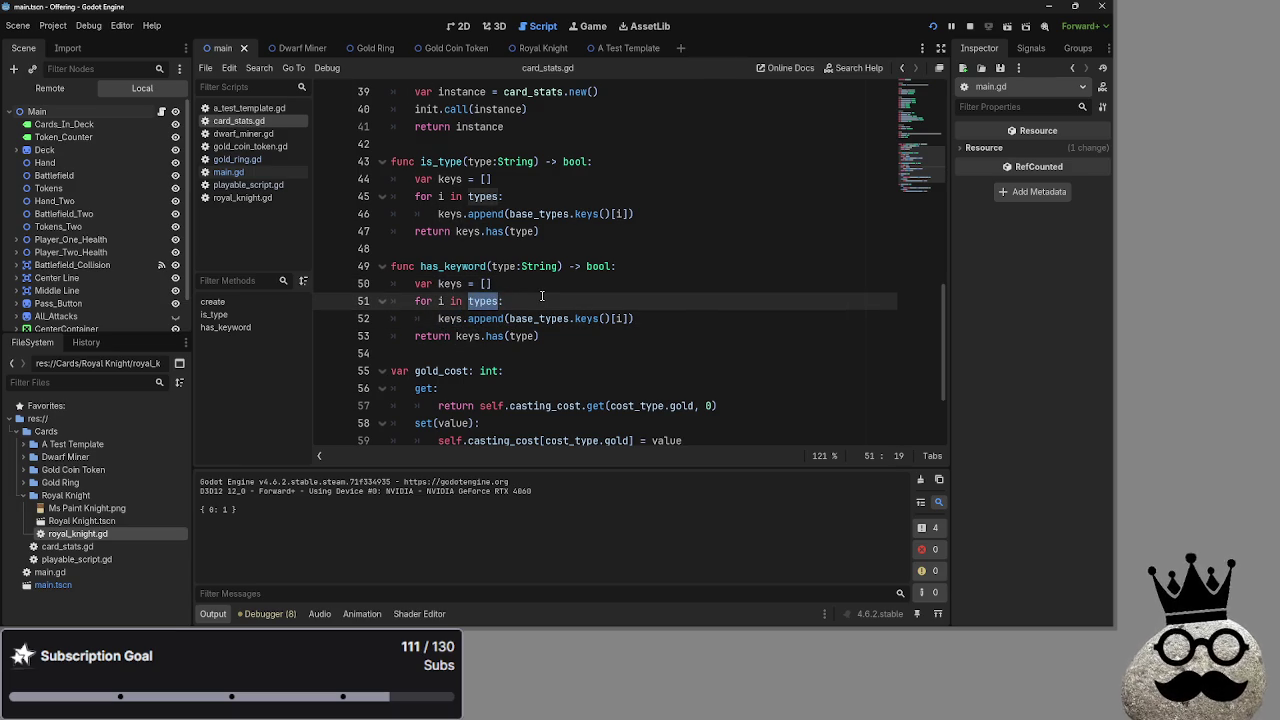
text(keyword)
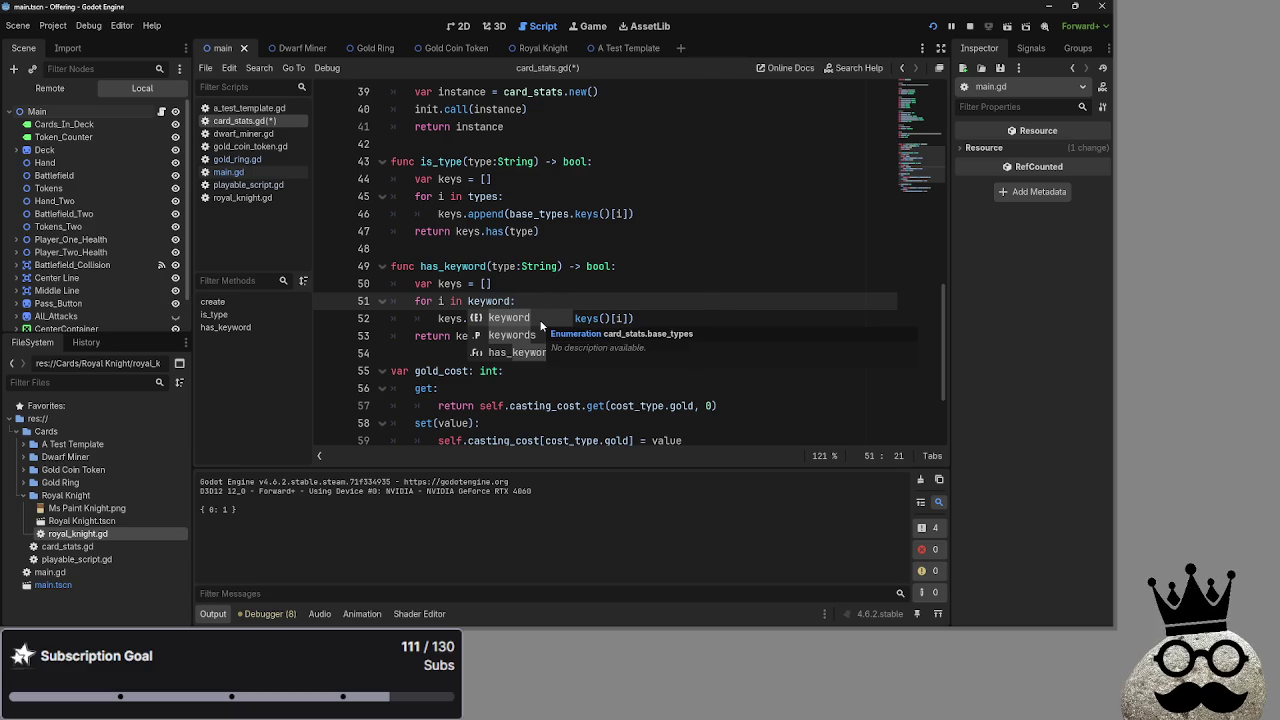
key(Escape)
scroll(541, 318, up, 8)
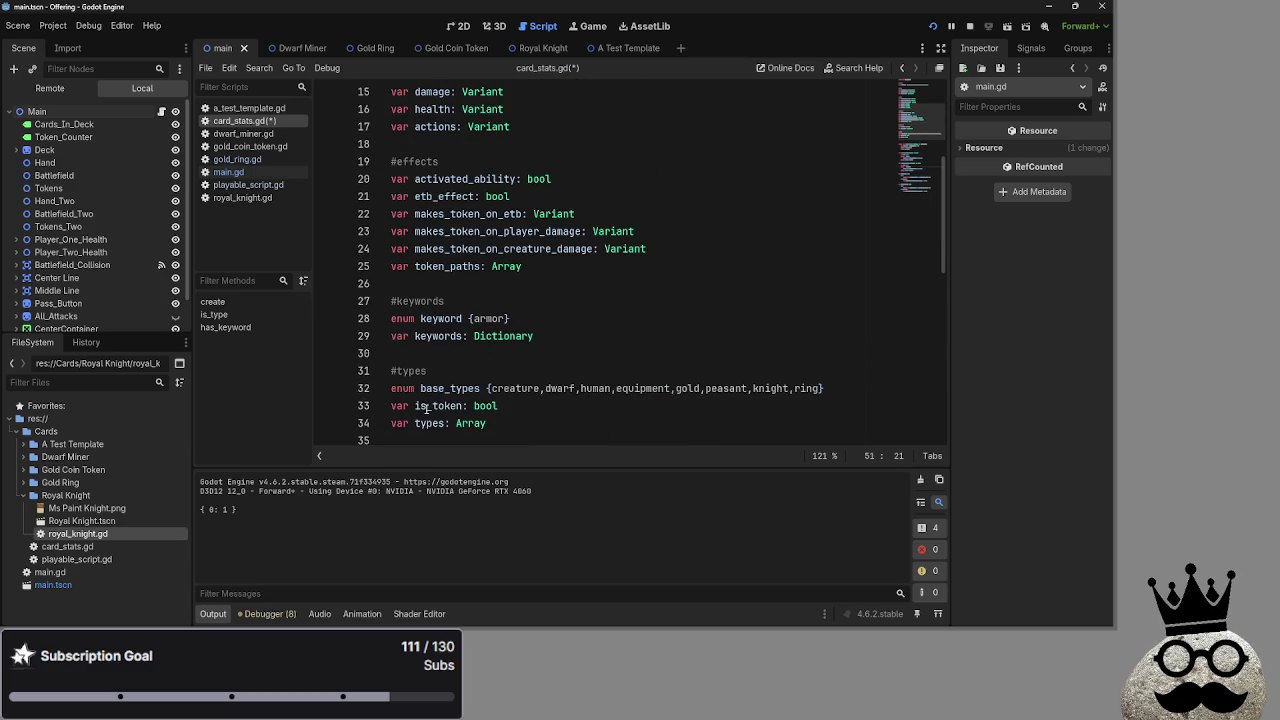
double_click(417, 423)
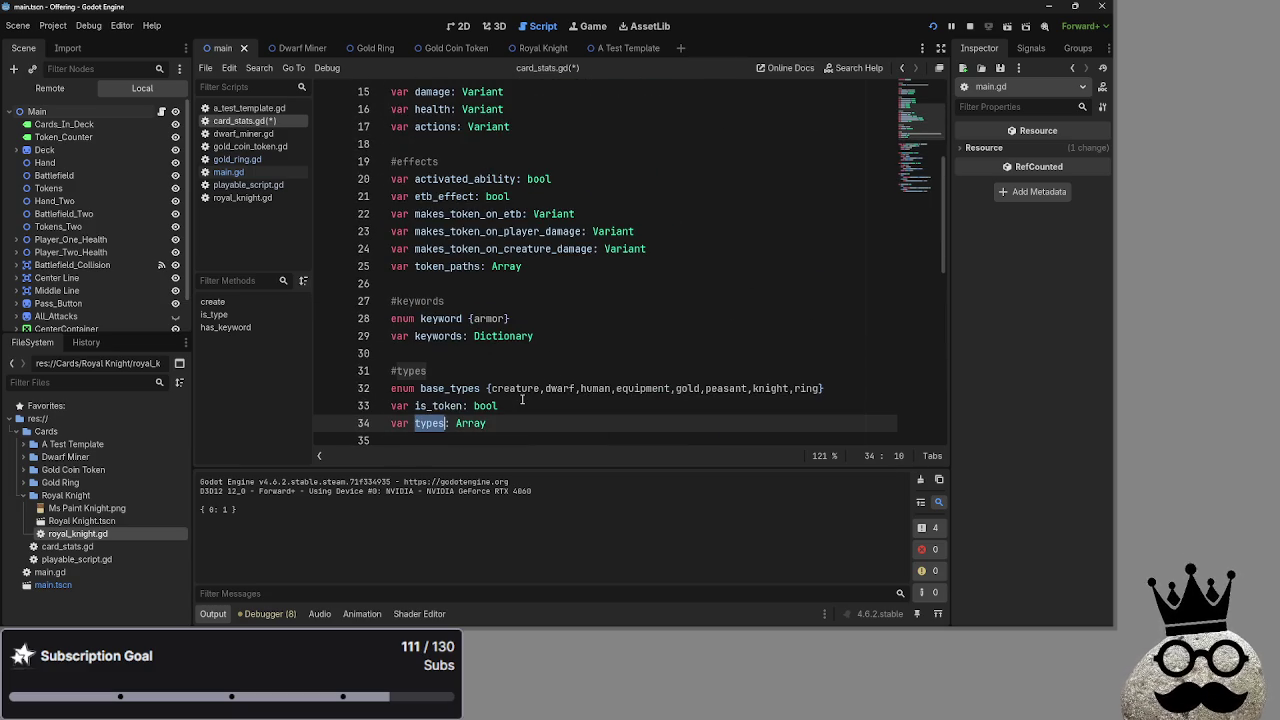
double_click(450, 336)
scroll(575, 412, down, 7)
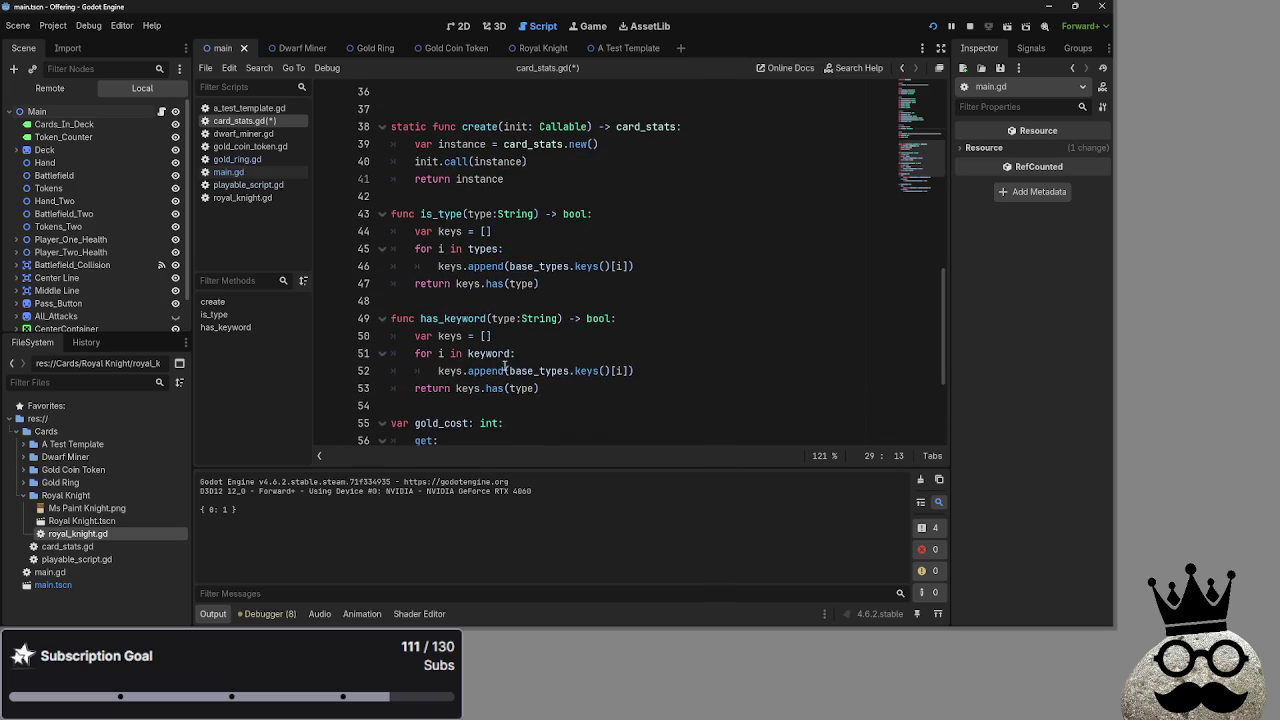
click(517, 353)
text(s:)
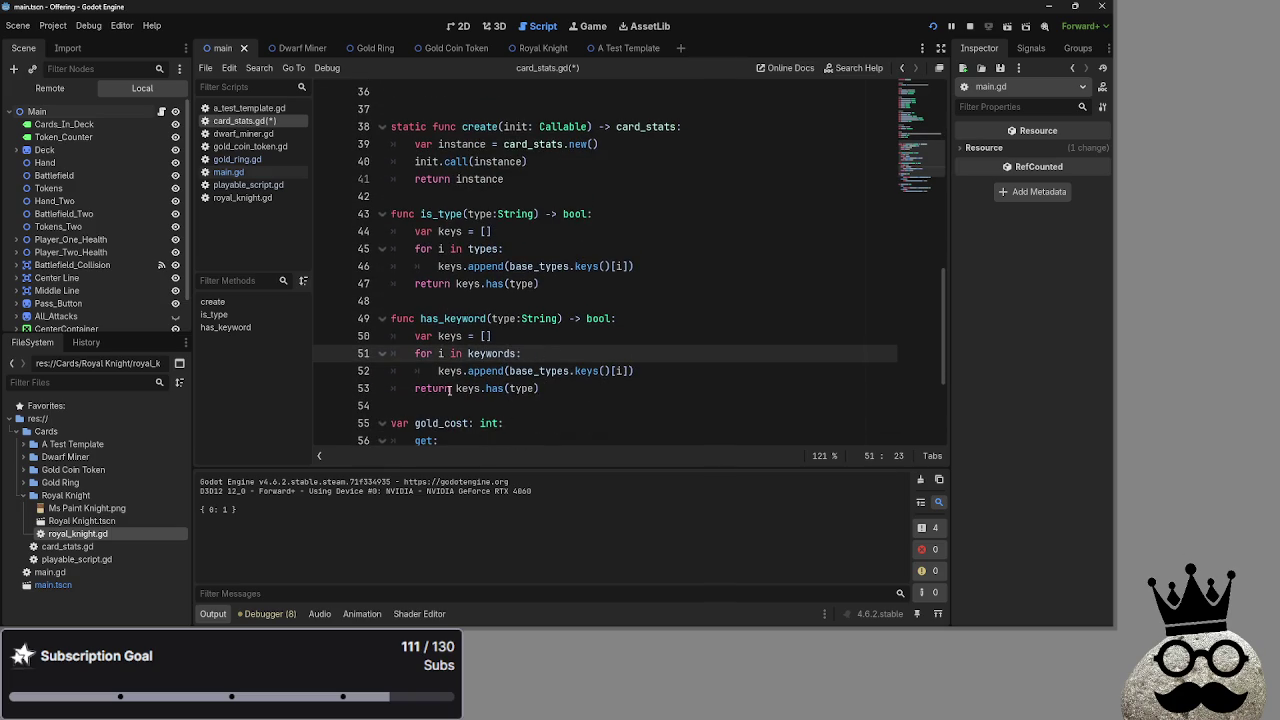
Replace base_types with keywords in the append call so it collects keywords.keys()[i], then save
double_click(452, 372)
key(ctrl+shift+Right)
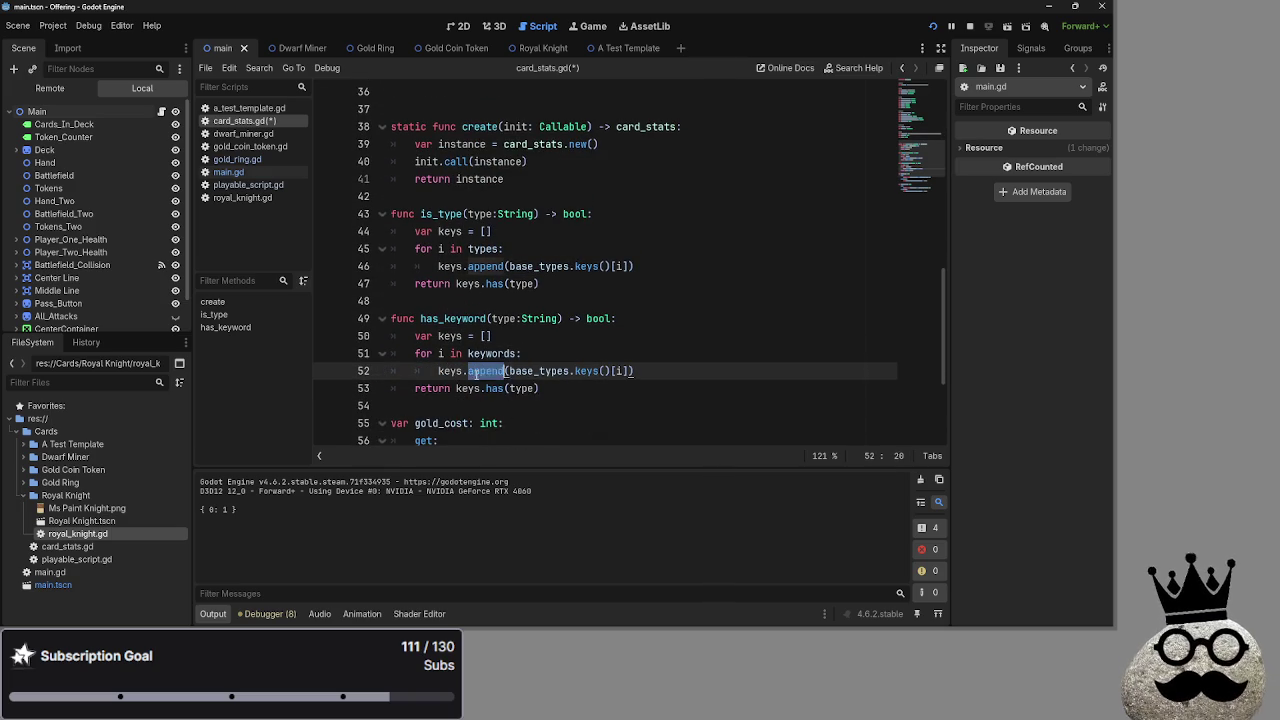
double_click(541, 372)
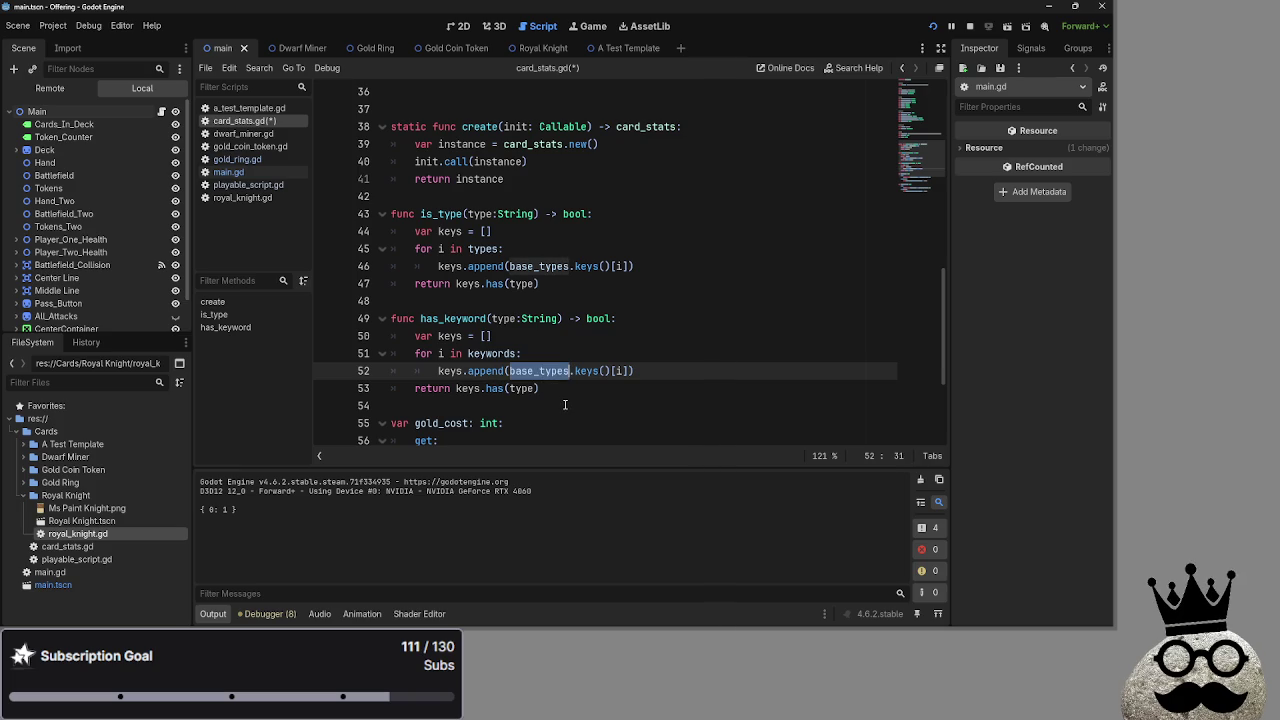
scroll(565, 405, up, 1)
scroll(565, 405, down, 2)
scroll(565, 405, up, 11)
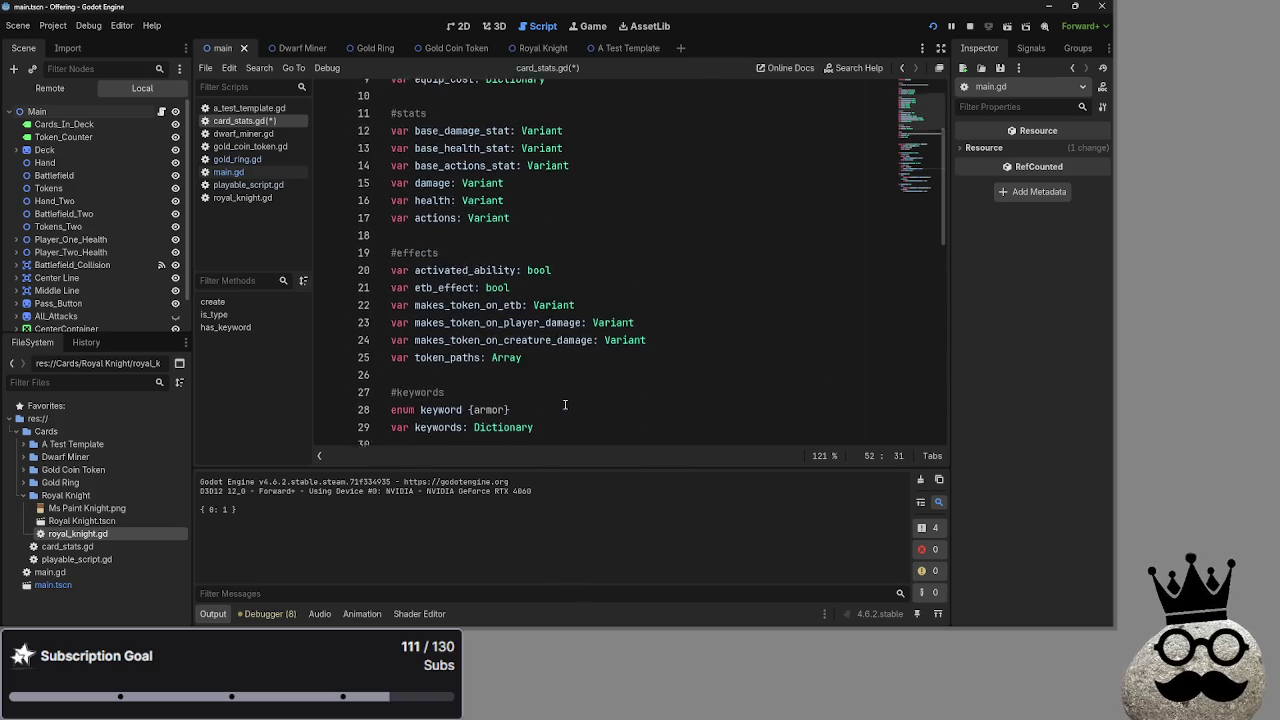
scroll(565, 405, down, 4)
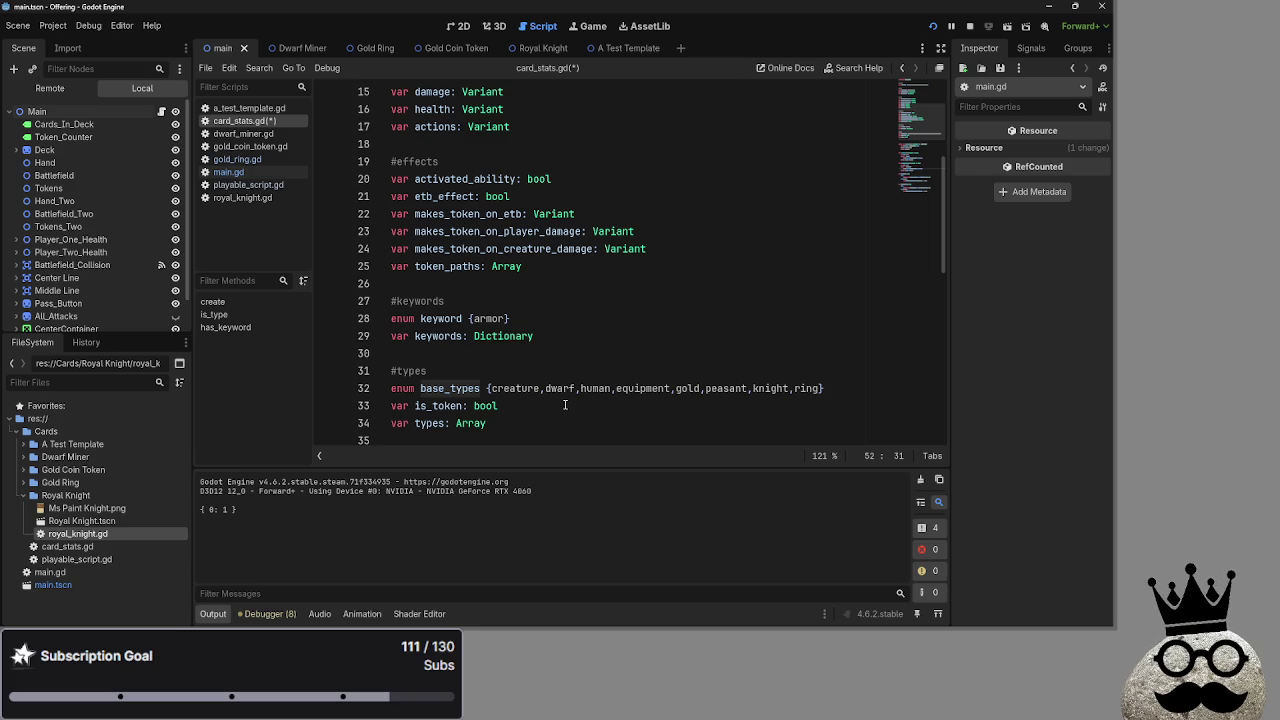
scroll(565, 405, down, 5)
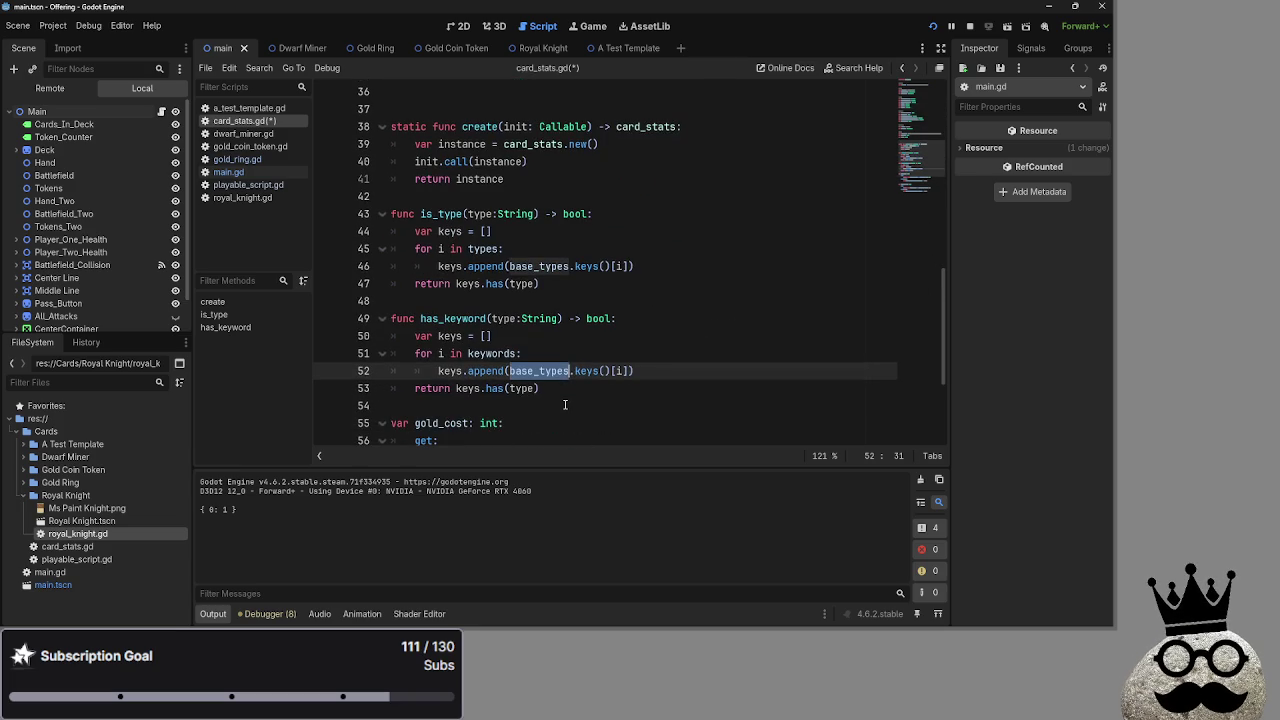
scroll(565, 405, up, 1)
scroll(565, 405, down, 1)
text(keywords)
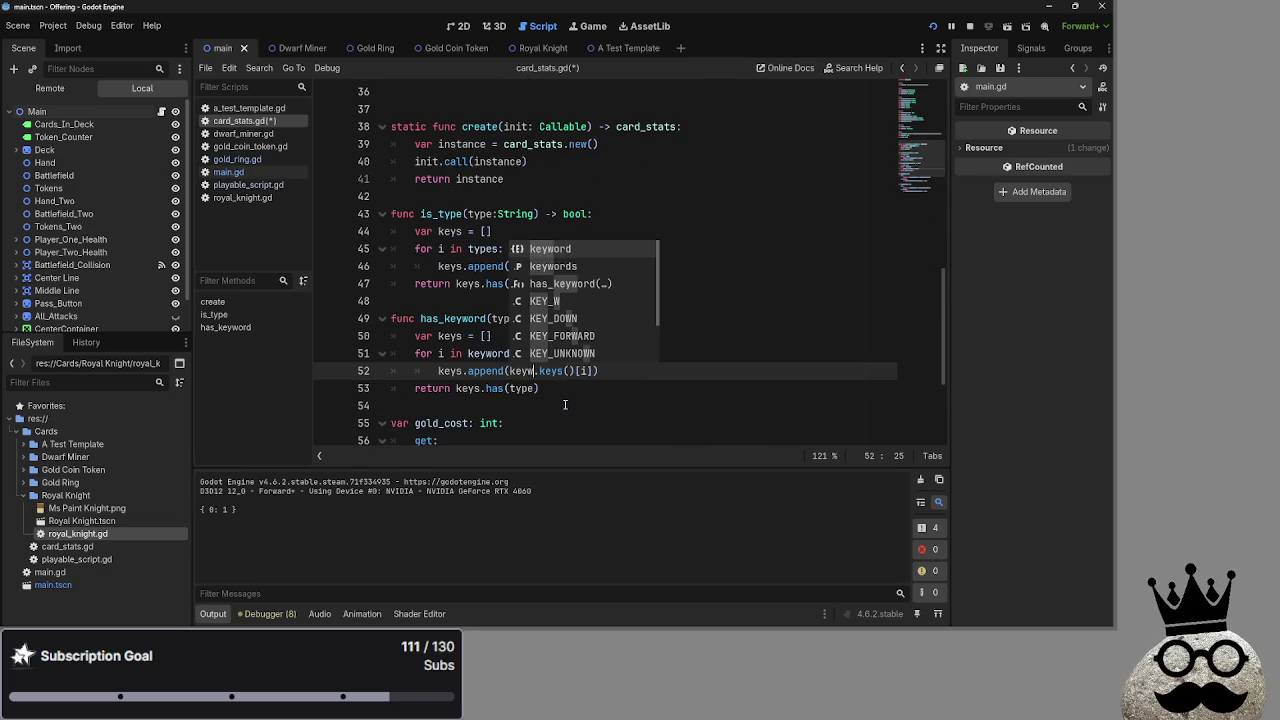
key(Return)
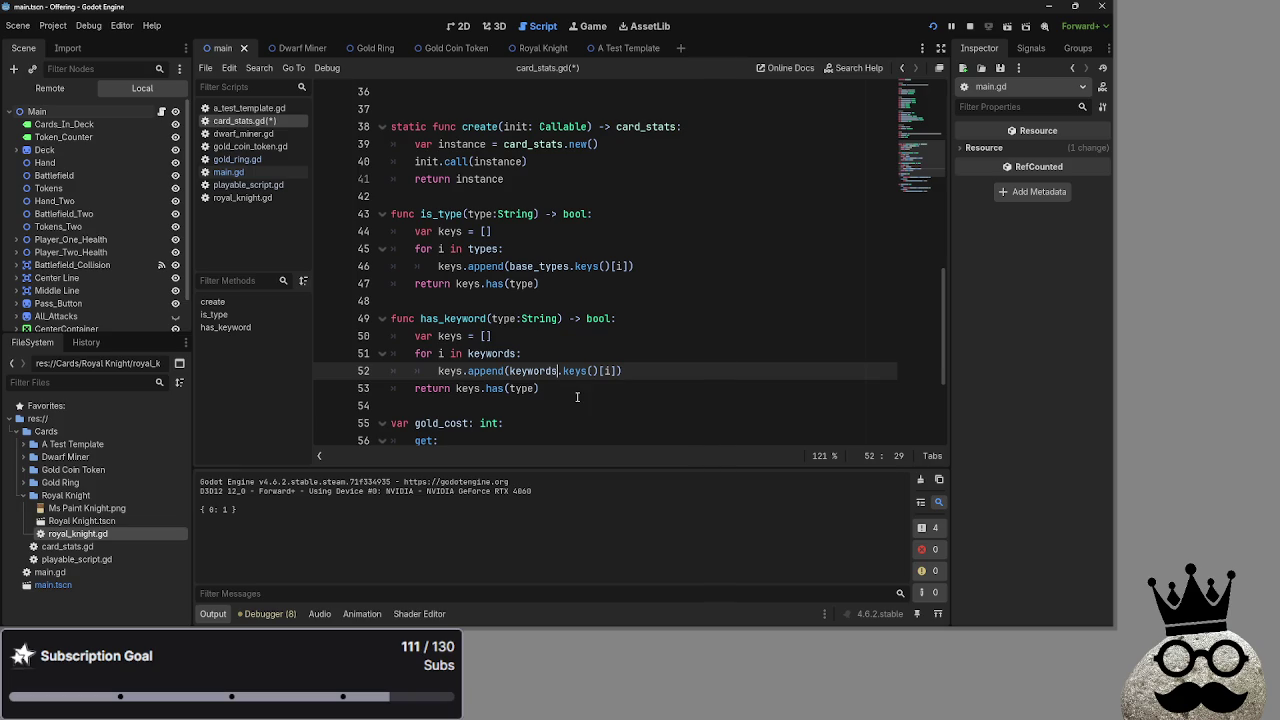
click(577, 396)
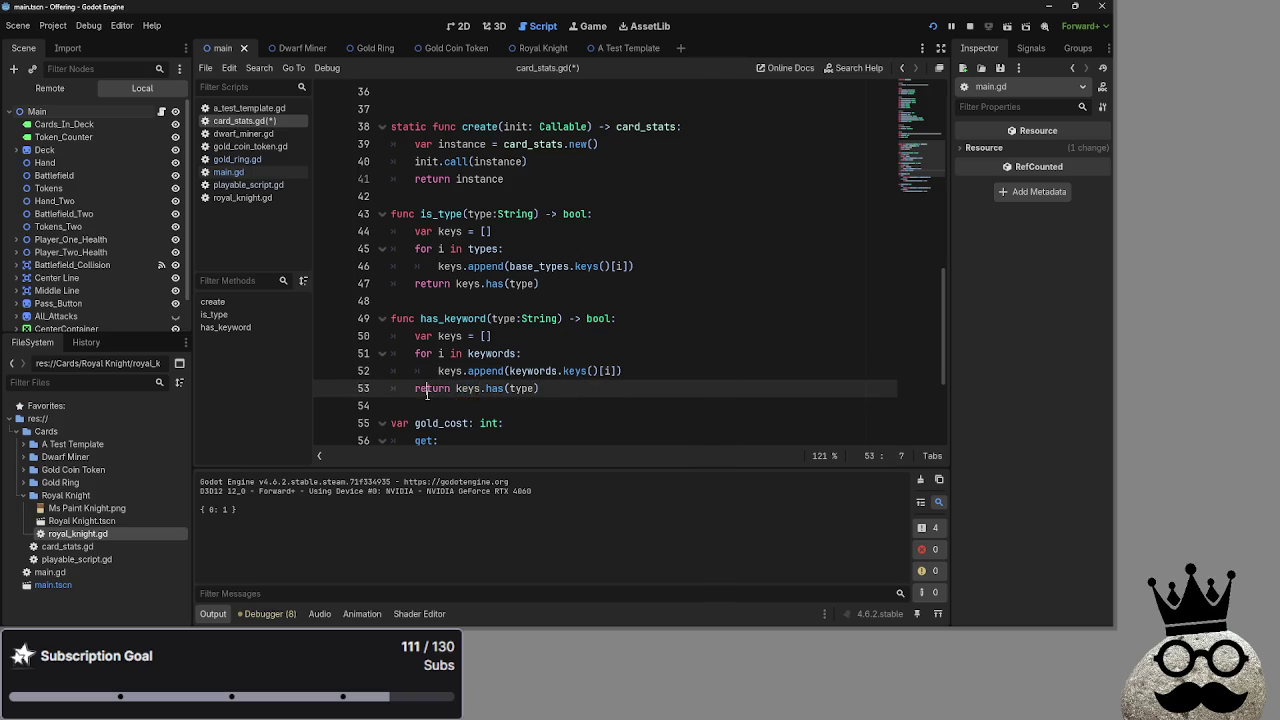
double_click(495, 388)
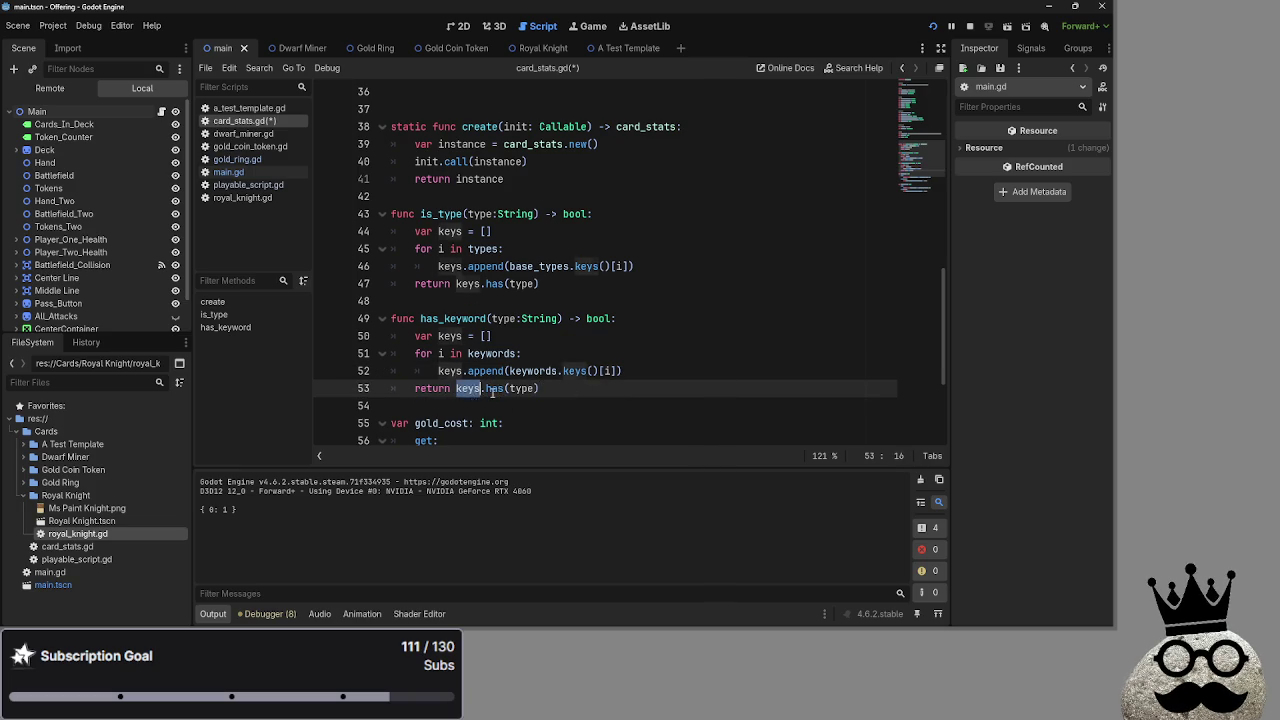
double_click(522, 388)
click(565, 390)
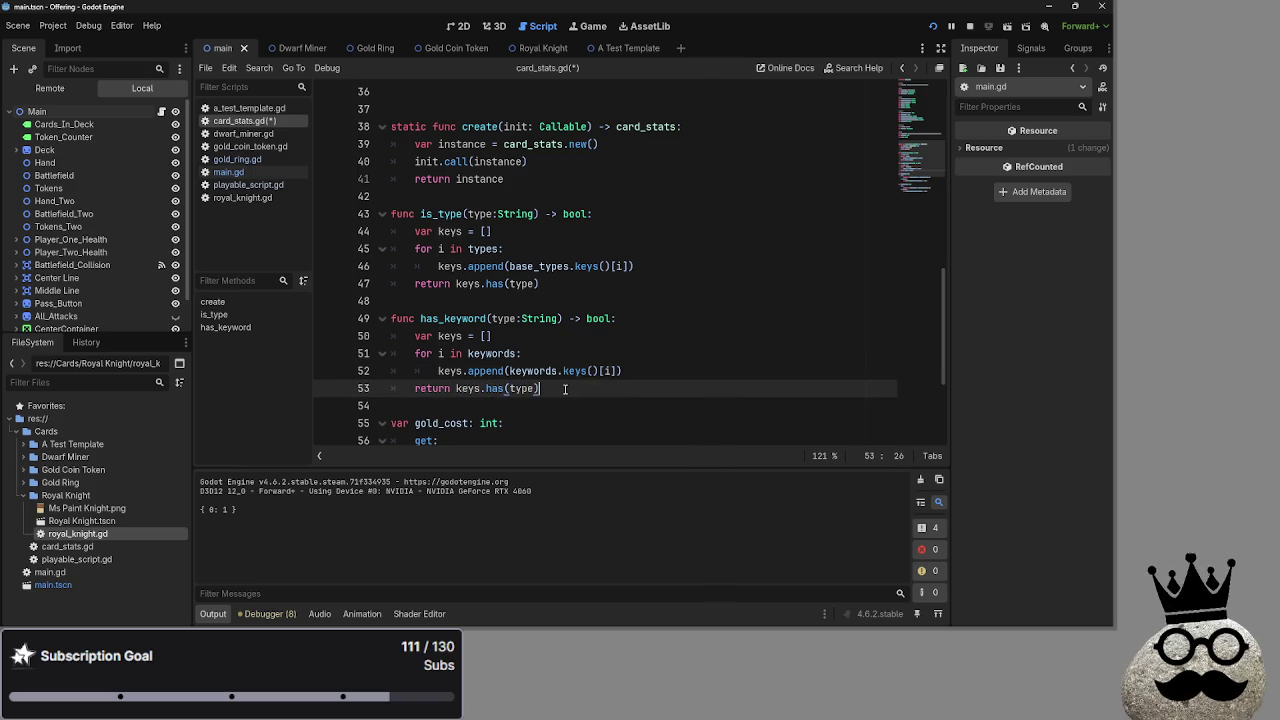
key(ctrl+s)
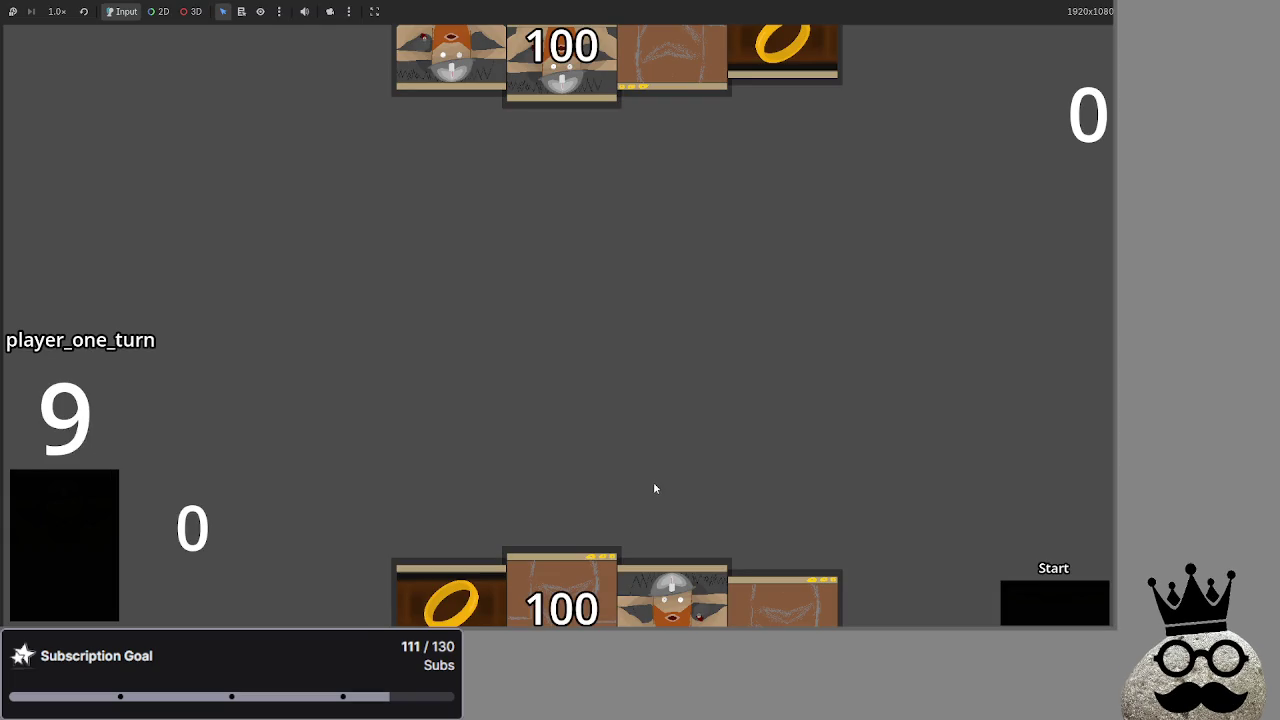
Play a dwarf card, block with the middle dwarf, and resolve damage, dropping 100 to 98
drag(672, 595, 640, 392)
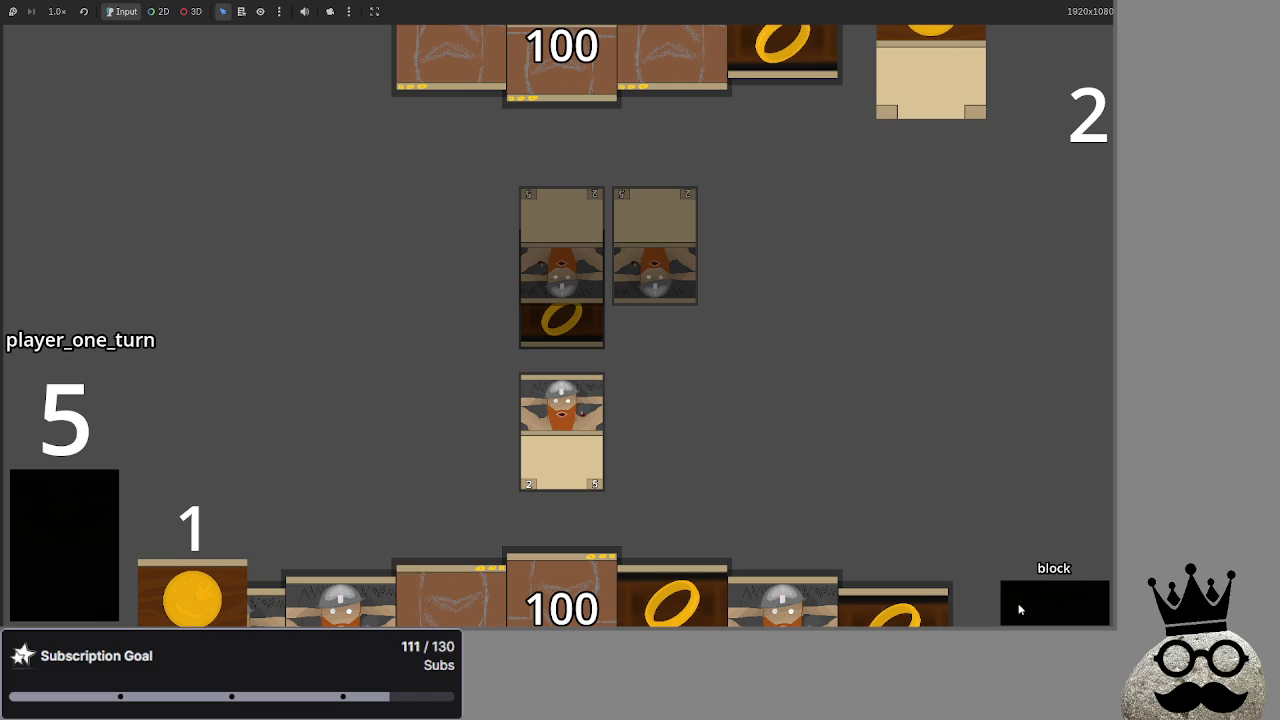
click(1019, 609)
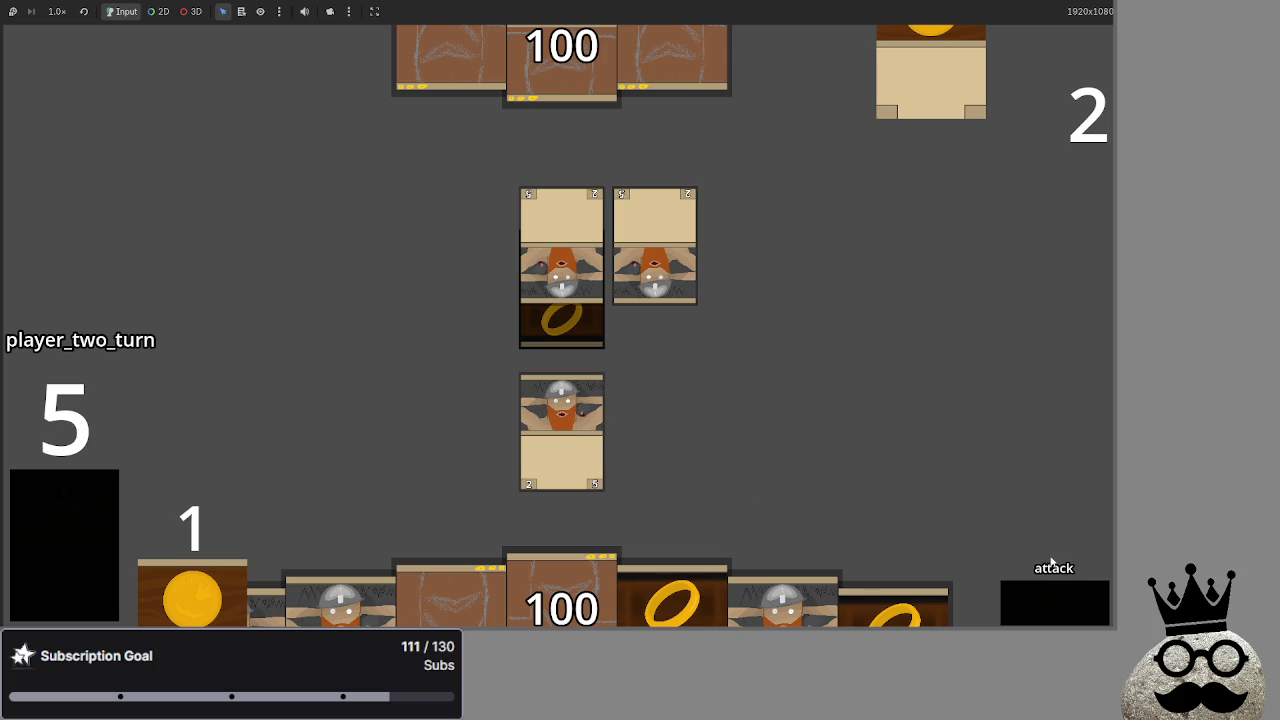
click(1058, 615)
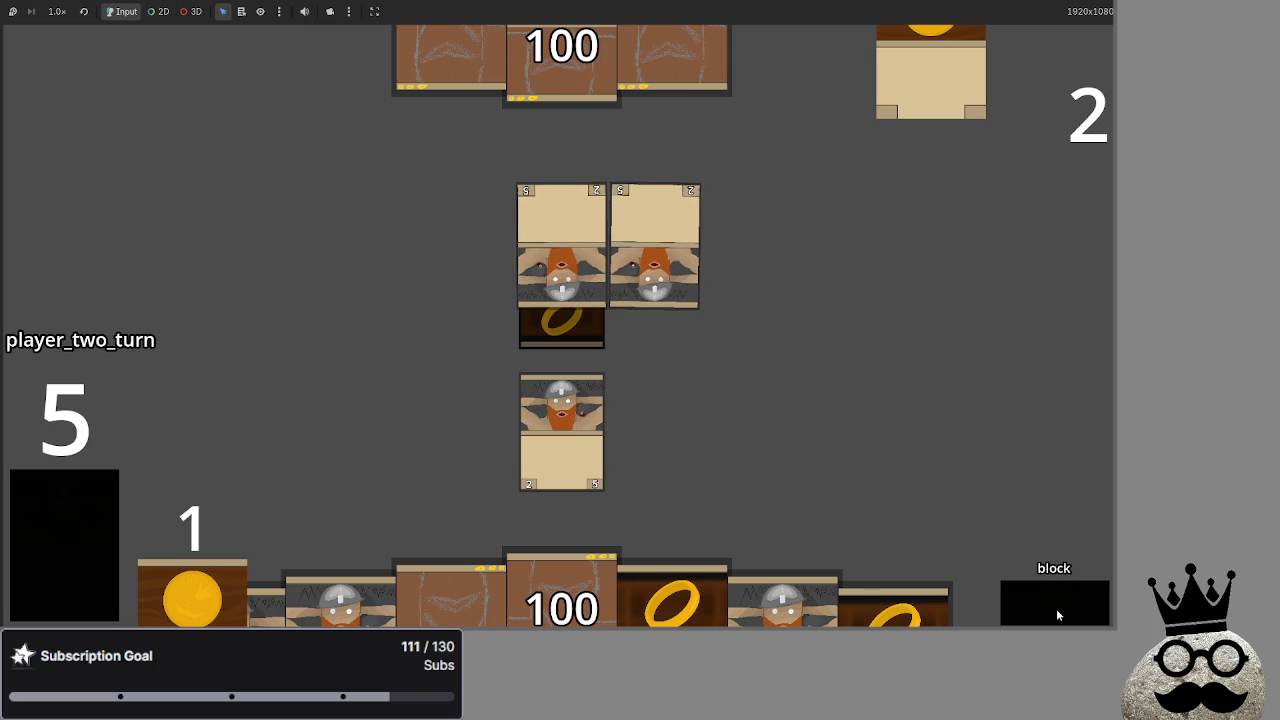
click(574, 409)
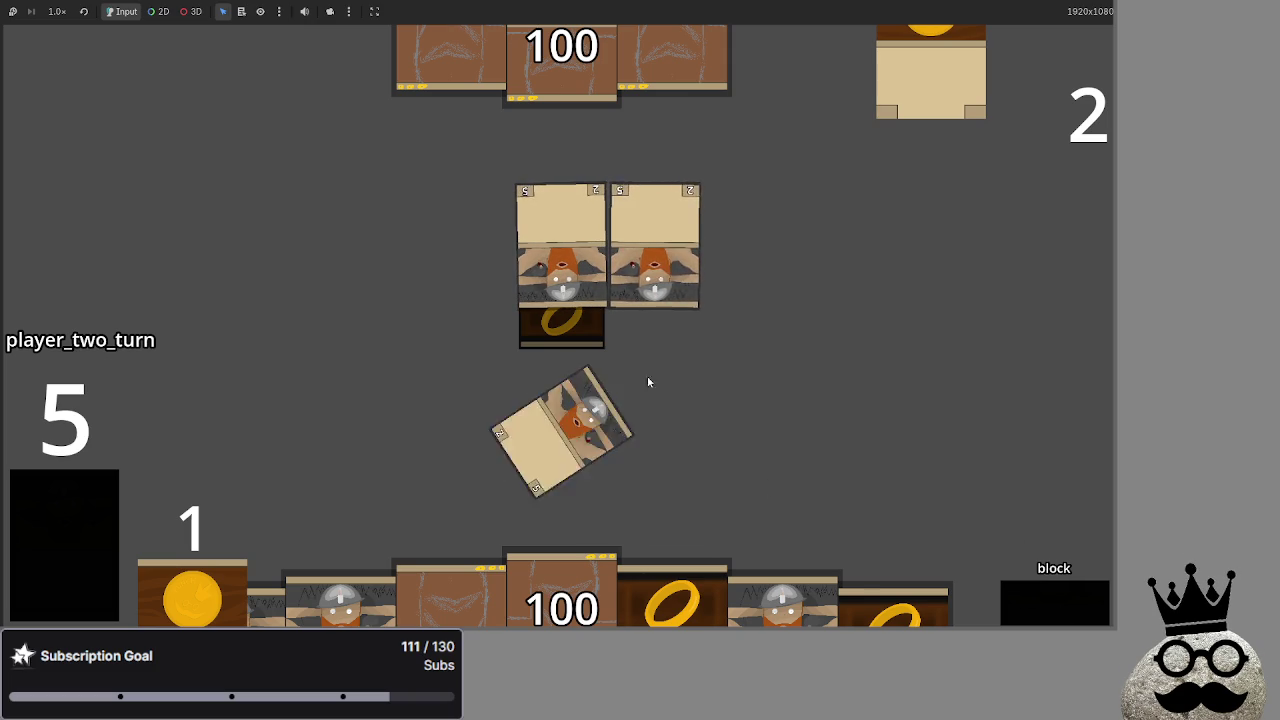
click(1038, 610)
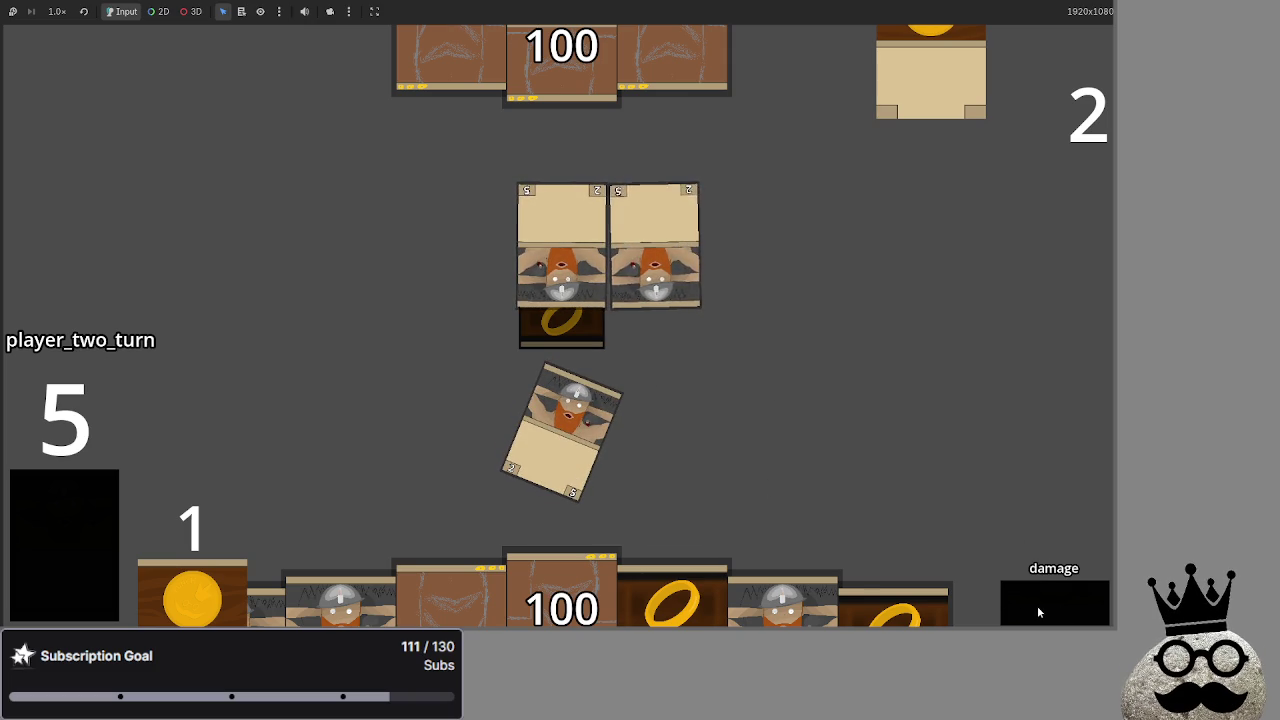
click(1037, 605)
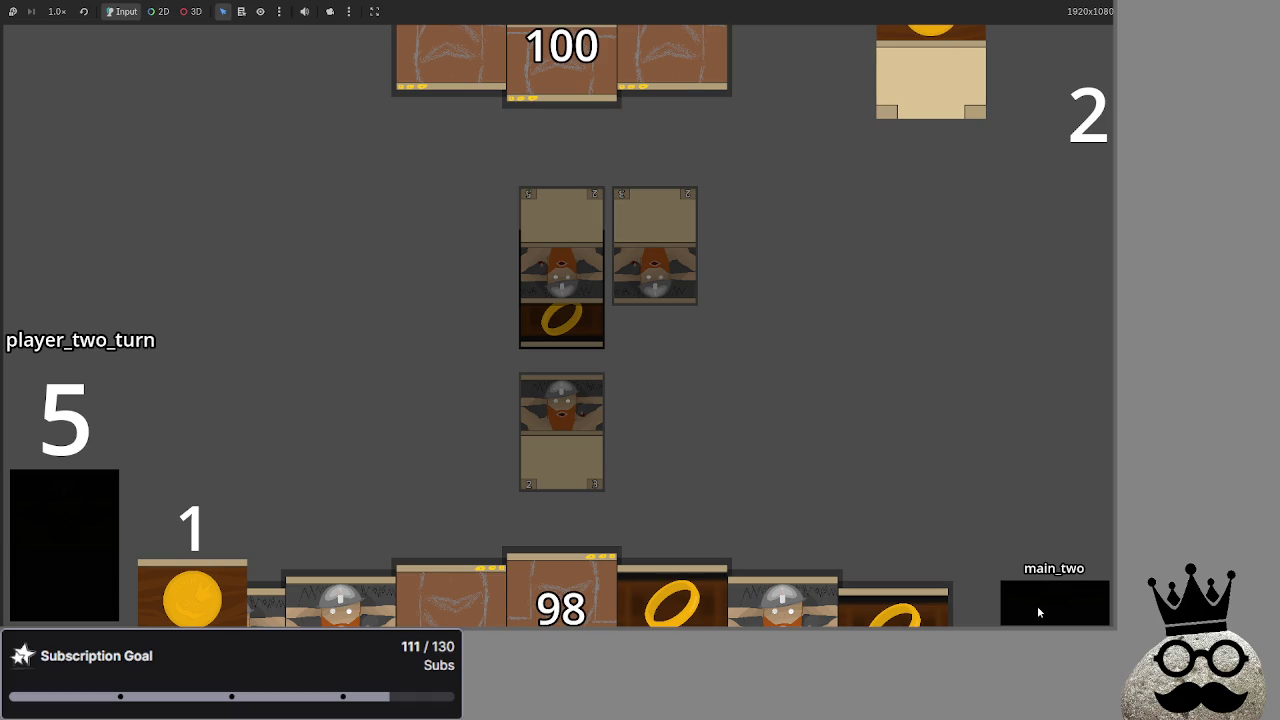
key(alt+Tab)
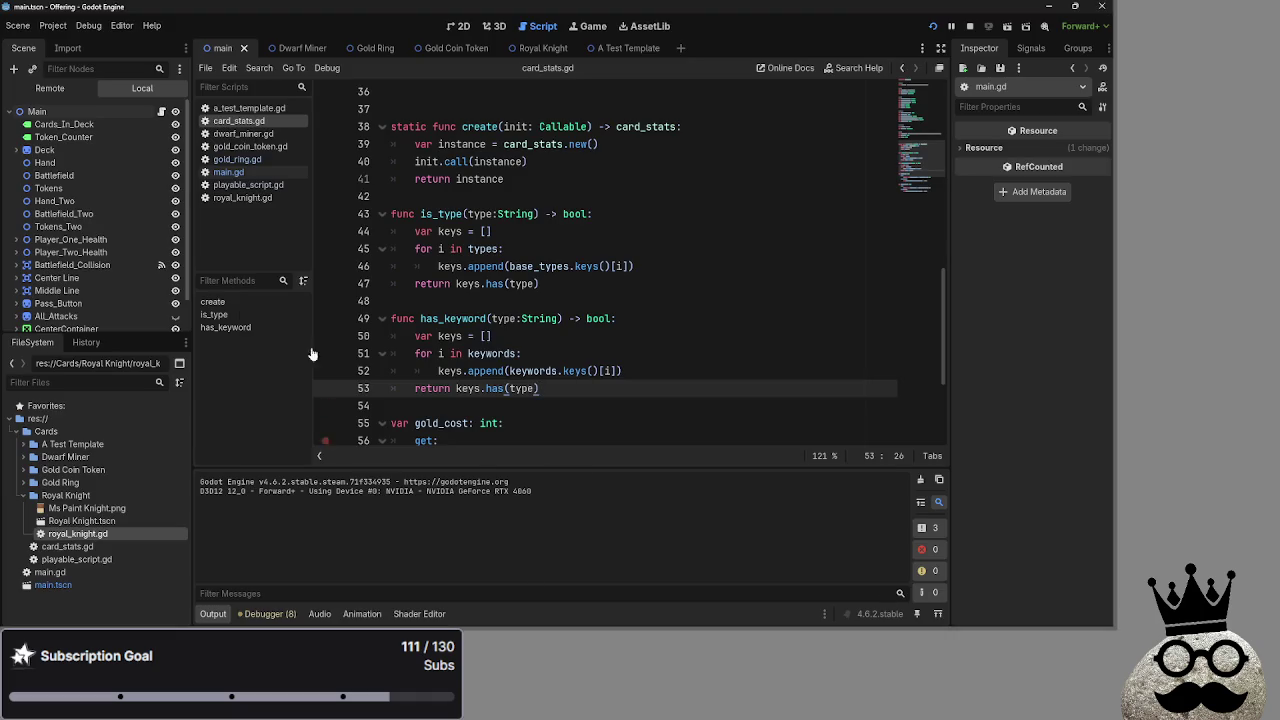
Compare card_takes_damage in main.gd with has_keyword's String parameter and keys usage in card_stats.gd
click(238, 172)
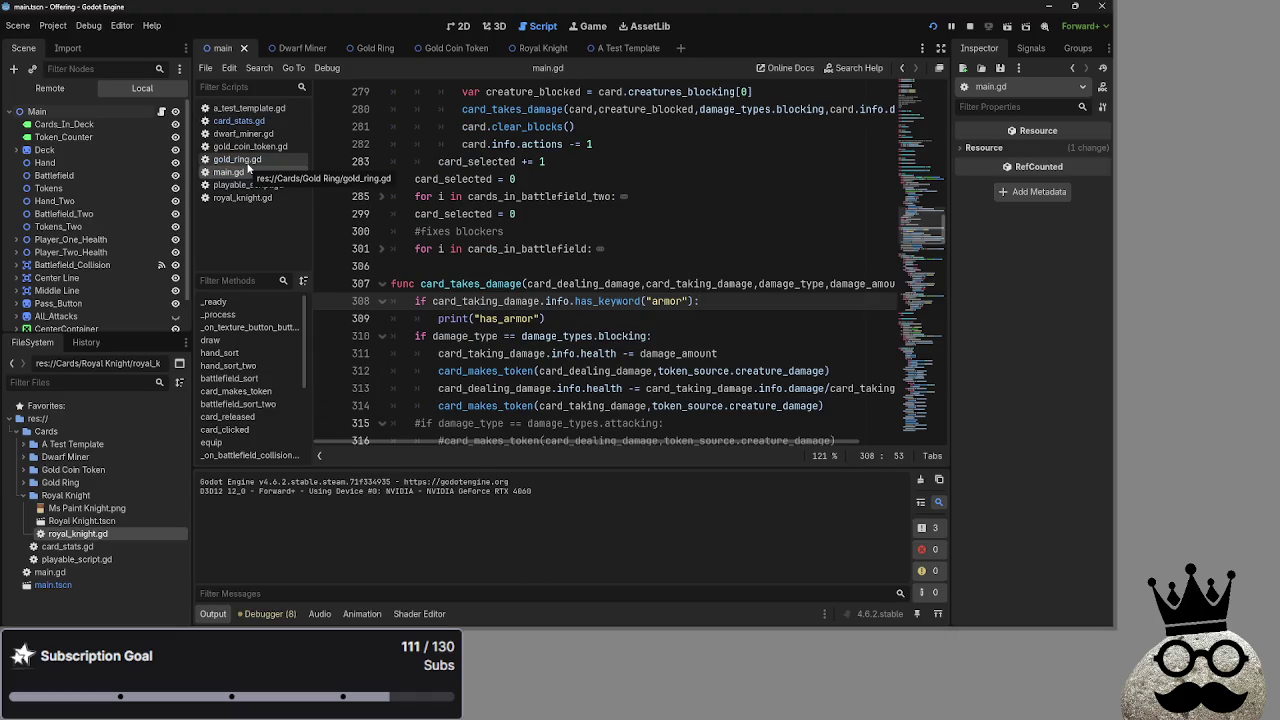
click(250, 120)
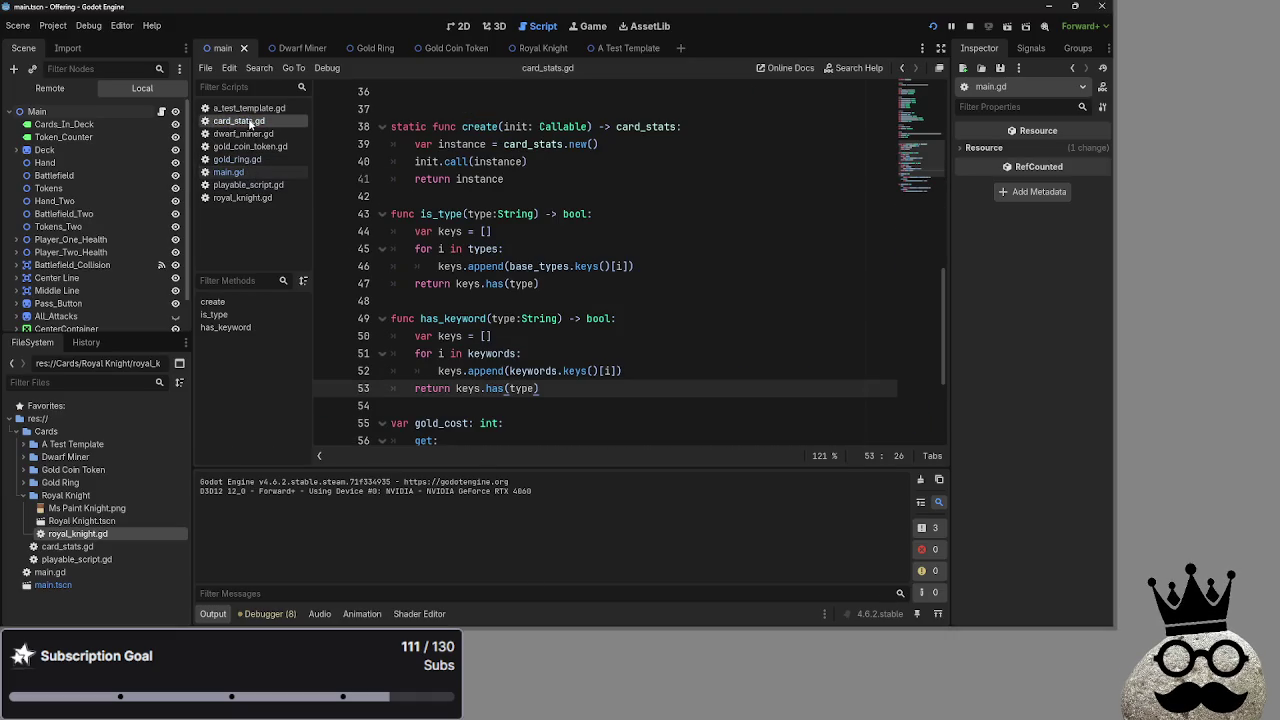
click(452, 350)
click(228, 172)
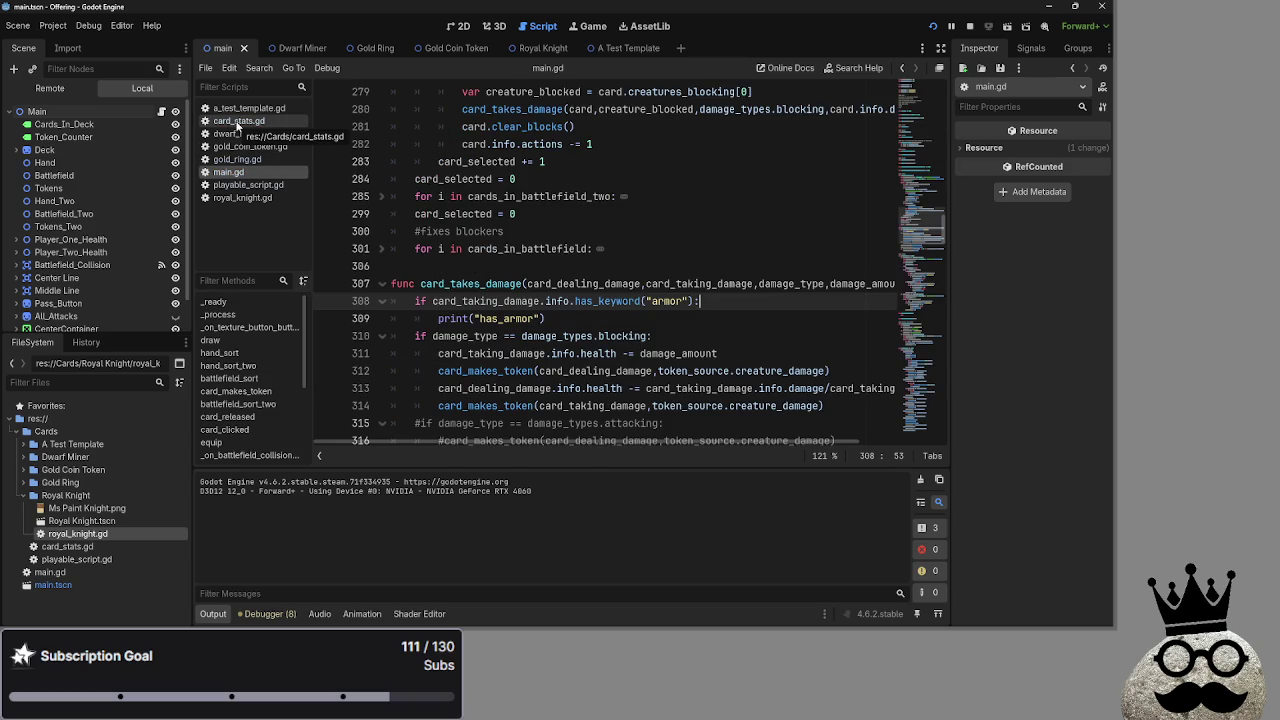
click(238, 121)
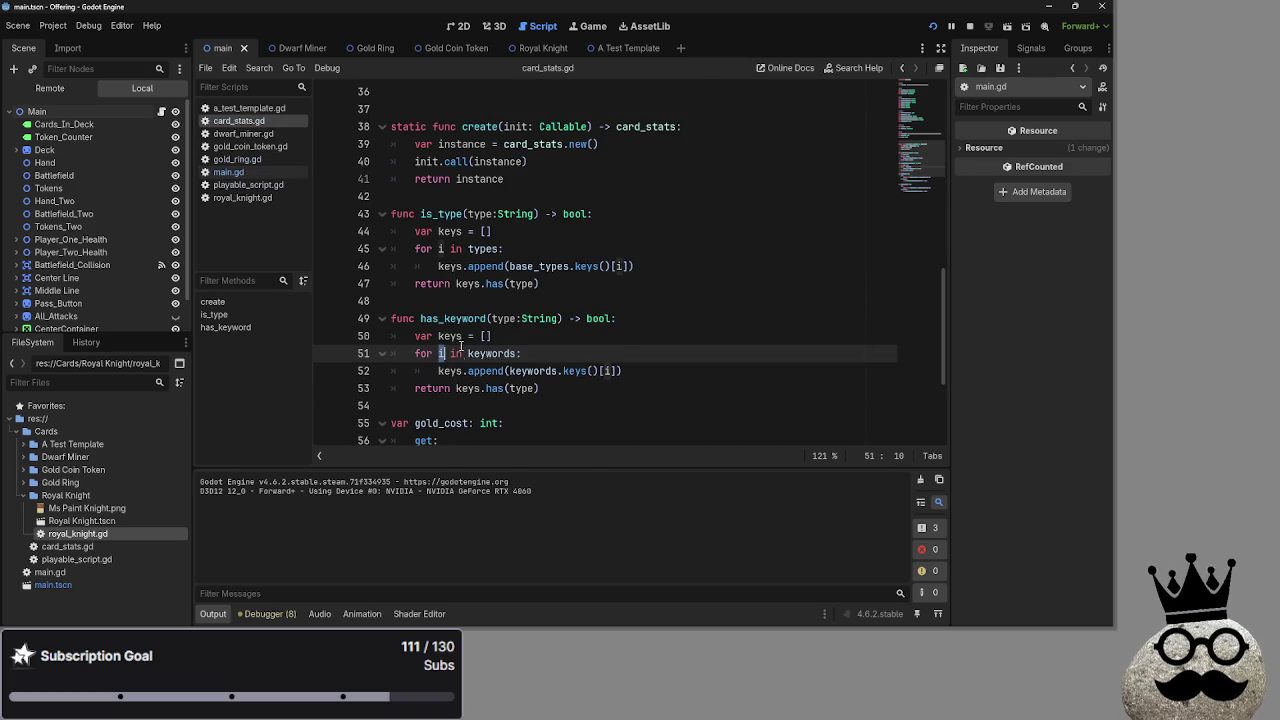
click(516, 318)
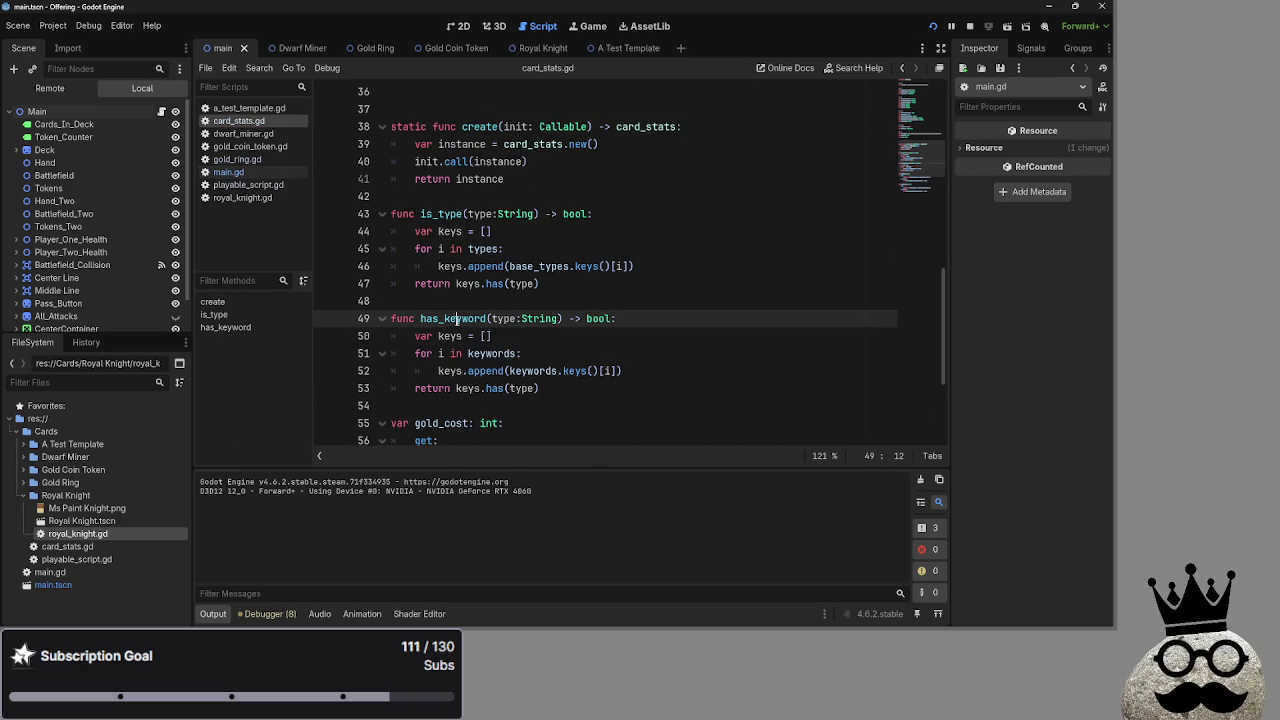
click(553, 338)
double_click(540, 318)
click(500, 338)
double_click(540, 318)
click(500, 338)
double_click(445, 338)
click(427, 338)
double_click(427, 338)
double_click(445, 338)
click(443, 357)
Review the keywords loop, the keyword and types declarations, and the keys.append line
double_click(510, 354)
double_click(432, 354)
click(575, 355)
double_click(490, 354)
scroll(531, 363, up, 7)
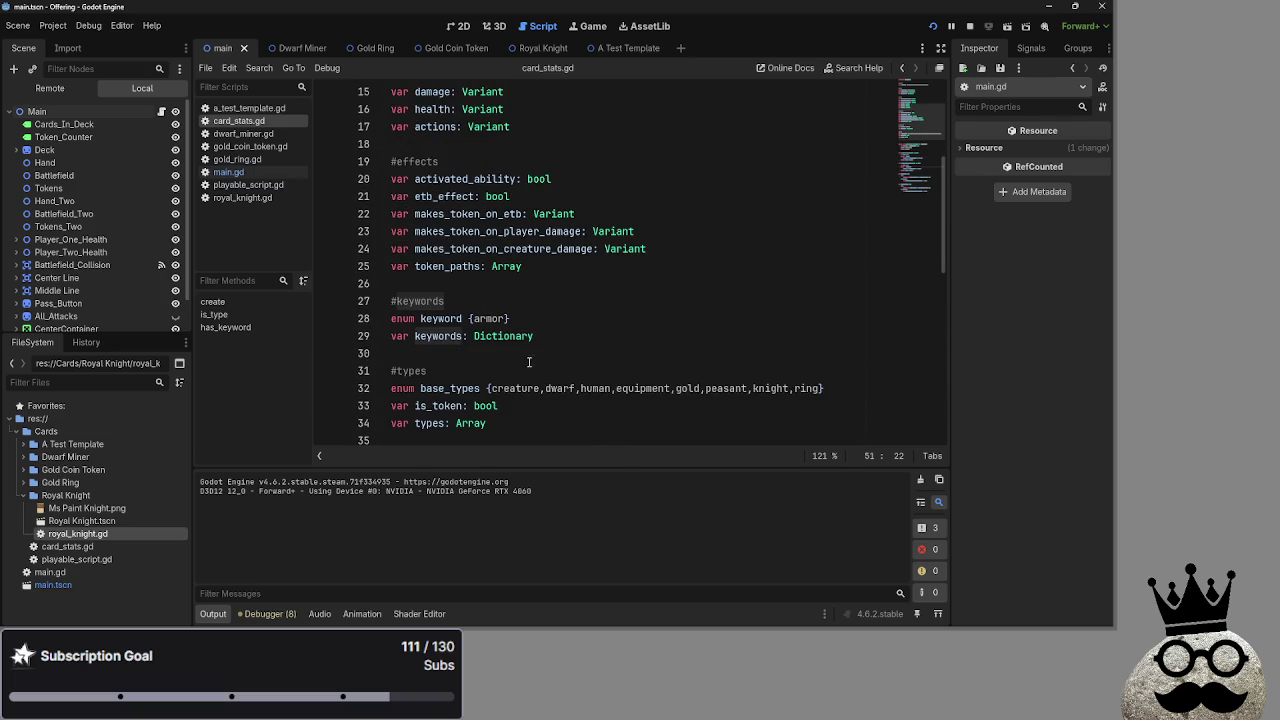
scroll(486, 357, down, 1)
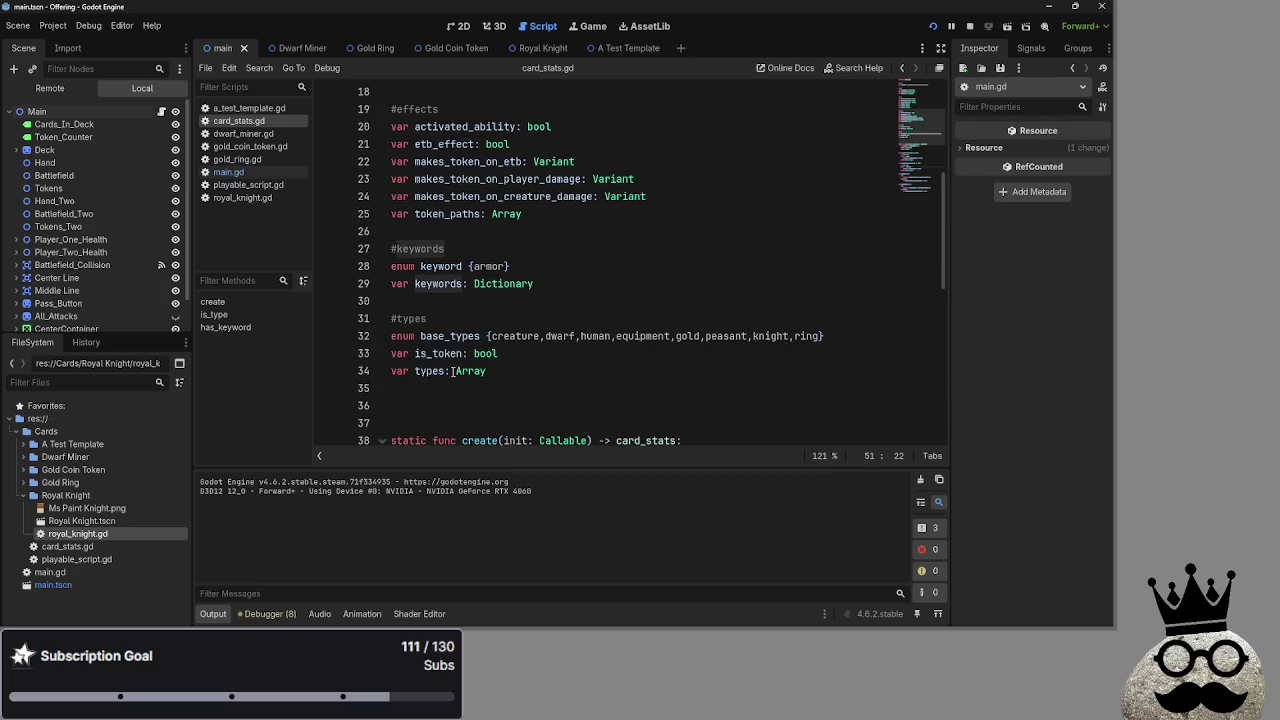
click(491, 370)
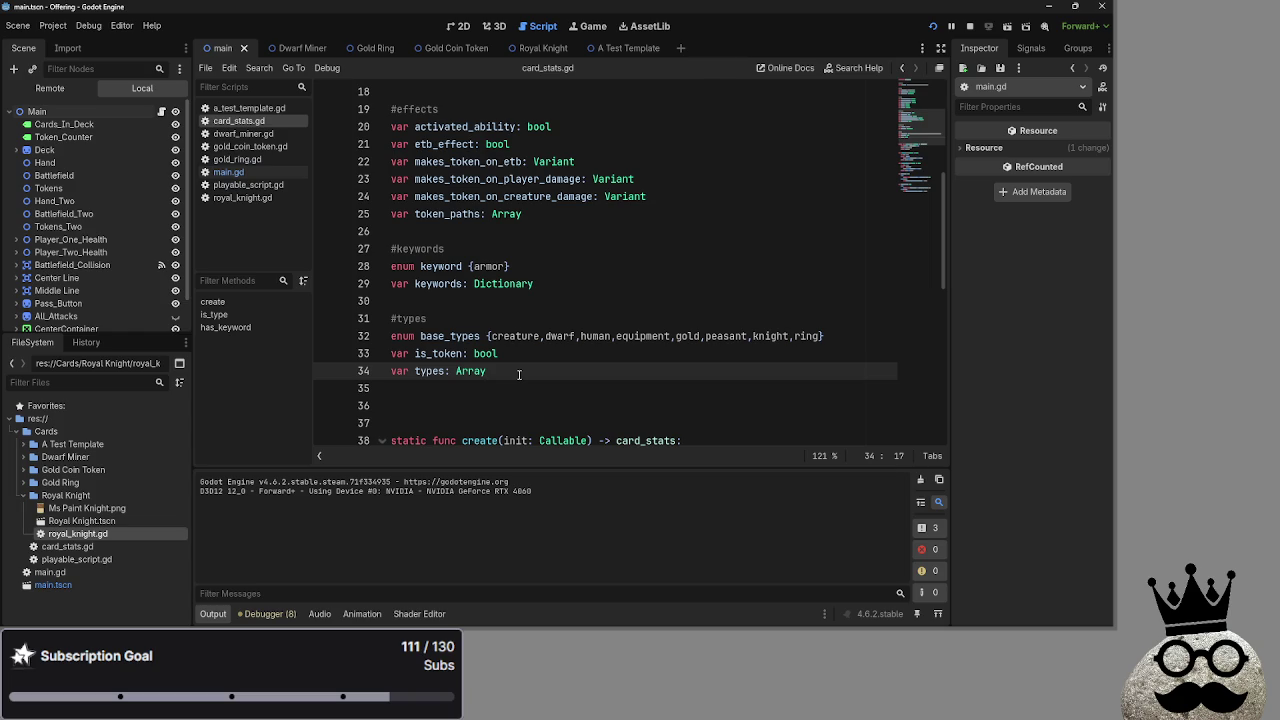
scroll(518, 373, down, 7)
scroll(518, 373, up, 1)
click(545, 388)
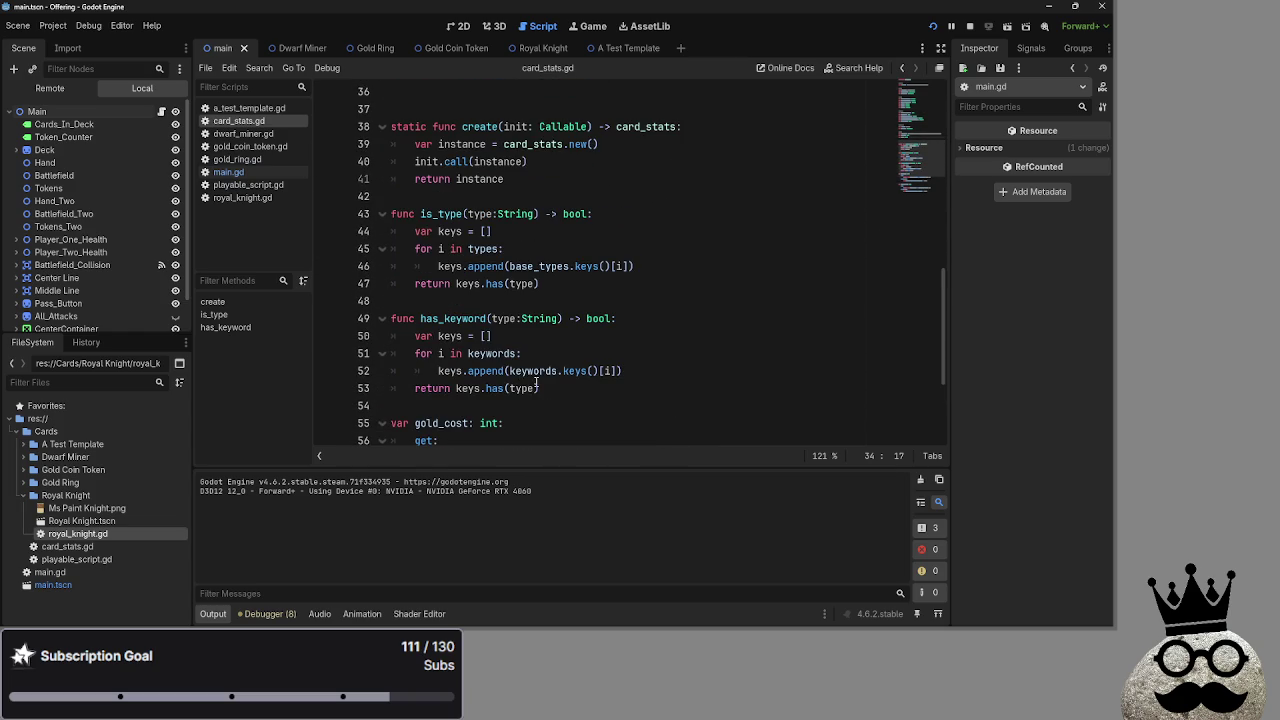
click(494, 371)
double_click(527, 371)
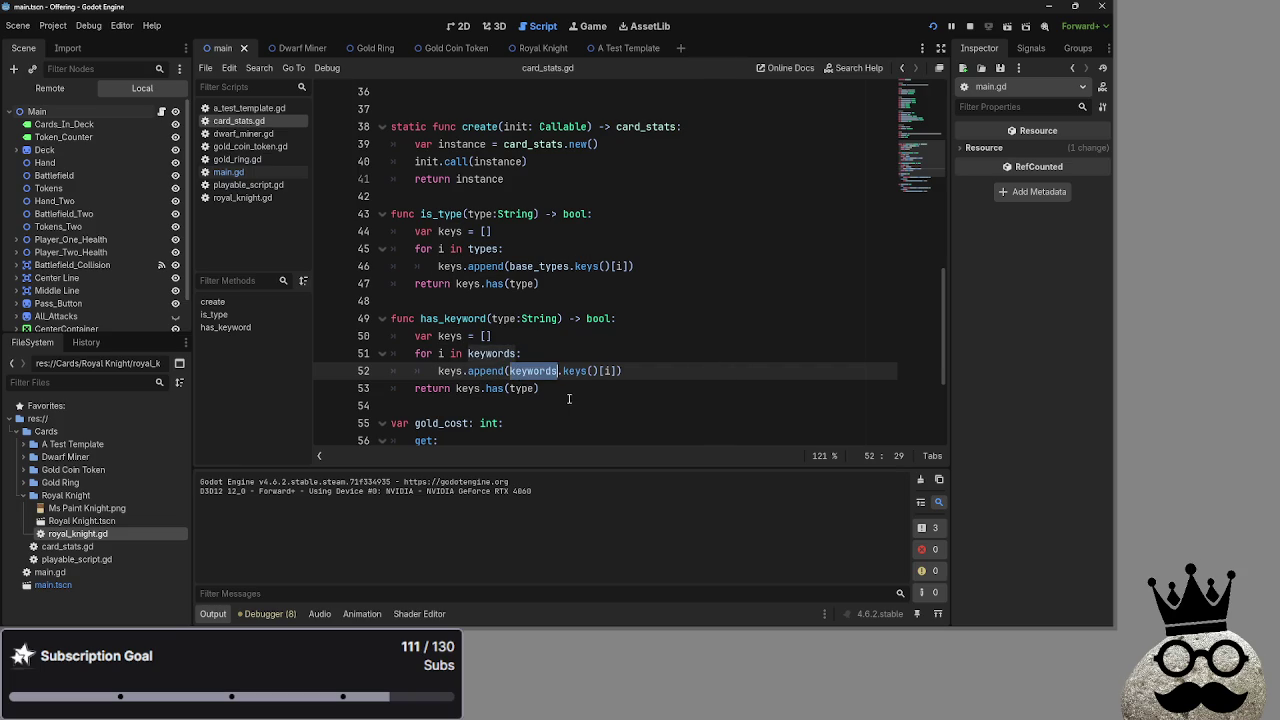
Change line 52 to keys.append(keyword.keys()[i]) using the keyword enum, and relaunch the game
double_click(535, 266)
scroll(540, 334, up, 5)
click(446, 287)
double_click(446, 285)
scroll(446, 300, up, 2)
click(441, 318)
double_click(441, 318)
scroll(557, 356, down, 7)
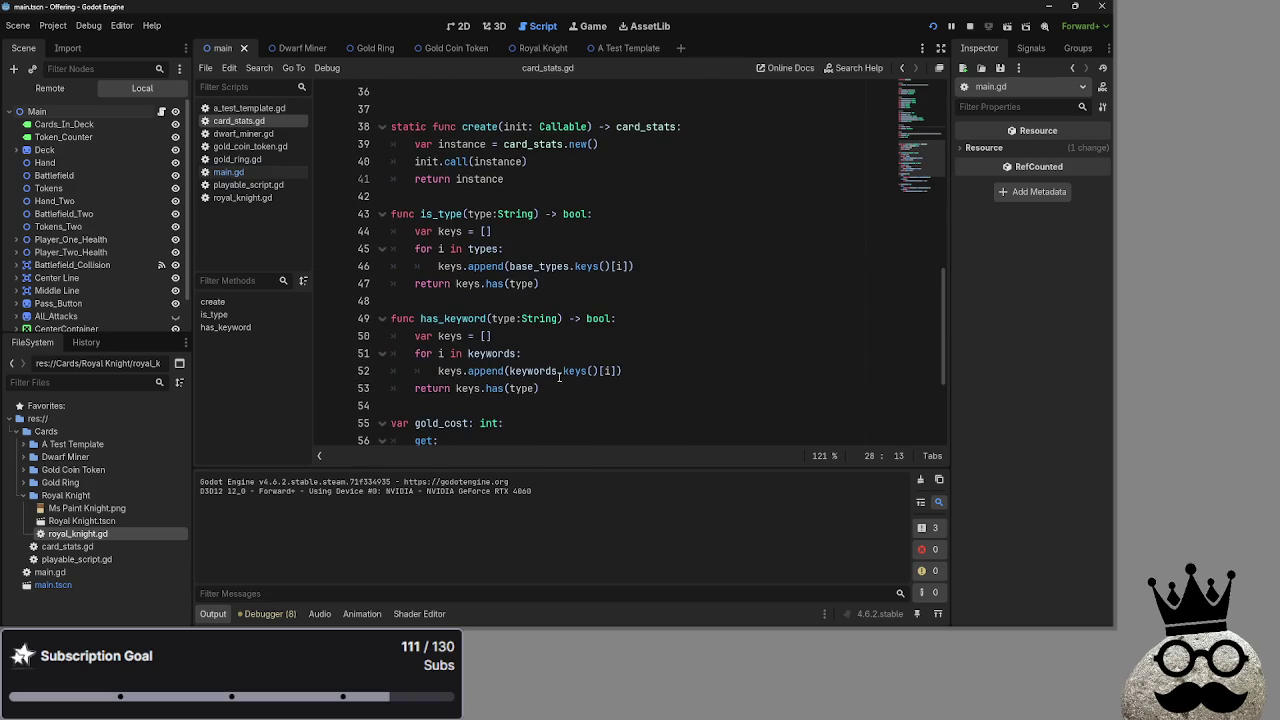
click(559, 372)
key(BackSpace)
click(667, 371)
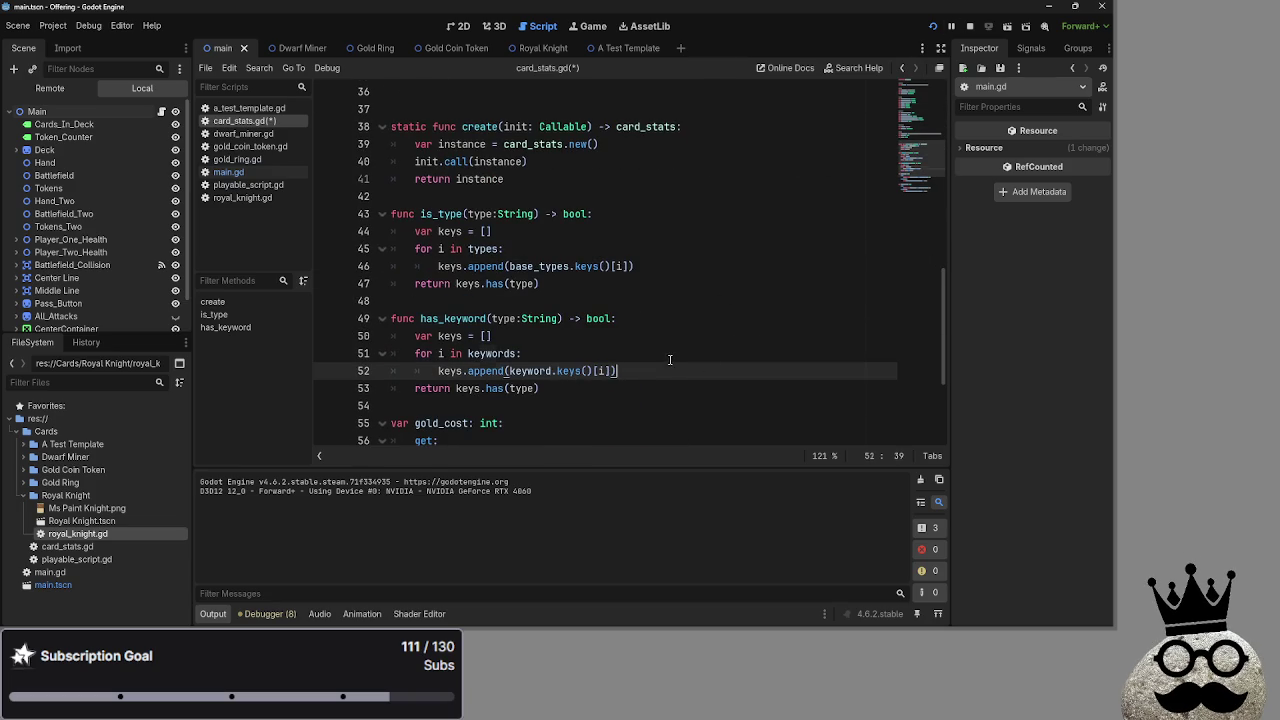
click(951, 28)
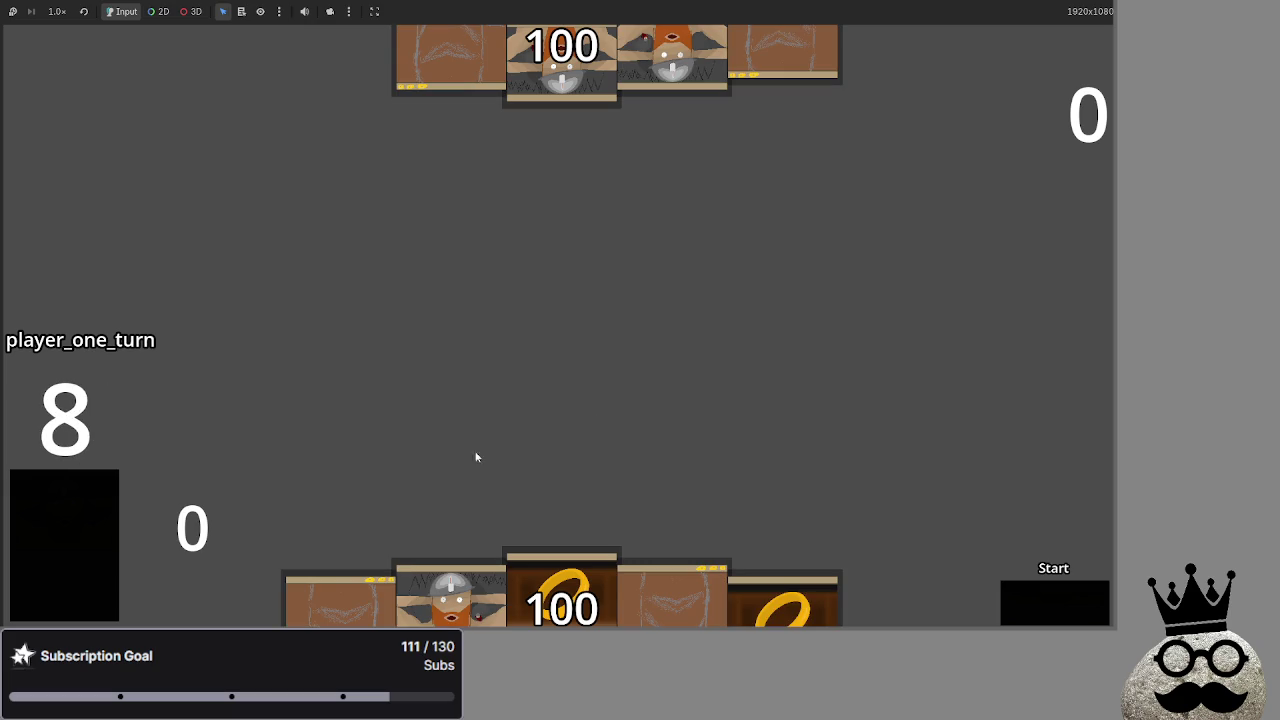
Play the dwarf card and advance through attack, block and damage, then switch back to the editor
click(440, 585)
click(1020, 606)
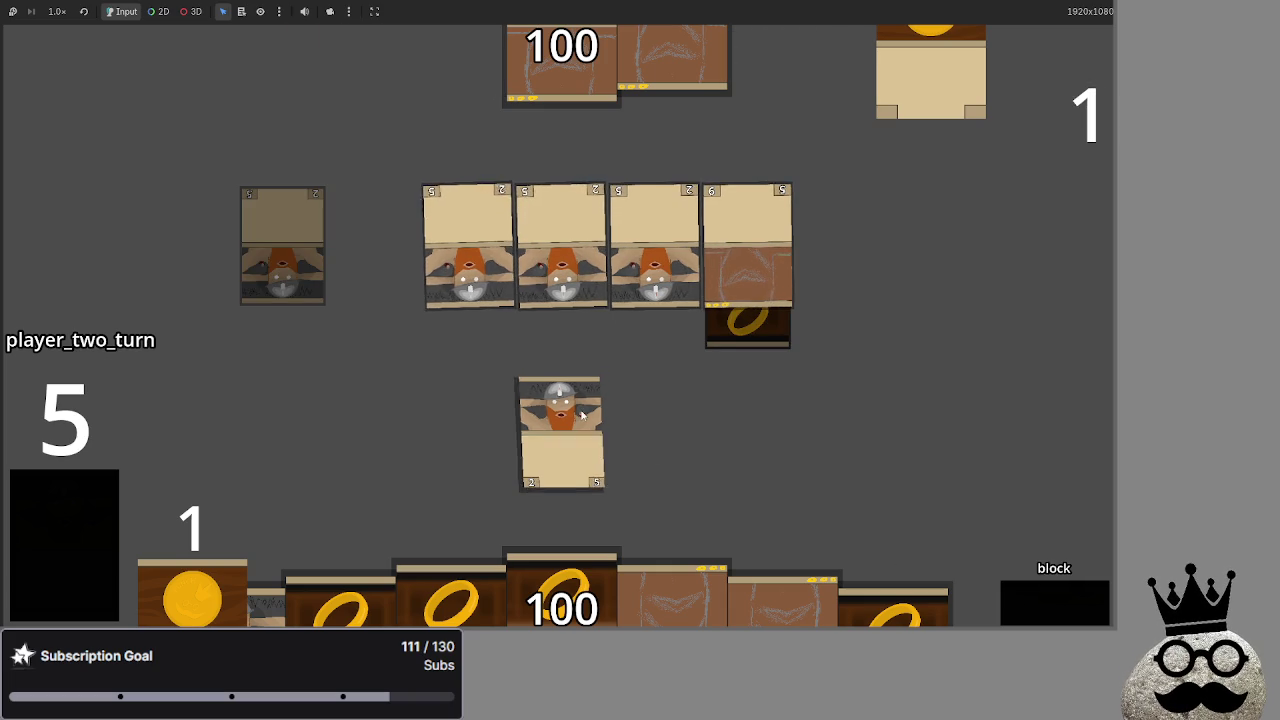
click(1036, 606)
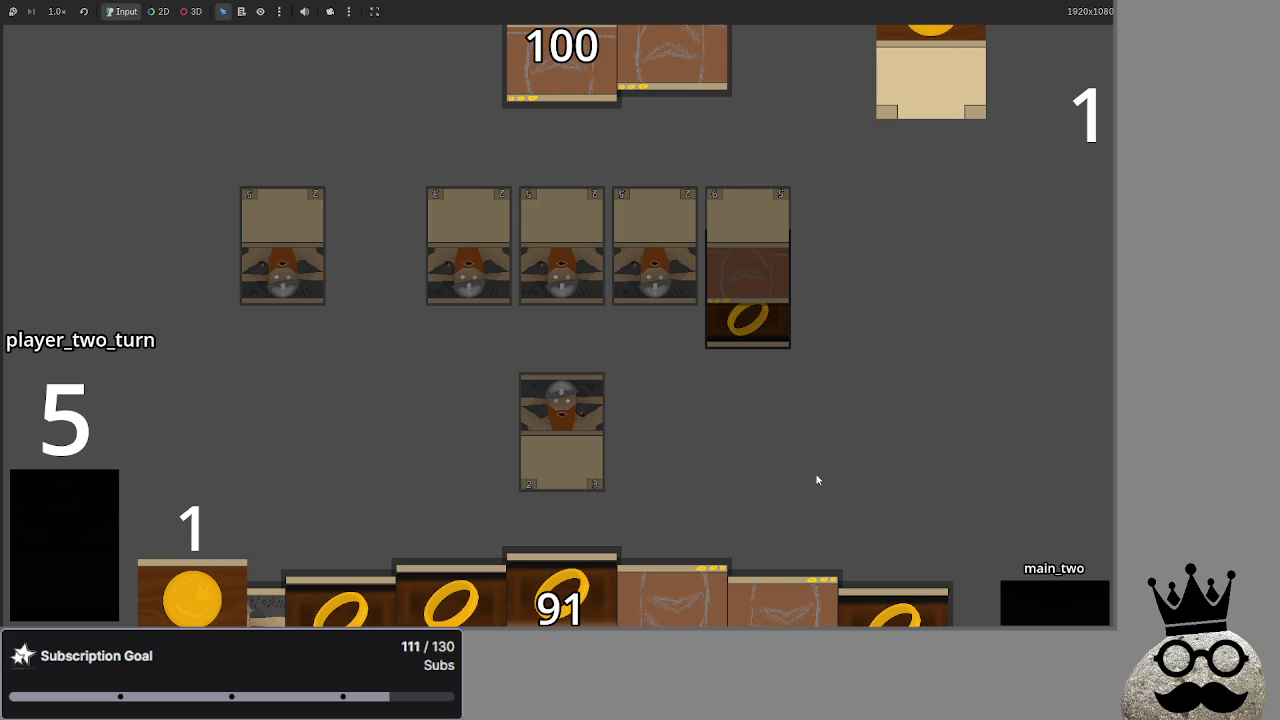
key(alt+Tab)
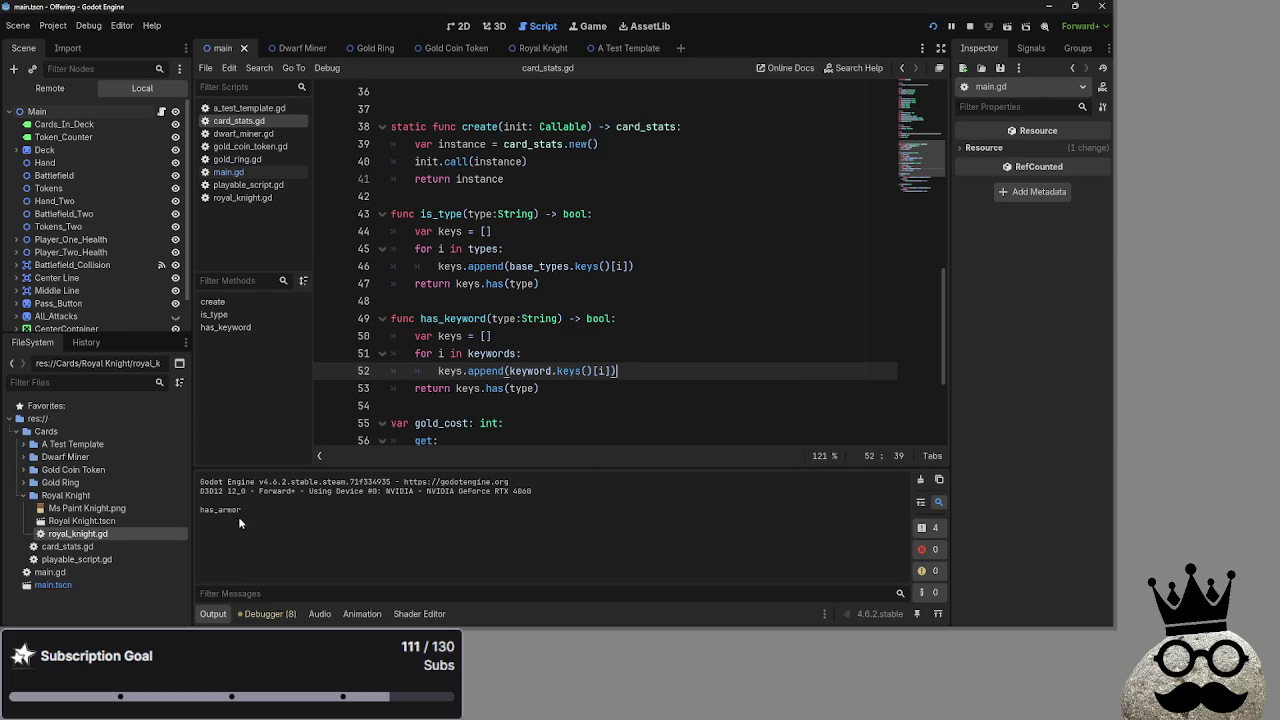
In main.gd, replace print("has_armor") on line 309 with damage_amount -= 1
click(228, 172)
drag(546, 318, 438, 318)
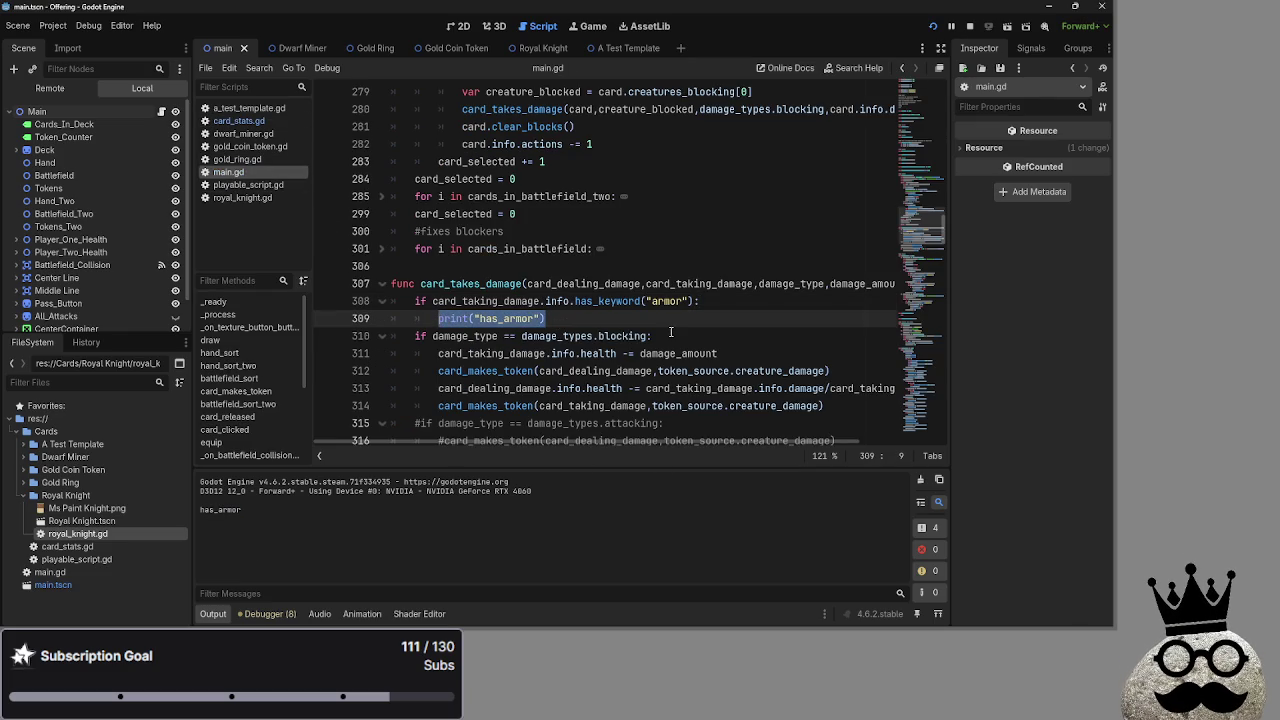
text(damage)
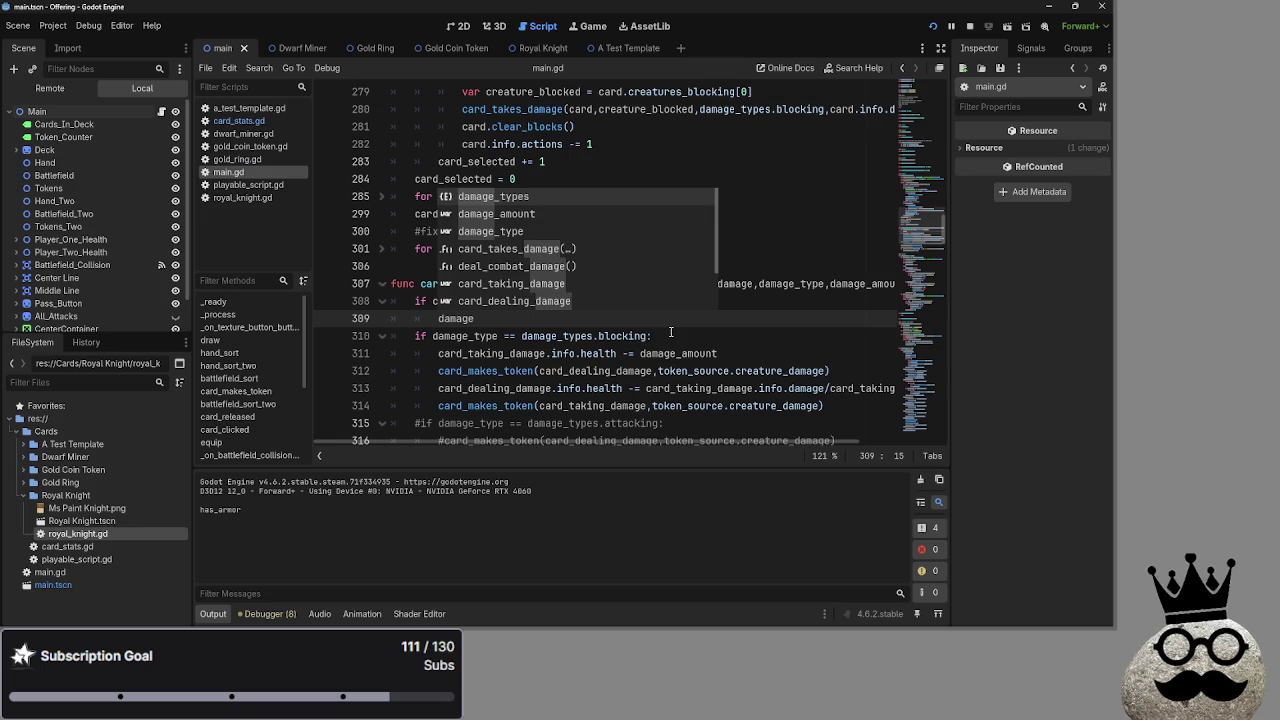
text(_amount - 1)
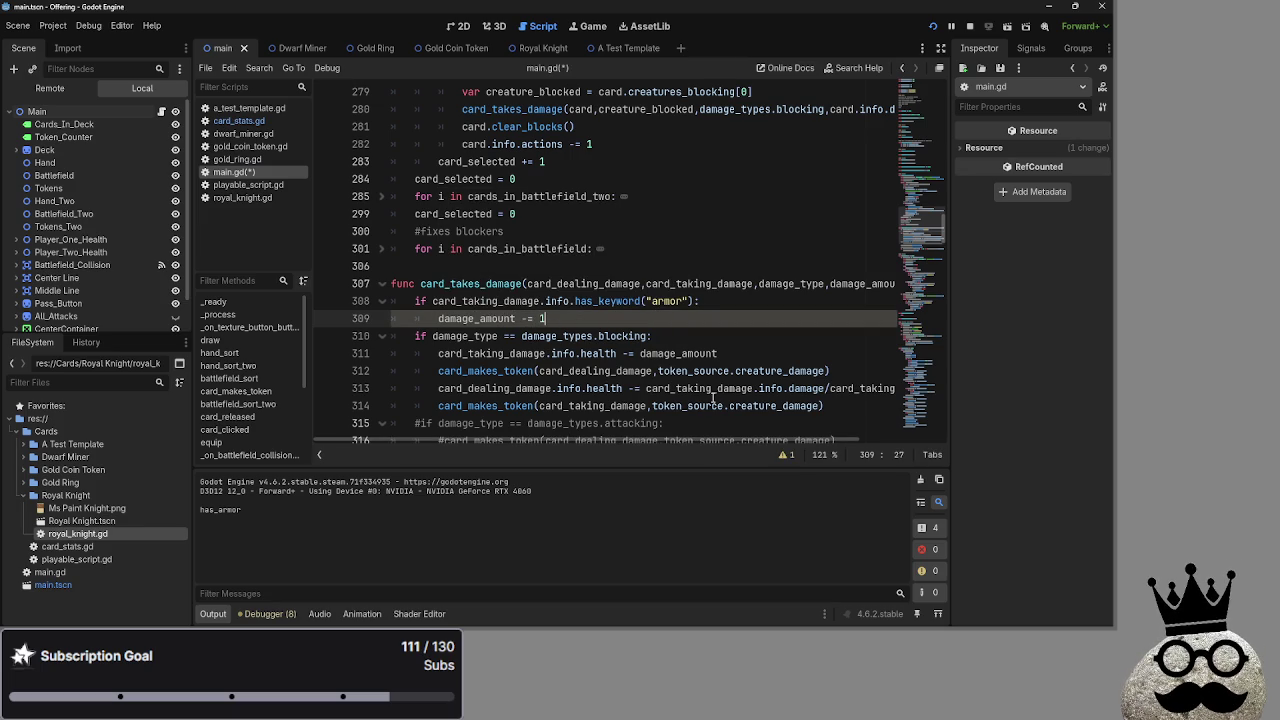
scroll(601, 352, down, 2)
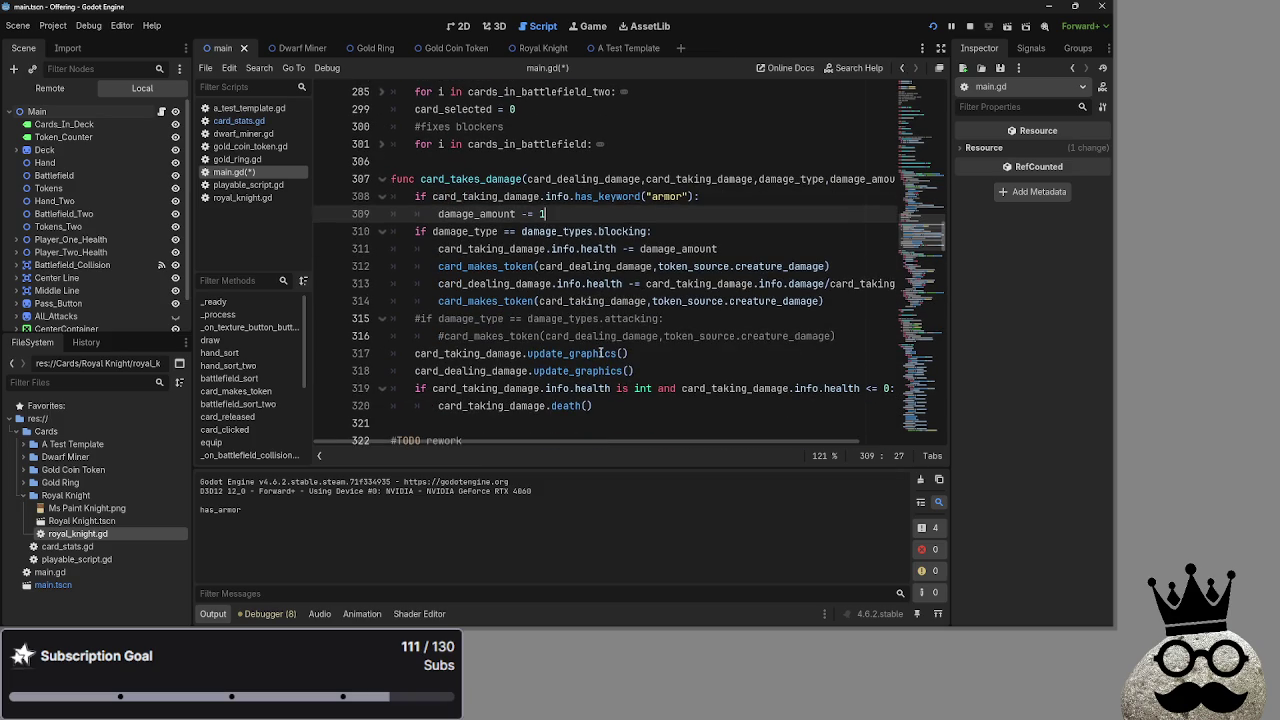
Save main.gd and relaunch the game to test armor reduction
key(ctrl+s)
click(547, 213)
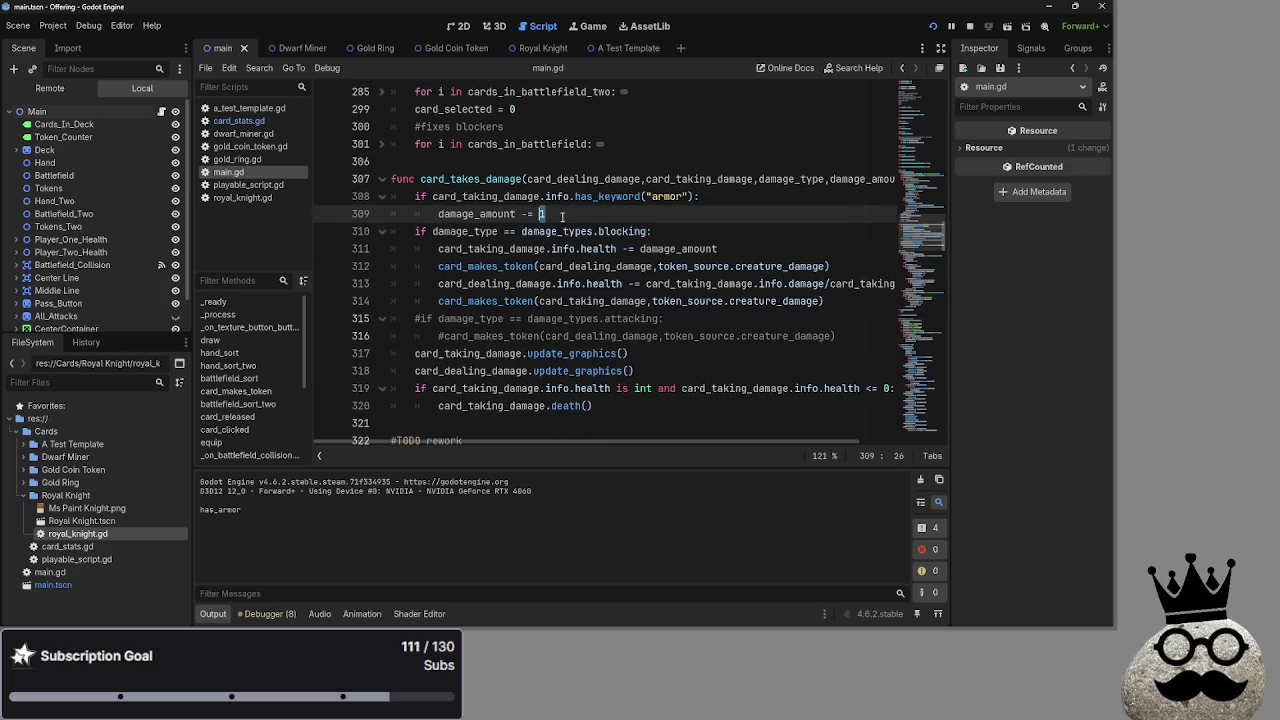
click(933, 26)
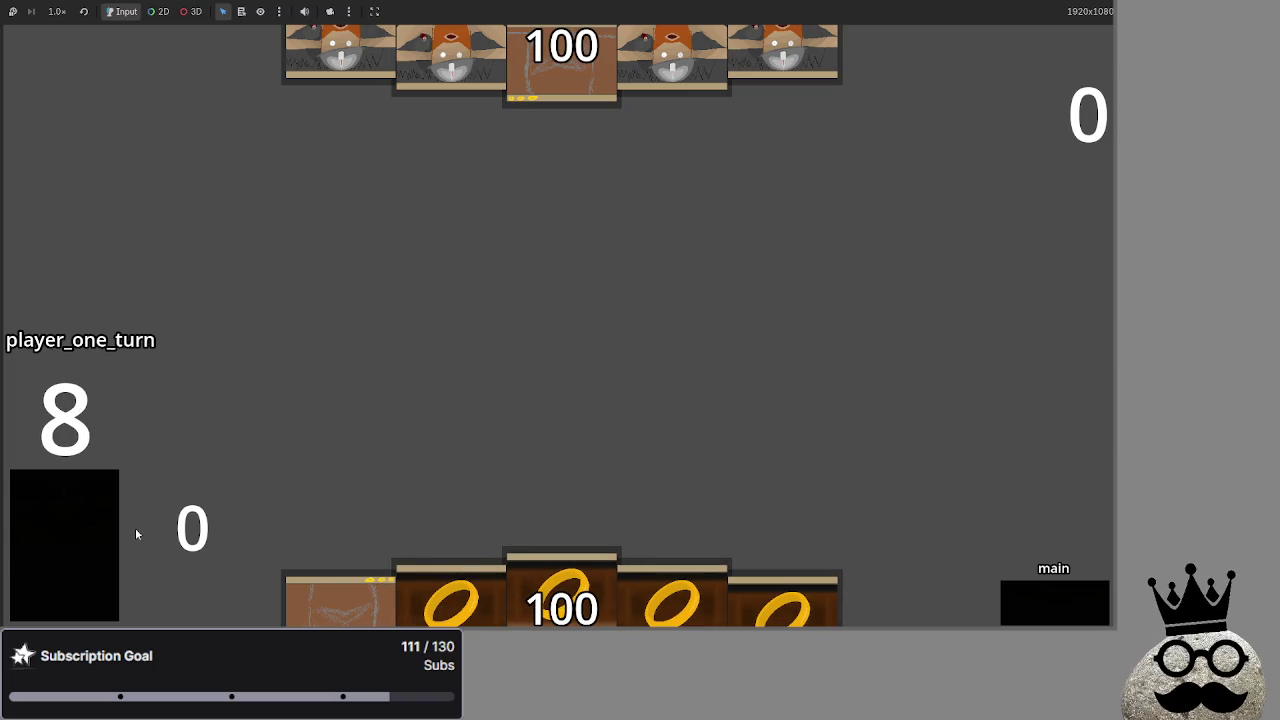
Advance the phases through both players' turns, ending player one's turn
click(1018, 606)
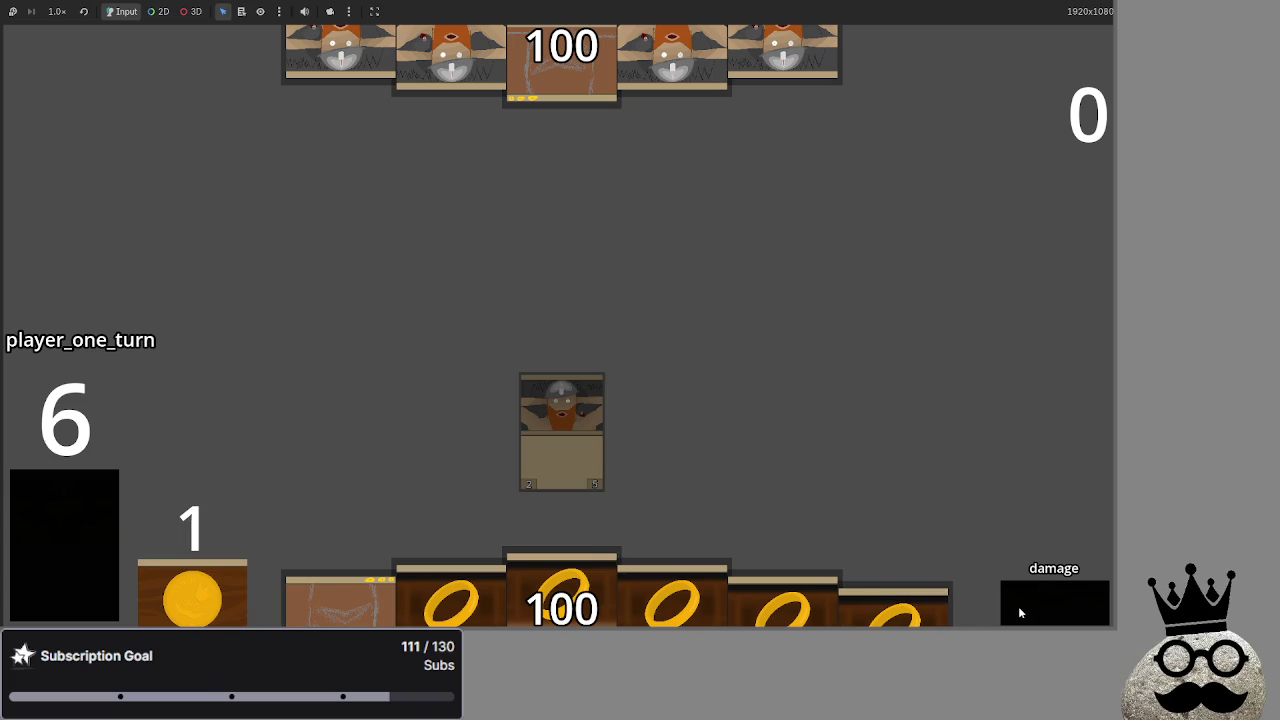
click(1022, 604)
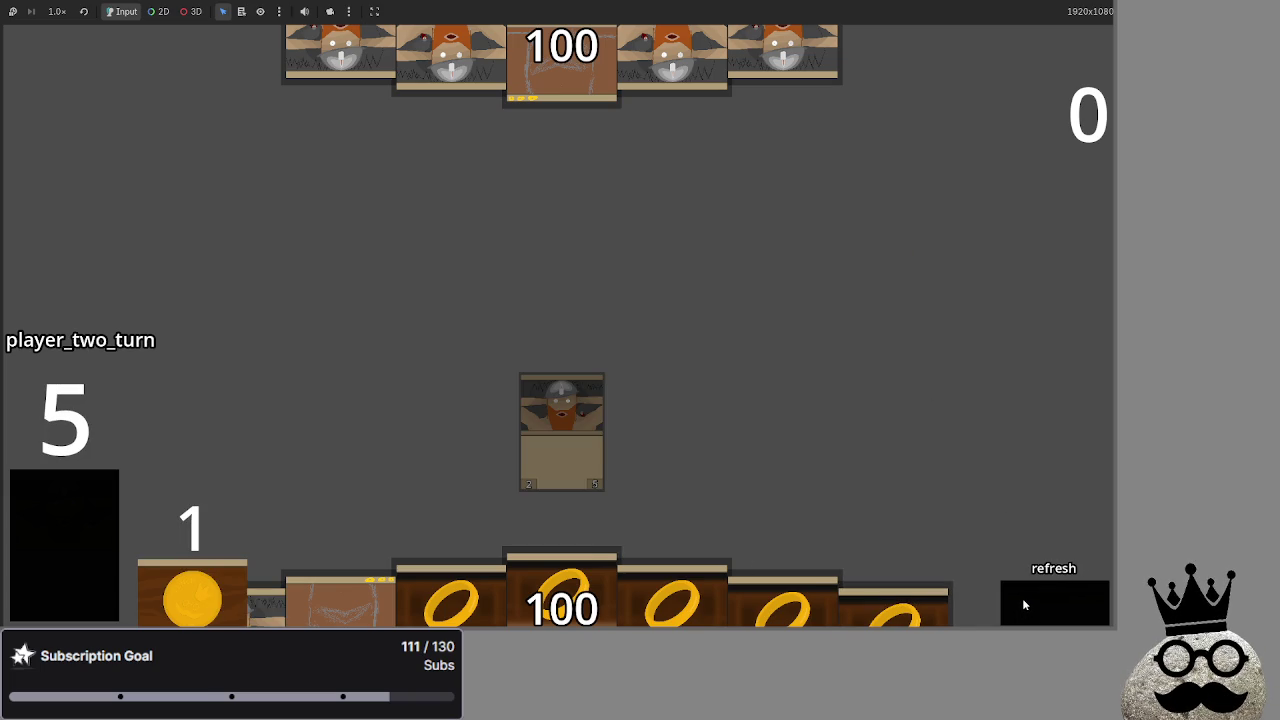
click(1023, 601)
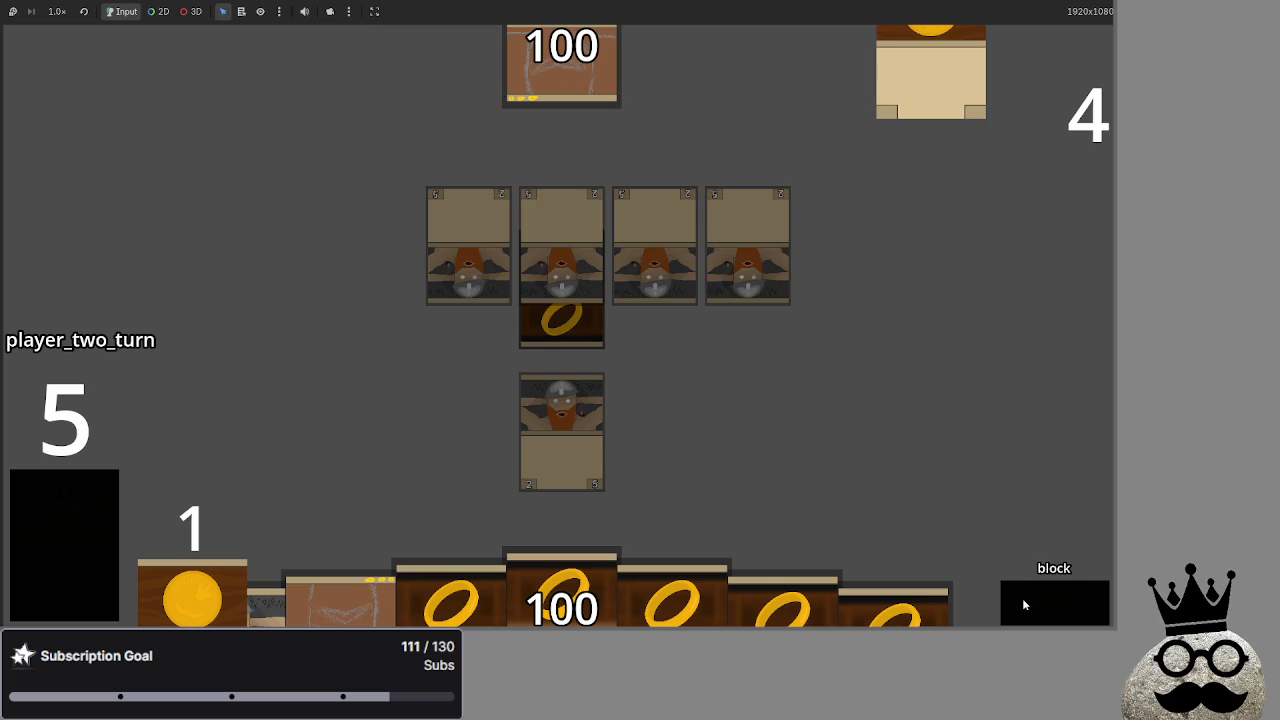
click(1020, 601)
click(1019, 603)
click(1019, 598)
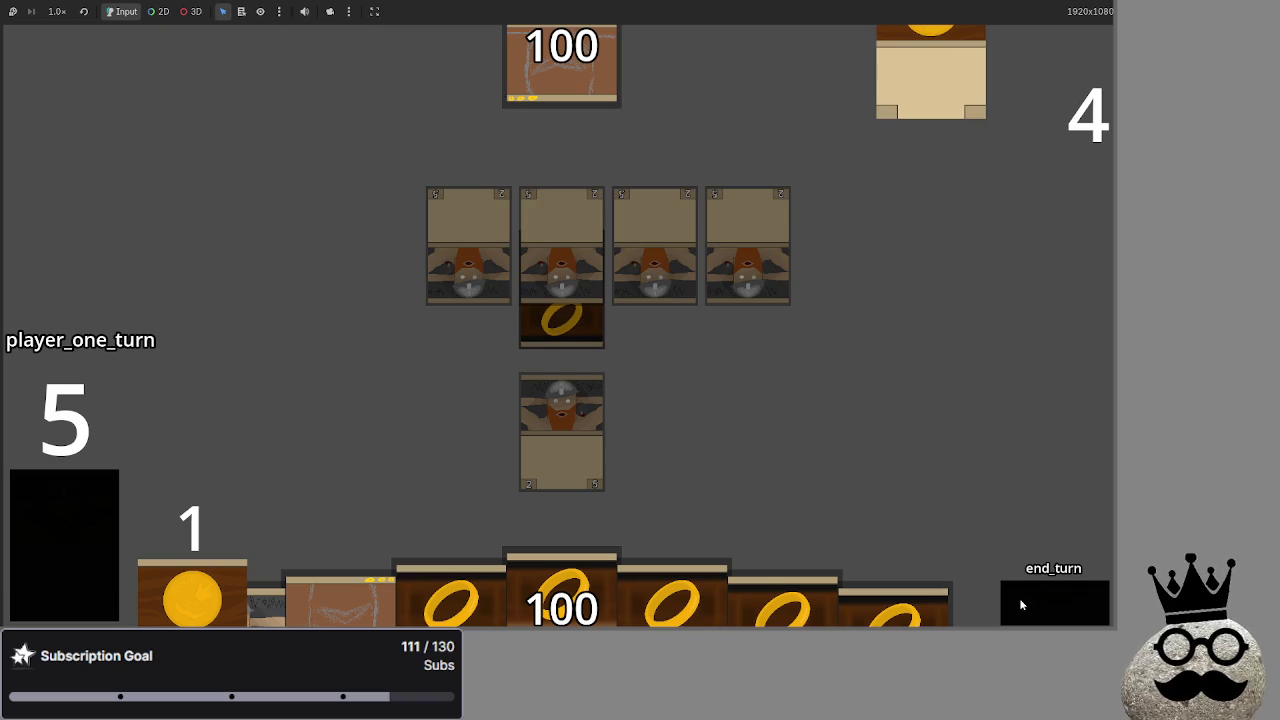
click(1039, 600)
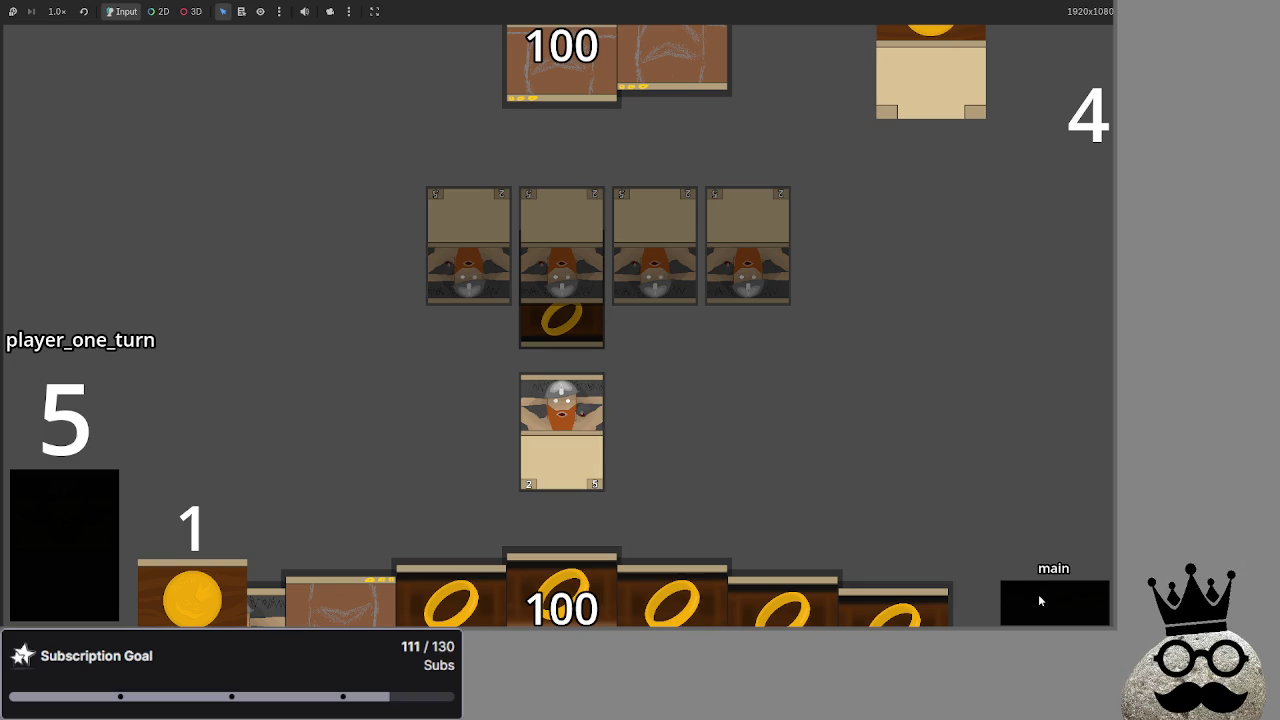
click(1039, 600)
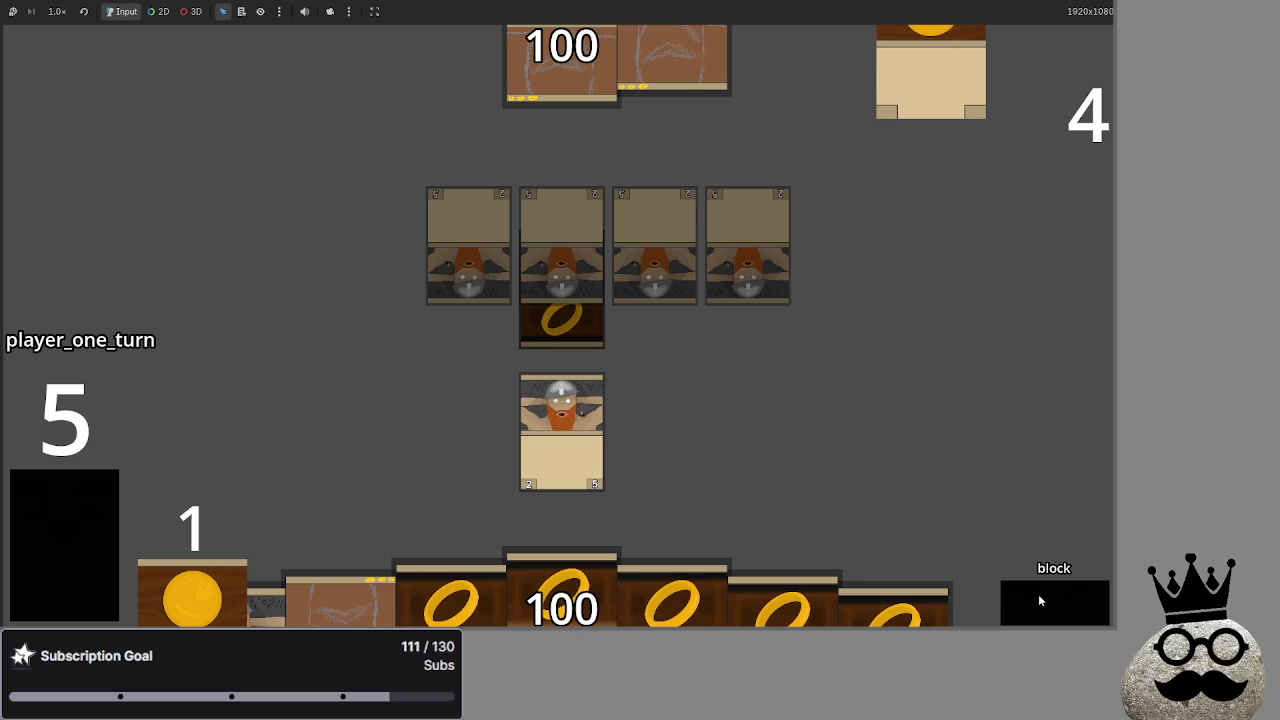
click(1039, 599)
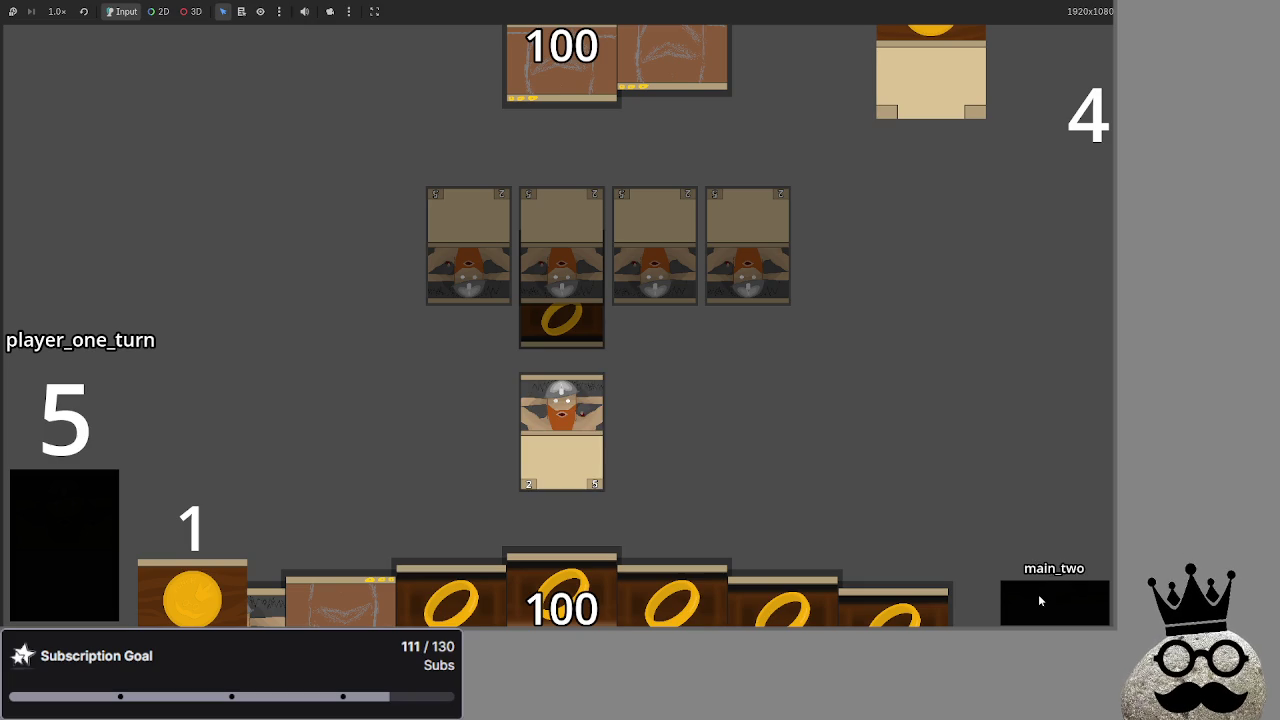
click(1038, 598)
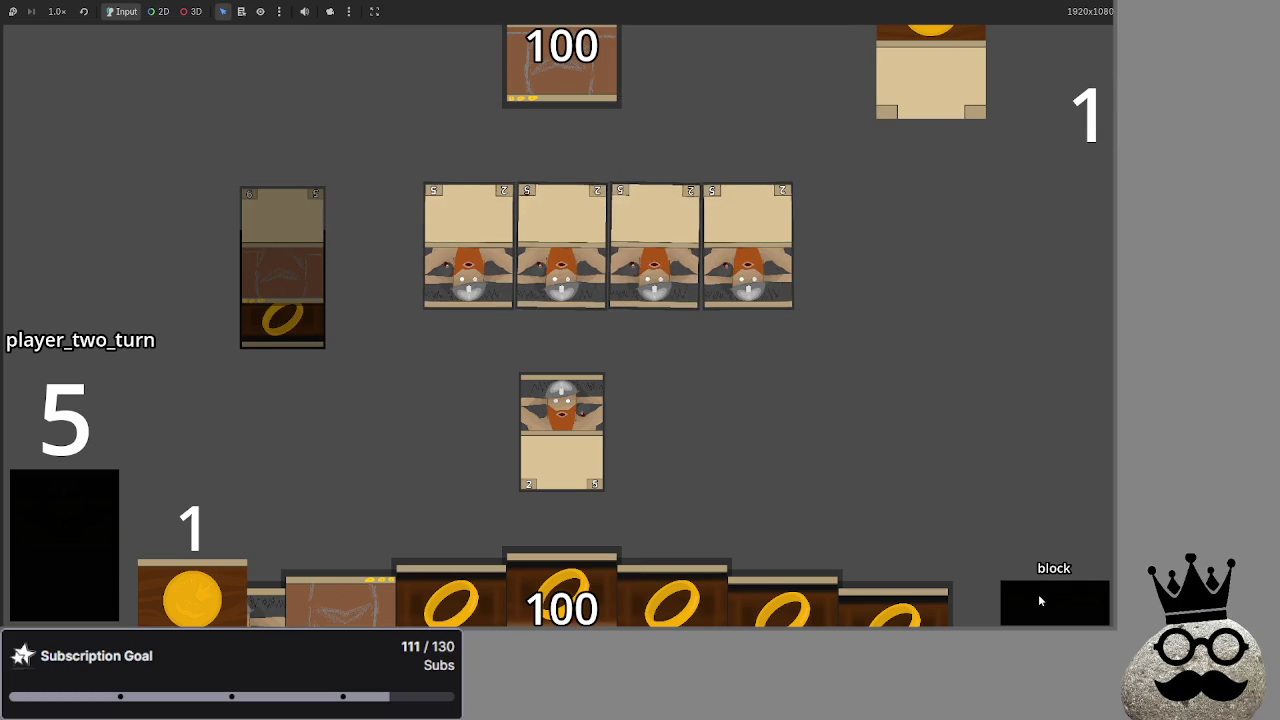
Aim the dwarf card at the second enemy card, resolve damage, then stop the game with F8
mouse_move(561, 412)
mouse_down()
mouse_move(608, 365)
mouse_move(623, 371)
mouse_move(590, 284)
mouse_up()
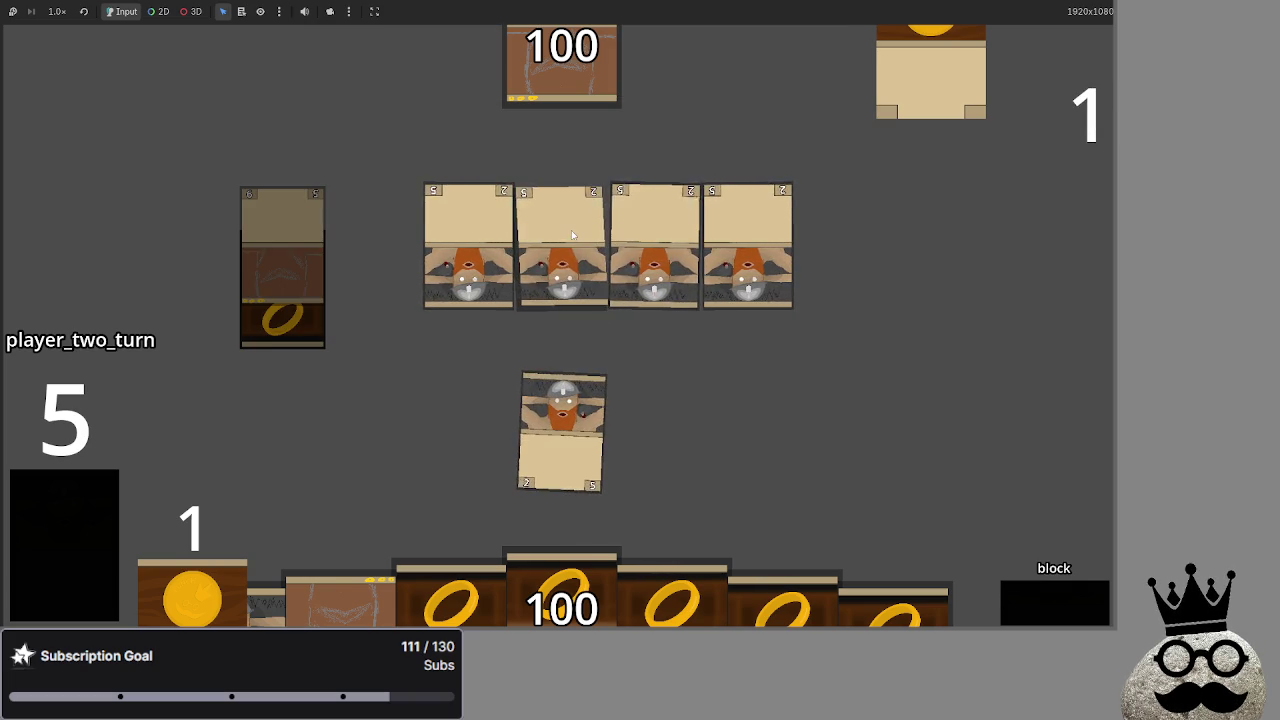
click(1063, 605)
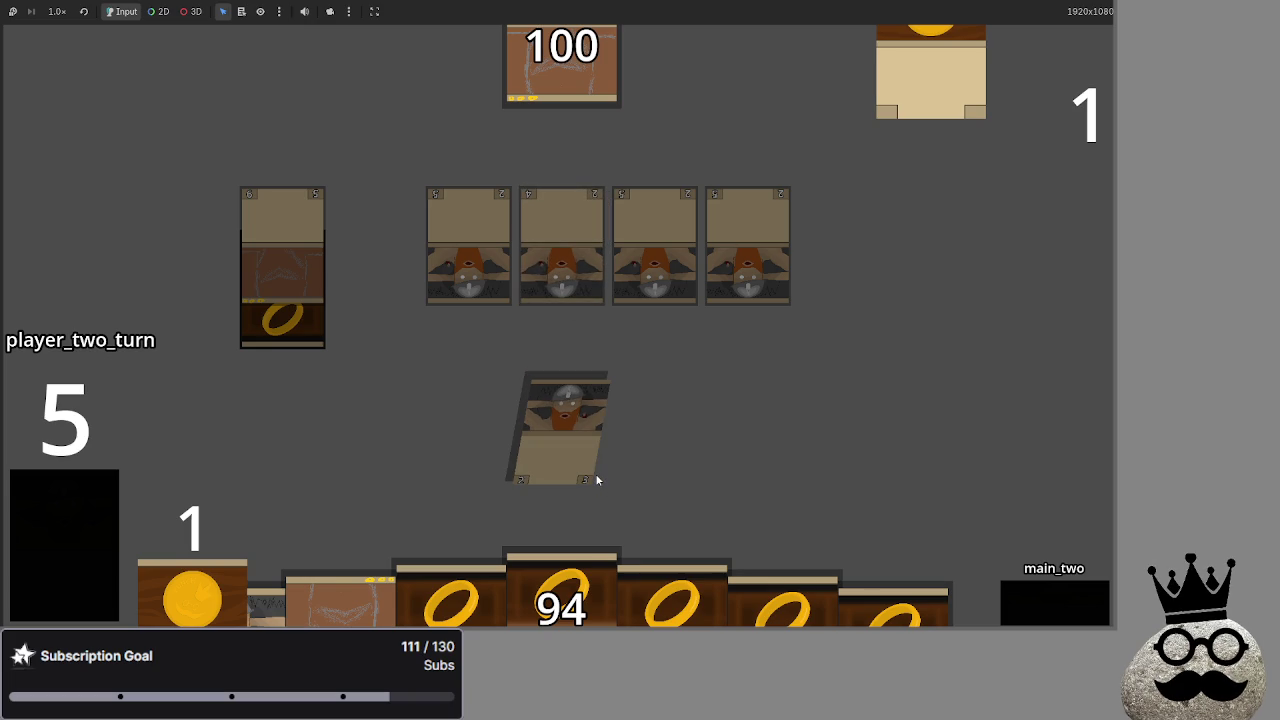
key(F8)
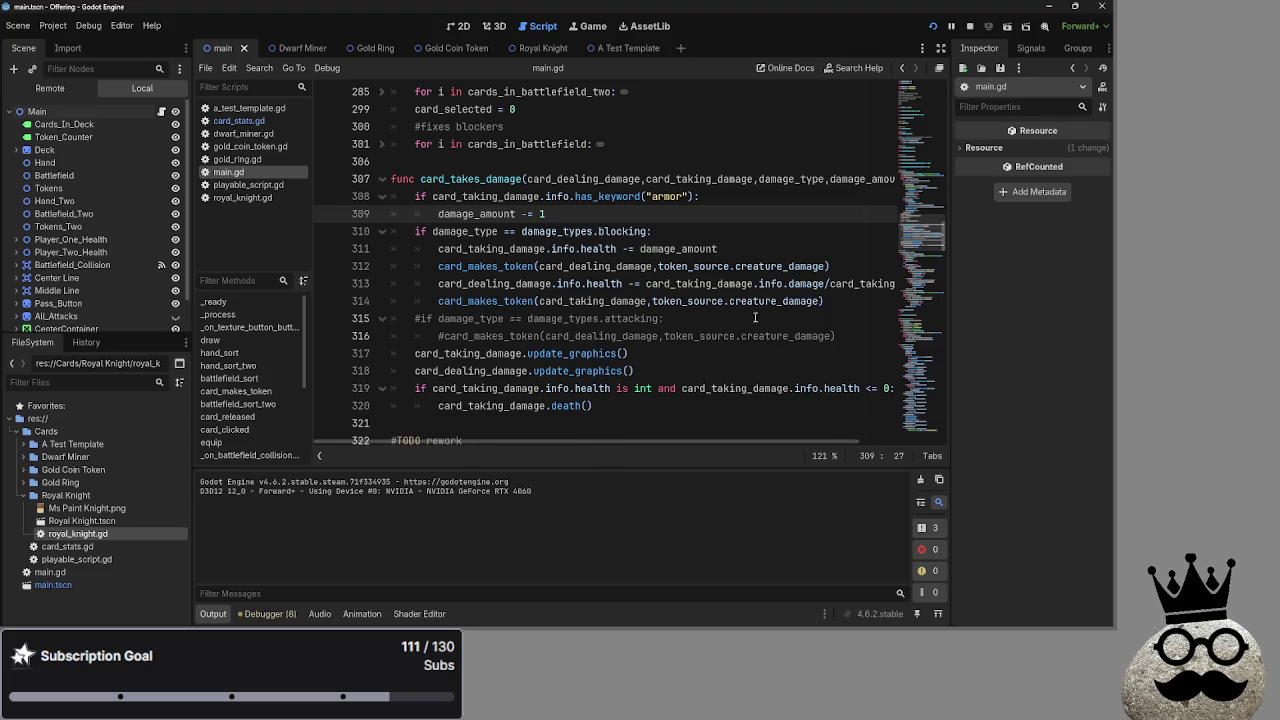
drag(761, 442, 812, 442)
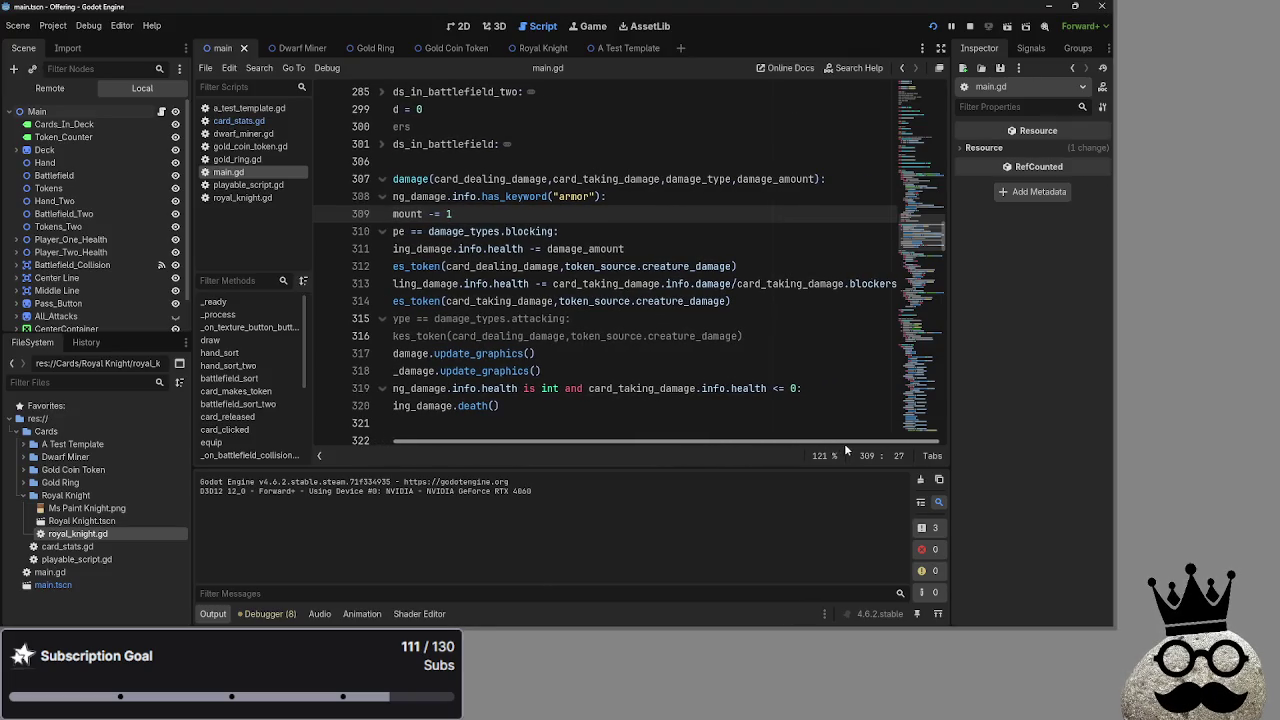
click(600, 266)
click(585, 248)
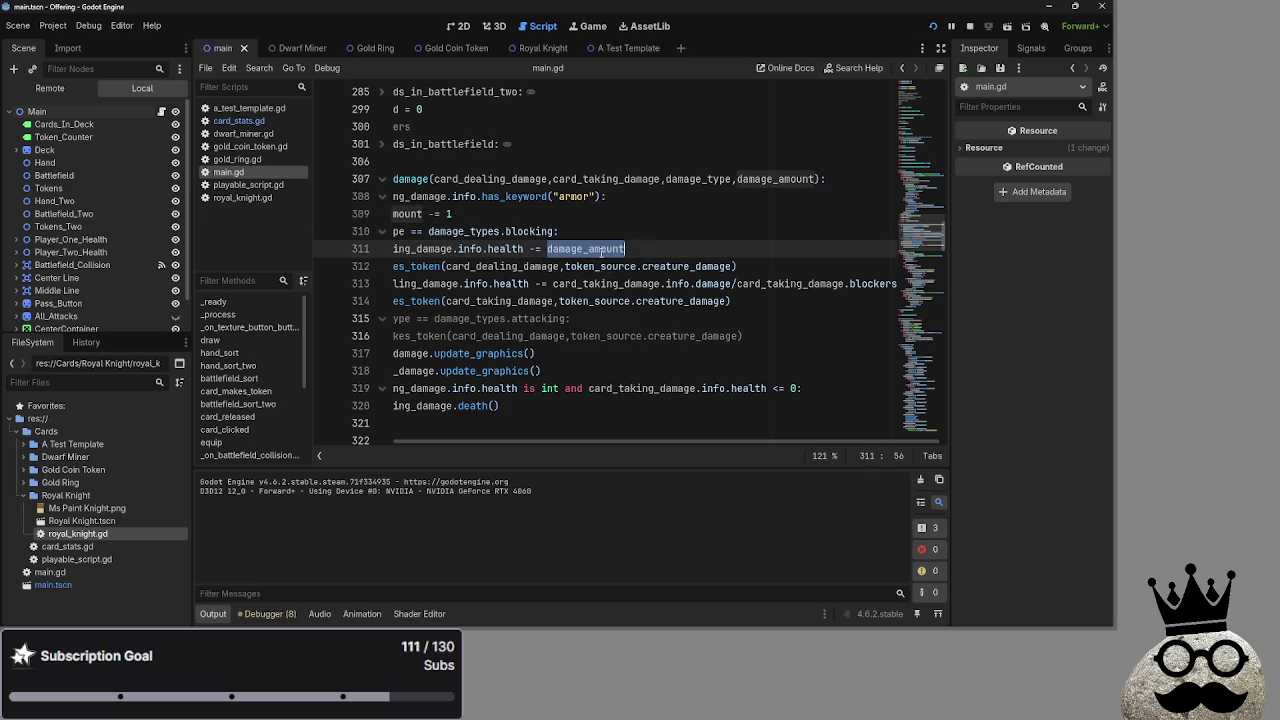
click(661, 283)
click(680, 284)
click(730, 284)
text(/)
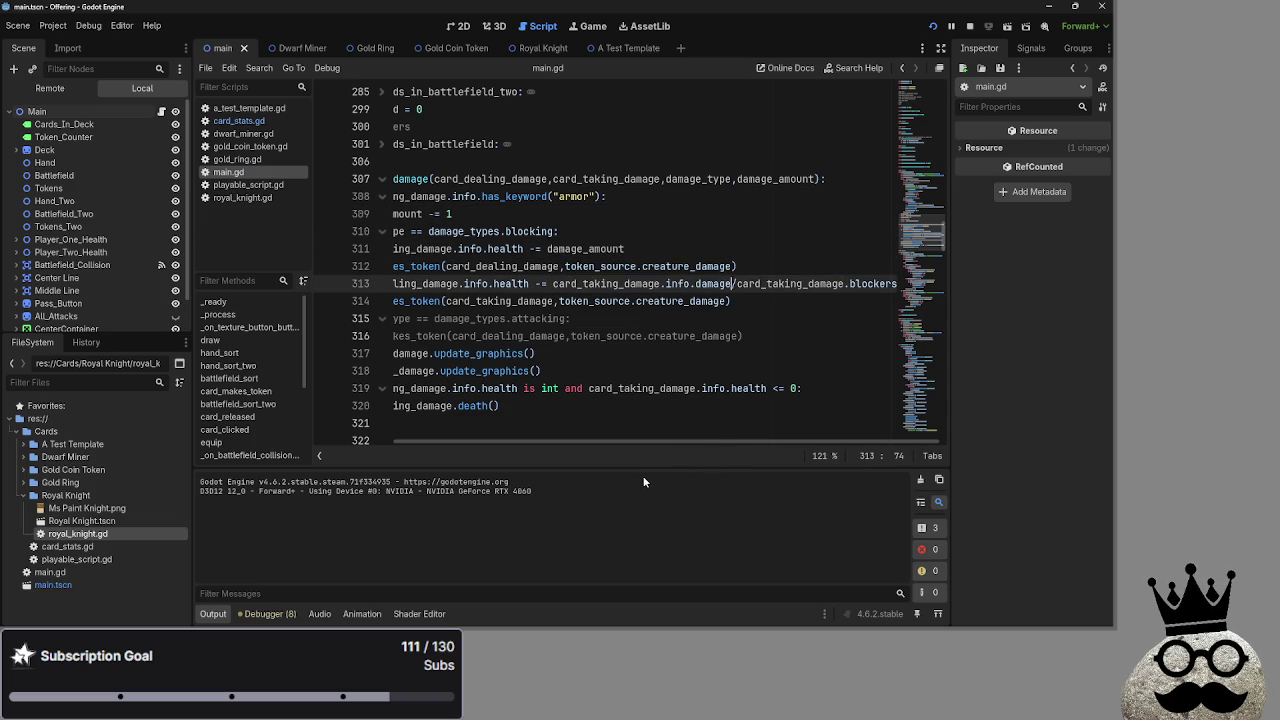
drag(585, 439, 446, 439)
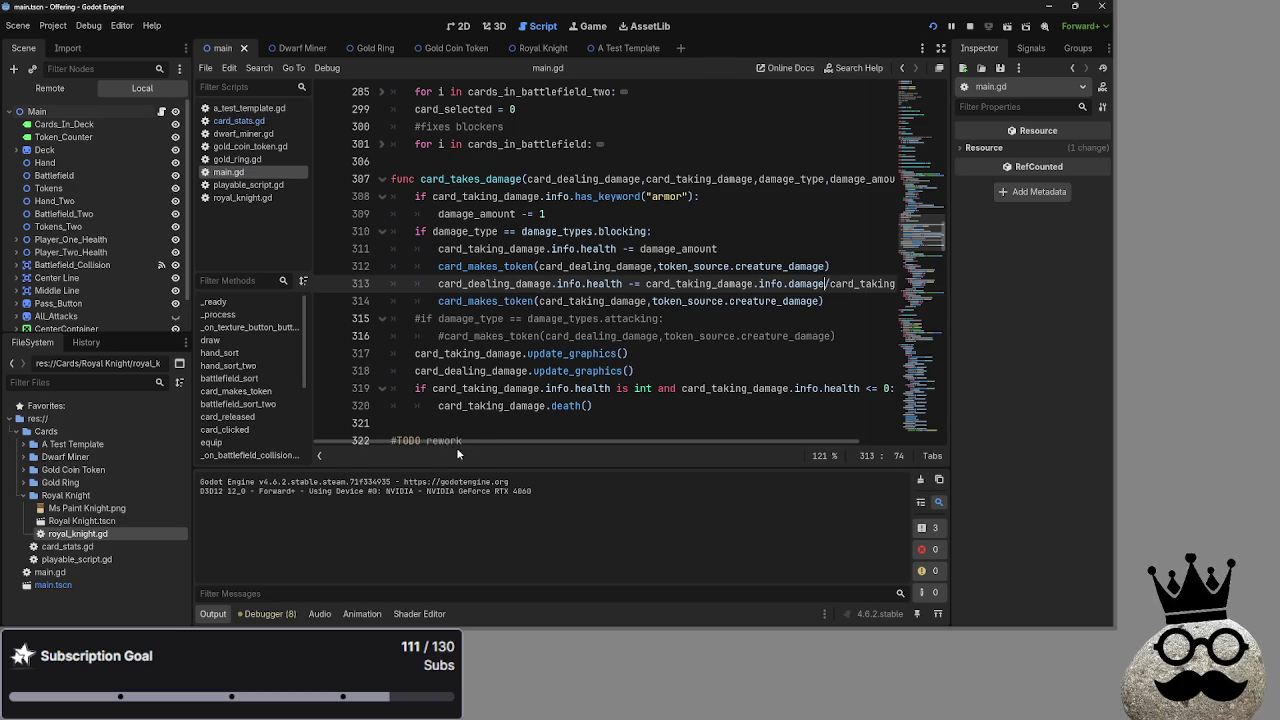
click(623, 285)
double_click(521, 285)
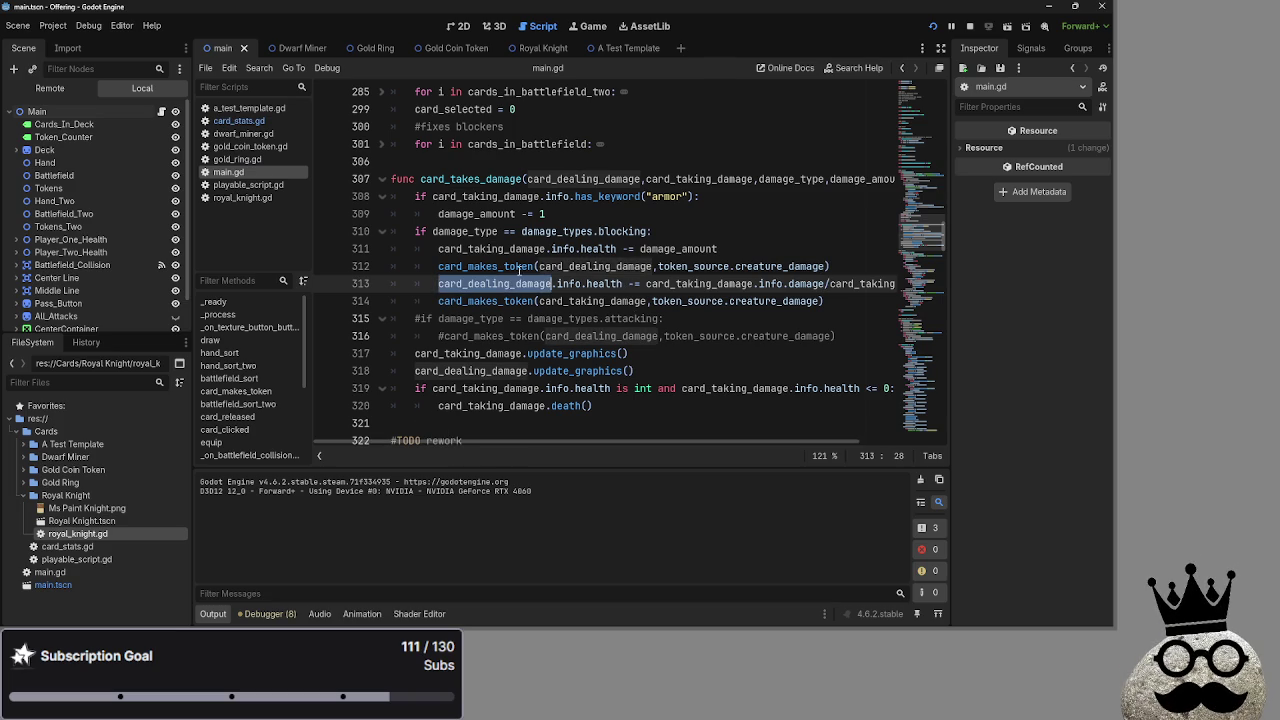
click(572, 215)
double_click(690, 266)
double_click(678, 249)
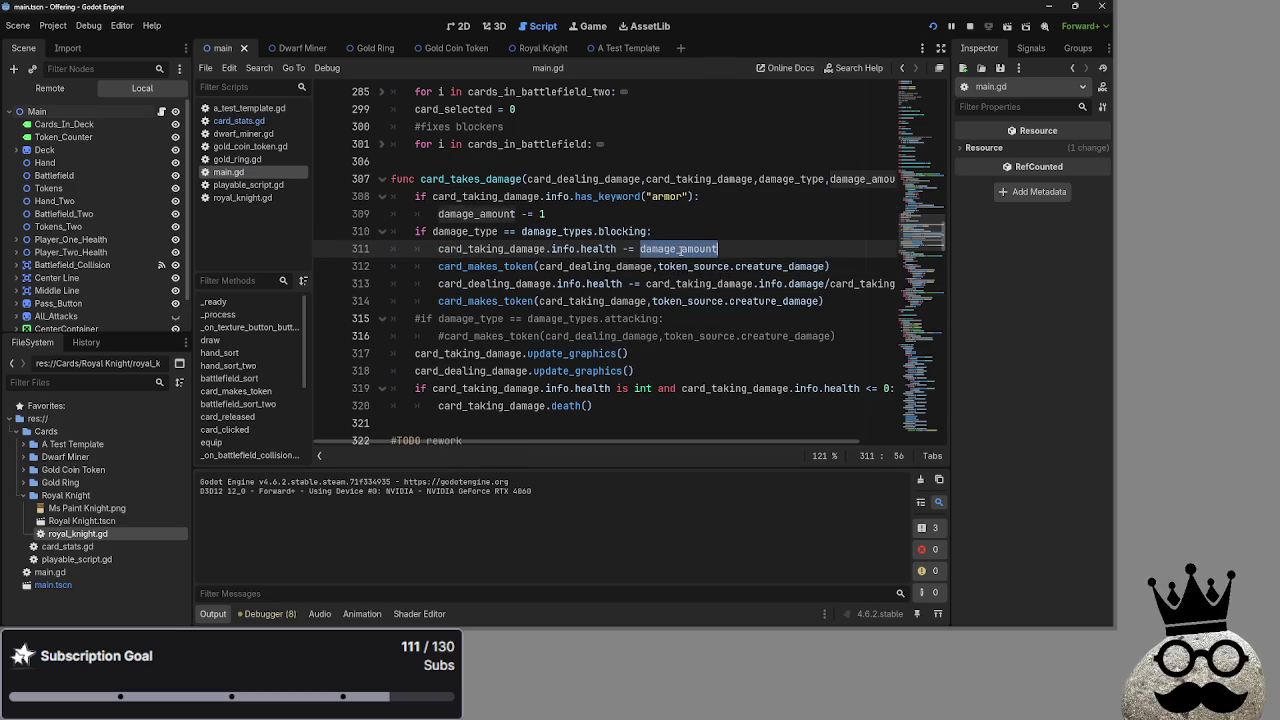
scroll(796, 443, right, 3)
click(790, 266)
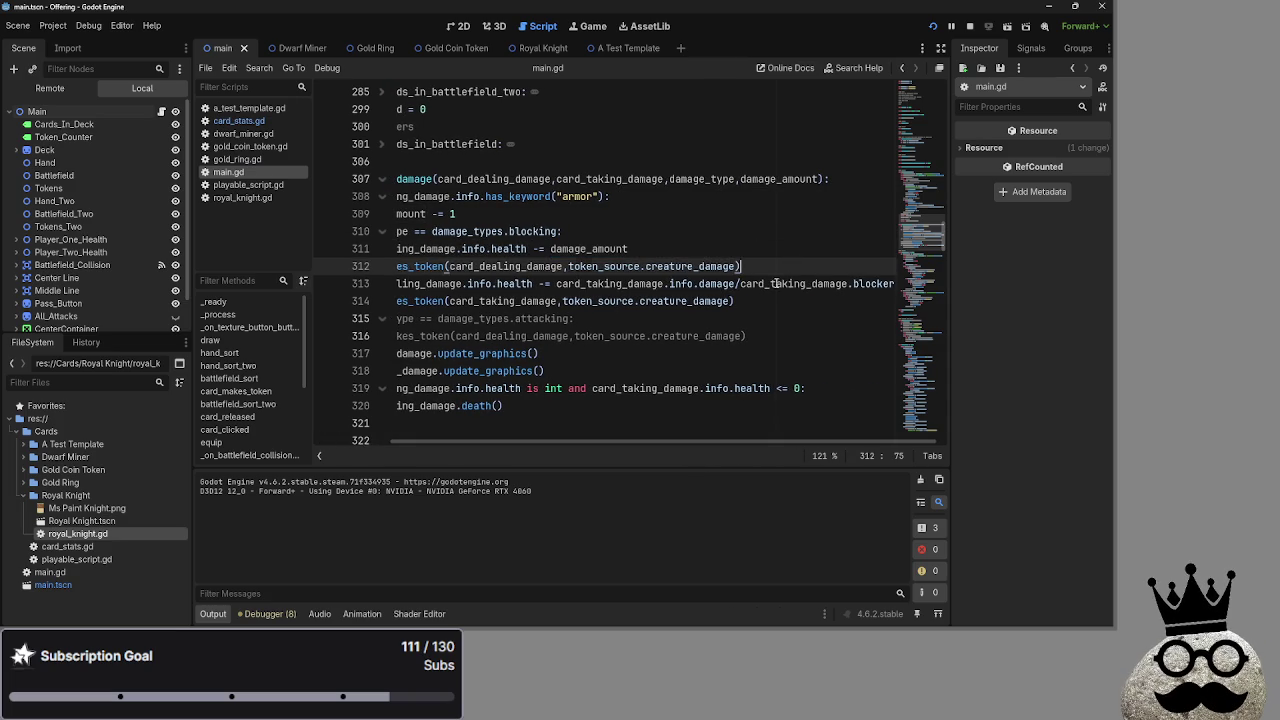
click(625, 284)
click(686, 284)
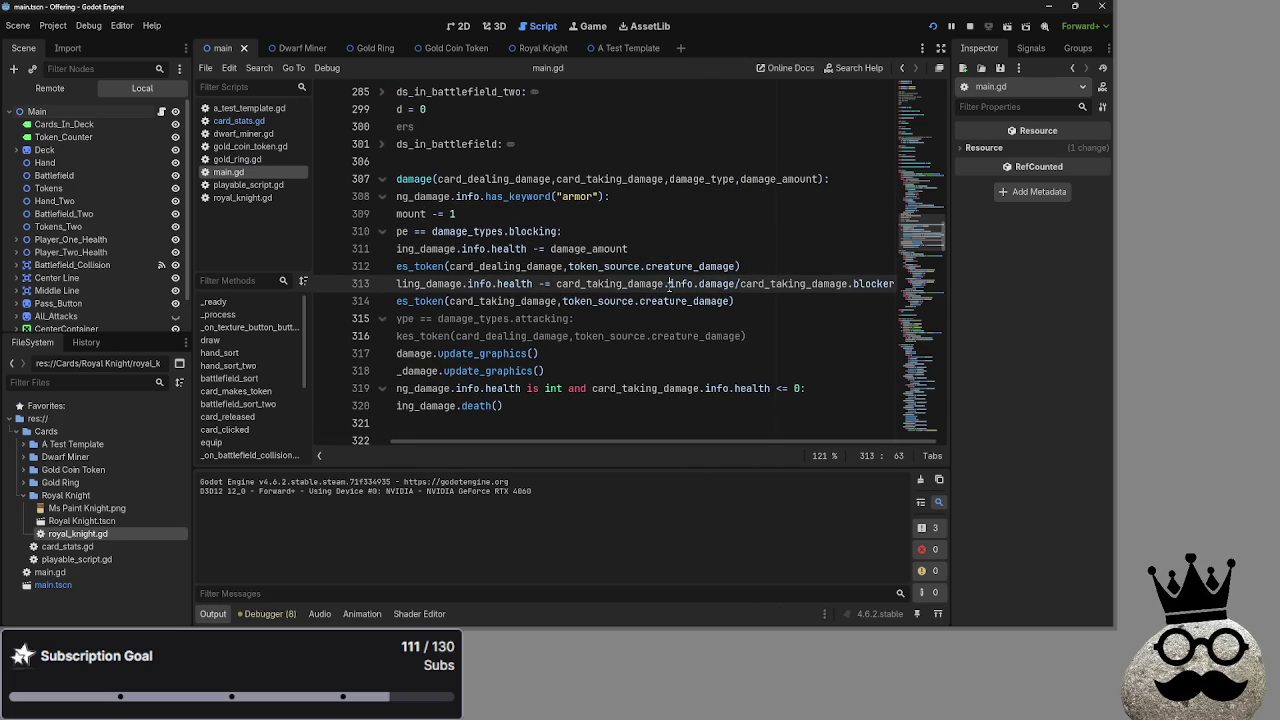
double_click(610, 284)
double_click(716, 284)
click(737, 284)
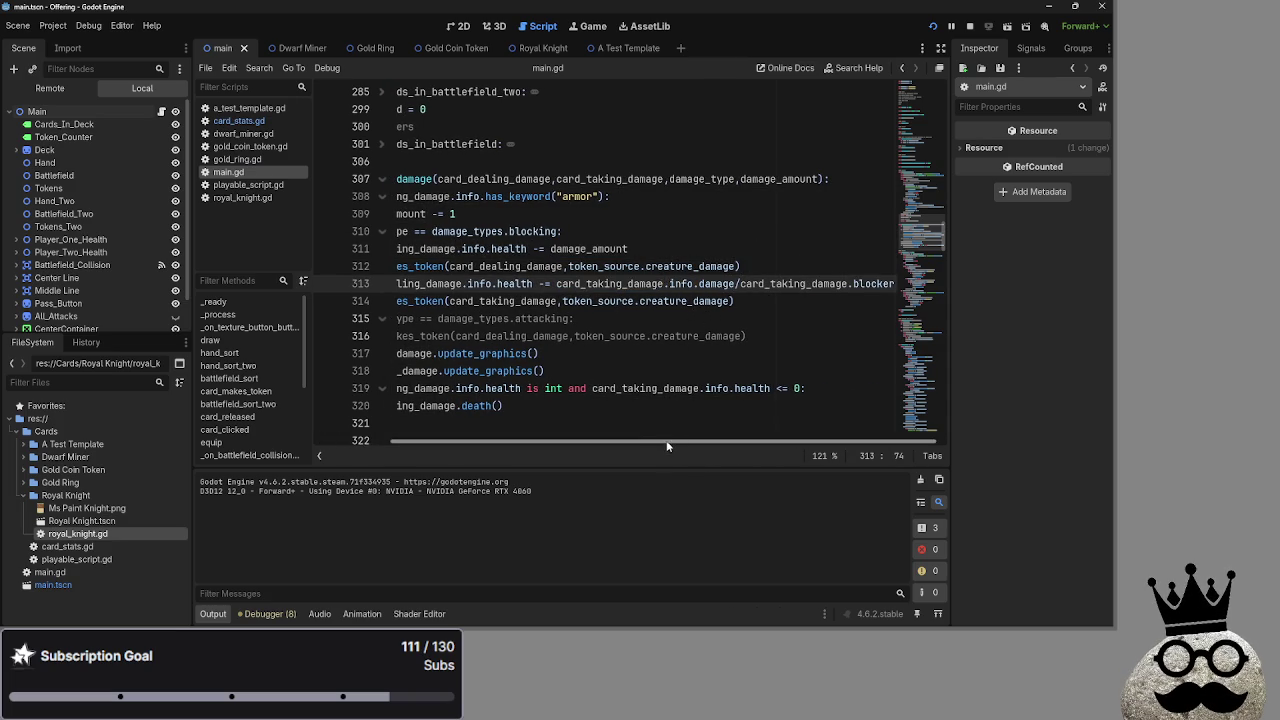
mouse_move(658, 442)
mouse_down()
mouse_move(580, 442)
mouse_move(783, 447)
mouse_up()
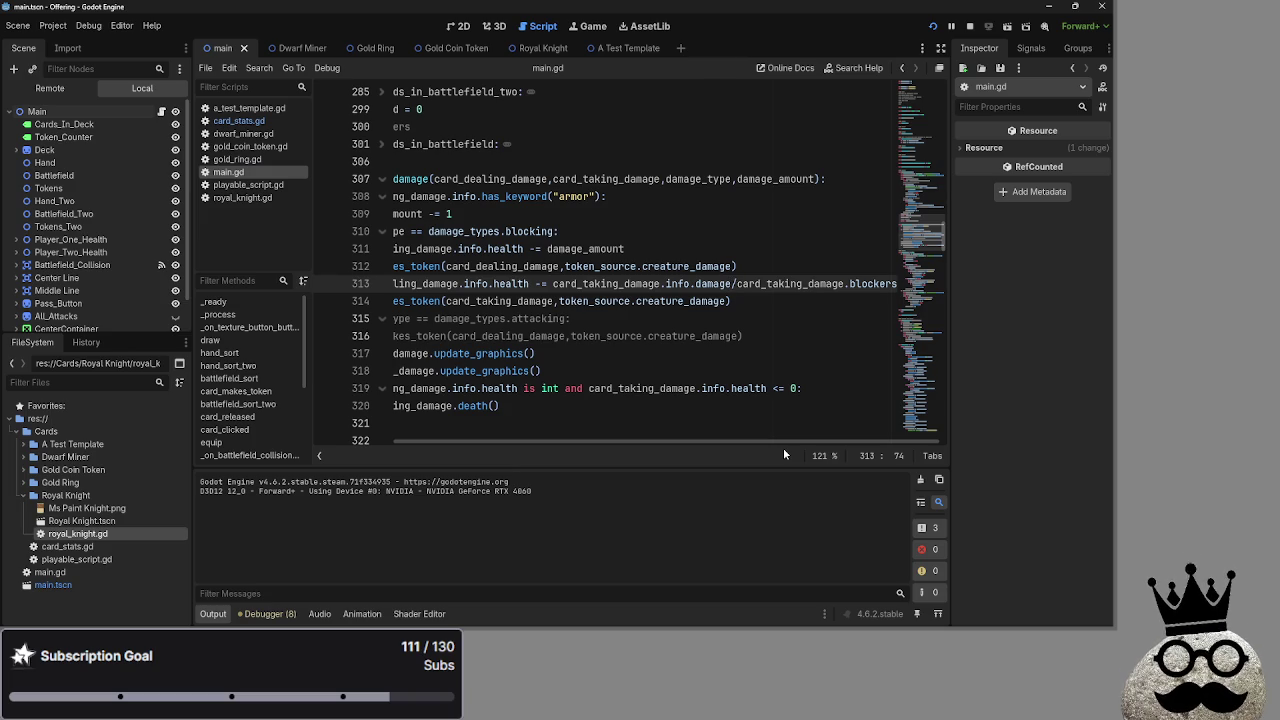
mouse_move(738, 443)
mouse_down()
mouse_move(659, 443)
mouse_move(818, 453)
mouse_move(711, 444)
mouse_up()
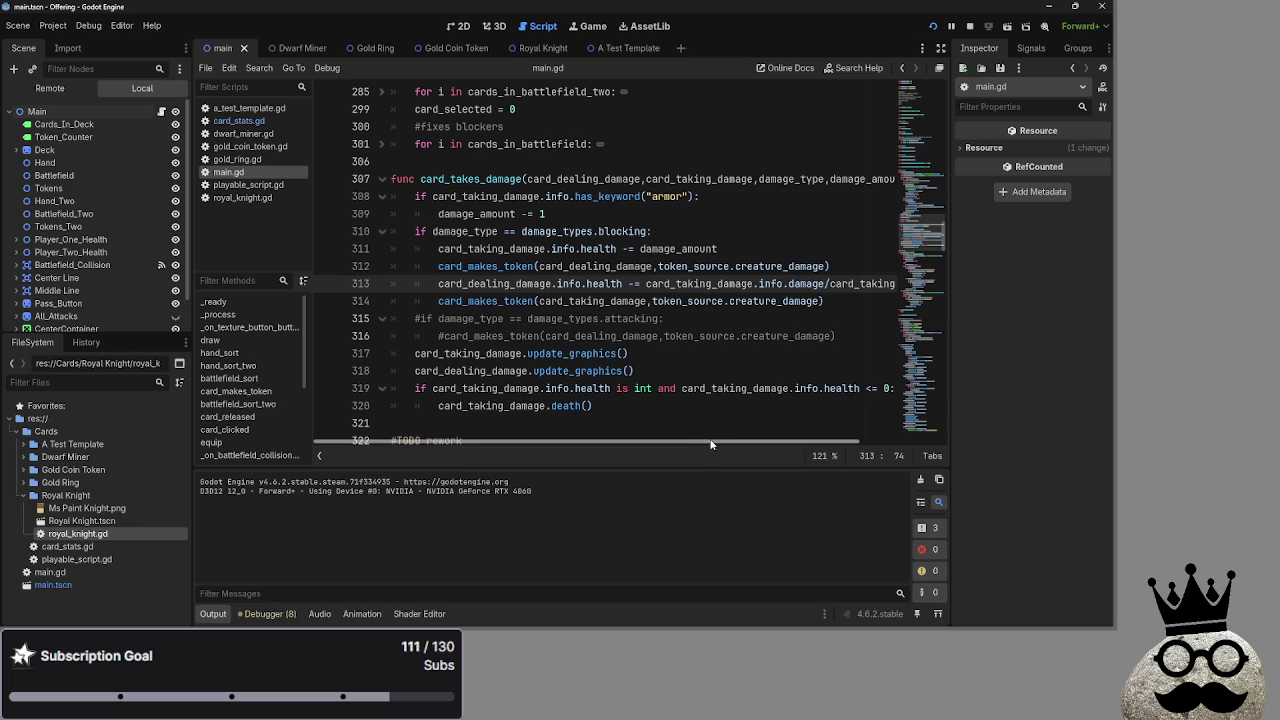
mouse_move(711, 444)
mouse_down()
mouse_move(775, 446)
mouse_move(696, 446)
mouse_up()
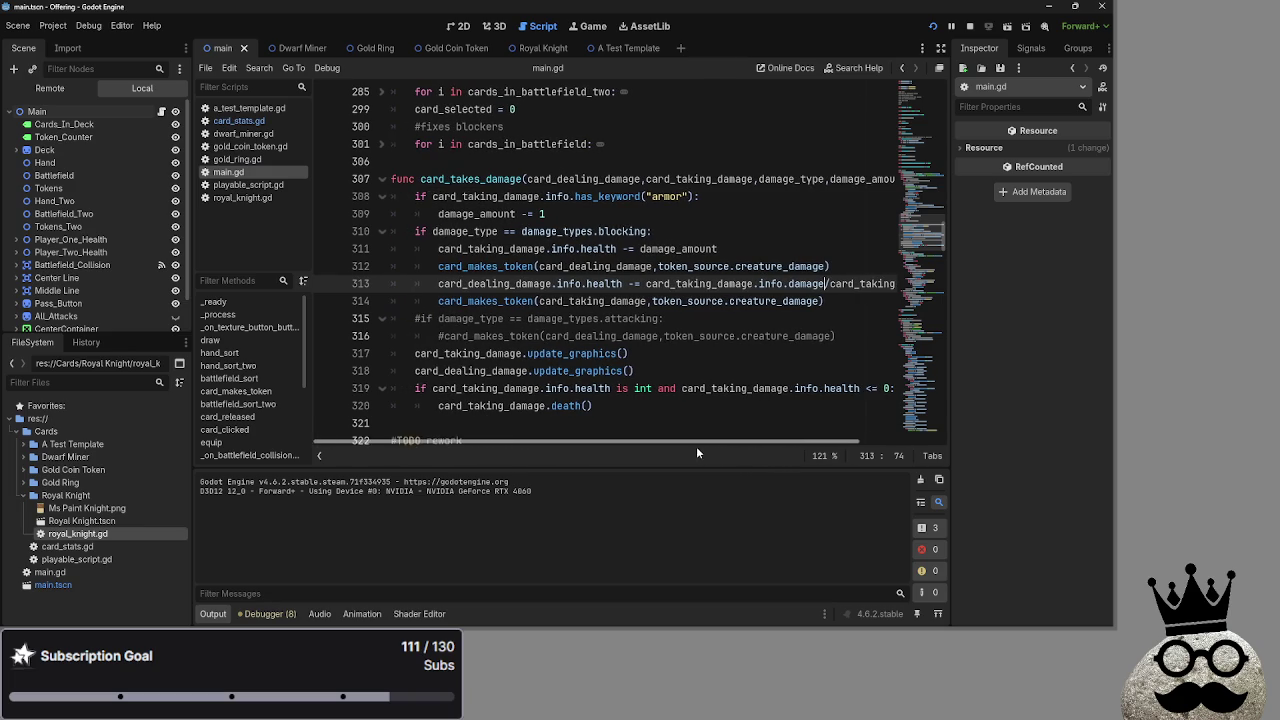
click(666, 284)
double_click(690, 284)
click(668, 284)
drag(807, 441, 845, 440)
double_click(713, 284)
click(560, 284)
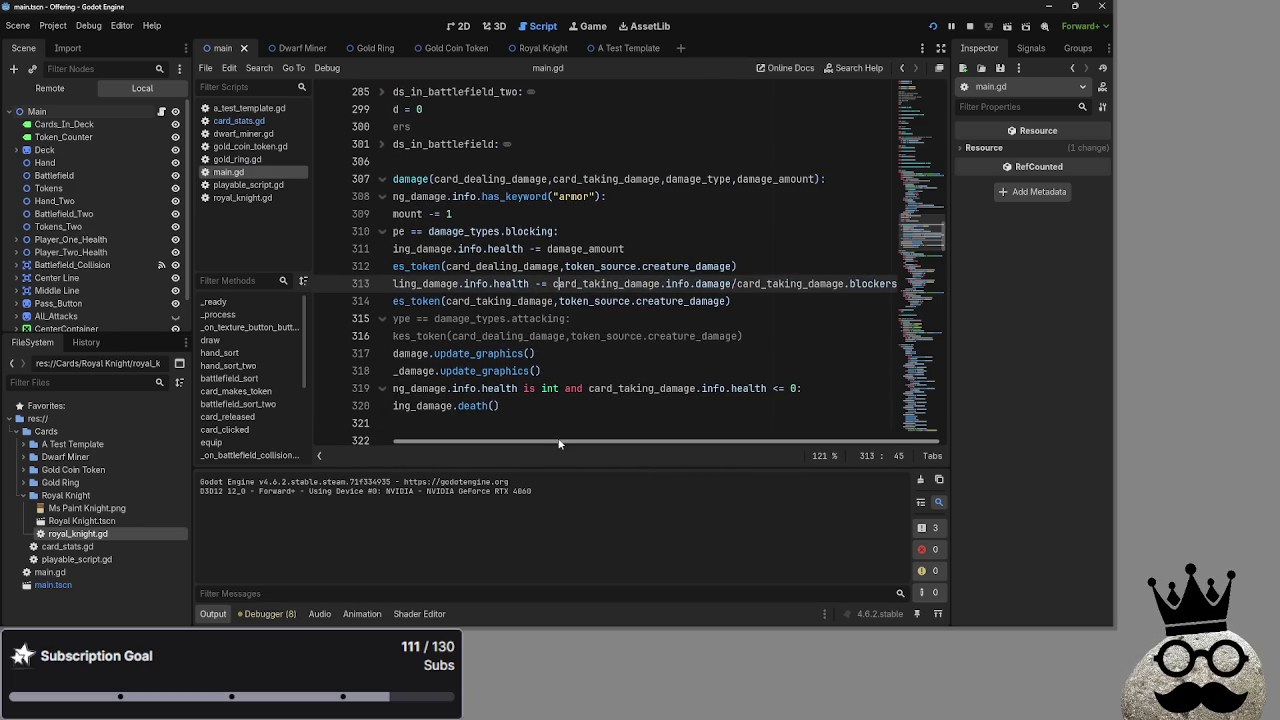
drag(560, 445, 473, 439)
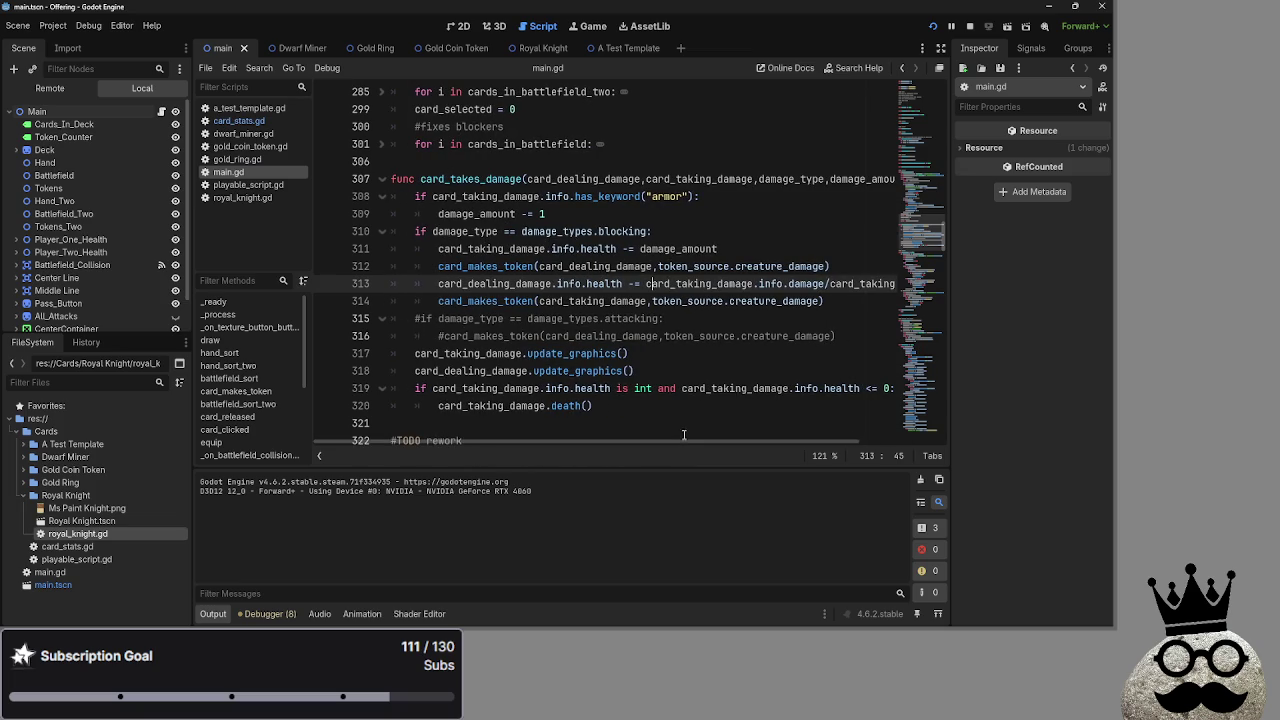
drag(585, 216, 400, 201)
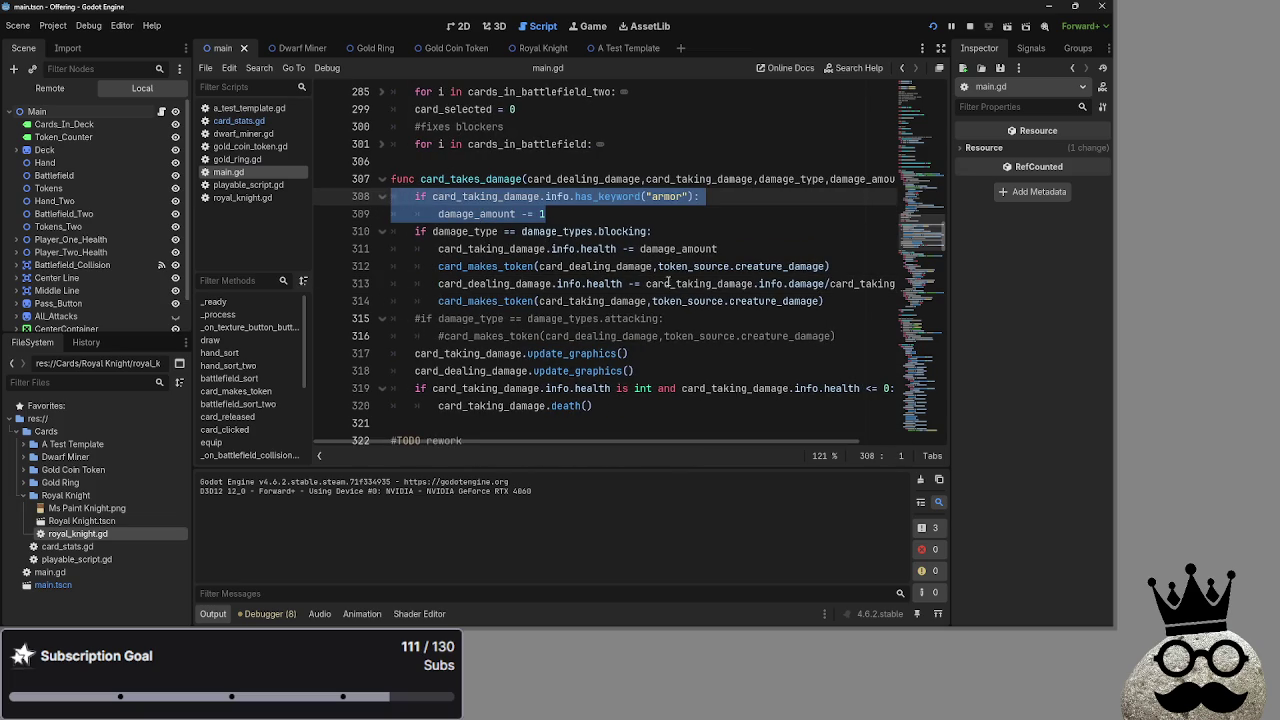
Select and delete the damage_amount -= 1 line on line 309
click(617, 231)
click(585, 213)
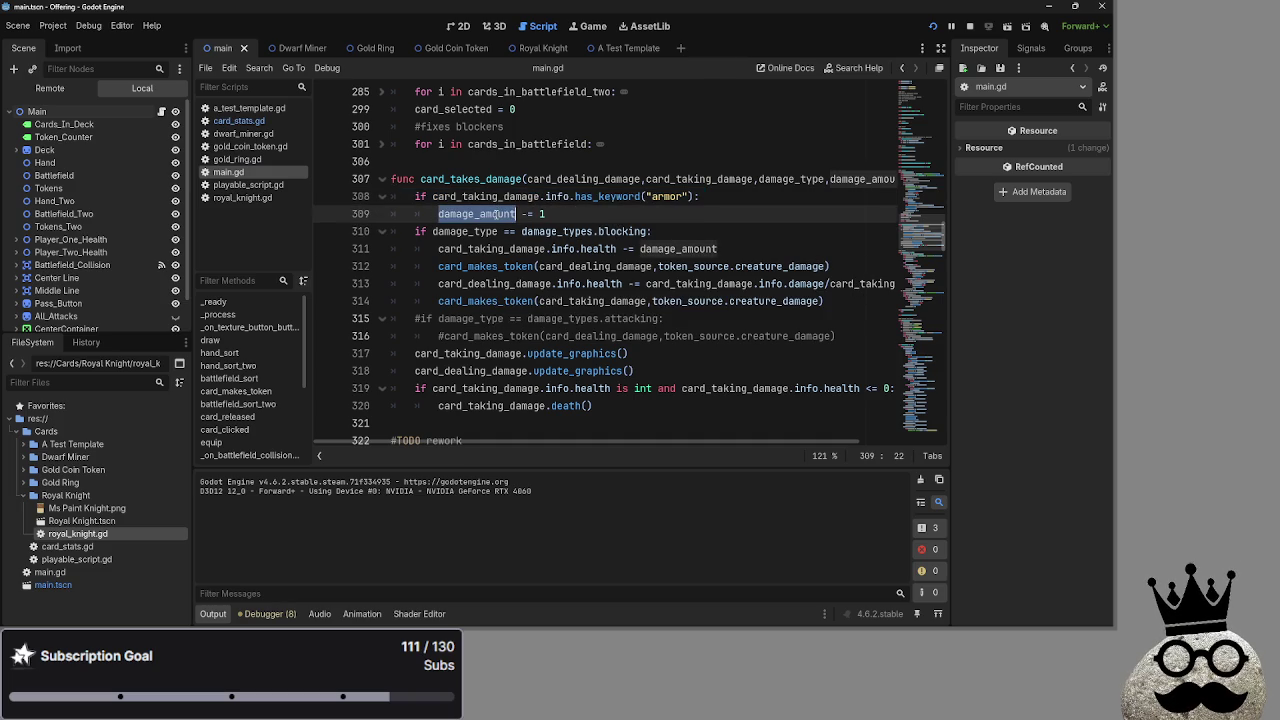
double_click(517, 214)
click(563, 214)
double_click(508, 214)
click(500, 214)
double_click(483, 214)
click(589, 214)
double_click(501, 214)
click(592, 216)
drag(592, 216, 369, 216)
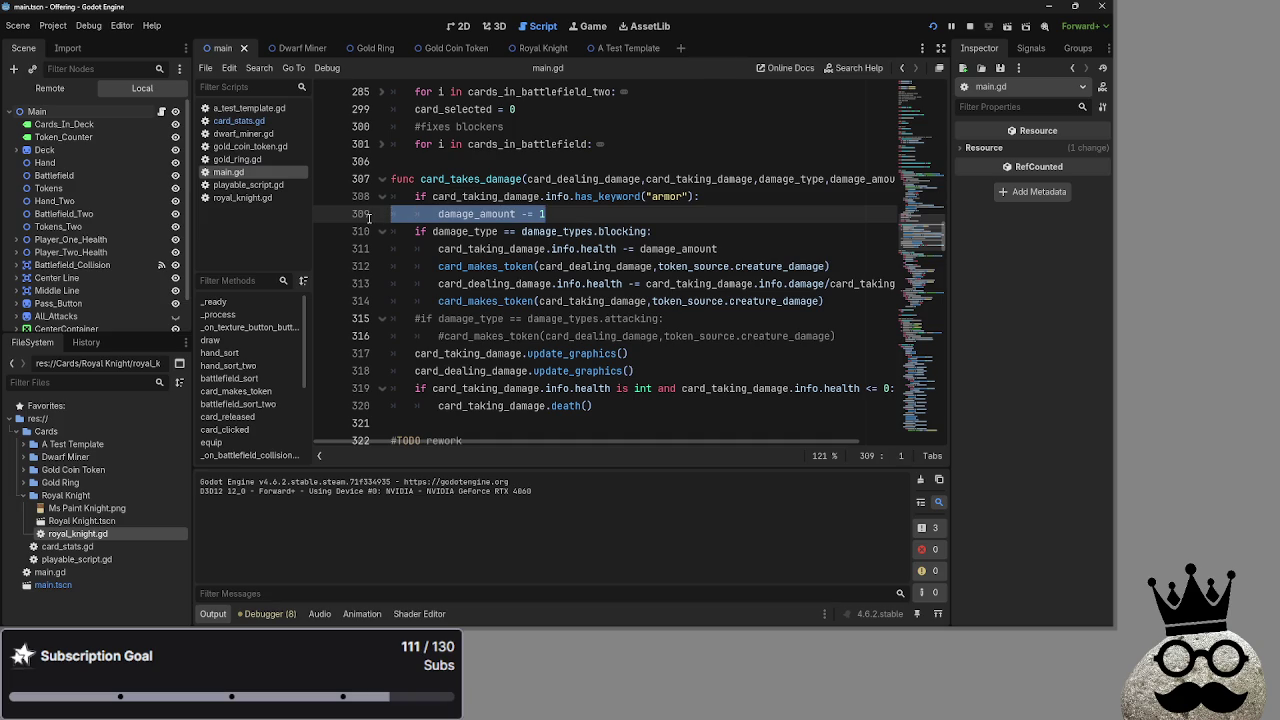
key(BackSpace)
key(BackSpace)
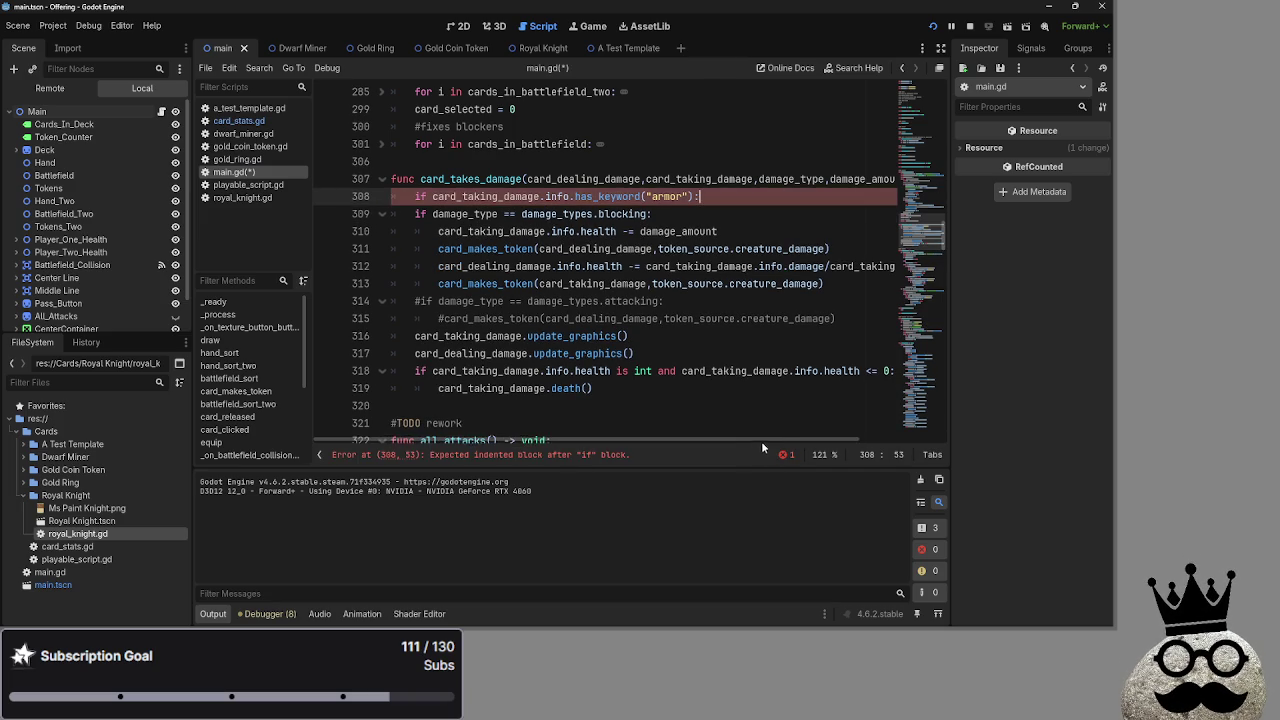
Insert a blank line after the blocking check and indent the blocking damage lines one level
scroll(756, 445, right, 2)
click(820, 249)
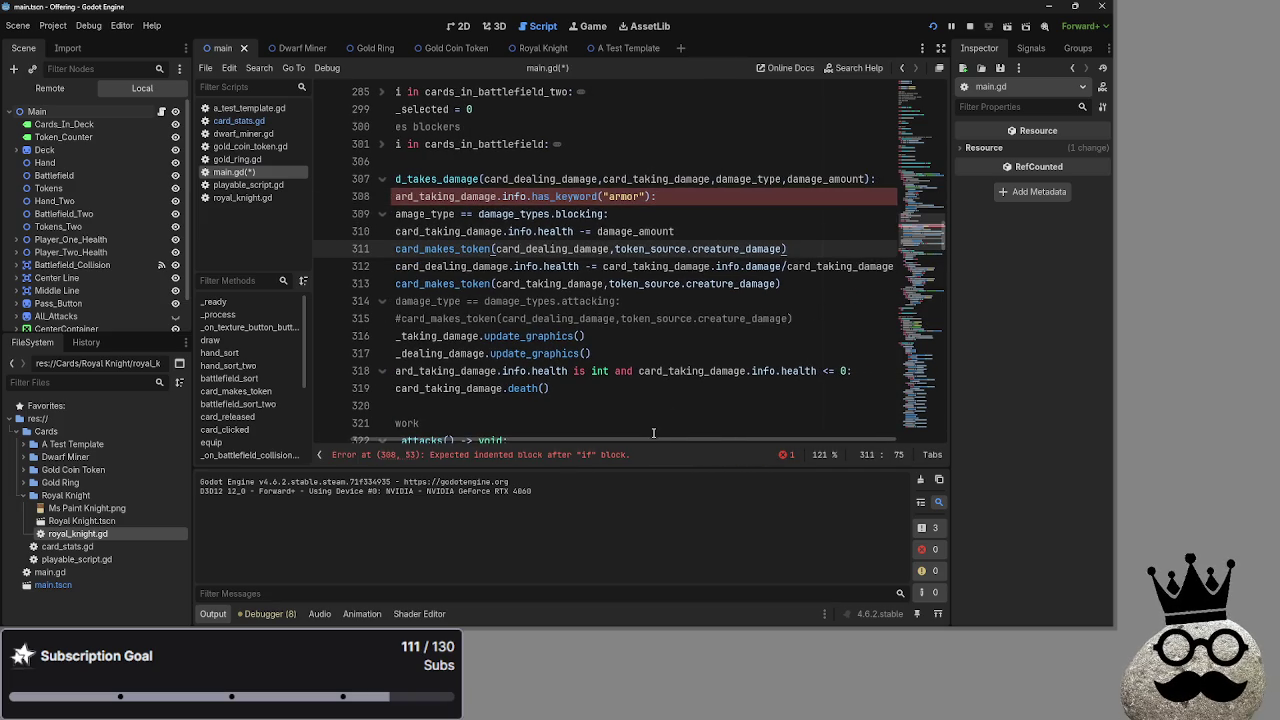
key(Up)
key(Up)
key(End)
key(Return)
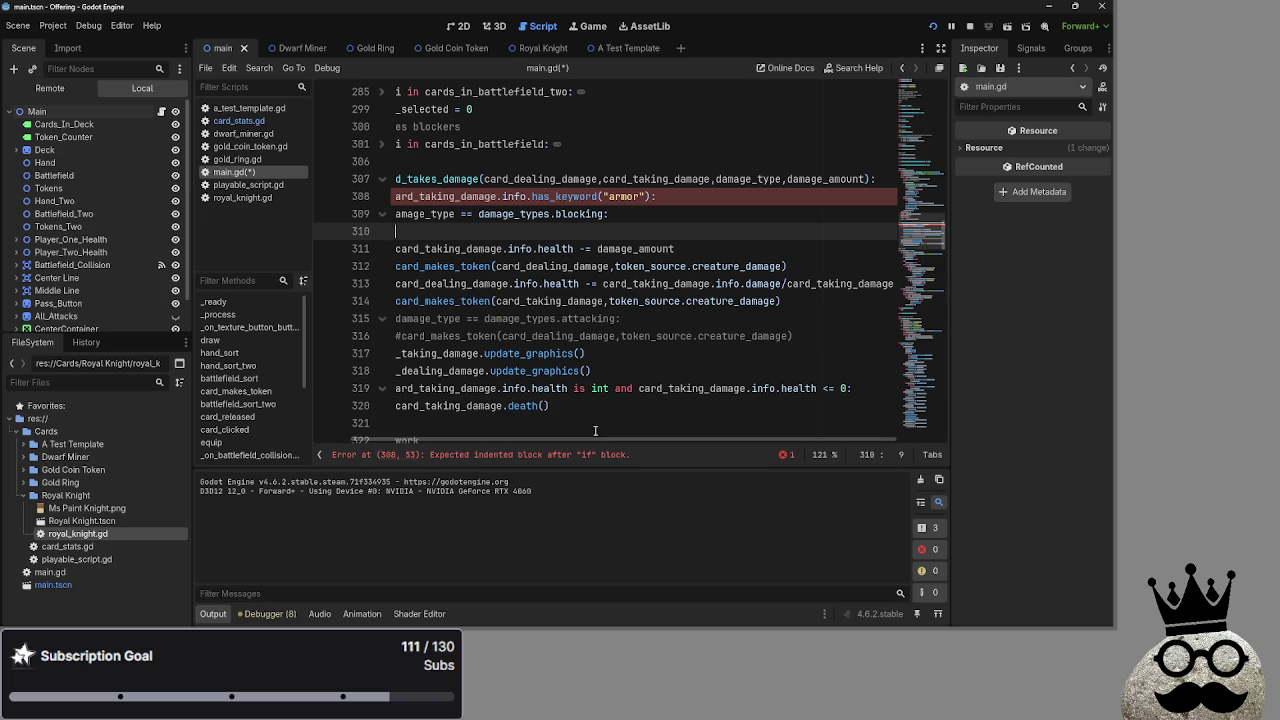
scroll(603, 440, left, 2)
mouse_move(723, 196)
mouse_down()
mouse_move(414, 196)
mouse_move(438, 231)
mouse_move(824, 301)
mouse_move(416, 266)
mouse_move(411, 253)
mouse_up()
key(Tab)
Move the armor check back to line 308, dedent it, and add an indented blank line beneath
click(770, 239)
drag(558, 234, 438, 232)
key(alt+Up)
key(alt+Up)
key(shift+Tab)
click(755, 202)
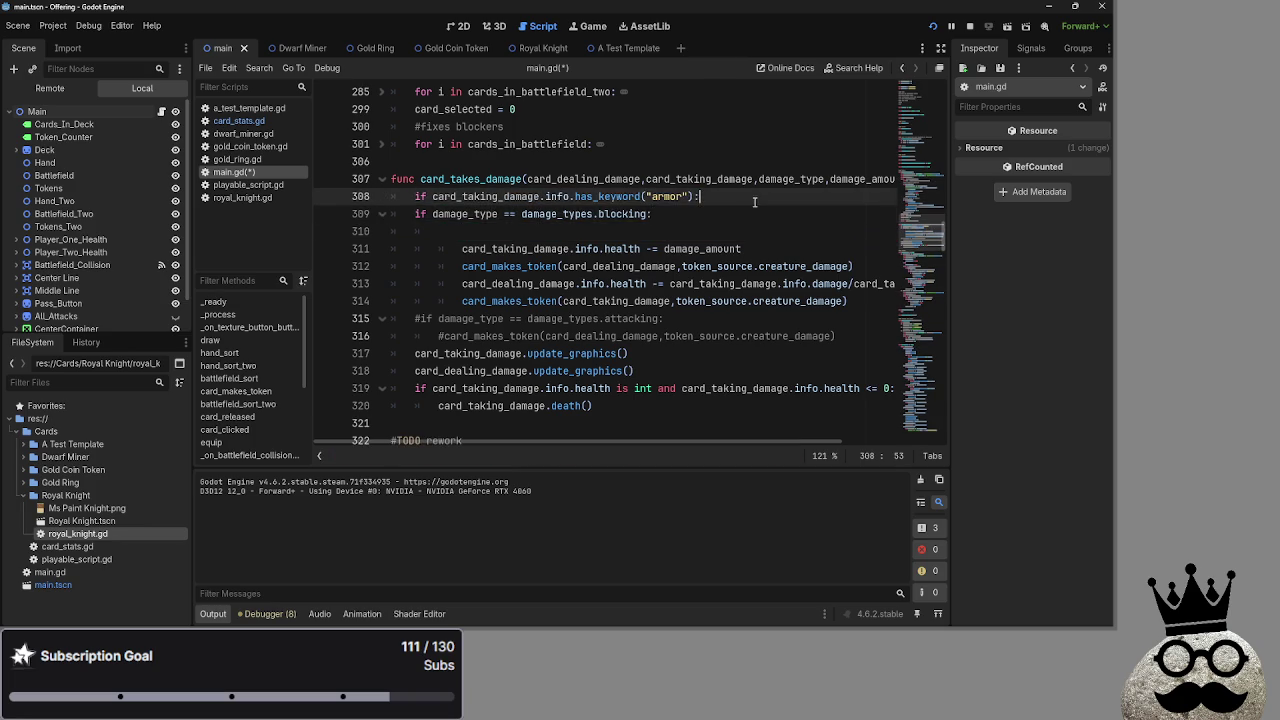
key(Return)
Dedent the over-indented blocking damage lines back to their proper level
click(460, 248)
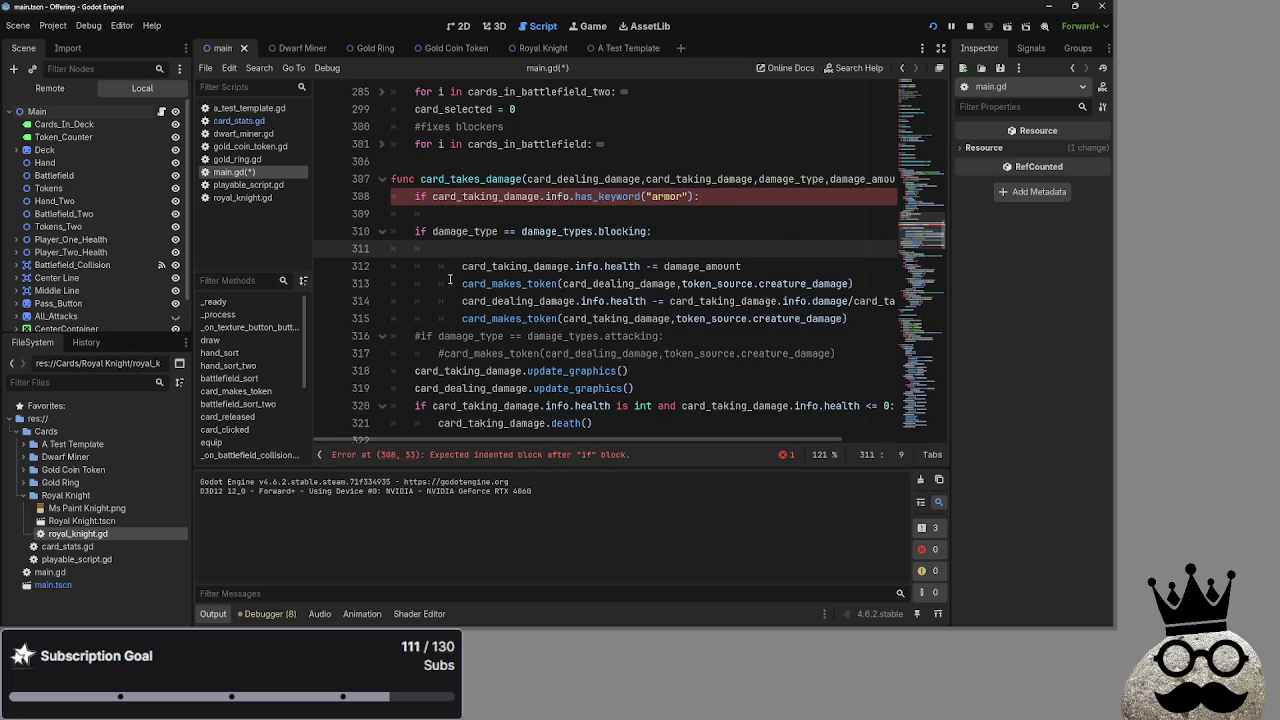
click(447, 283)
key(shift+Tab)
key(Up)
key(shift+Tab)
click(455, 301)
key(shift+Tab)
key(Down)
key(shift+Tab)
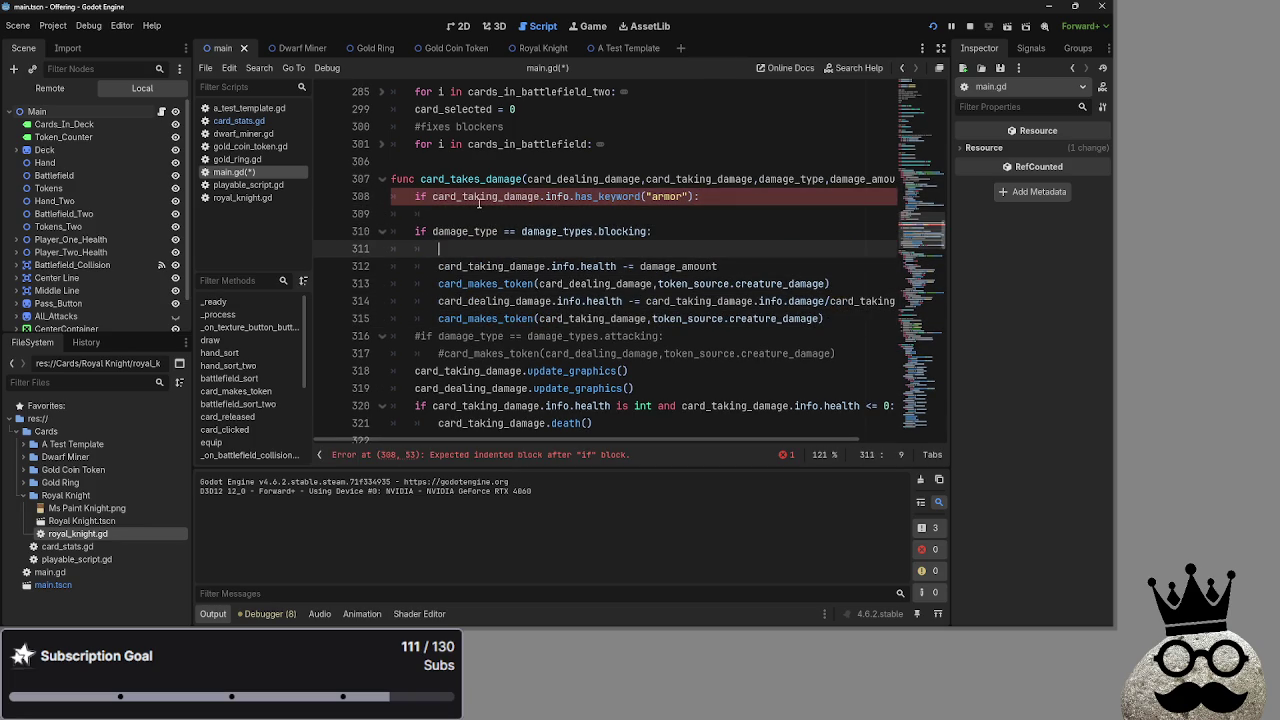
Select the keyword check expression on line 308, then clear the selection
click(479, 214)
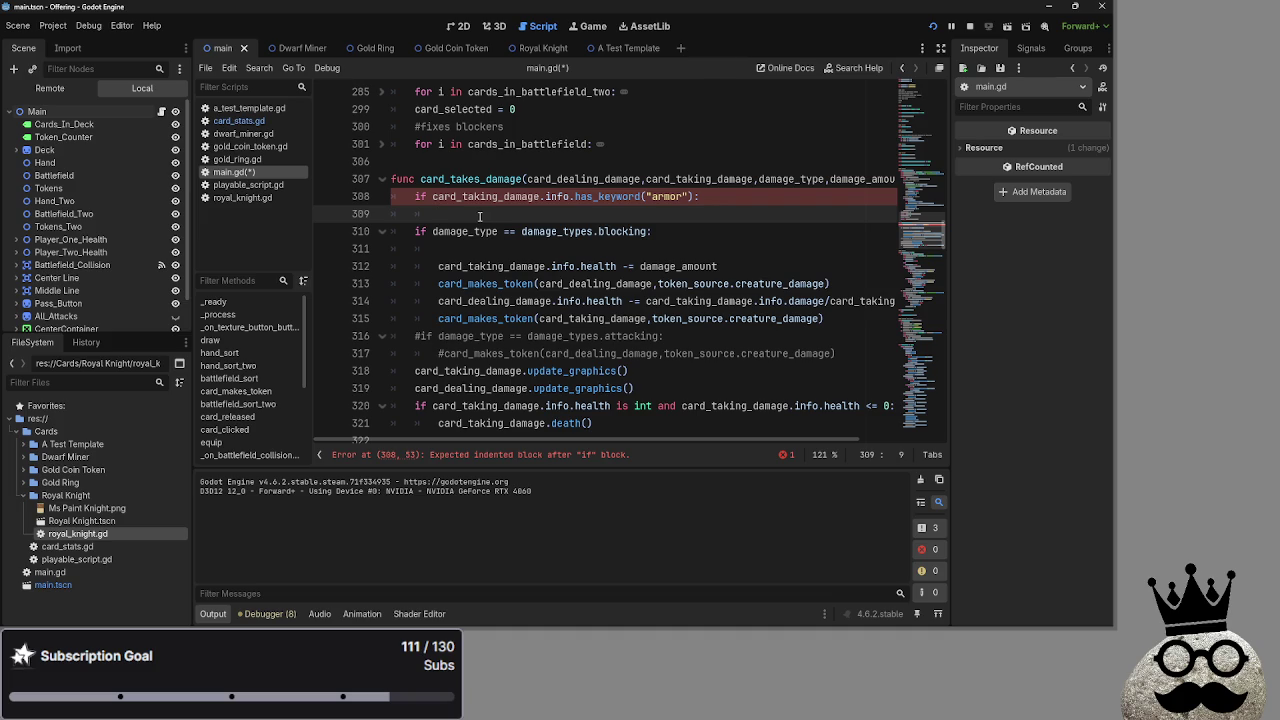
drag(430, 197, 655, 199)
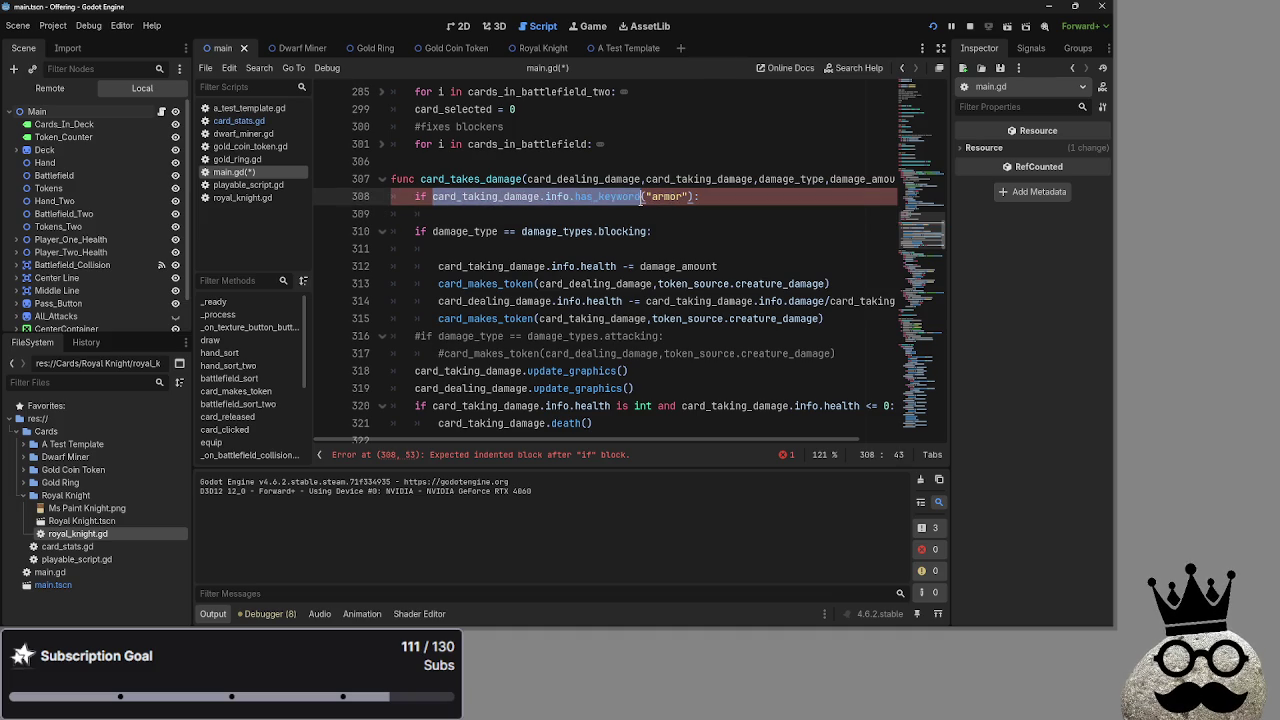
click(436, 197)
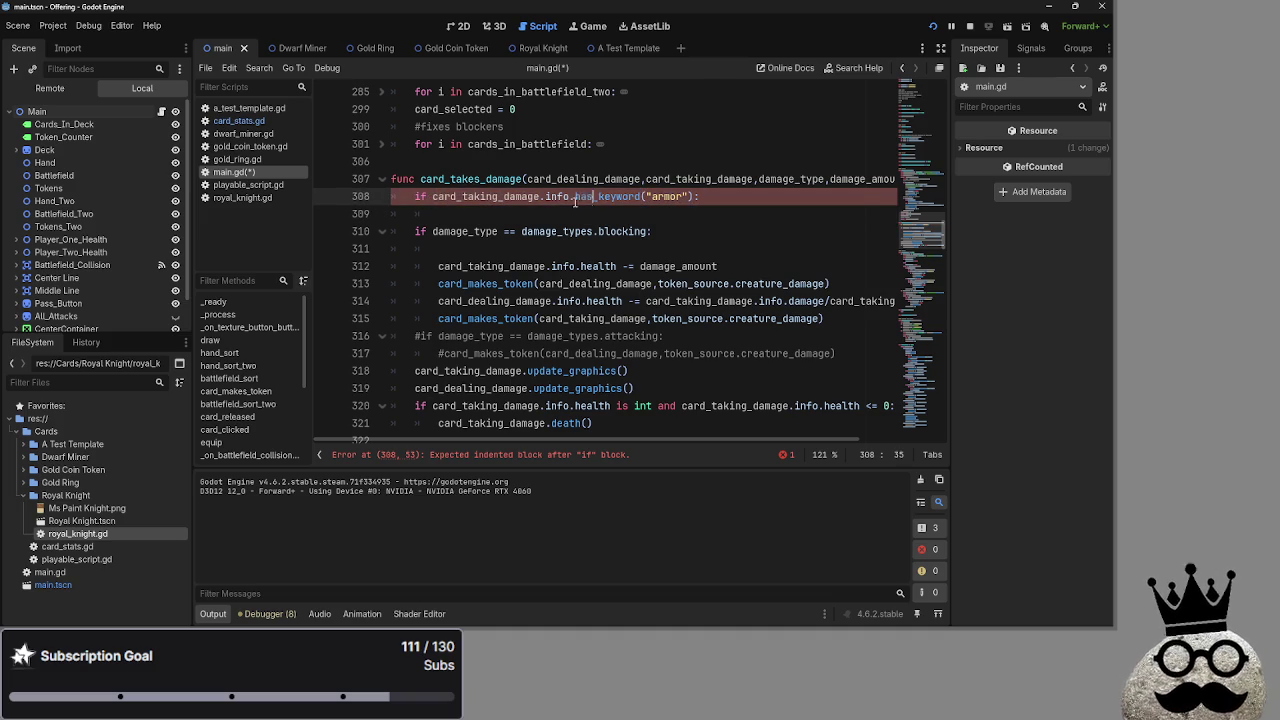